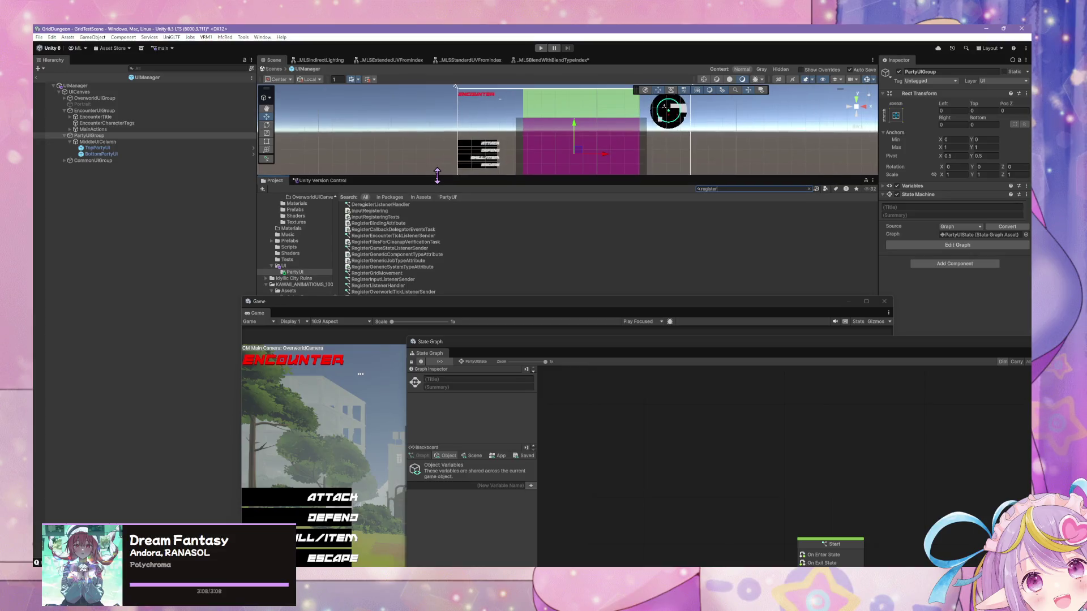
# Step: Add RegisterInputListenerSender as a state in the PartyUIState graph beside Start
pyautogui.moveTo(412, 289)
pyautogui.mouseDown()
pyautogui.moveTo(451, 311)
pyautogui.moveTo(736, 385)
pyautogui.moveTo(961, 413)
pyautogui.moveTo(791, 278)
pyautogui.moveTo(993, 449)
pyautogui.moveTo(749, 497)
pyautogui.moveTo(725, 510)
pyautogui.moveTo(722, 537)
pyautogui.mouseUp()
pyautogui.rightClick(757, 509)
pyautogui.click(805, 438)
# Step: Rearrange the Game, Scene and Project panels, then select TopPartyUI
pyautogui.moveTo(514, 182)
pyautogui.mouseDown()
pyautogui.moveTo(509, 305)
pyautogui.moveTo(362, 153)
pyautogui.moveTo(300, 188)
pyautogui.mouseUp()
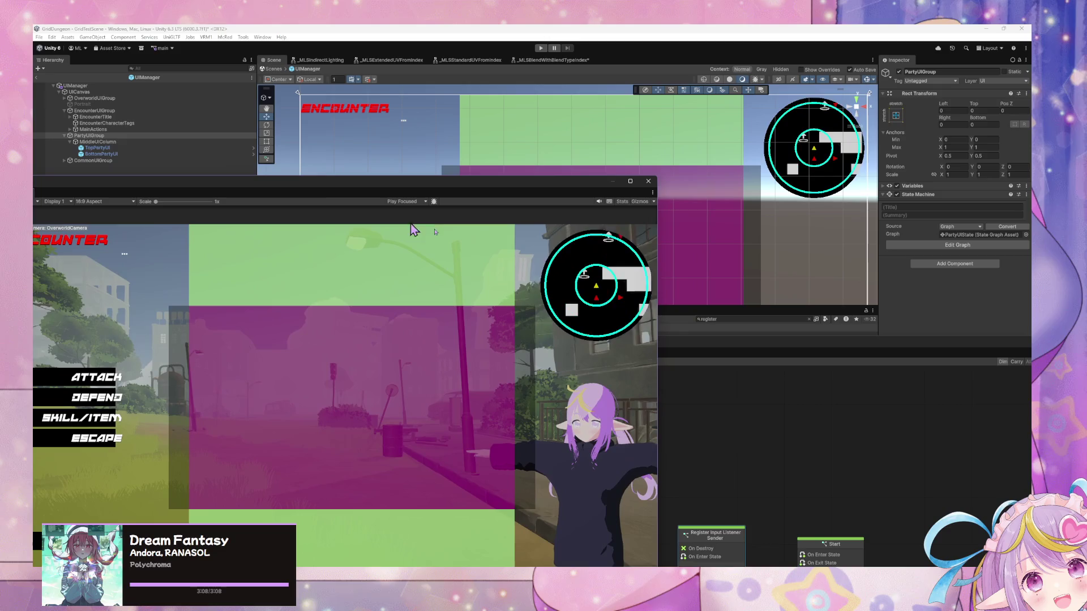
pyautogui.moveTo(684, 304)
pyautogui.mouseDown()
pyautogui.moveTo(704, 318)
pyautogui.moveTo(590, 238)
pyautogui.moveTo(666, 267)
pyautogui.mouseUp()
pyautogui.click(508, 193)
pyautogui.moveTo(508, 193); pyautogui.dragTo(544, 287)
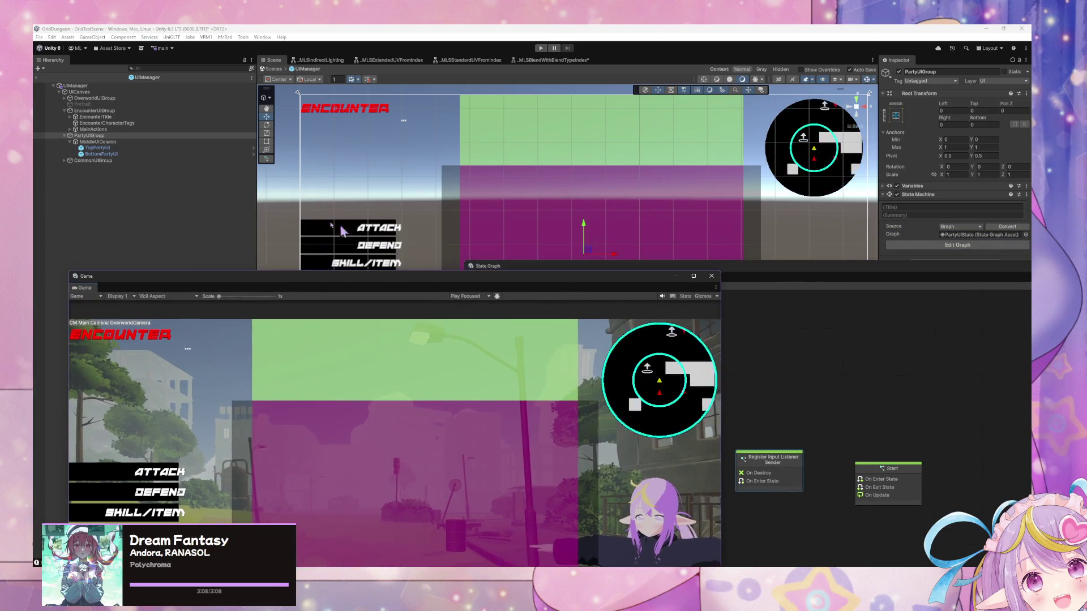
pyautogui.click(566, 136)
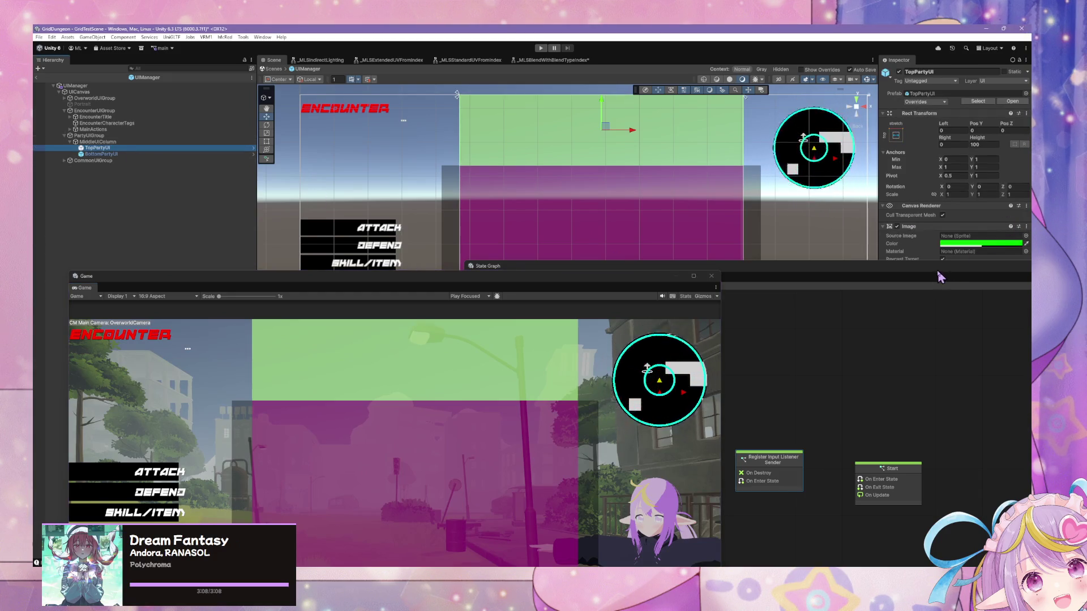
# Step: Float the State Graph, enlarge the Project file list and clear its search
pyautogui.moveTo(924, 274)
pyautogui.mouseDown()
pyautogui.moveTo(651, 283)
pyautogui.moveTo(651, 413)
pyautogui.mouseUp()
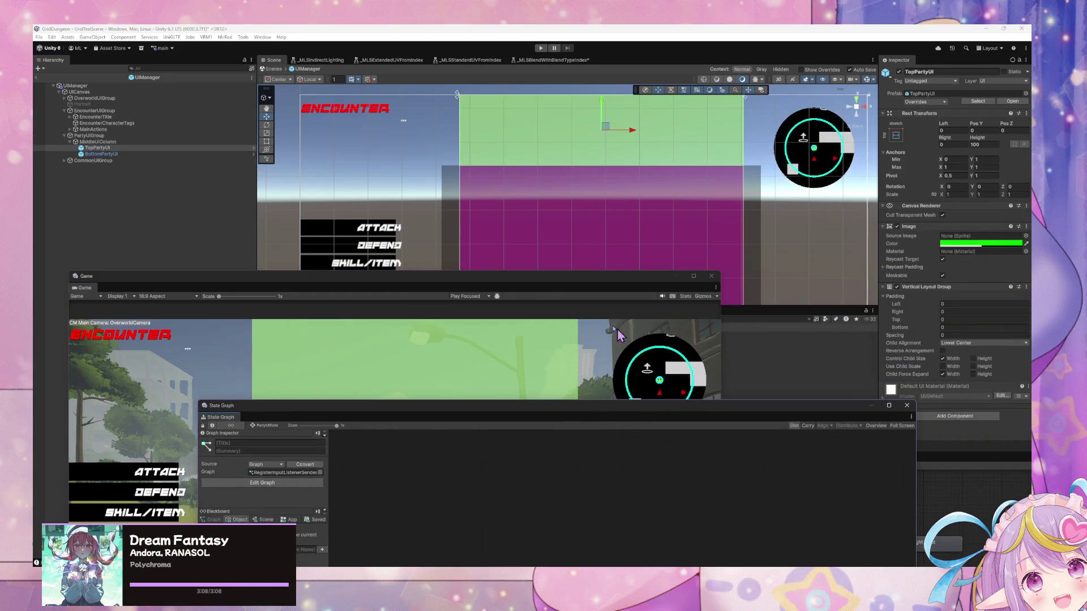
pyautogui.moveTo(462, 287); pyautogui.dragTo(510, 470)
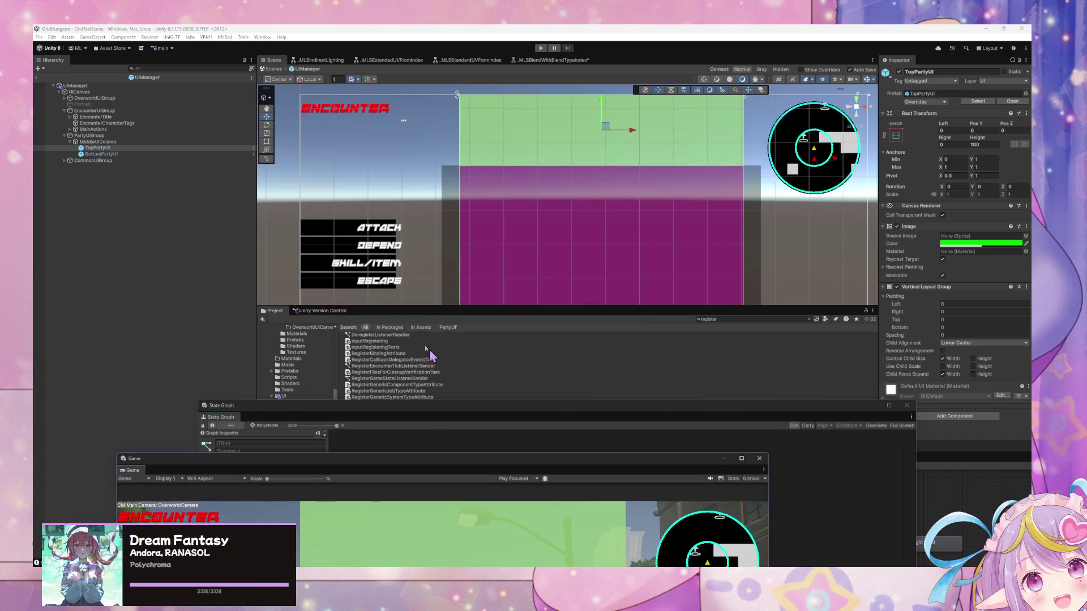
pyautogui.moveTo(428, 308); pyautogui.dragTo(428, 203)
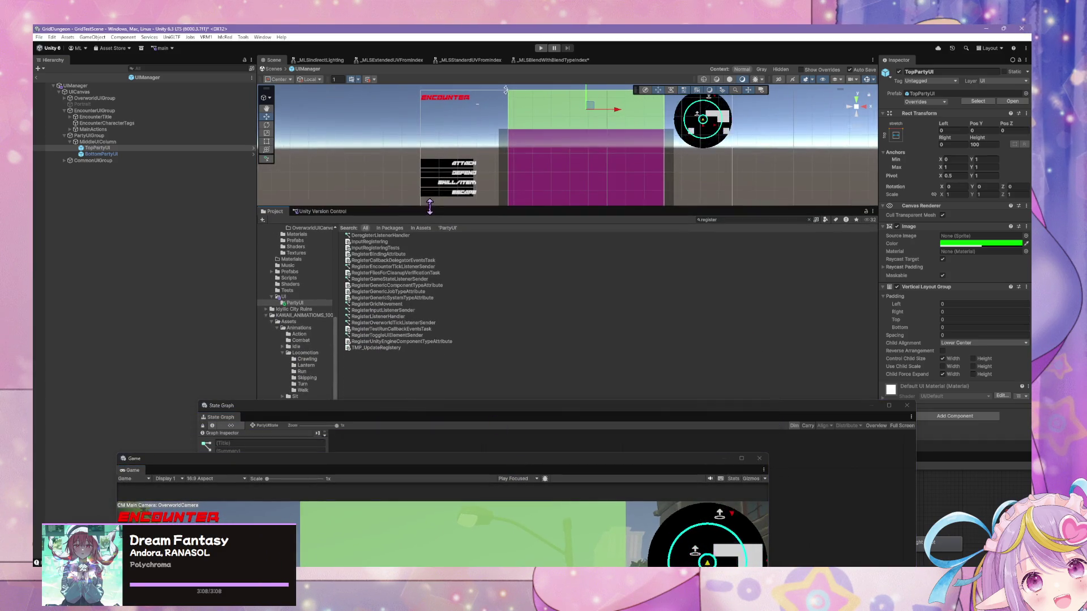
pyautogui.click(720, 220)
pyautogui.press('BackSpace')
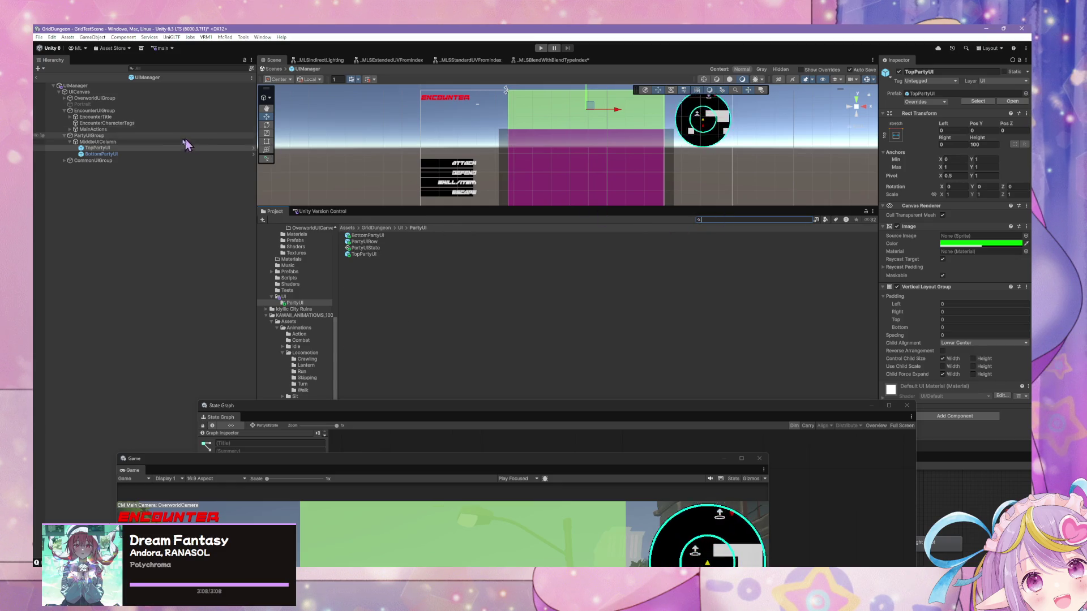
# Step: Delete the BottomPartyUI prefab asset, confirming, then delete BottomPartyUI from the Hierarchy
pyautogui.click(359, 248)
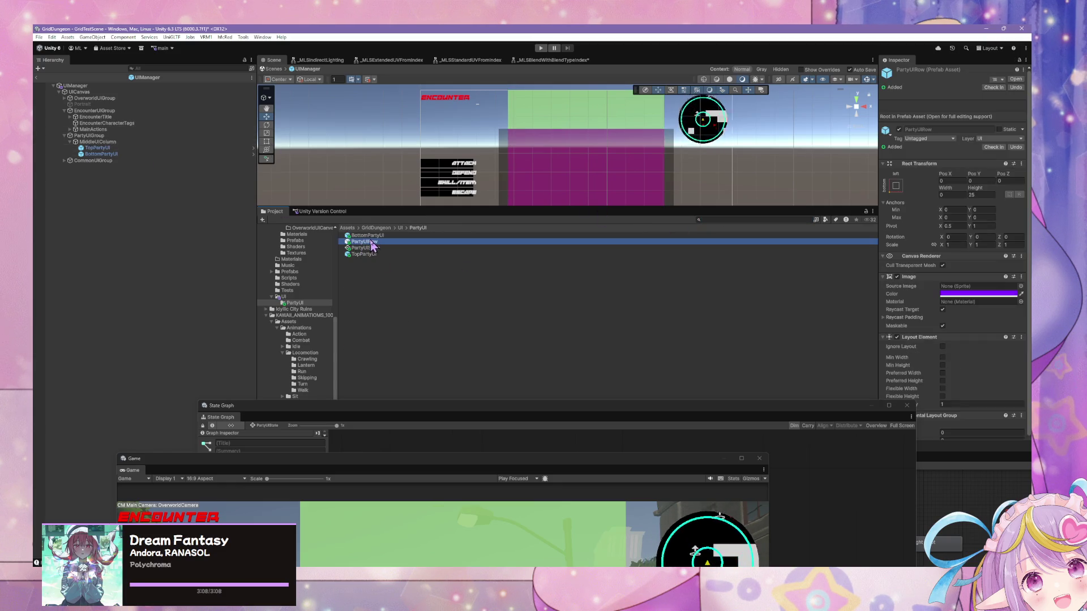
pyautogui.click(372, 236)
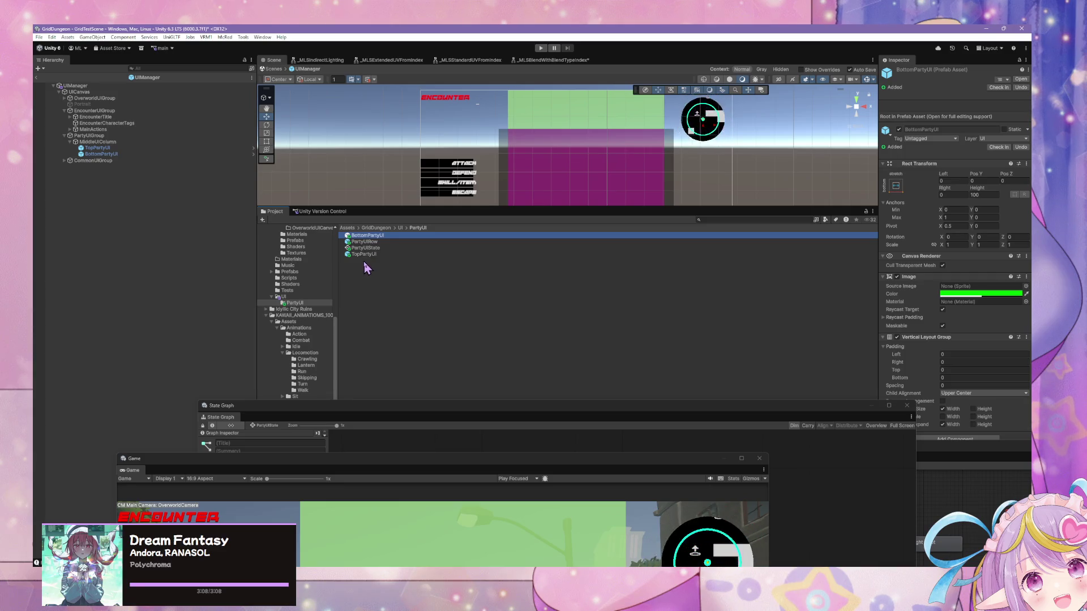
pyautogui.press('Delete')
pyautogui.click(564, 314)
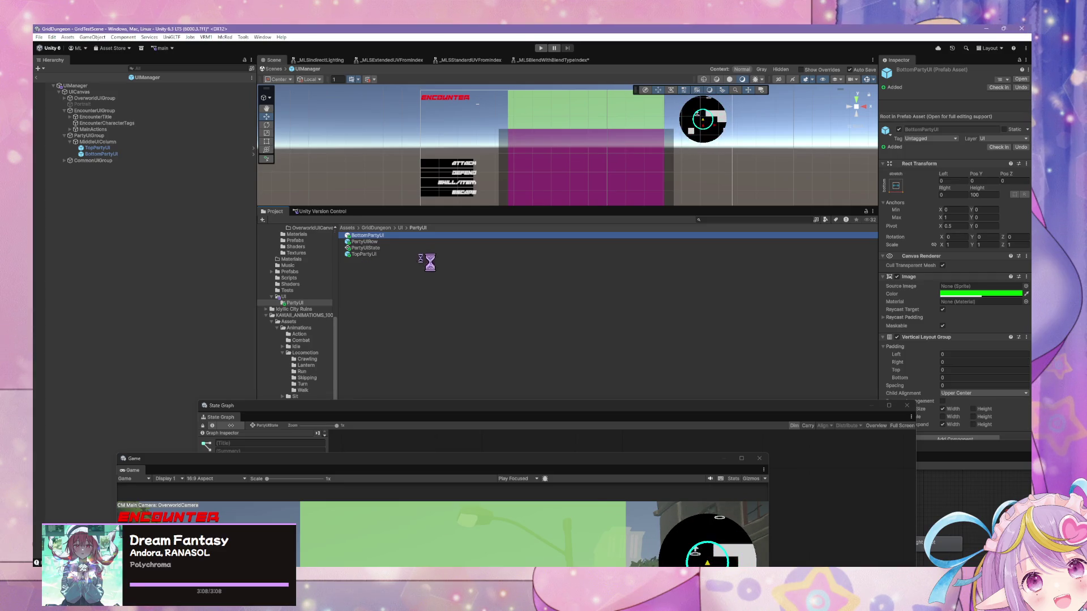
pyautogui.click(116, 155)
pyautogui.press('Delete')
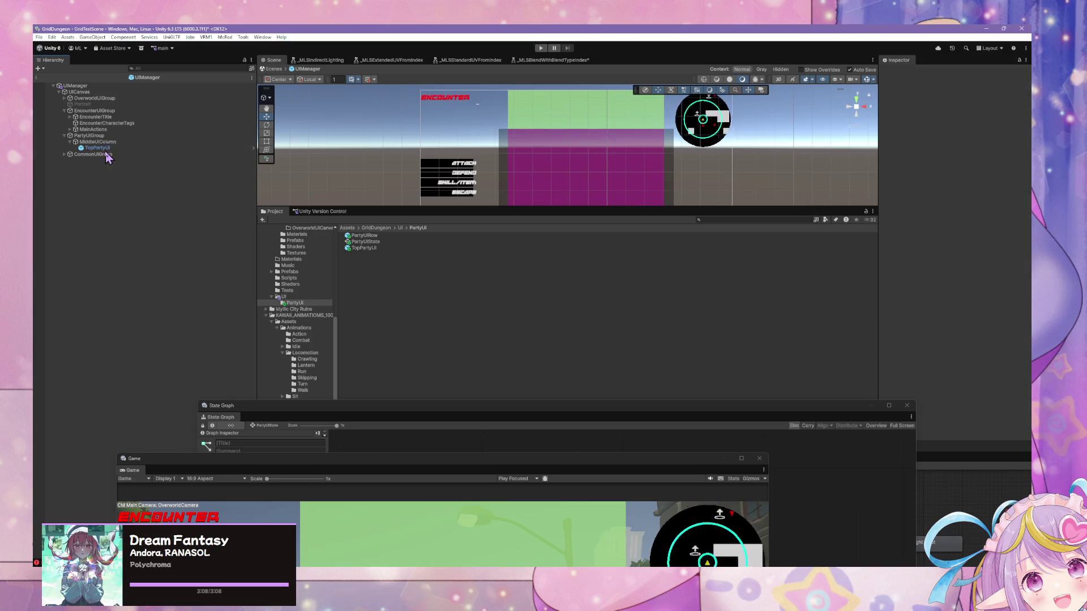
# Step: Duplicate TopPartyUI and rename the copy BottomPartyUI
pyautogui.click(102, 149)
pyautogui.hotkey('ctrl', 'd')
pyautogui.click(113, 154)
pyautogui.press('BackSpace')
pyautogui.write('BottomParty')
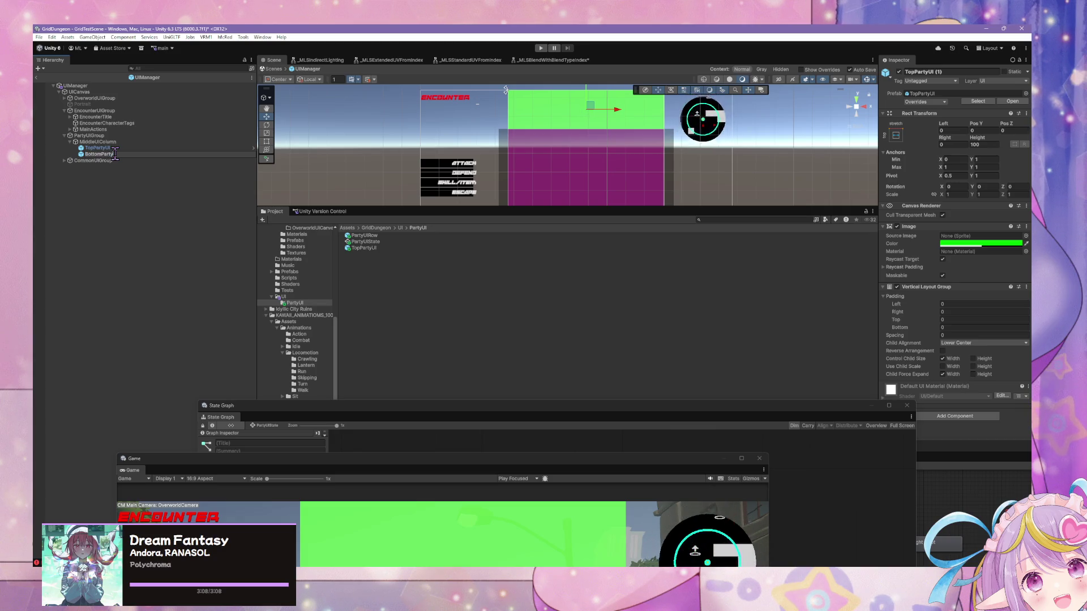
pyautogui.press('Return')
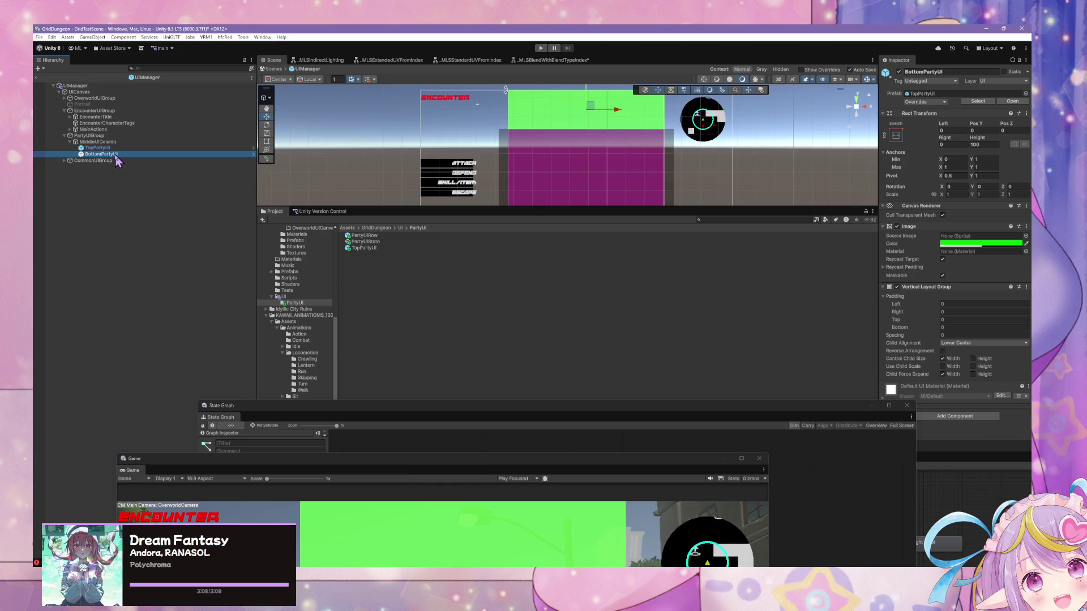
# Step: Save it into PartyUI as a Prefab Variant anchored bottom-stretch, pivot and position included
pyautogui.moveTo(116, 162); pyautogui.dragTo(400, 287)
pyautogui.click(537, 311)
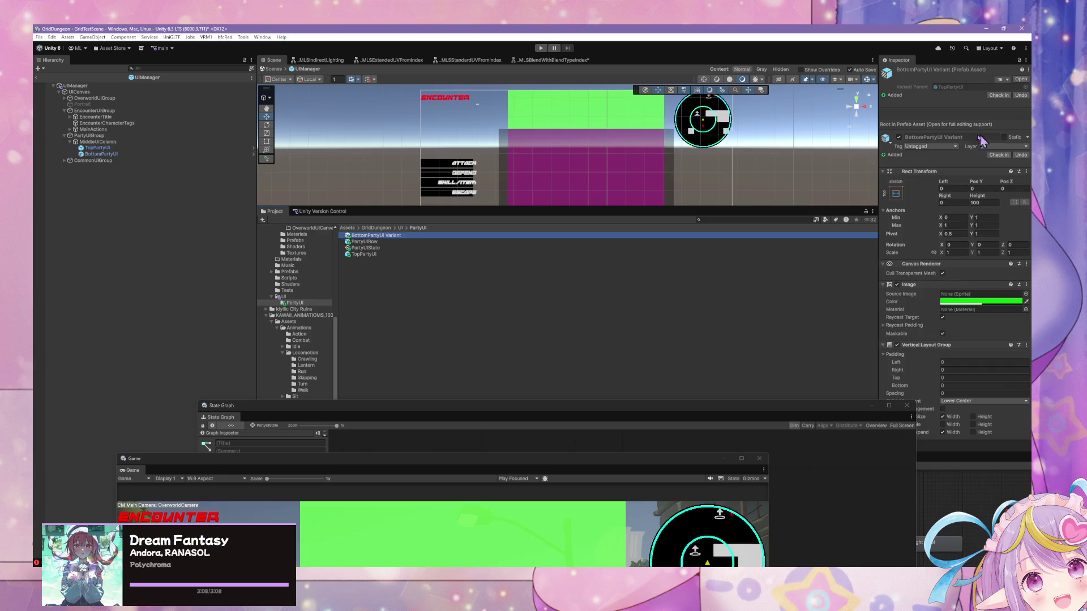
pyautogui.click(897, 194)
pyautogui.hotkey('shift', 'alt')
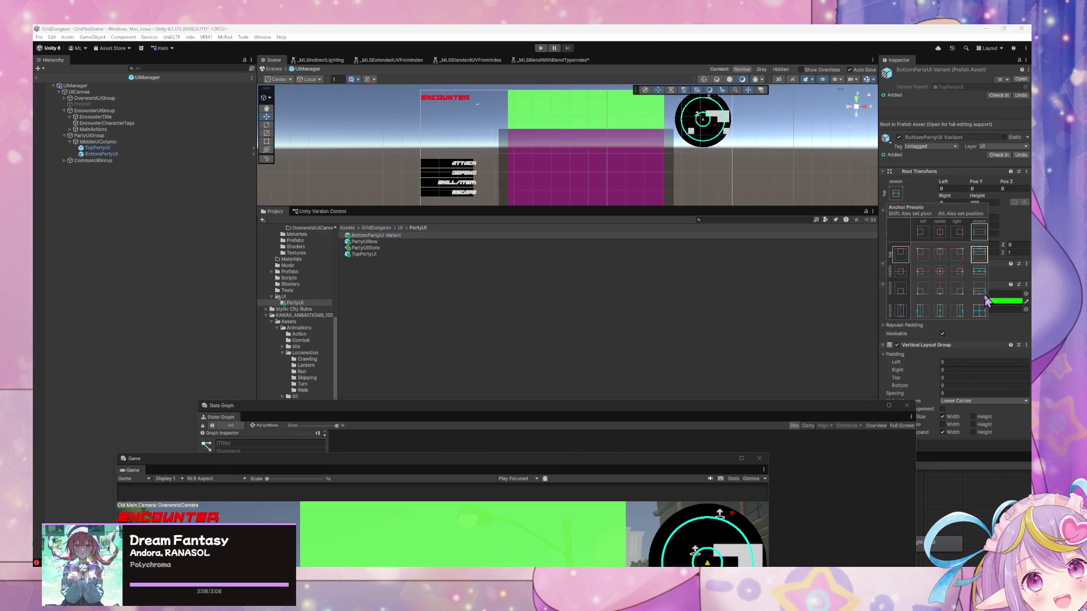
pyautogui.keyDown('alt'); pyautogui.keyDown('shift'); pyautogui.click(981, 293); pyautogui.keyUp('shift'); pyautogui.keyUp('alt')
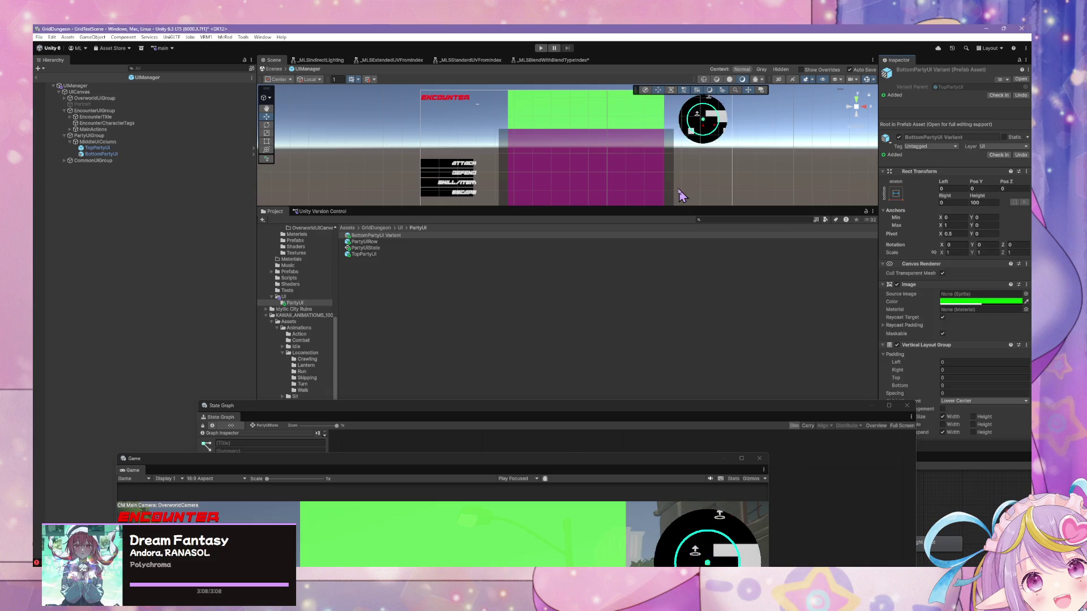
pyautogui.moveTo(681, 207); pyautogui.dragTo(662, 332)
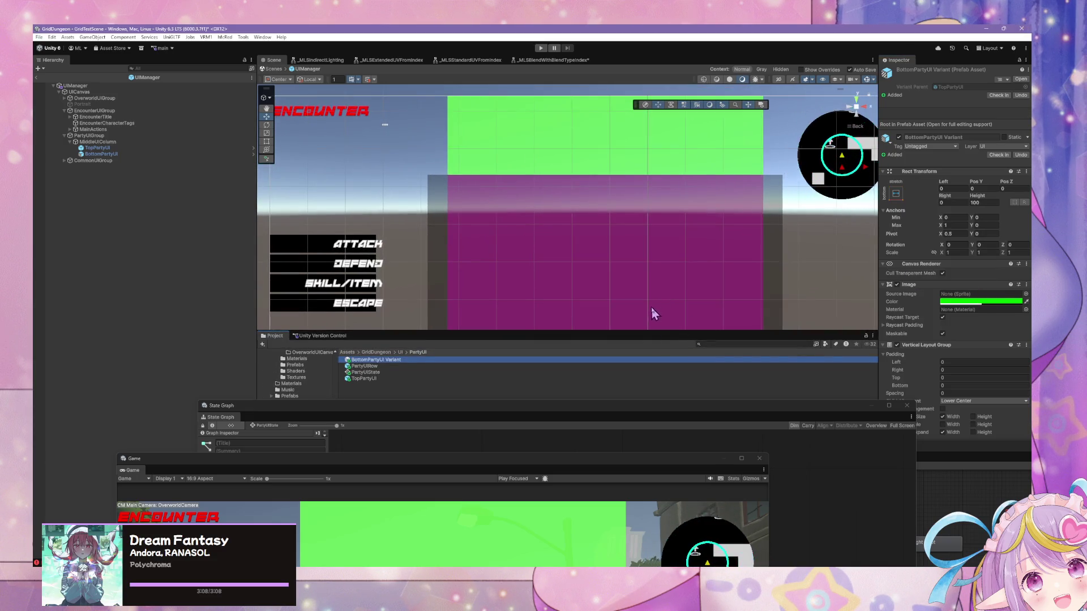
pyautogui.moveTo(586, 454)
pyautogui.mouseDown()
pyautogui.moveTo(583, 436)
pyautogui.moveTo(692, 304)
pyautogui.moveTo(801, 318)
pyautogui.moveTo(655, 372)
pyautogui.mouseUp()
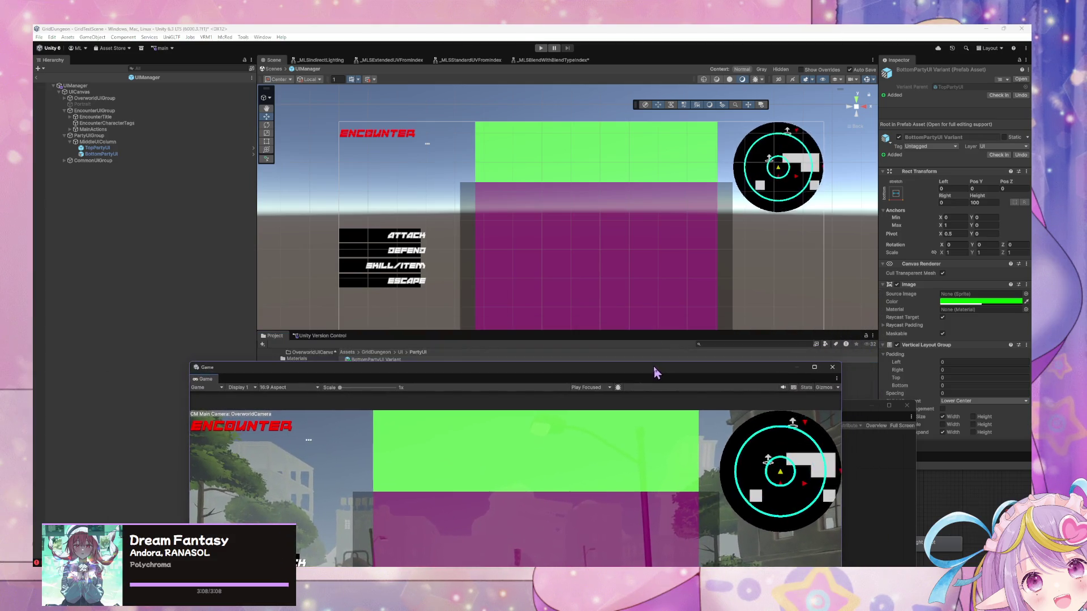
# Step: Apply the bottom-stretch anchor preset to the BottomPartyUI scene object
pyautogui.click(113, 154)
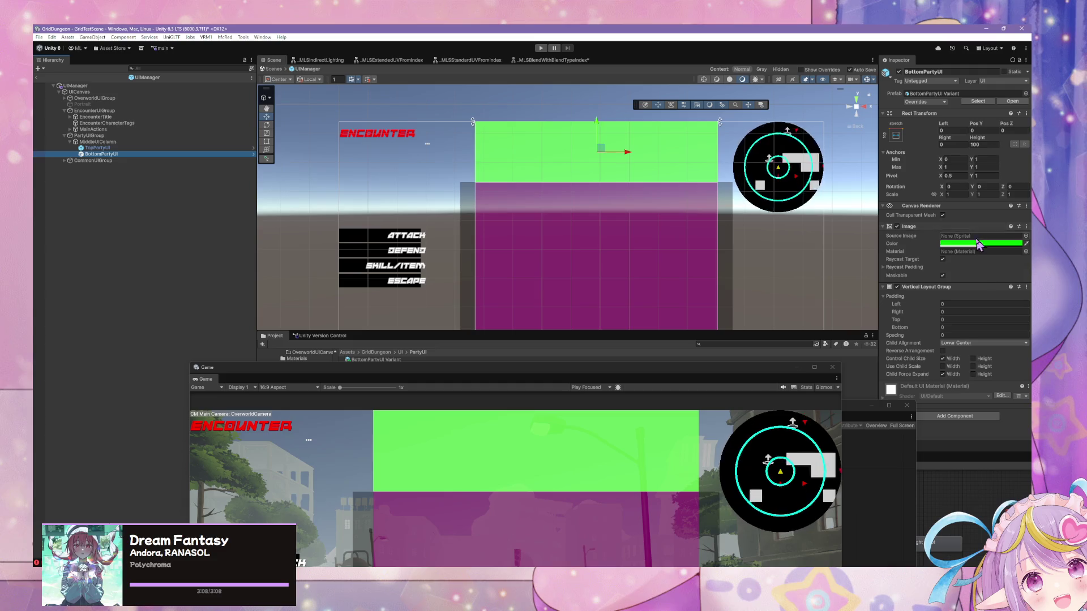
pyautogui.click(428, 180)
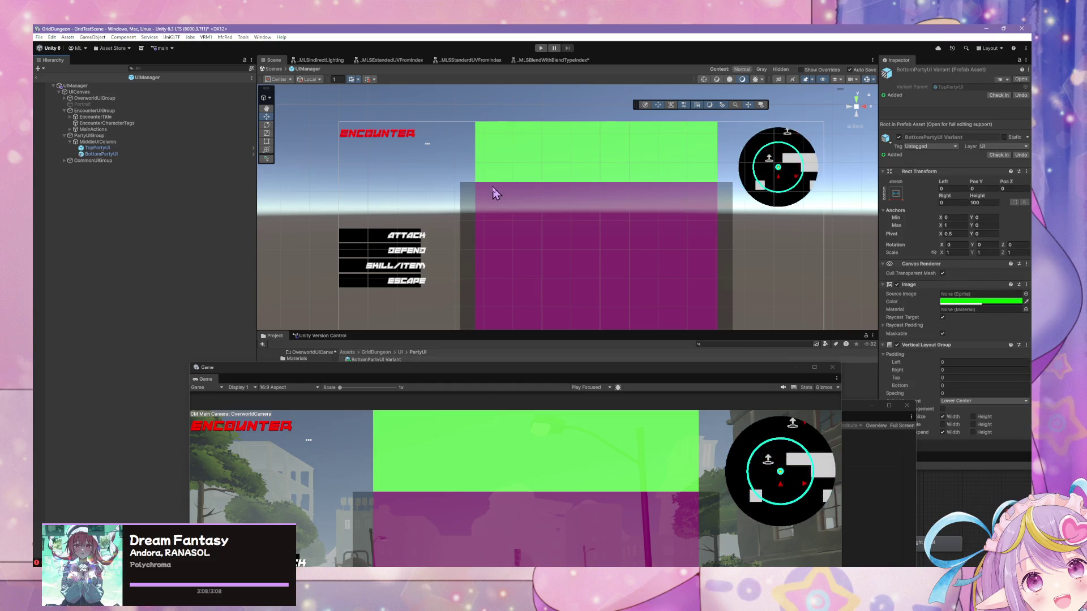
pyautogui.click(102, 154)
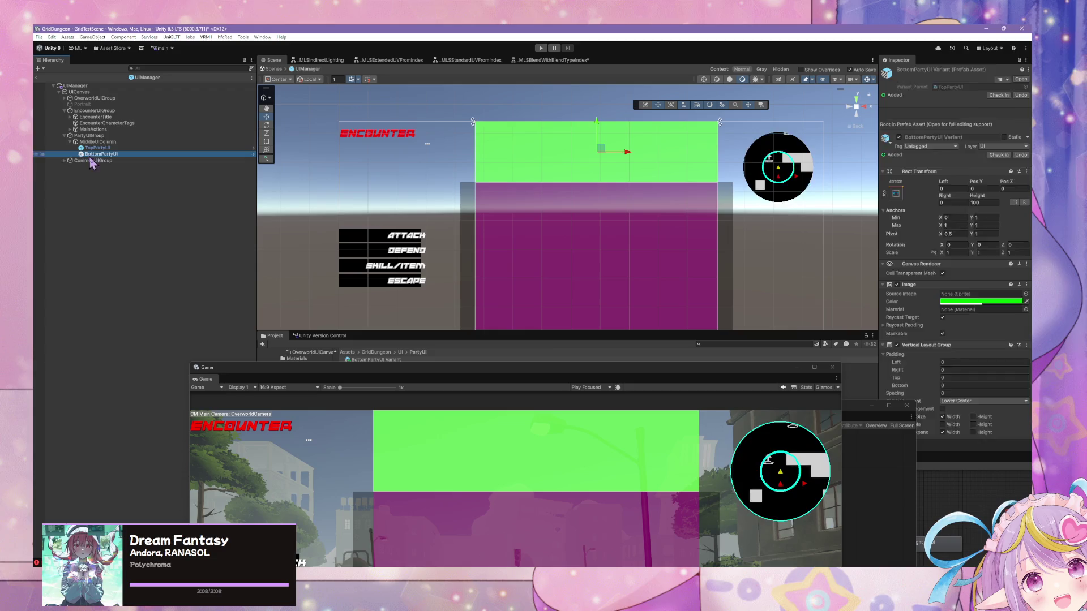
pyautogui.click(897, 138)
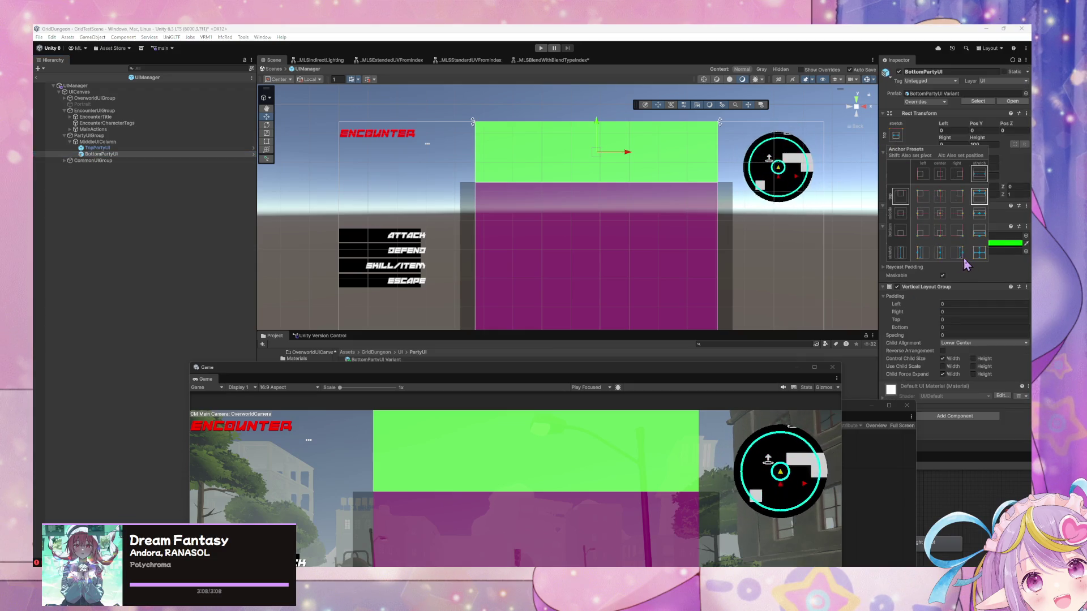
pyautogui.click(979, 233)
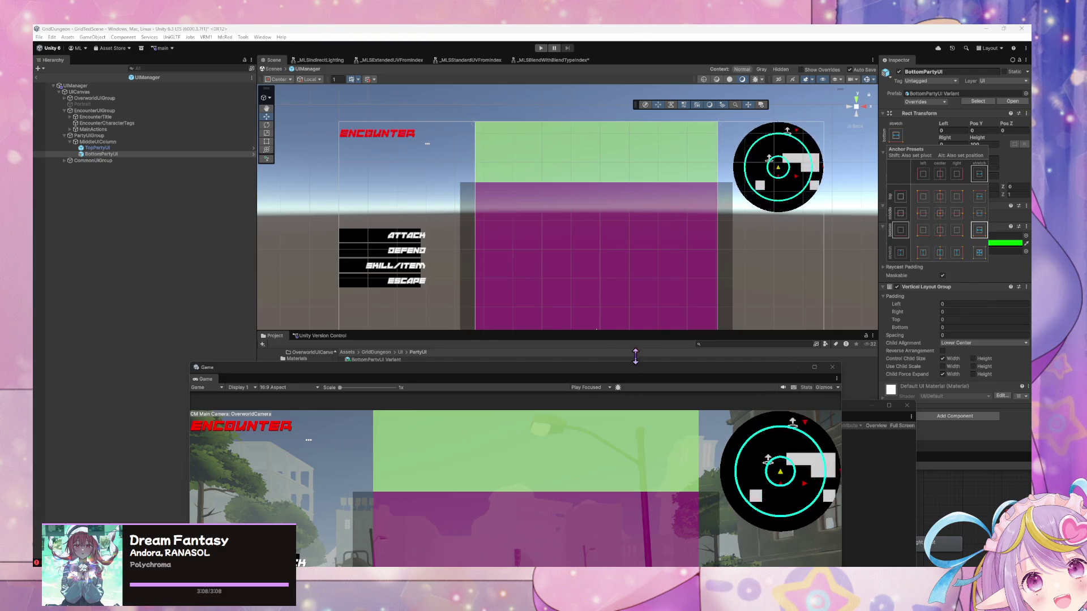
pyautogui.click(629, 283)
# Step: Compare TopPartyUI and BottomPartyUI settings and bring the State Graph window forward
pyautogui.moveTo(582, 381)
pyautogui.mouseDown()
pyautogui.moveTo(594, 141)
pyautogui.moveTo(644, 139)
pyautogui.moveTo(657, 281)
pyautogui.moveTo(573, 328)
pyautogui.mouseUp()
pyautogui.click(95, 149)
pyautogui.click(96, 154)
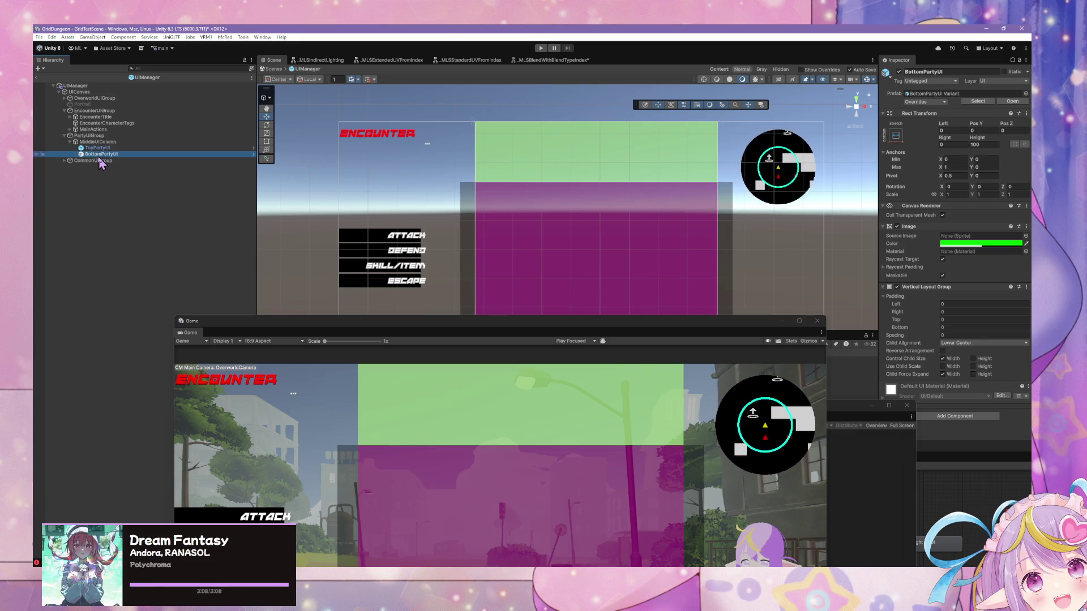
pyautogui.click(97, 148)
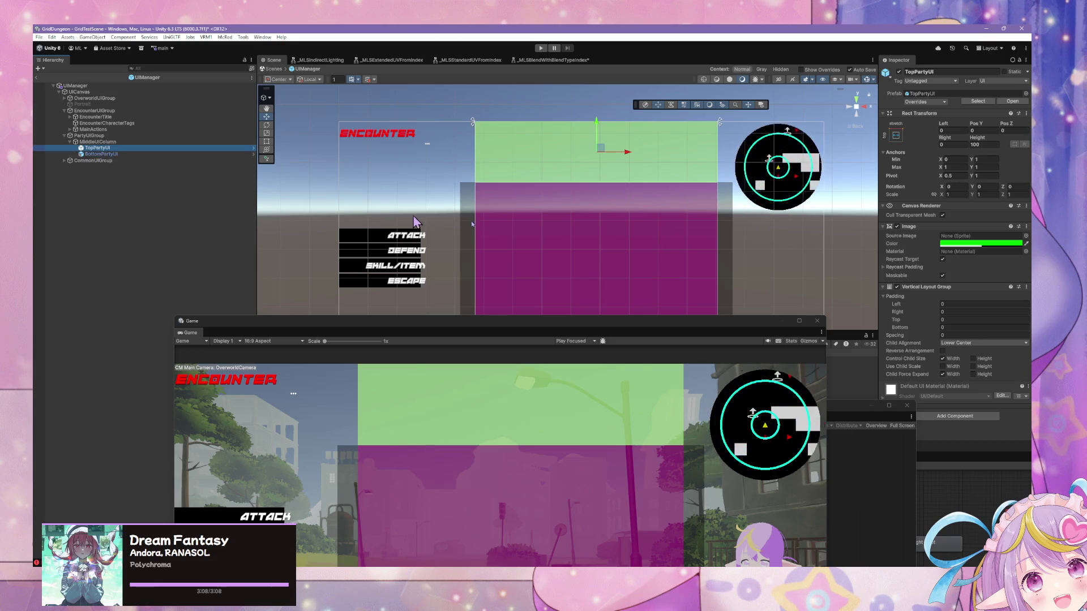
pyautogui.moveTo(851, 413)
pyautogui.mouseDown()
pyautogui.moveTo(617, 213)
pyautogui.moveTo(834, 315)
pyautogui.mouseUp()
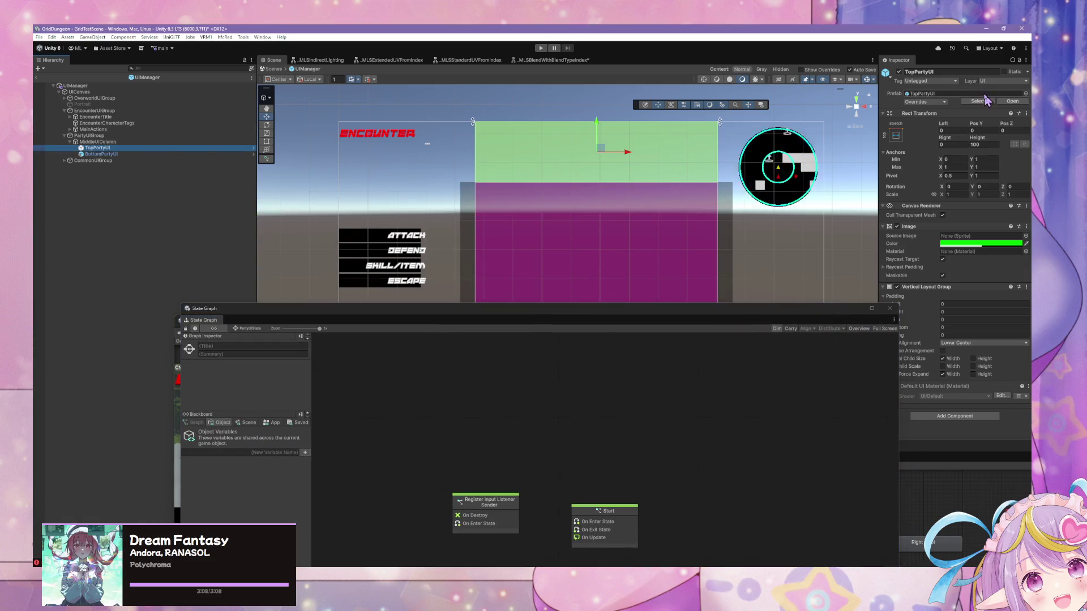
# Step: Open TopPartyUI in Prefab Mode, select its root, and reposition the State Graph window
pyautogui.click(1012, 101)
pyautogui.click(96, 92)
pyautogui.moveTo(441, 318)
pyautogui.mouseDown()
pyautogui.moveTo(539, 165)
pyautogui.moveTo(543, 174)
pyautogui.mouseUp()
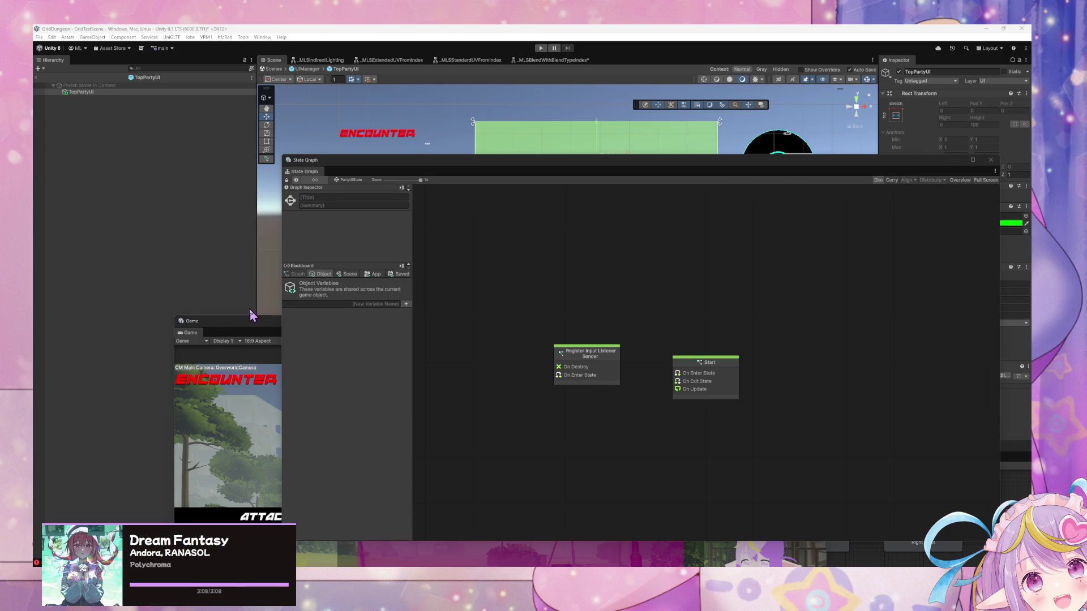
pyautogui.moveTo(710, 362); pyautogui.dragTo(712, 365)
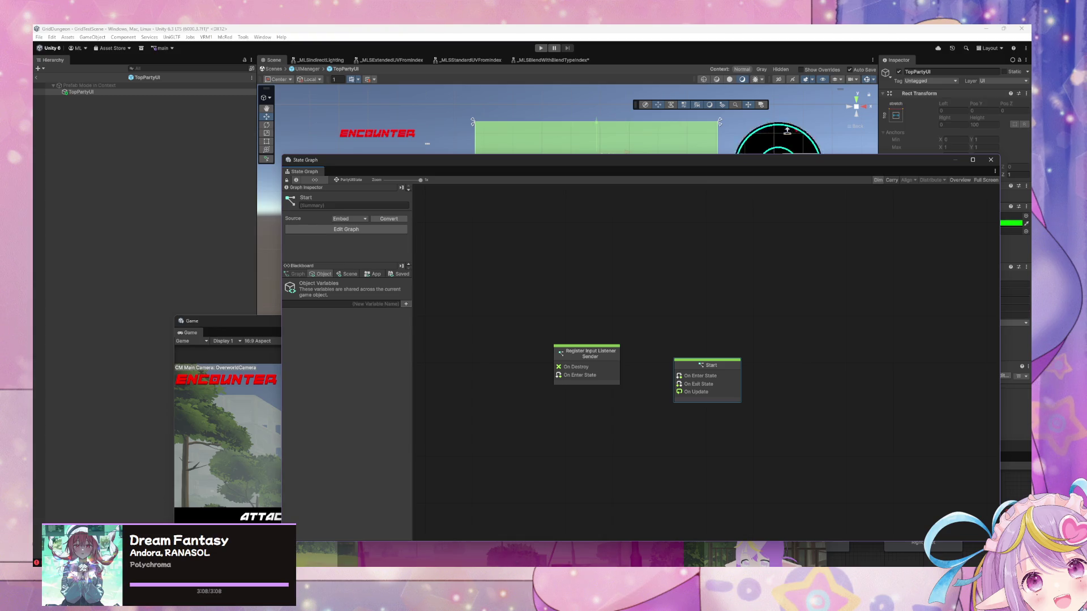
# Step: Move the VS Code and State Graph windows aside, narrow the Hierarchy, and scroll the folder tree
pyautogui.hotkey('alt', 'Tab')
pyautogui.moveTo(446, 276)
pyautogui.mouseDown()
pyautogui.moveTo(650, 262)
pyautogui.moveTo(685, 242)
pyautogui.mouseUp()
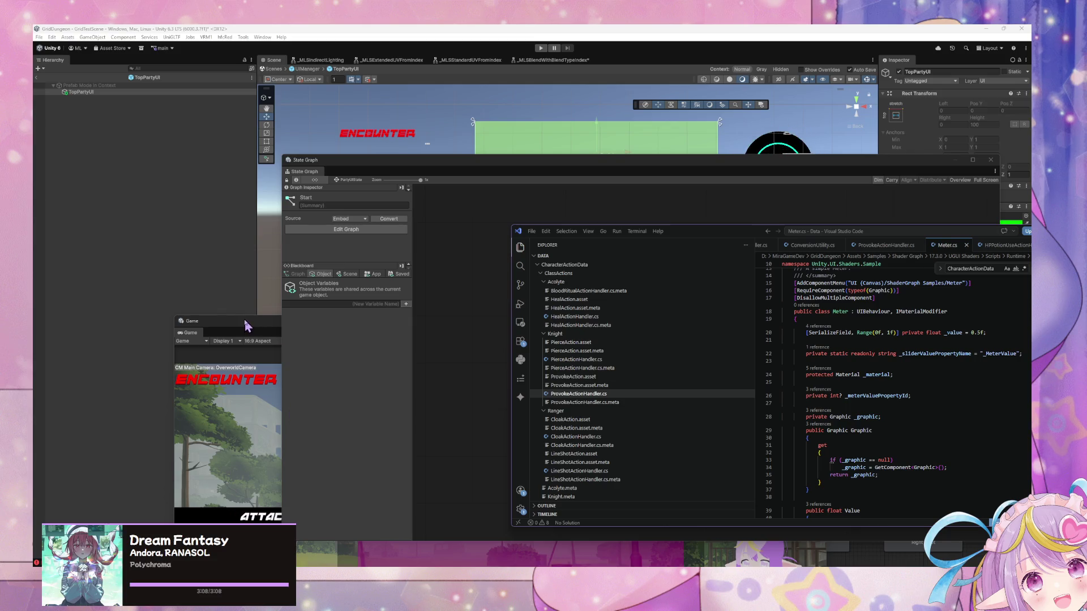
pyautogui.moveTo(248, 321); pyautogui.dragTo(583, 248)
pyautogui.moveTo(257, 283); pyautogui.dragTo(134, 283)
pyautogui.moveTo(416, 166); pyautogui.dragTo(659, 184)
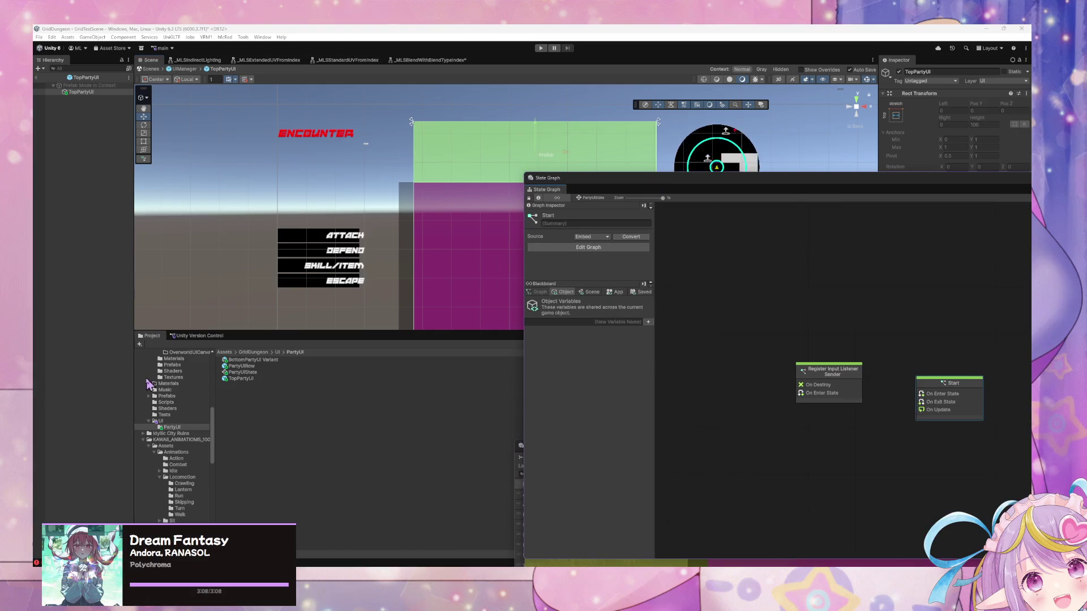
pyautogui.scroll(-3, 188, 434)
pyautogui.scroll(-2, 188, 433)
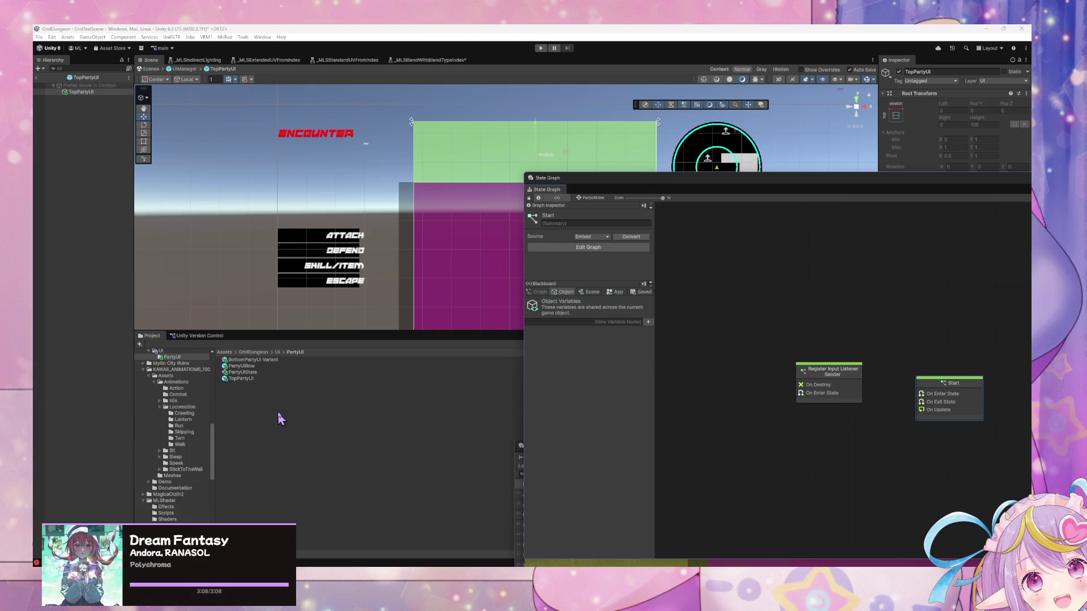
# Step: Create an Empty C# Script named PartyManager via Create > Scripting in the PartyUI folder
pyautogui.rightClick(266, 377)
pyautogui.moveTo(318, 141)
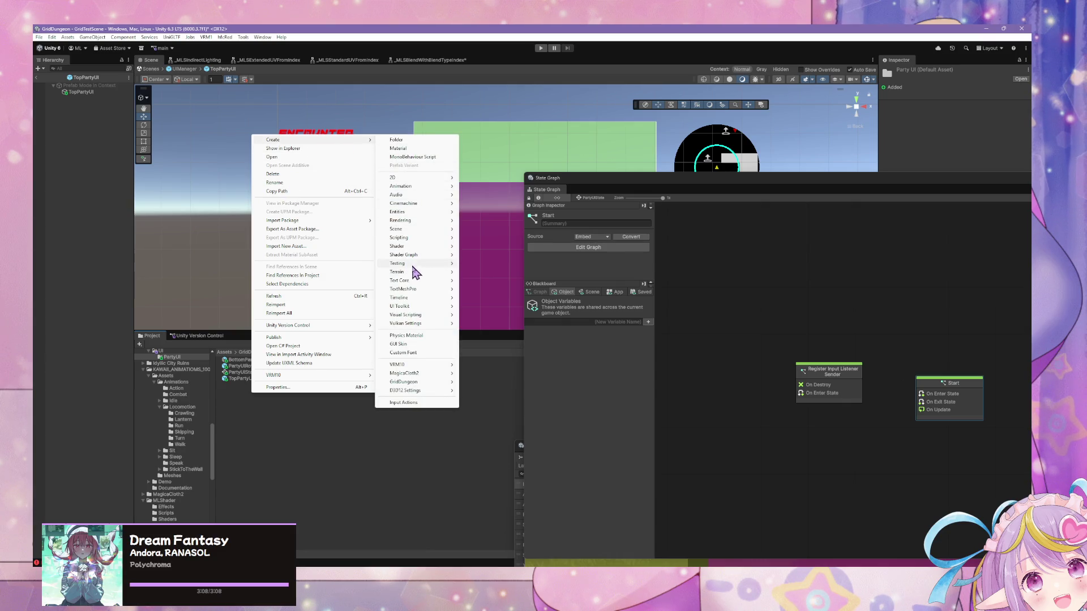
pyautogui.moveTo(415, 239)
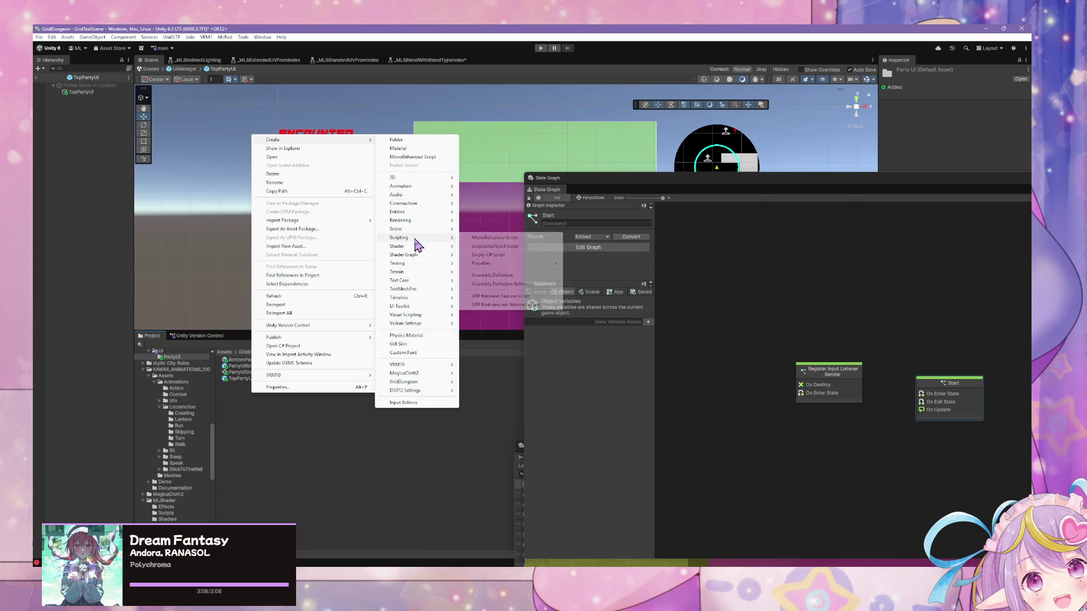
pyautogui.click(505, 256)
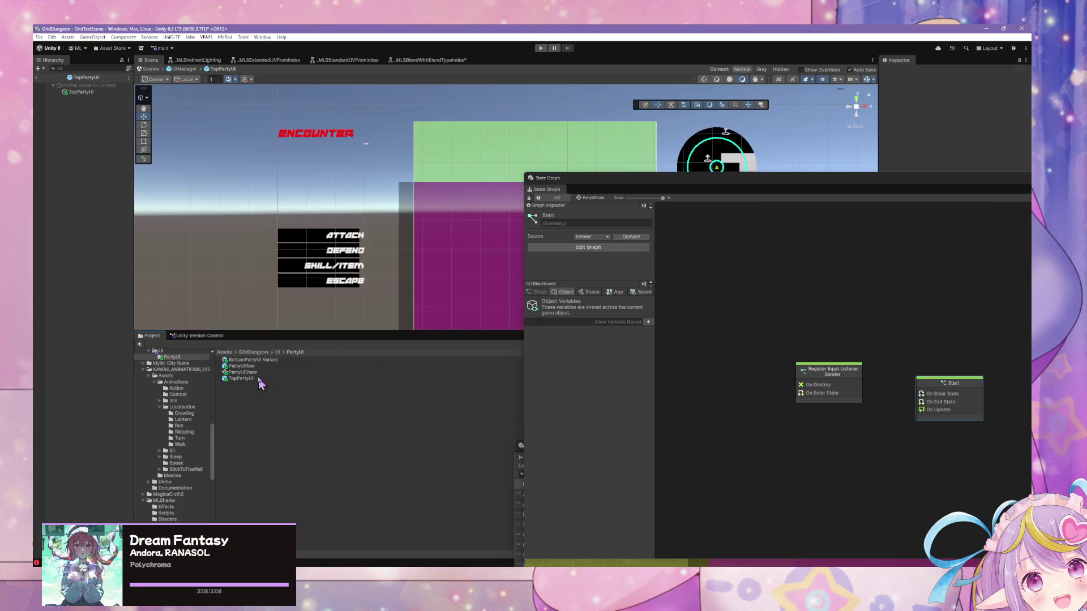
pyautogui.moveTo(585, 186)
pyautogui.mouseDown()
pyautogui.moveTo(677, 313)
pyautogui.moveTo(556, 346)
pyautogui.mouseUp()
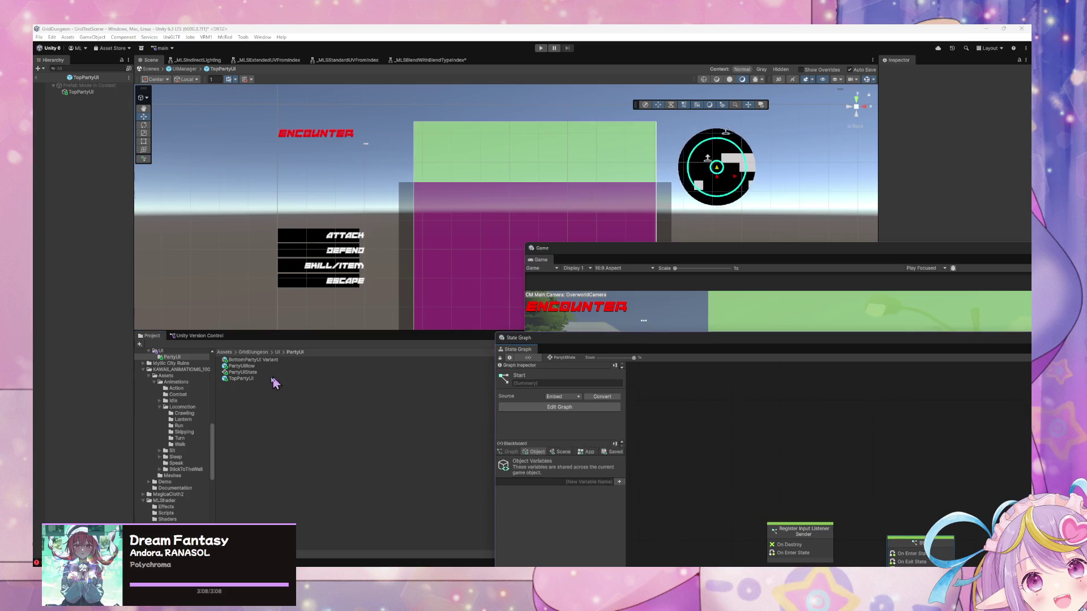
pyautogui.rightClick(231, 406)
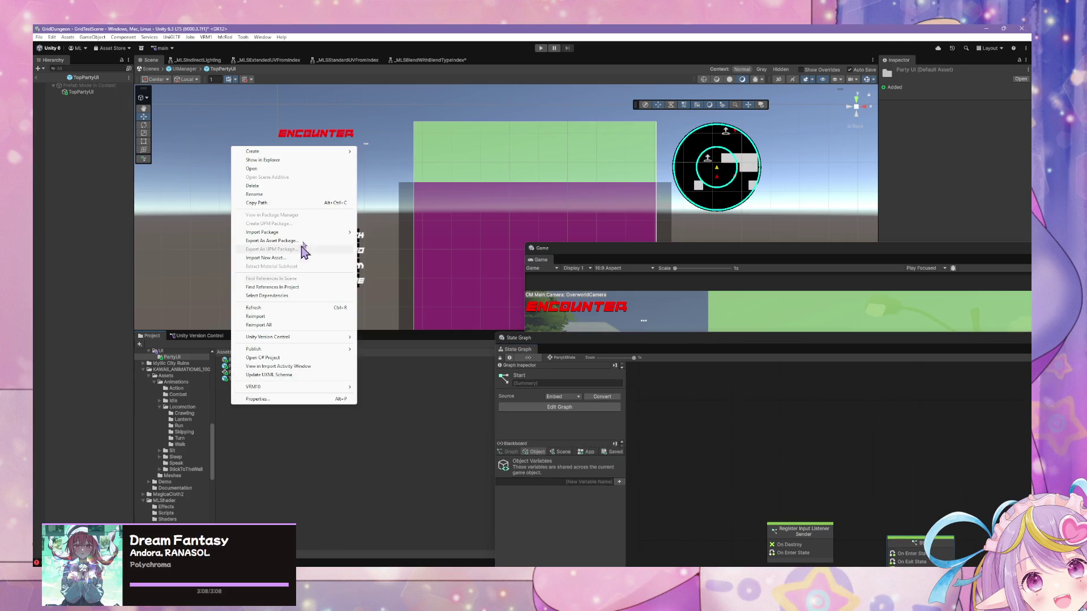
pyautogui.moveTo(298, 152)
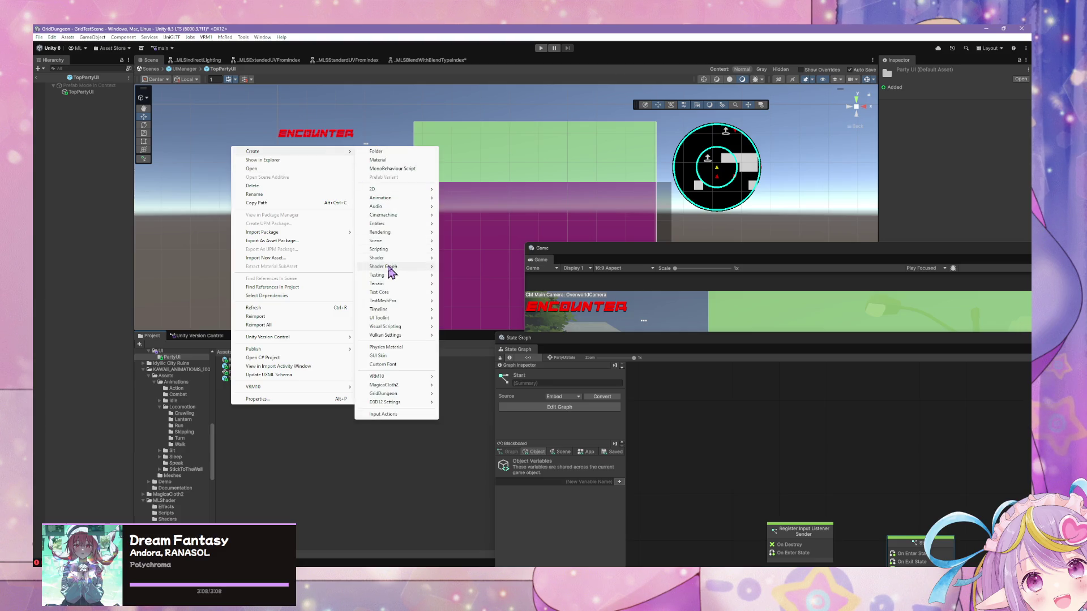
pyautogui.moveTo(391, 266)
pyautogui.click(470, 271)
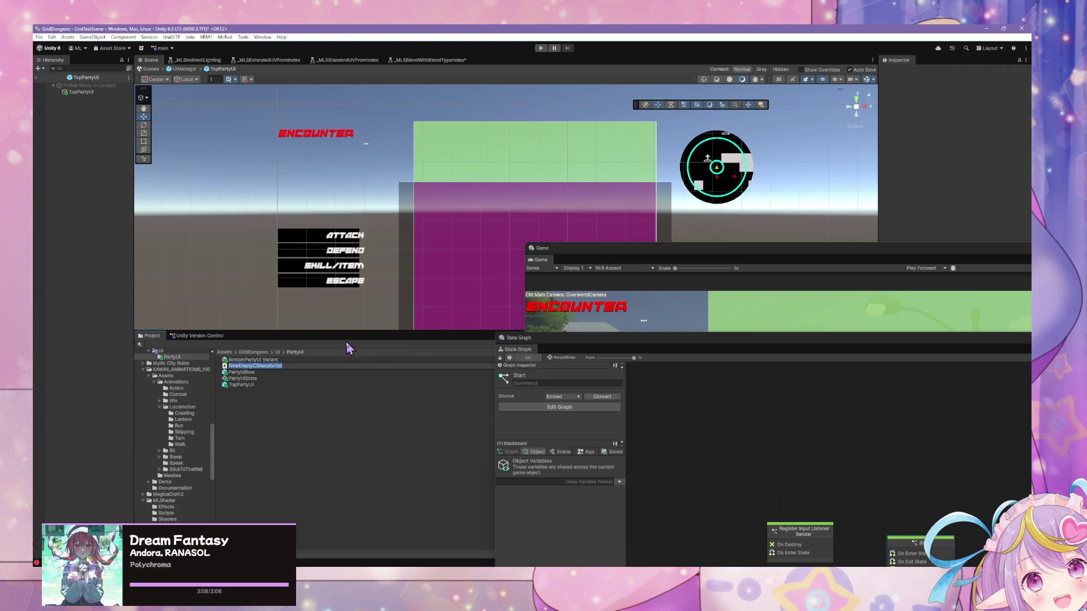
pyautogui.write('Party')
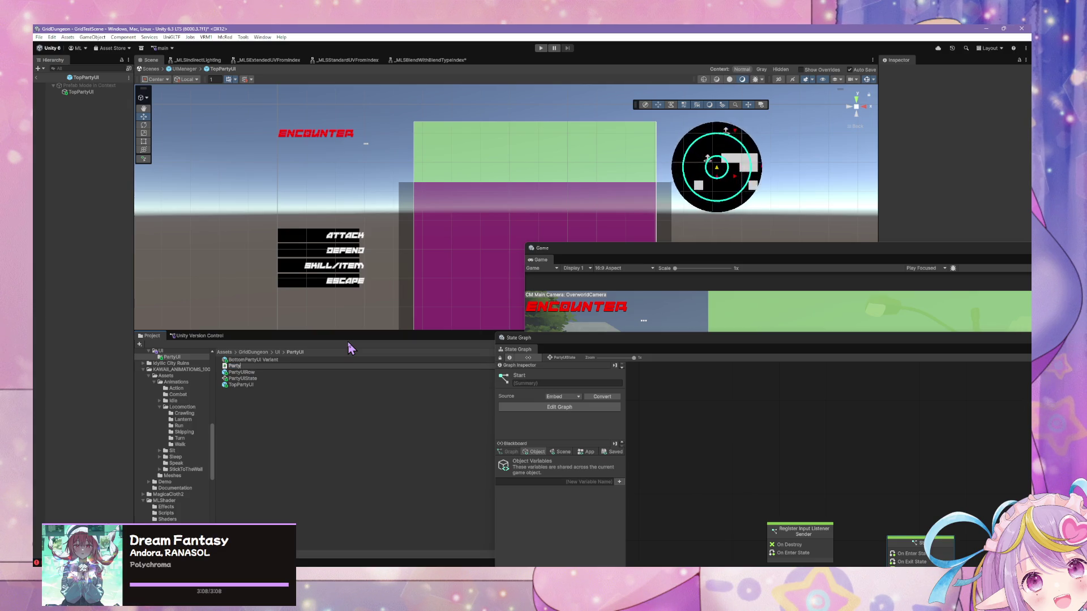
pyautogui.write('Manage')
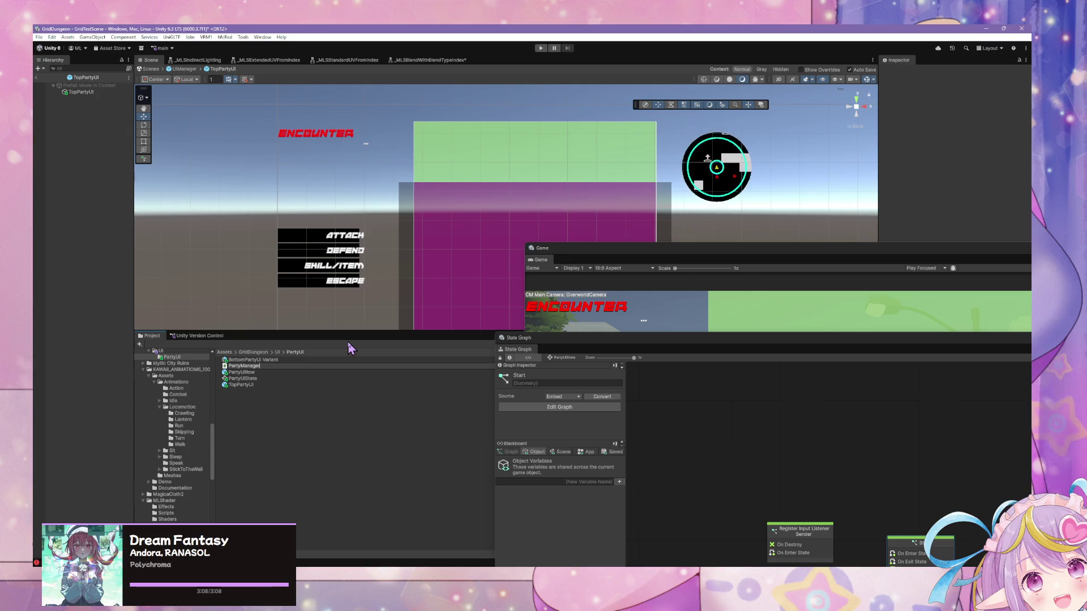
pyautogui.press('Return')
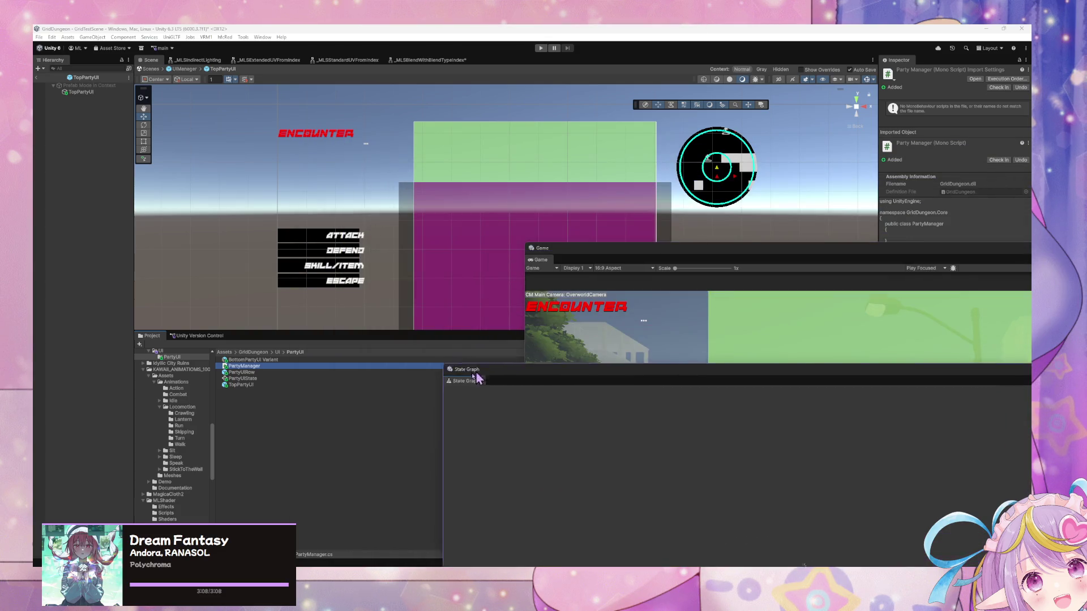
# Step: Open PartyManager.cs in VS Code and indent an empty line inside the class body
pyautogui.doubleClick(249, 368)
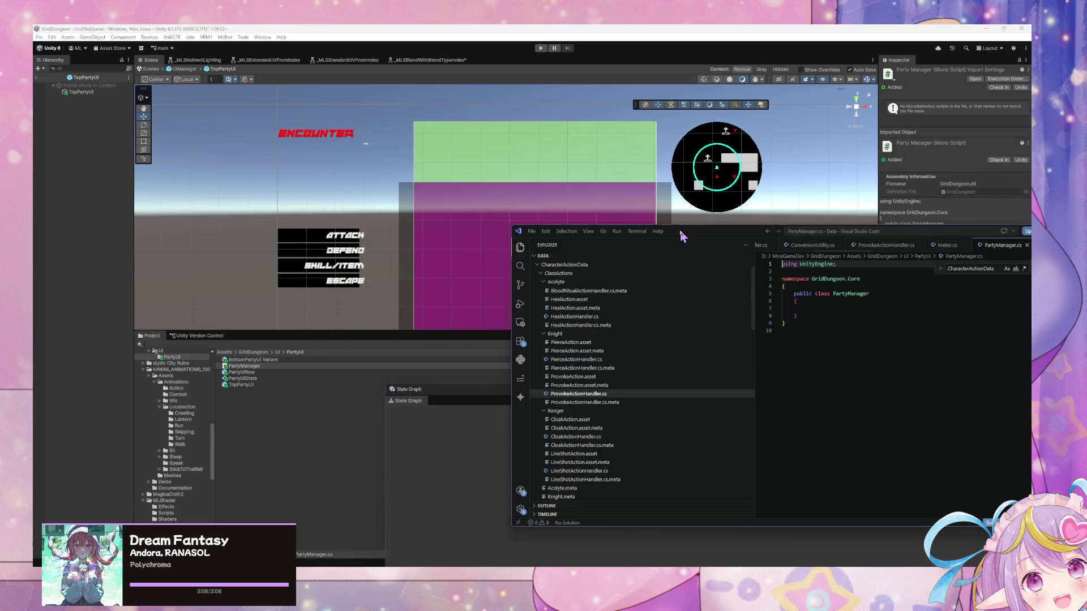
pyautogui.moveTo(716, 227)
pyautogui.mouseDown()
pyautogui.moveTo(461, 248)
pyautogui.moveTo(546, 279)
pyautogui.mouseUp()
pyautogui.click(683, 353)
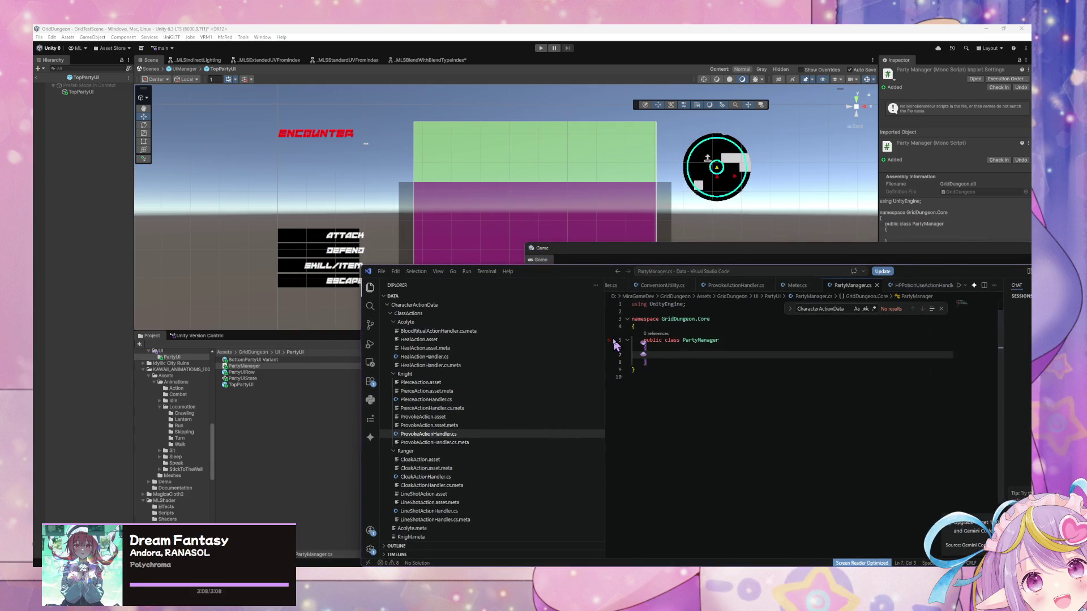
pyautogui.press('Tab')
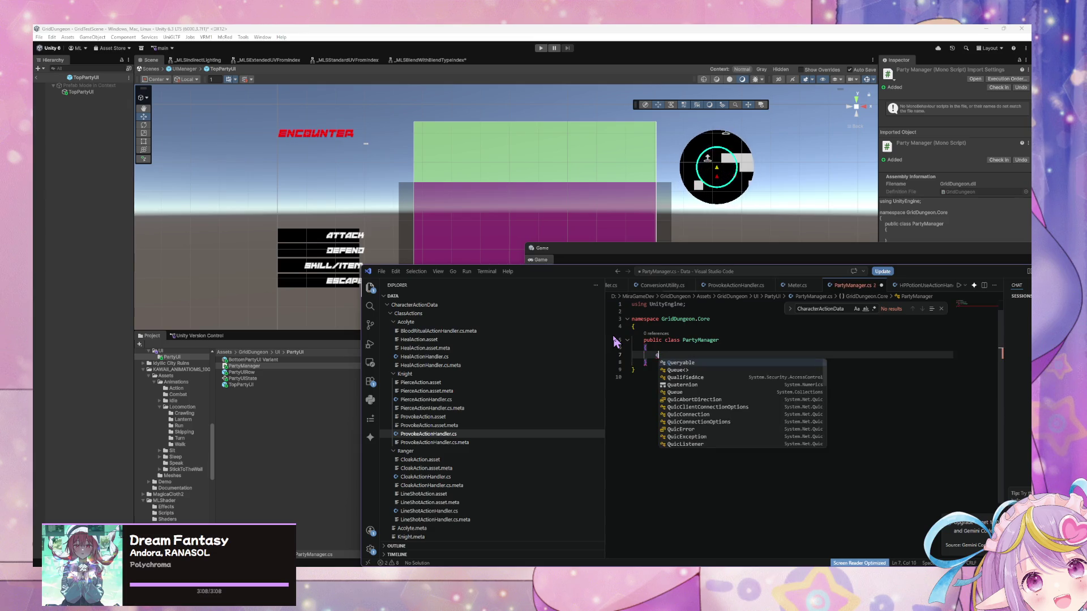
# Step: Check the using lines in ProvokeActionHandler.cs, then open CharacterActionData.cs for its imports
pyautogui.click(747, 285)
pyautogui.moveTo(780, 341); pyautogui.dragTo(631, 316)
pyautogui.scroll(1, 696, 289)
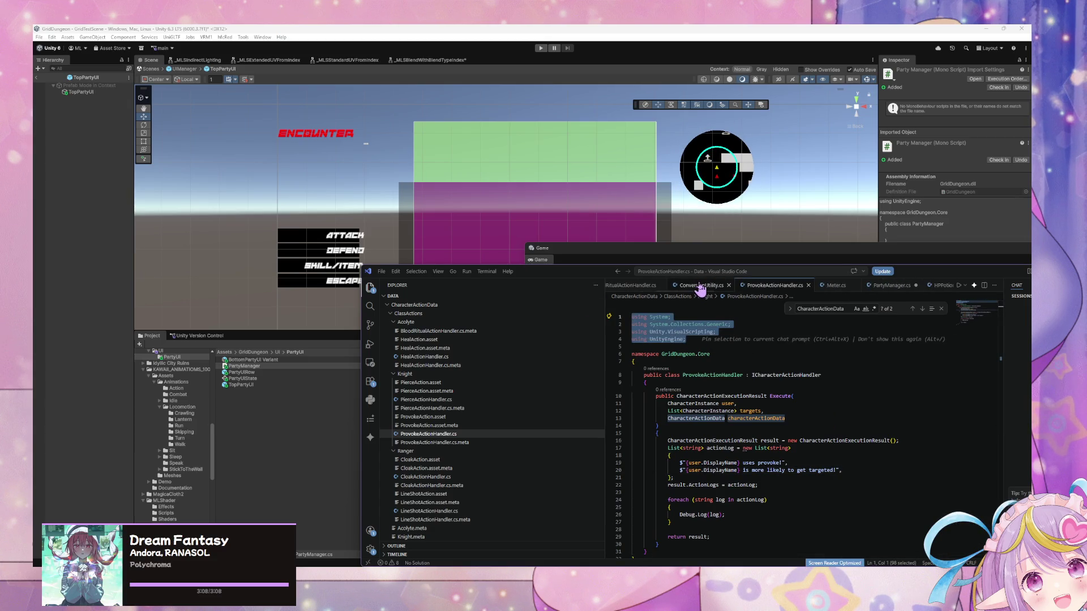
pyautogui.click(873, 286)
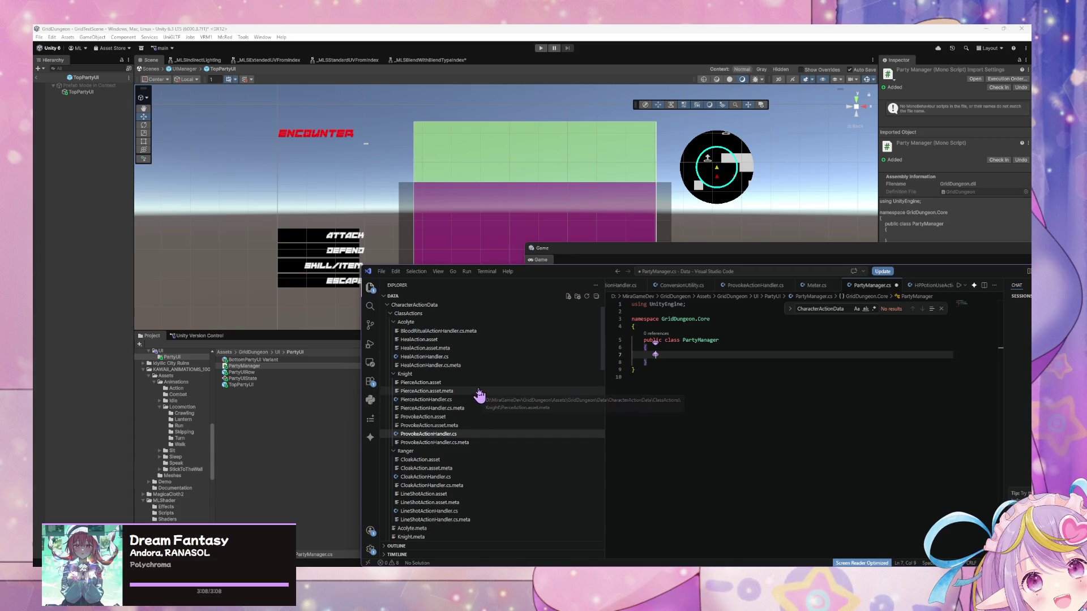
pyautogui.scroll(-2, 478, 399)
pyautogui.scroll(-5, 478, 397)
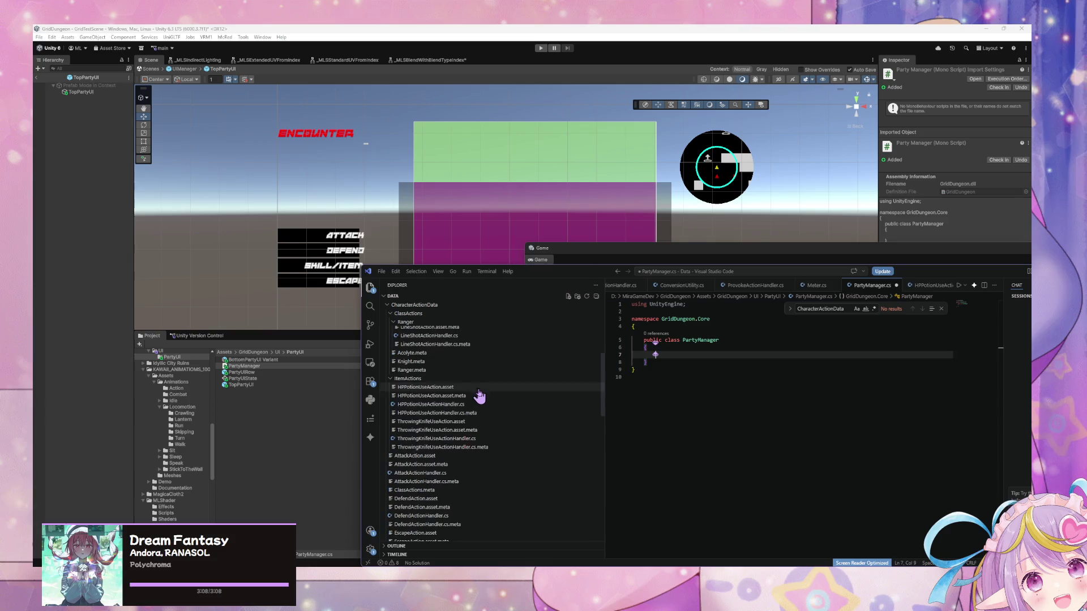
pyautogui.scroll(-8, 465, 437)
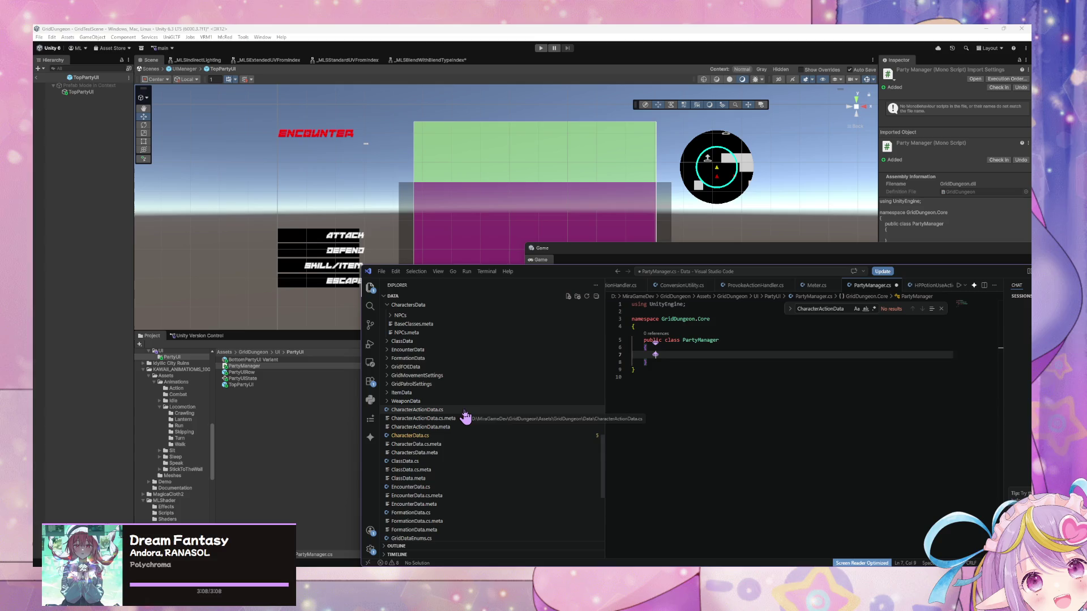
pyautogui.doubleClick(462, 410)
# Step: Select and copy the four using lines in CharacterActionData.cs
pyautogui.scroll(15, 740, 383)
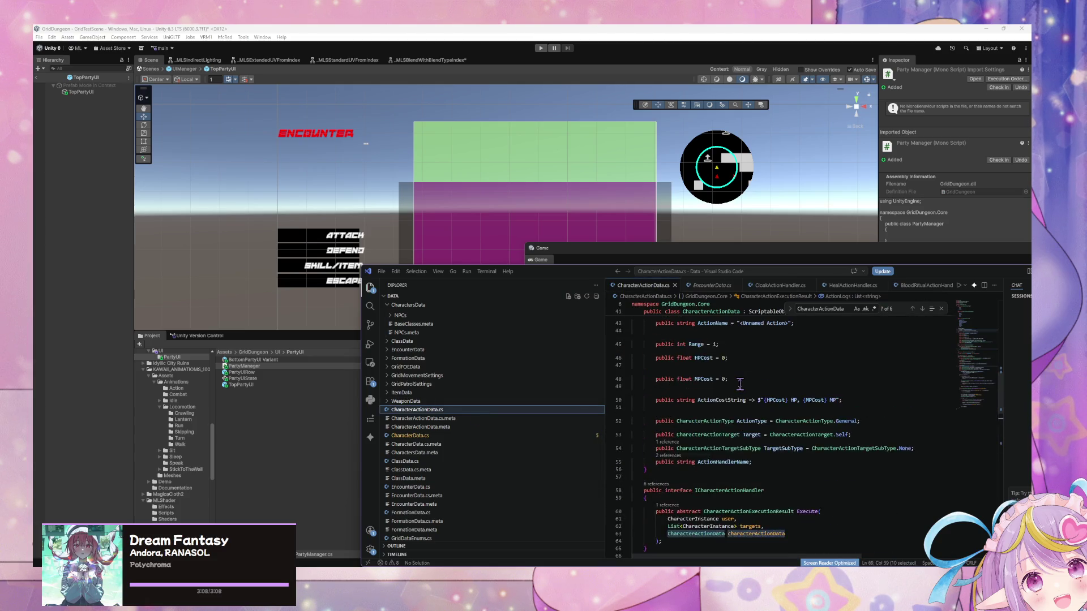
pyautogui.scroll(3, 740, 384)
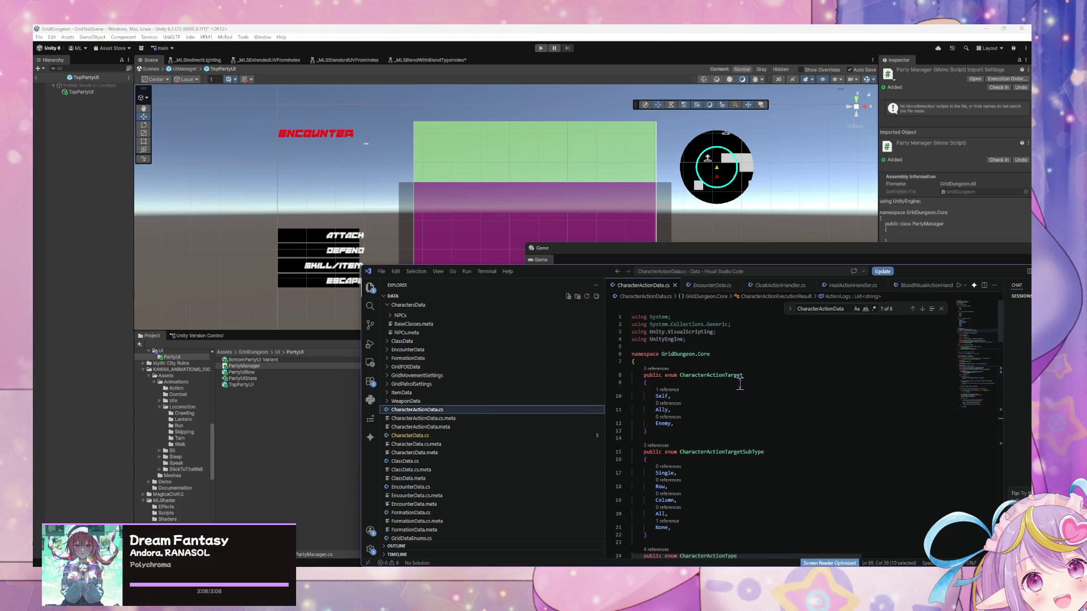
pyautogui.moveTo(686, 339); pyautogui.dragTo(632, 317)
pyautogui.hotkey('ctrl', 'c')
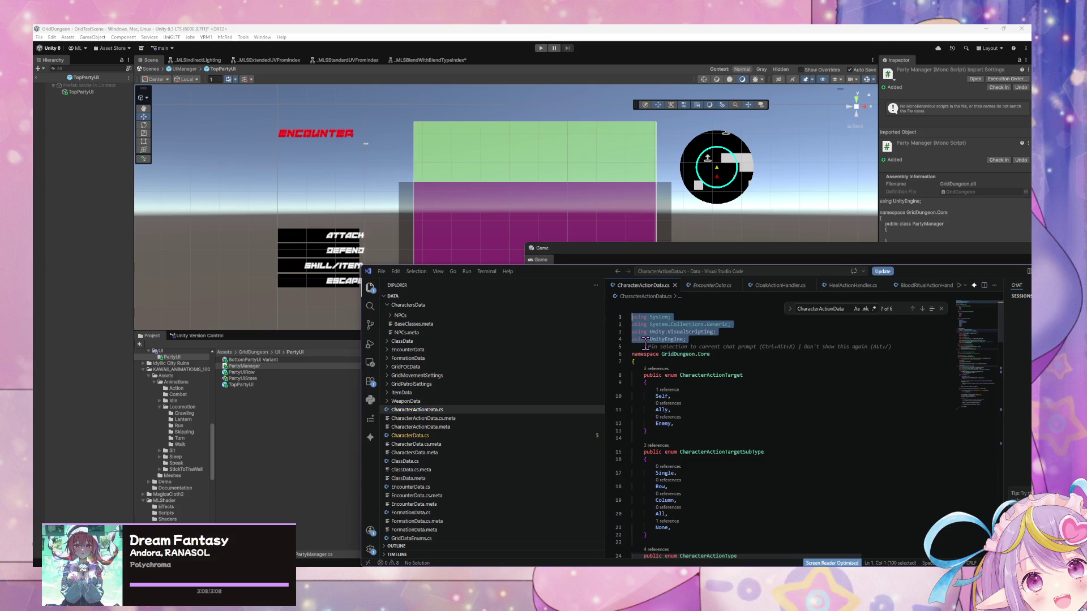
pyautogui.scroll(-2, 430, 416)
pyautogui.scroll(5, 434, 411)
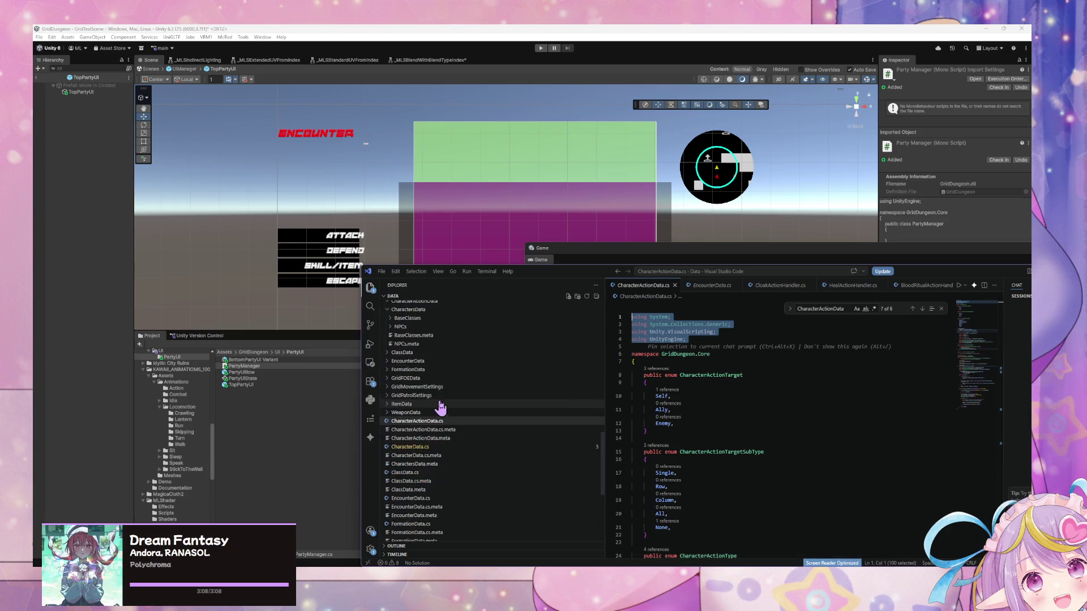
pyautogui.scroll(-8, 925, 289)
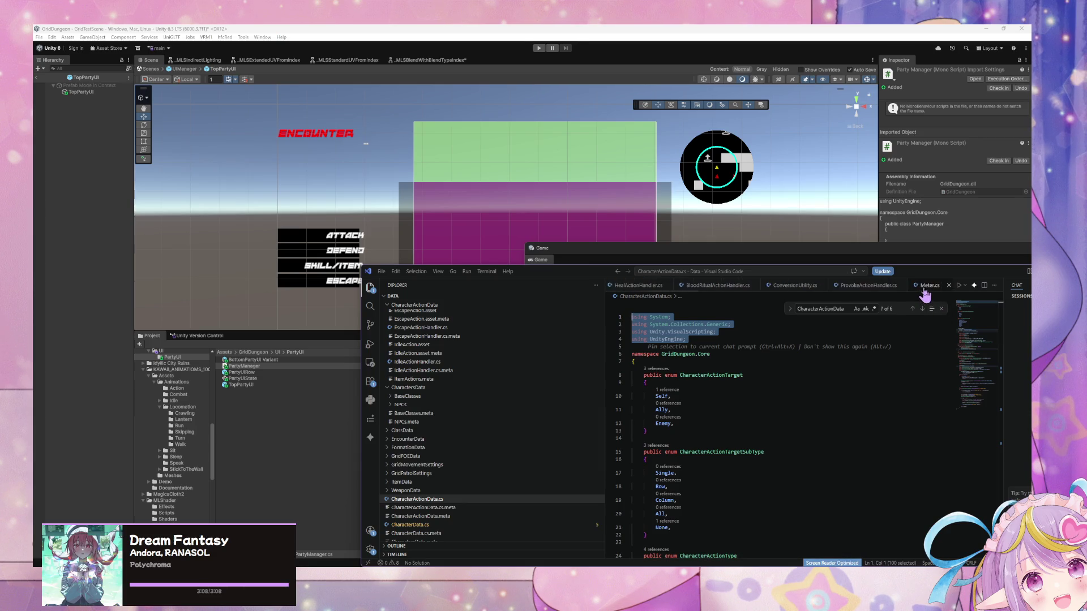
# Step: Paste the using lines into PartyManager.cs and save the file
pyautogui.click(811, 285)
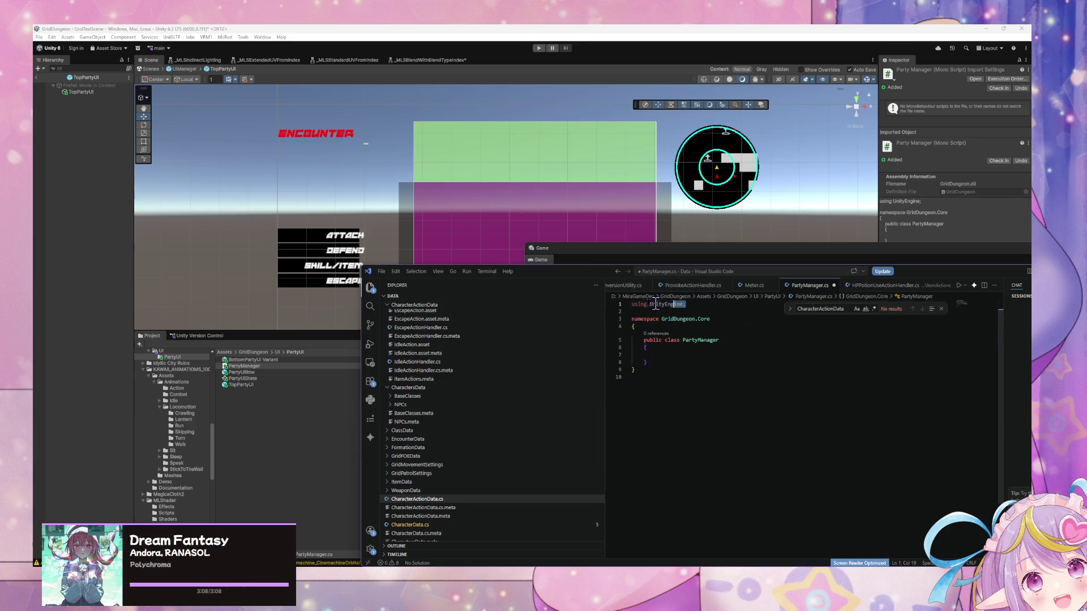
pyautogui.hotkey('ctrl', 'v')
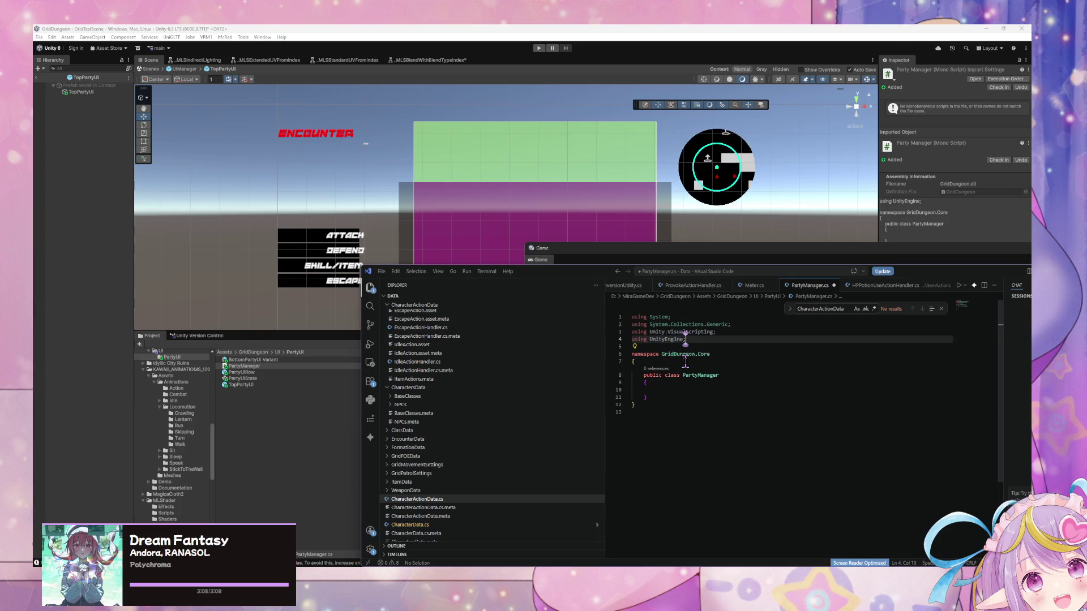
pyautogui.click(744, 375)
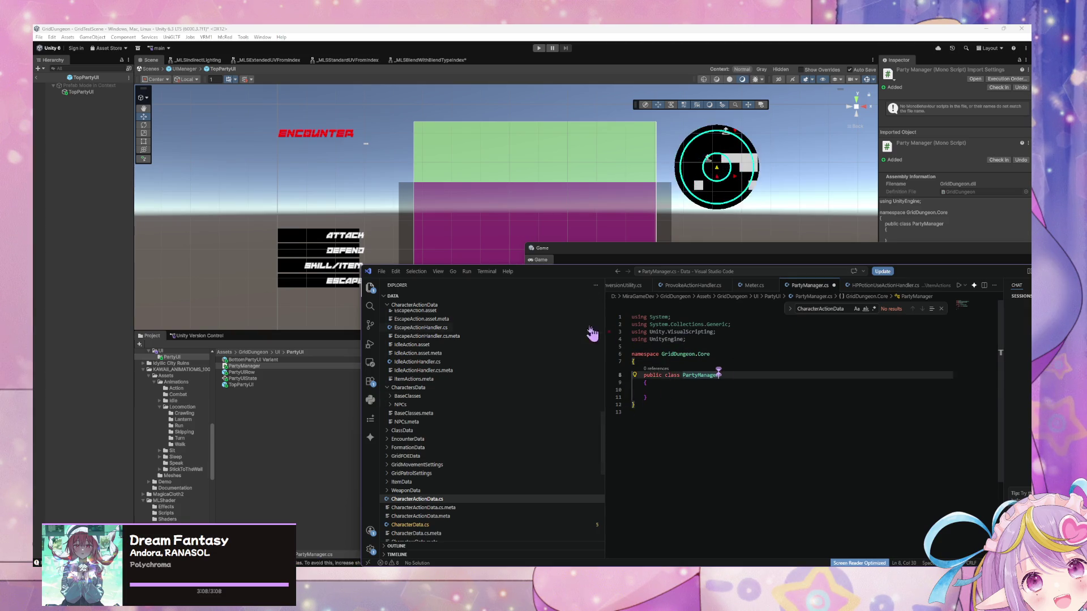
pyautogui.hotkey('ctrl', 's')
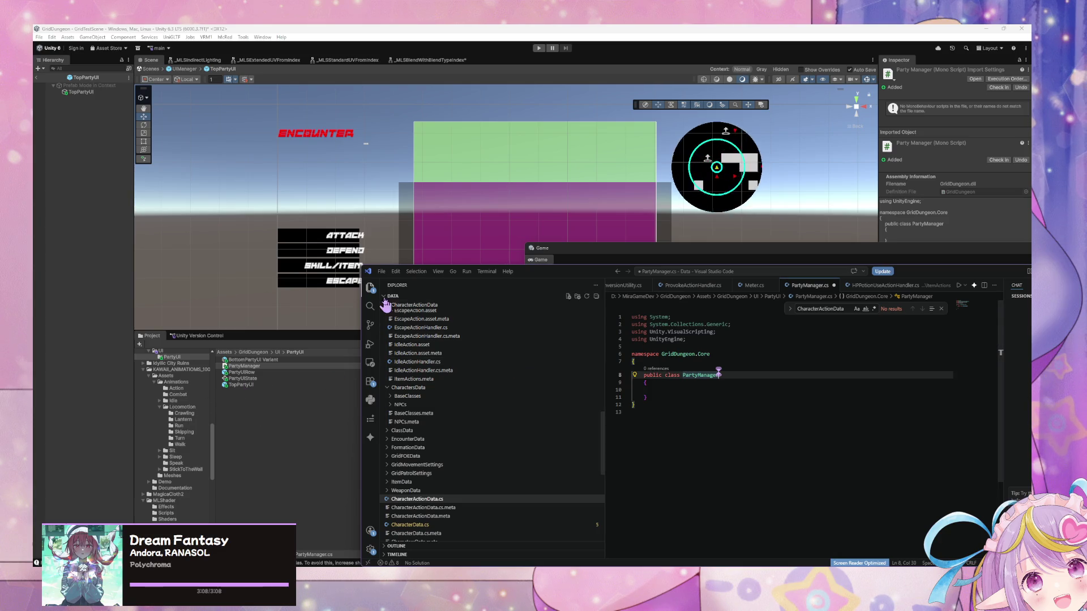
pyautogui.moveTo(565, 273); pyautogui.dragTo(546, 348)
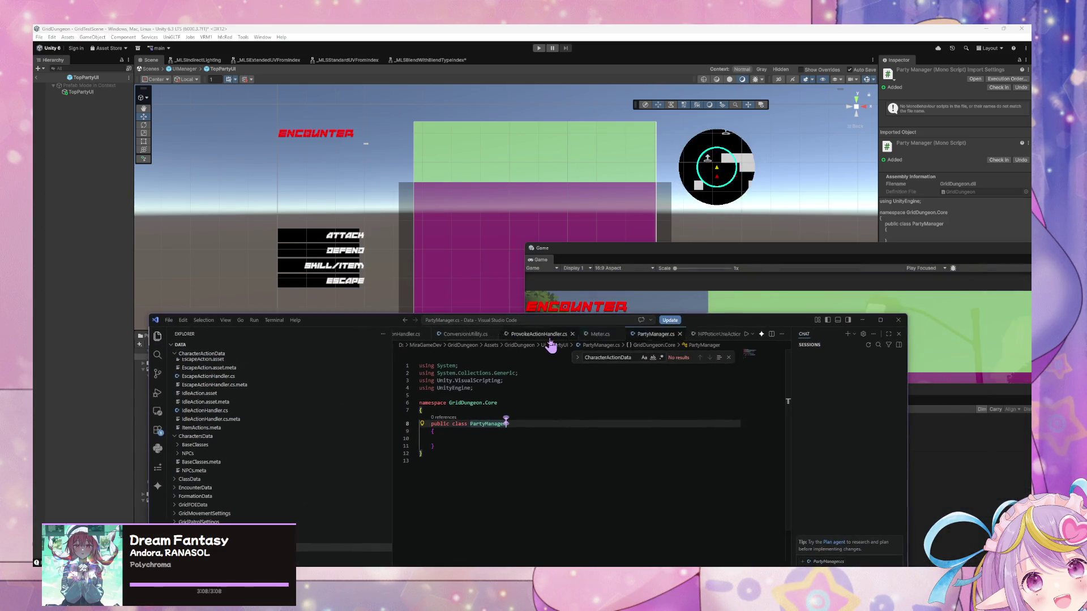
# Step: Select the [IncludeInSettings(true), Inspectable] line near line 72 of CharacterActionData.cs
pyautogui.scroll(3, 549, 334)
pyautogui.click(495, 335)
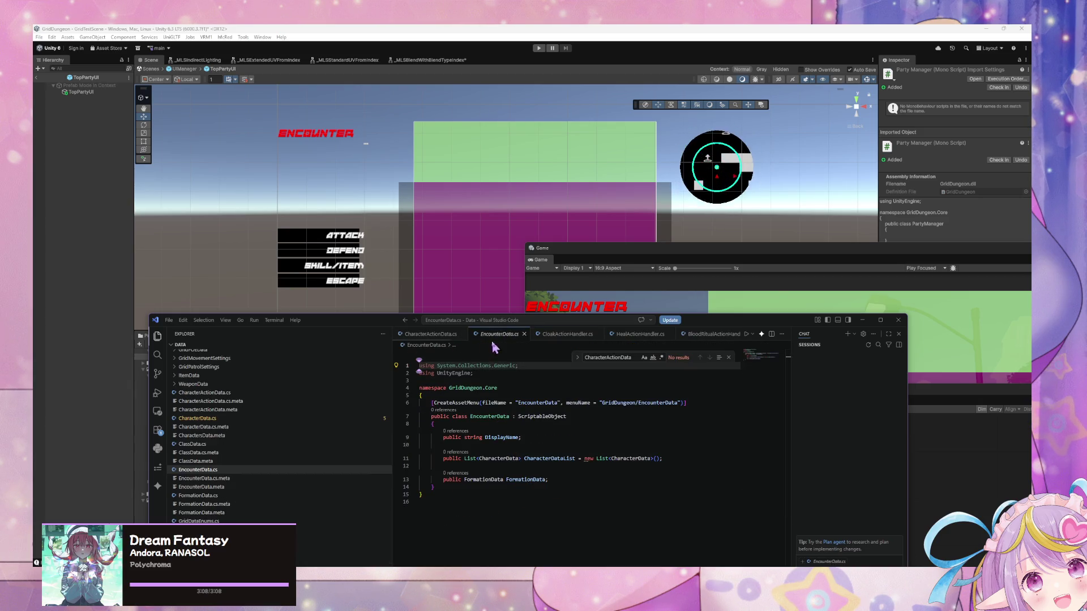
pyautogui.click(465, 336)
pyautogui.scroll(-8, 531, 384)
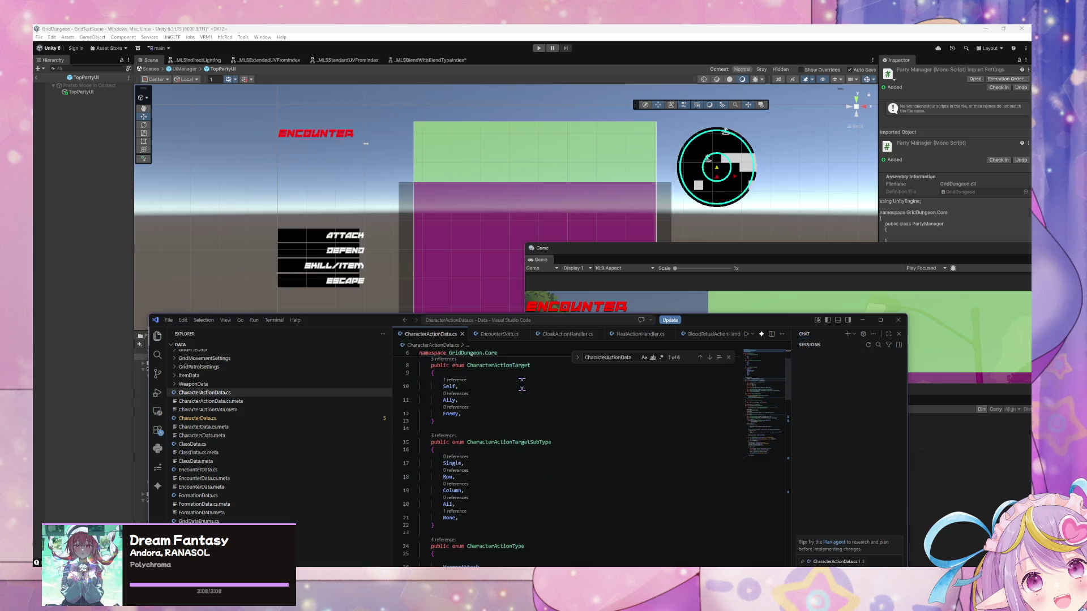
pyautogui.scroll(-20, 531, 384)
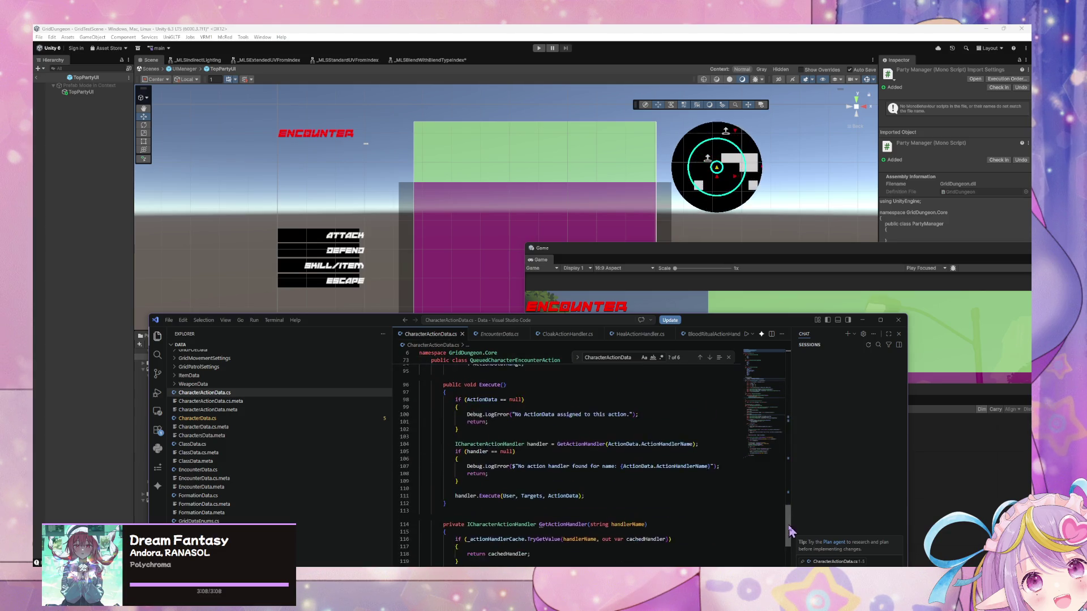
pyautogui.moveTo(792, 544)
pyautogui.mouseDown()
pyautogui.moveTo(786, 419)
pyautogui.moveTo(782, 490)
pyautogui.mouseUp()
pyautogui.moveTo(545, 401); pyautogui.dragTo(430, 400)
pyautogui.scroll(-5, 670, 335)
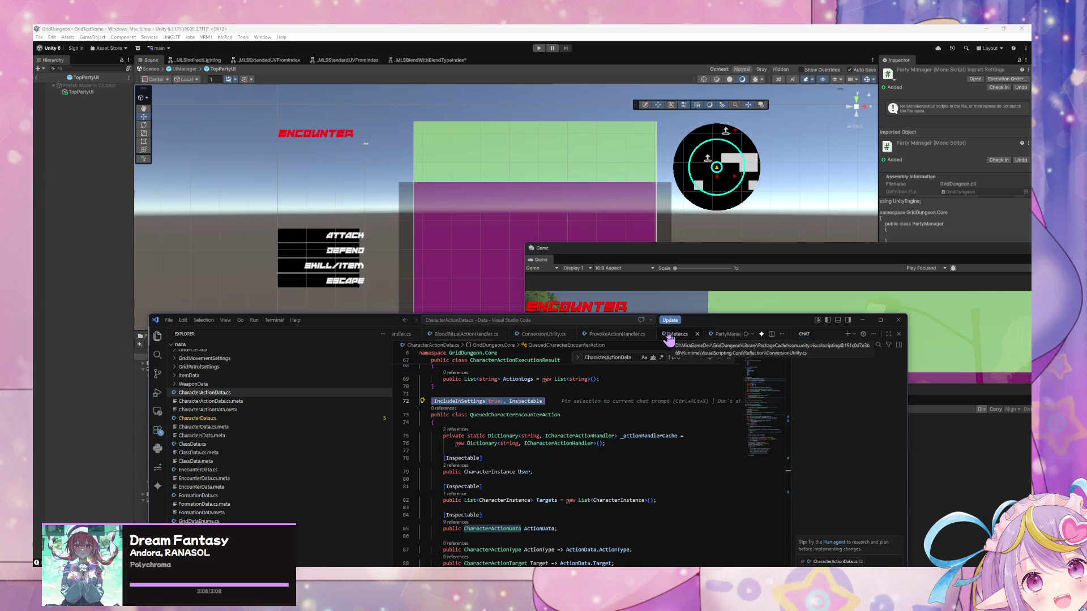
pyautogui.click(617, 334)
# Step: Paste the IncludeInSettings attribute line above PartyManager and add Serializable to it
pyautogui.click(473, 410)
pyautogui.press('Return')
pyautogui.write('[IncludeInSettings(true), Inspectable]')
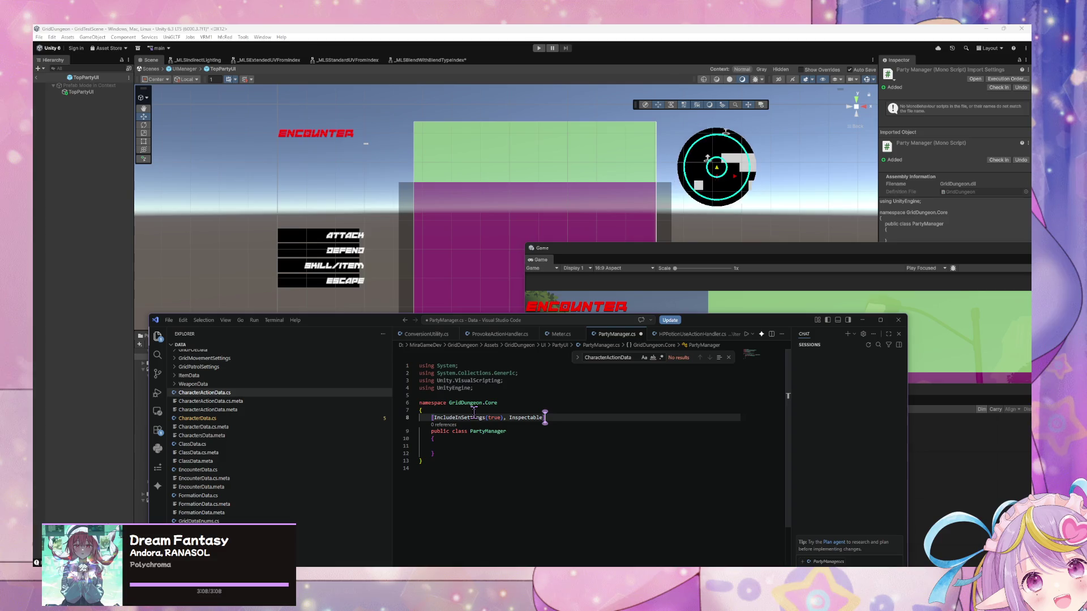
pyautogui.click(509, 417)
pyautogui.write('Ser')
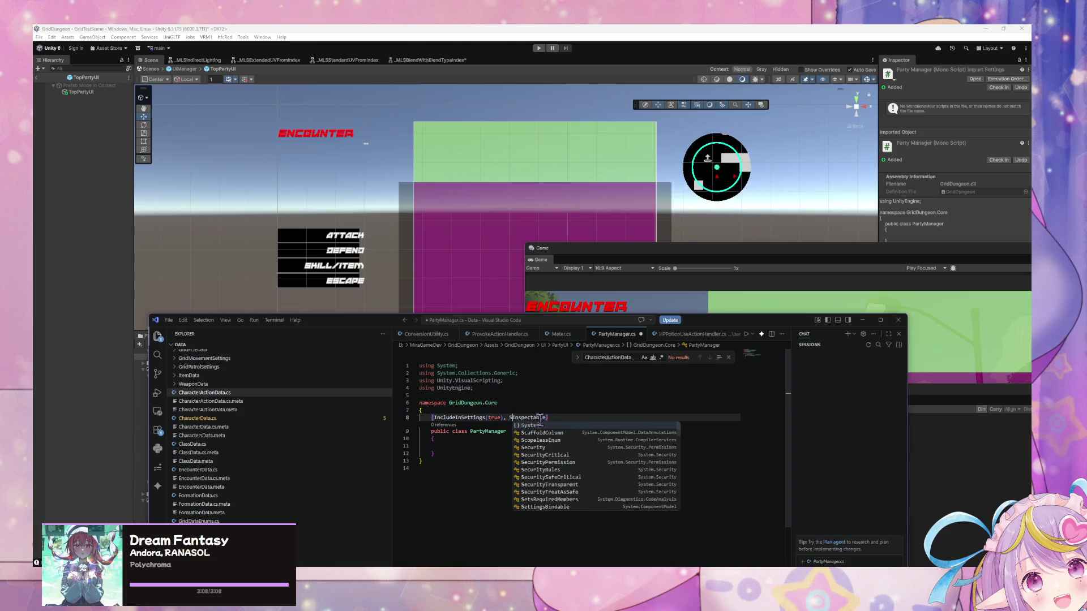
pyautogui.write('ializable')
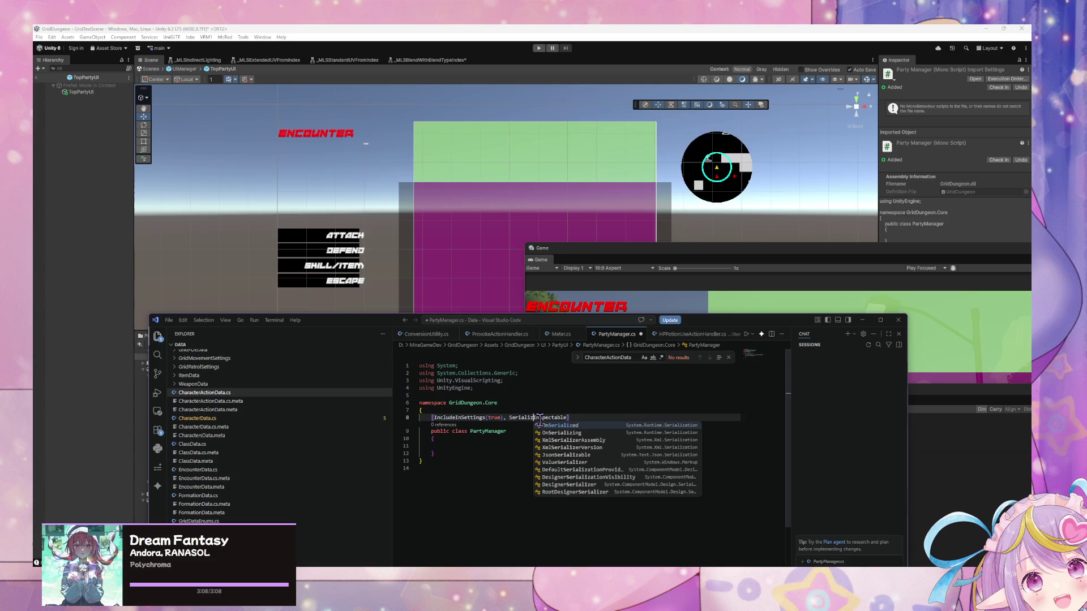
pyautogui.write(',')
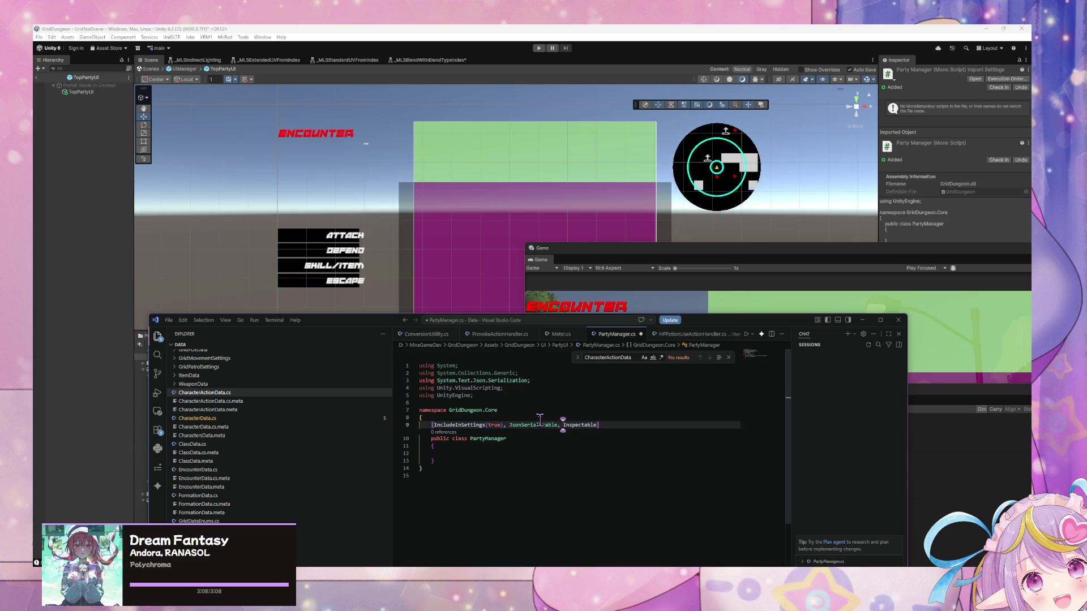
# Step: Delete the System.Text.Json.Serialization using line and turn JsonSerializable into Serializable
pyautogui.moveTo(530, 380); pyautogui.dragTo(419, 381)
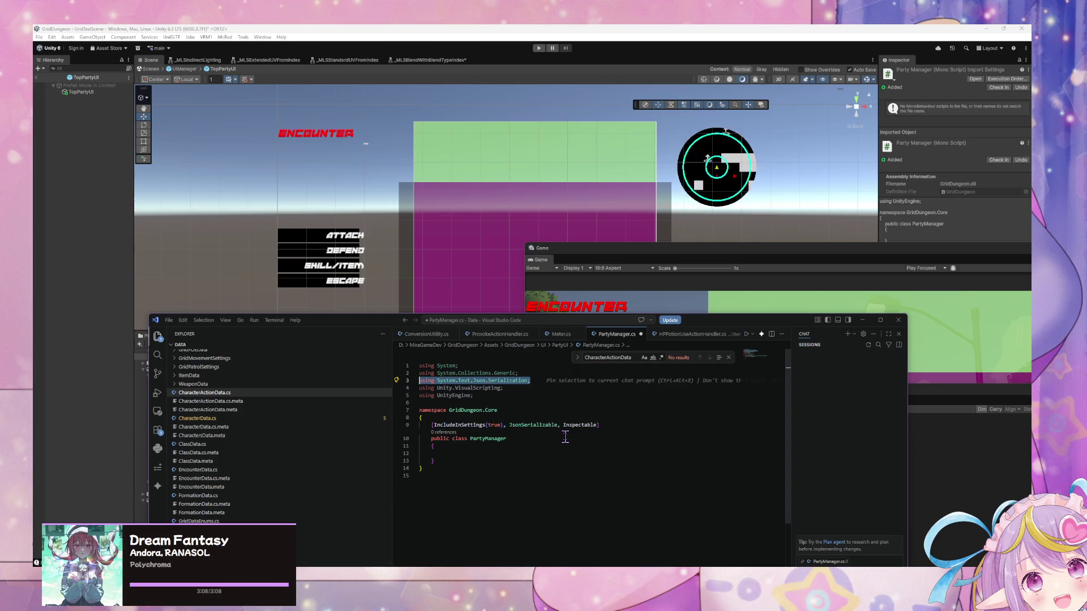
pyautogui.press('Delete')
pyautogui.press('Delete')
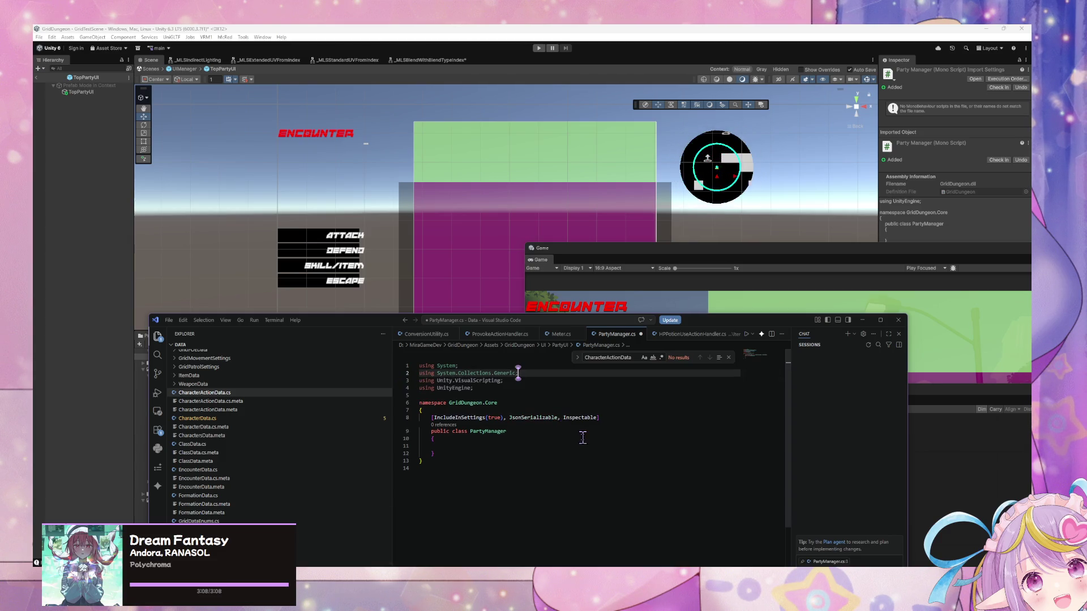
pyautogui.click(526, 417)
pyautogui.press('BackSpace')
pyautogui.press('BackSpace')
pyautogui.press('BackSpace')
# Step: Begin a public member declaration inside the PartyManager class
pyautogui.click(509, 446)
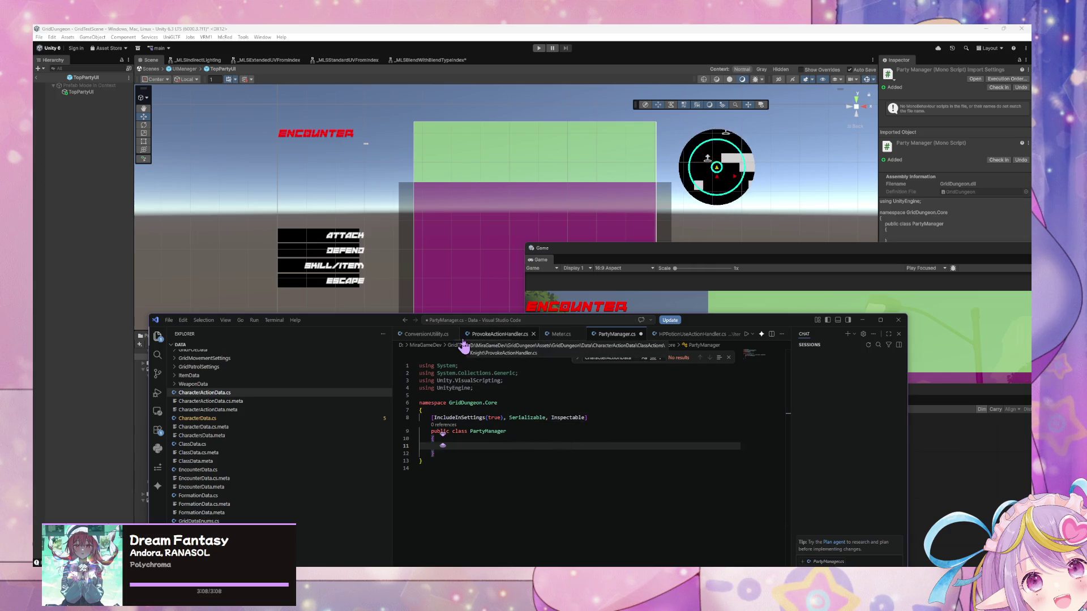
pyautogui.write('public')
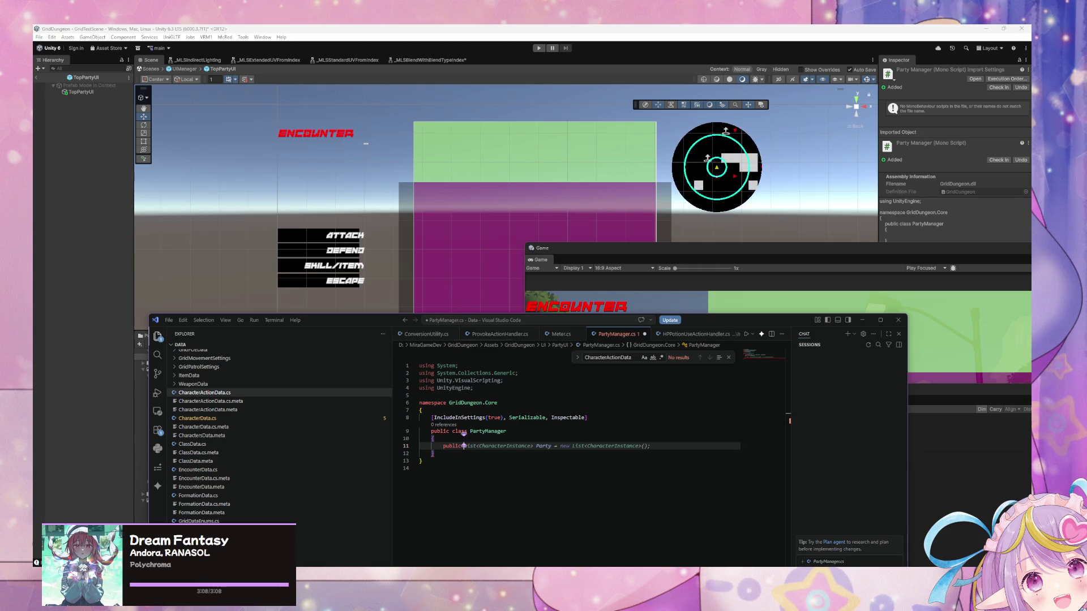
pyautogui.press('Escape')
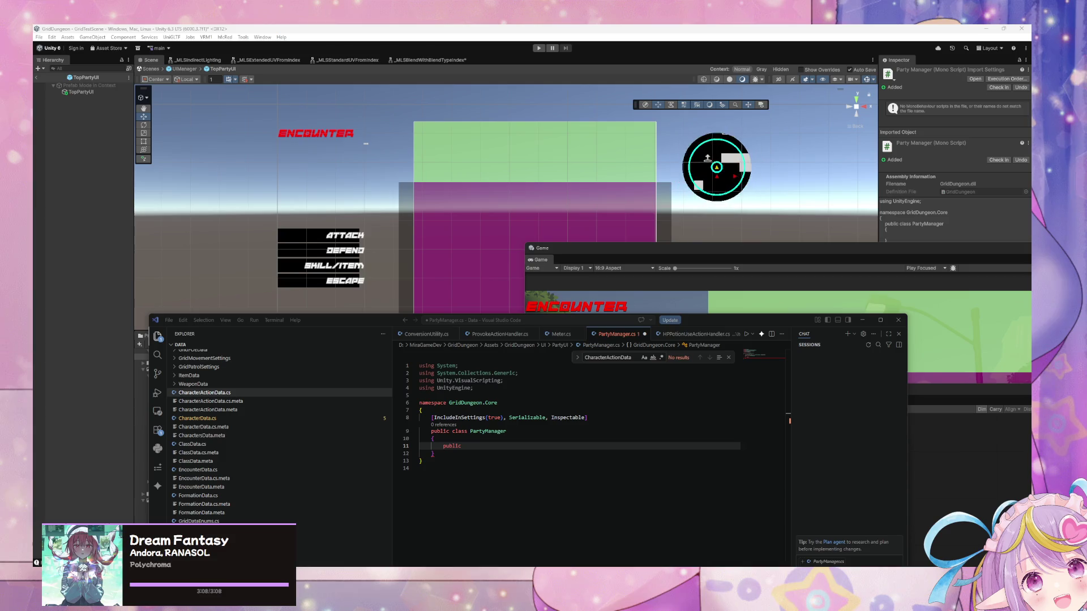
# Step: Insert an [Inspectable] line above PartyManager's public member and trim the trailing space after public
pyautogui.click(462, 439)
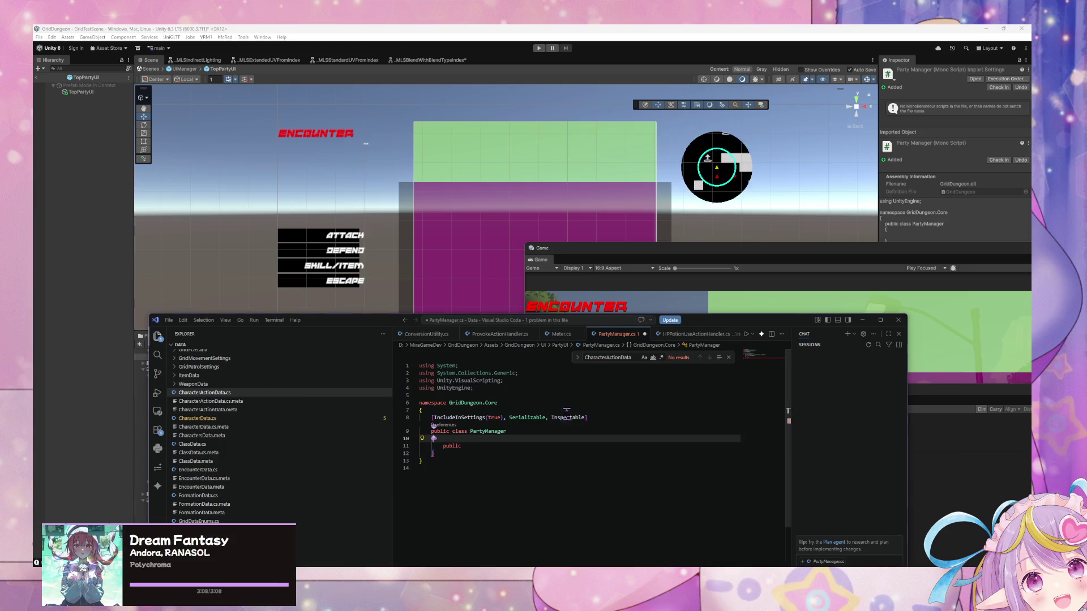
pyautogui.write('{')
pyautogui.press('Return')
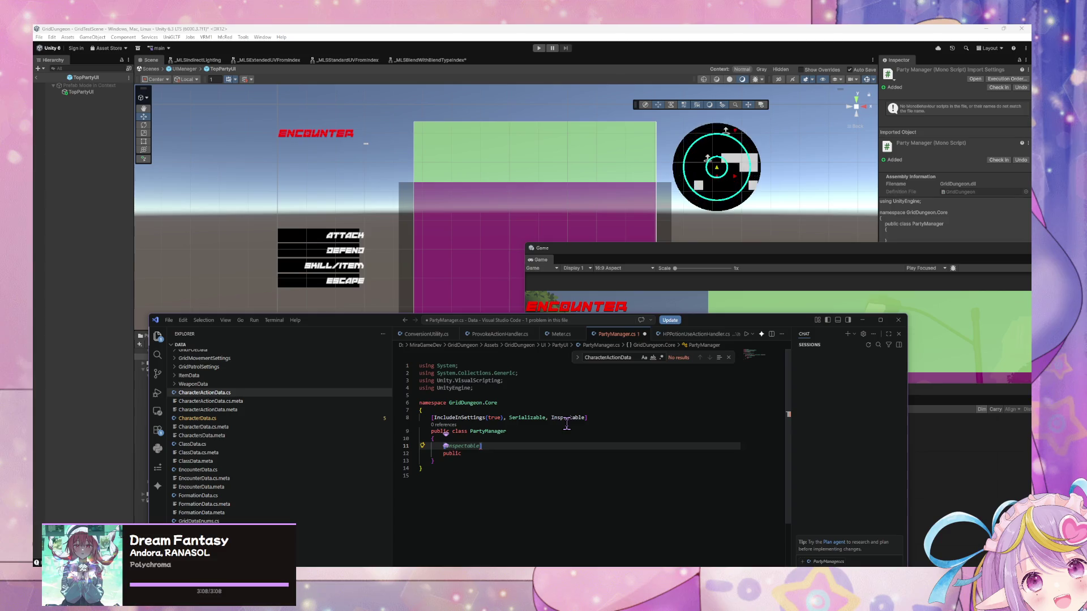
pyautogui.press('Tab')
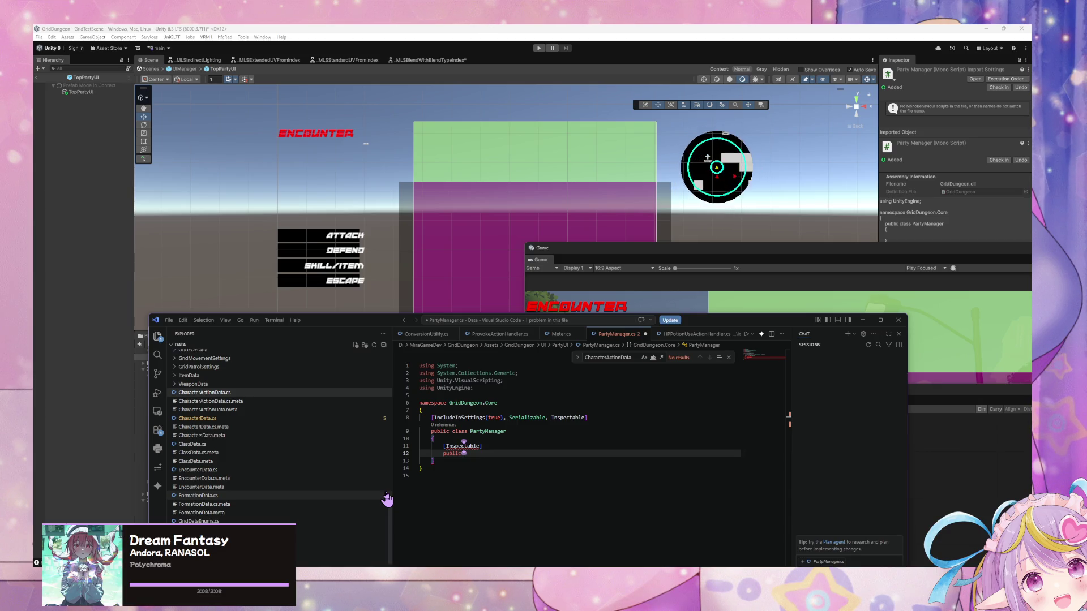
pyautogui.write('G')
pyautogui.press('BackSpace')
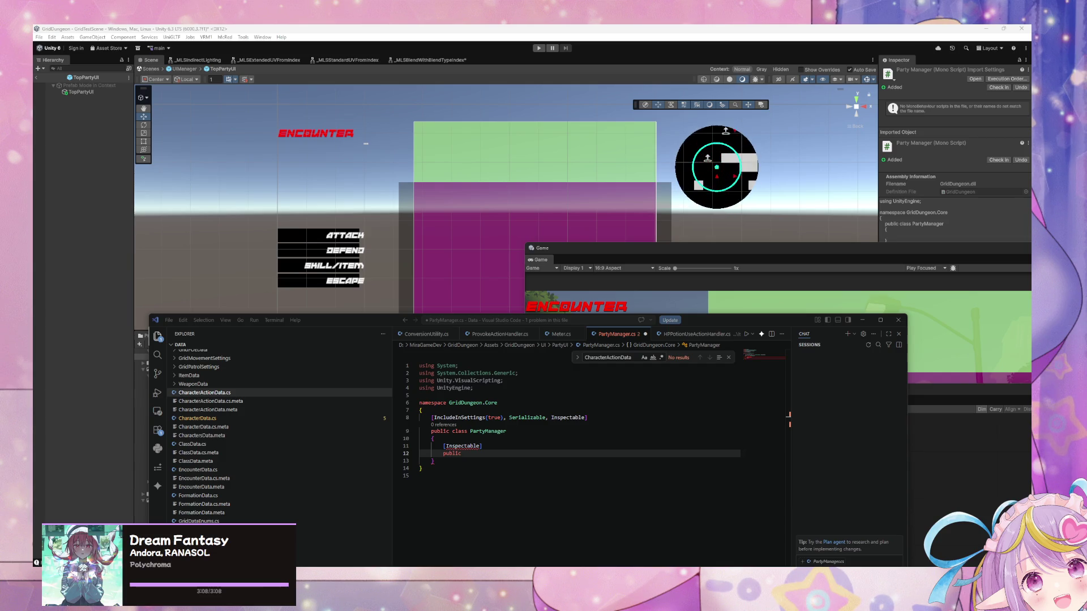
pyautogui.click(486, 456)
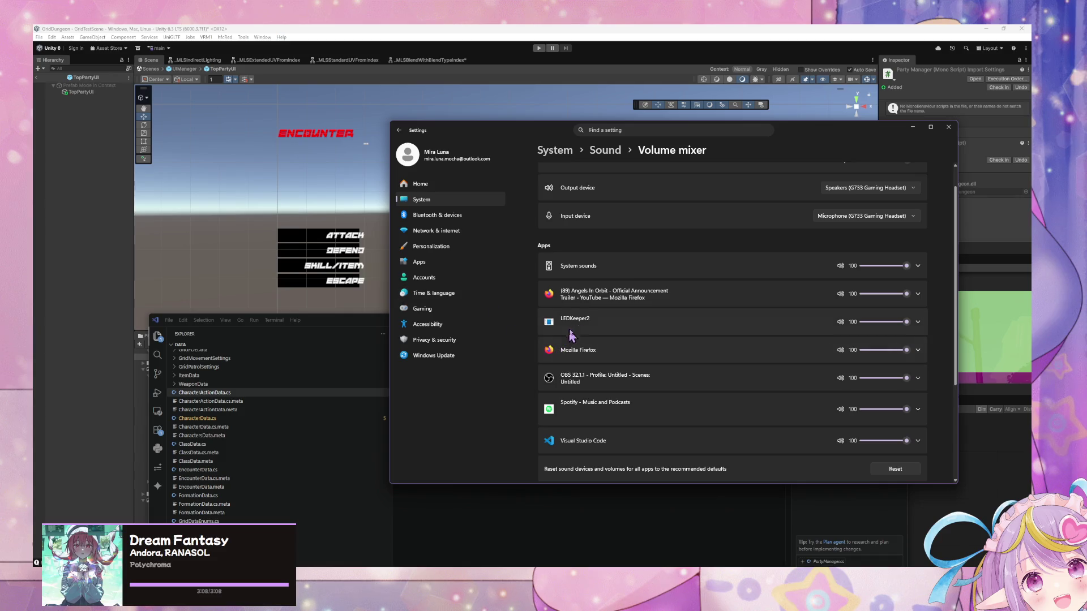
pyautogui.scroll(-5, 581, 334)
pyautogui.scroll(10, 628, 301)
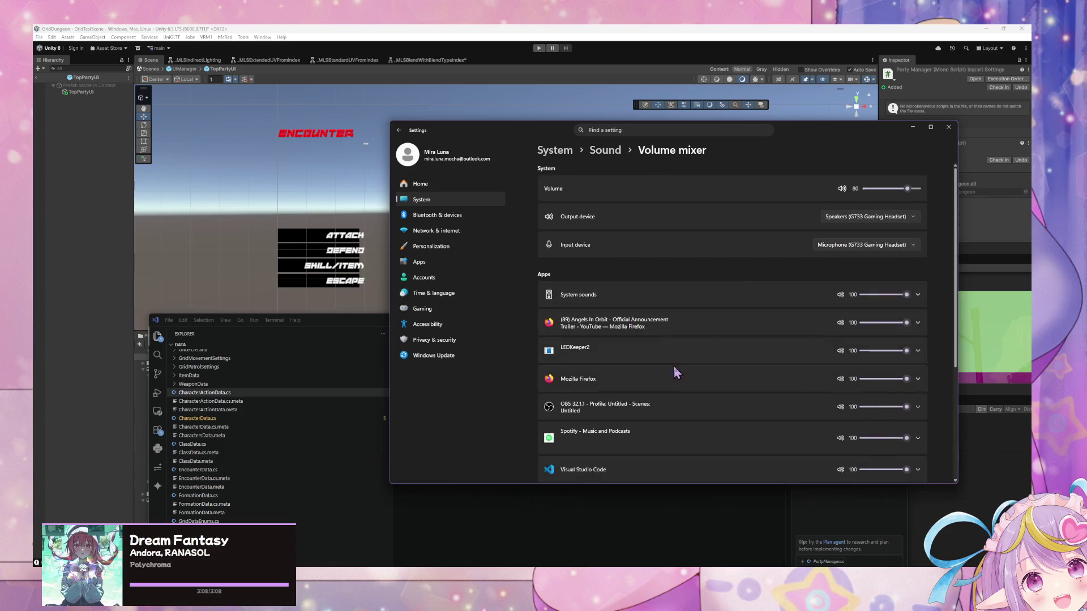
pyautogui.press('super+Down')
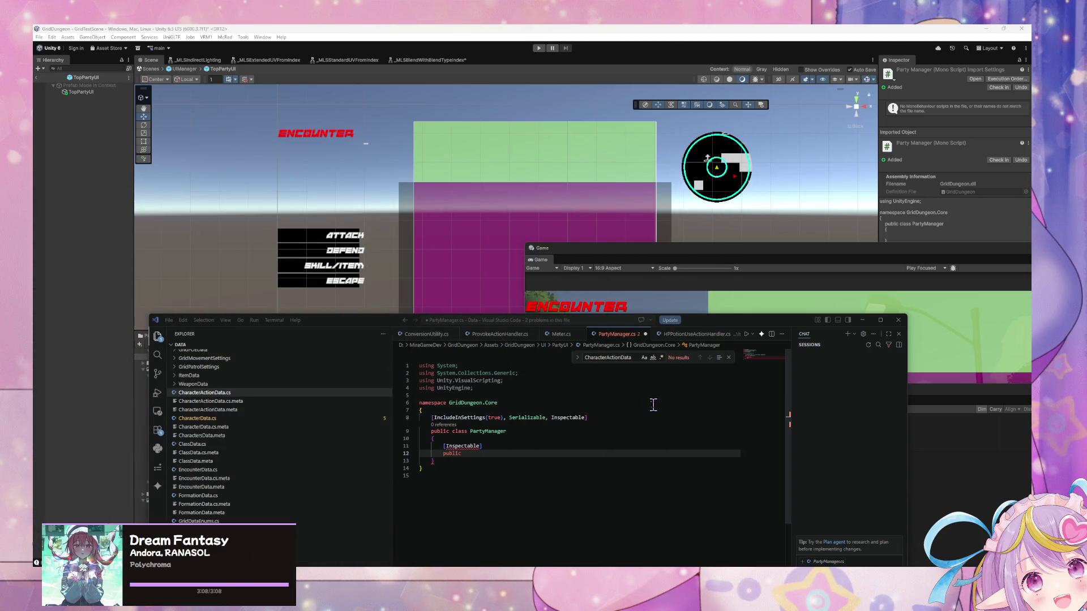
# Step: Let Unity recompile the scripts, then return to line 12 of PartyManager.cs
pyautogui.click(496, 432)
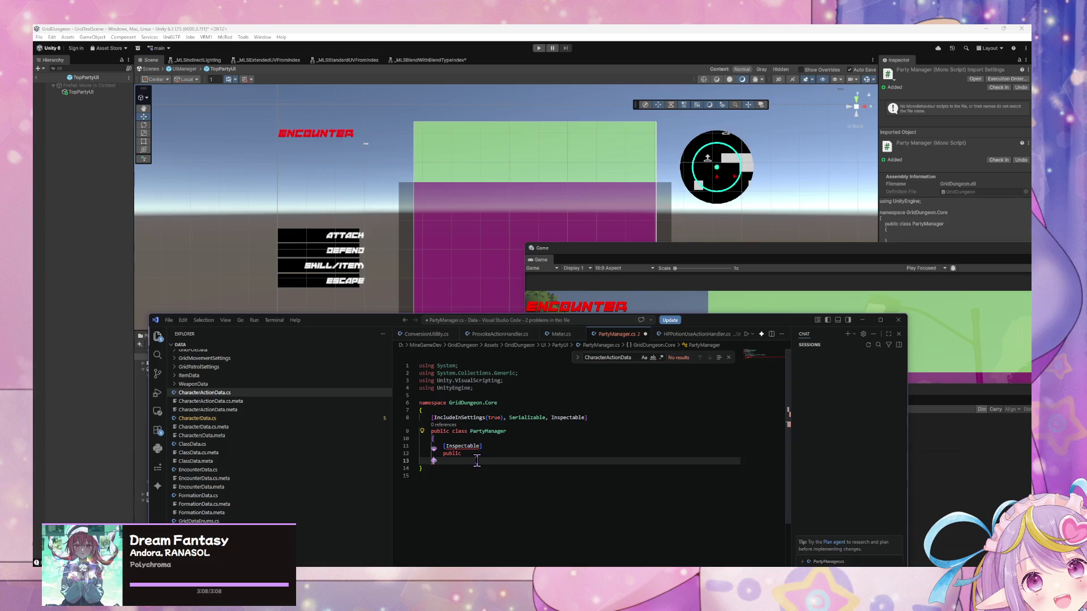
pyautogui.click(498, 448)
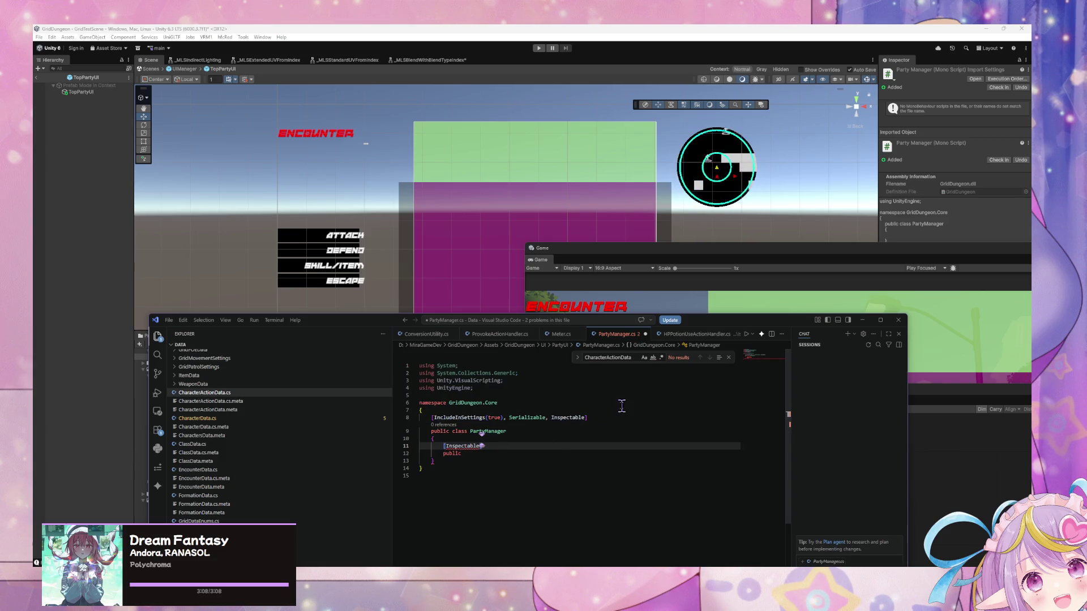
pyautogui.click(759, 261)
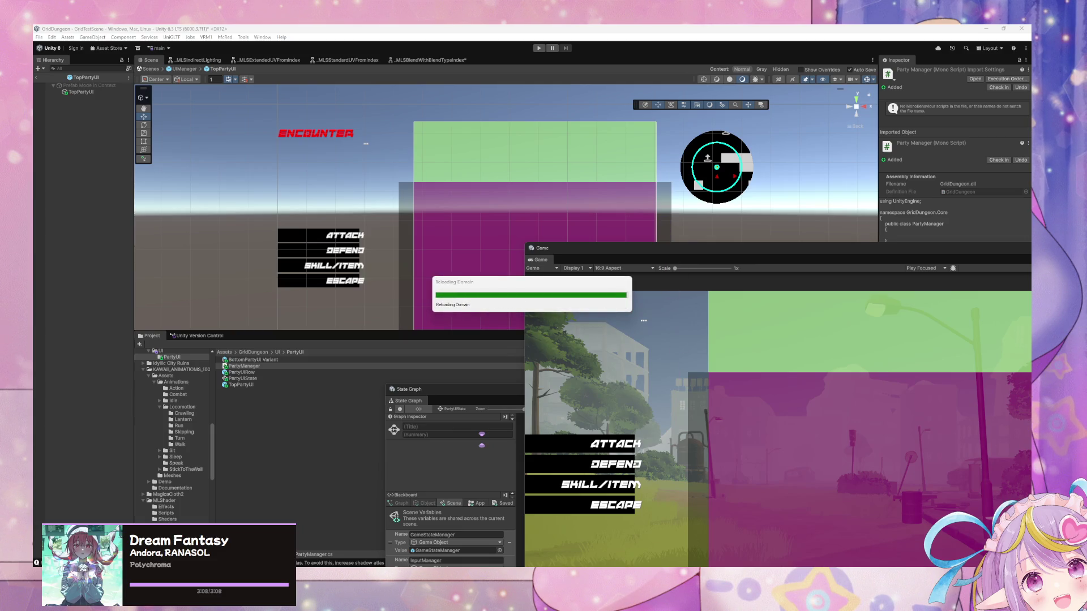
pyautogui.hotkey('alt', 'Tab')
pyautogui.click(504, 454)
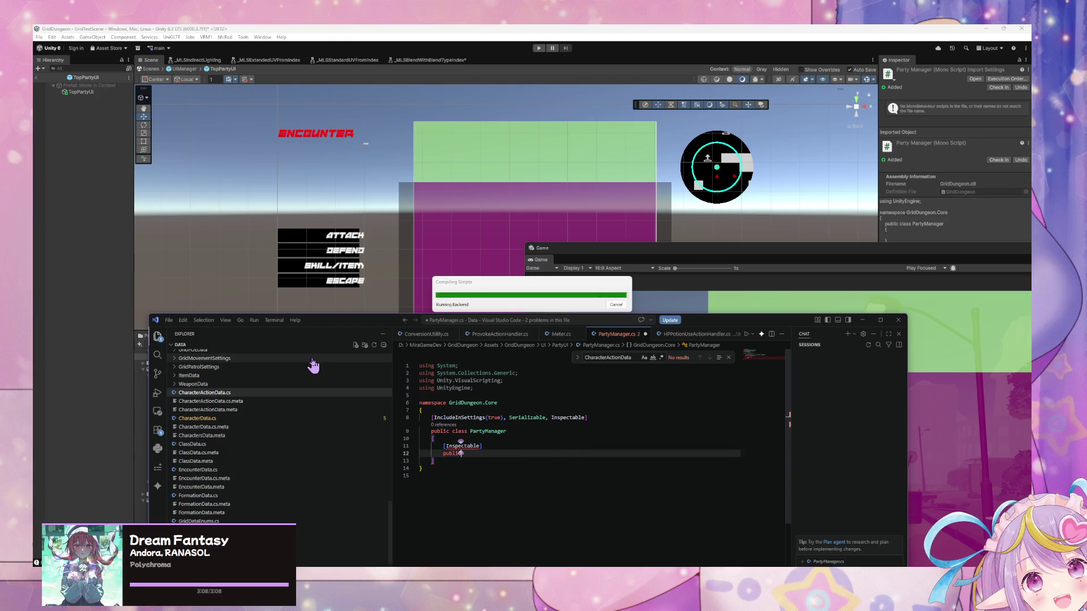
pyautogui.moveTo(285, 320)
pyautogui.mouseDown()
pyautogui.moveTo(327, 245)
pyautogui.moveTo(306, 201)
pyautogui.mouseUp()
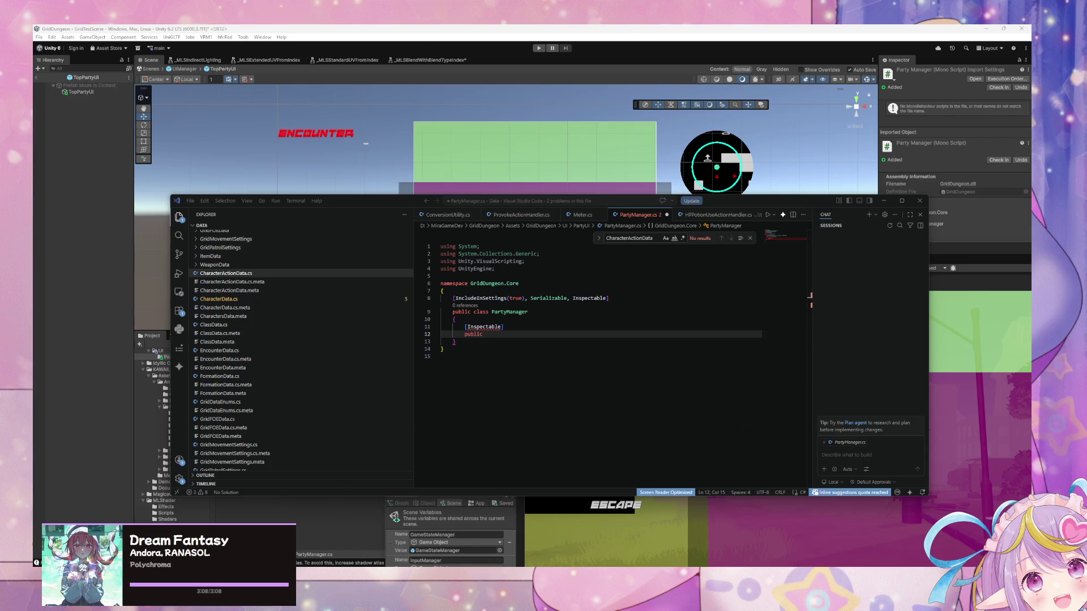
pyautogui.click(503, 338)
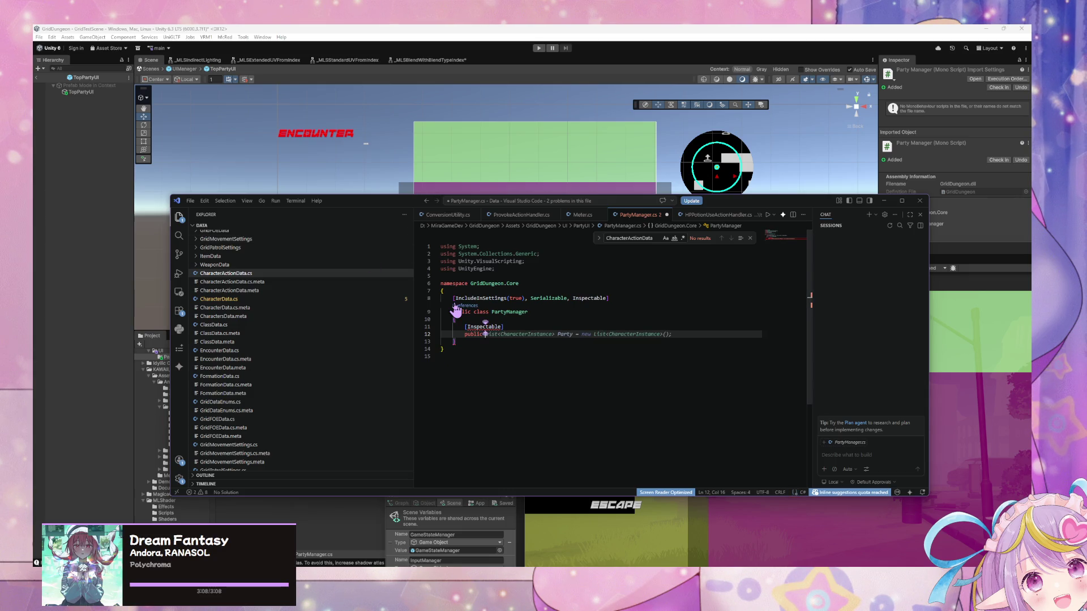
# Step: Write the field public List<PartyRow> PartyRows = new List<PartyRow>(); with IntelliSense
pyautogui.write('ListM')
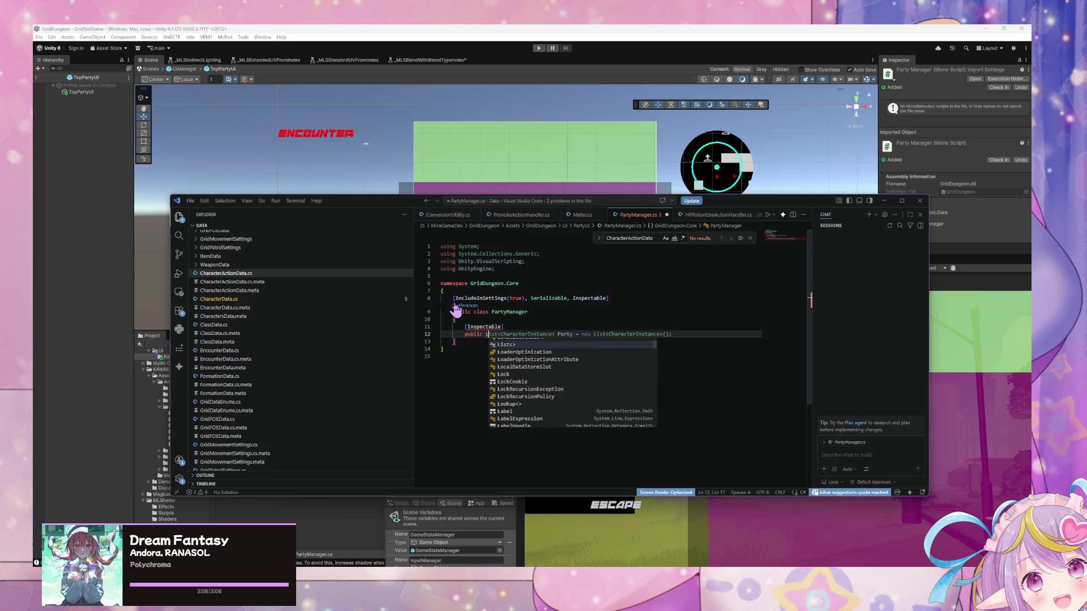
pyautogui.press('BackSpace')
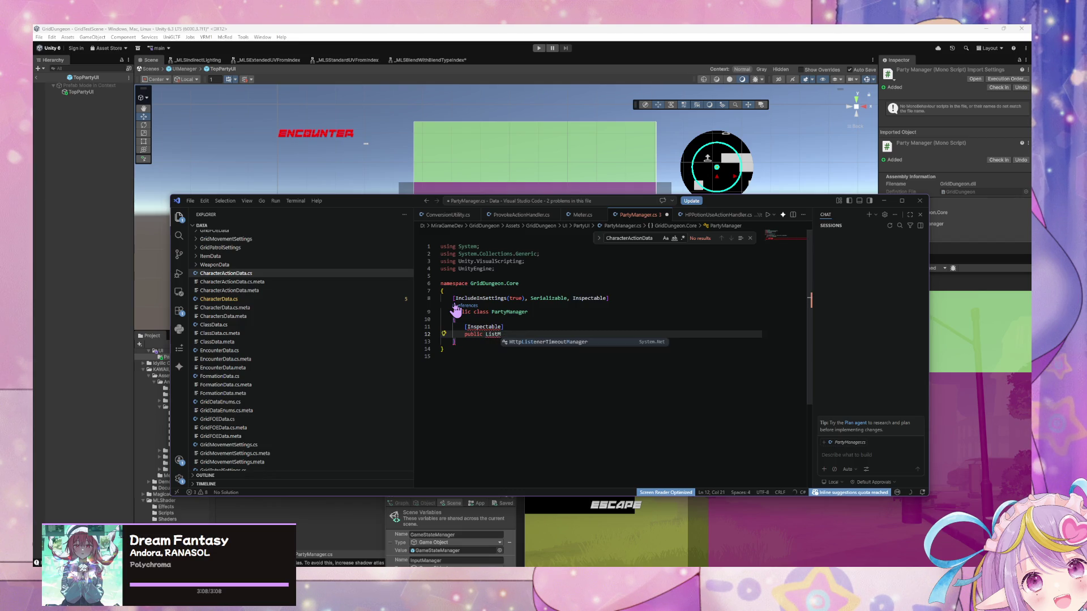
pyautogui.write('<C')
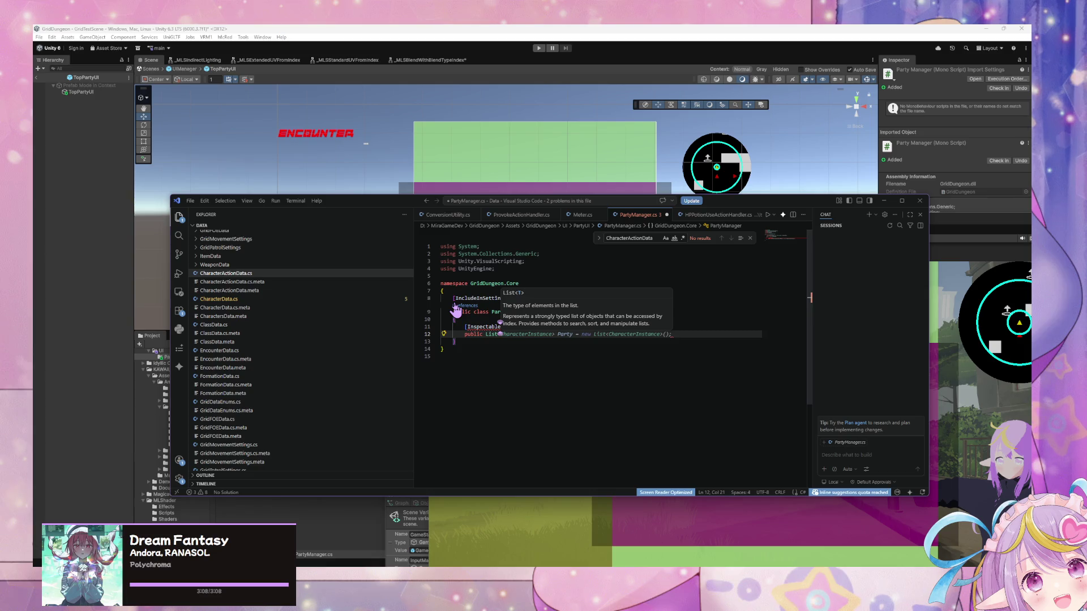
pyautogui.press('BackSpace')
pyautogui.write('Party')
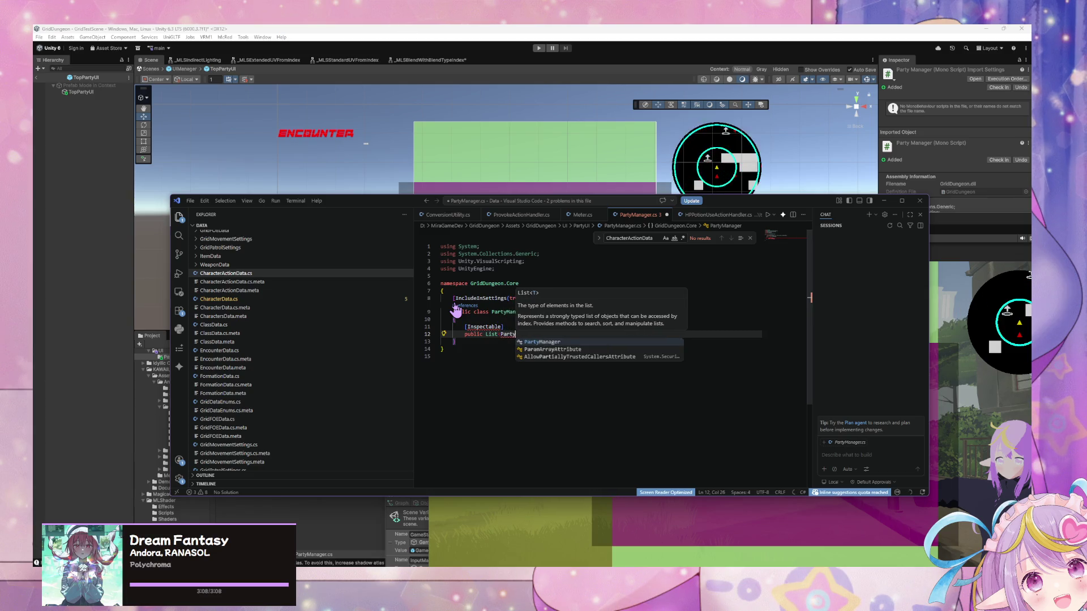
pyautogui.press('BackSpace')
pyautogui.press('BackSpace')
pyautogui.press('BackSpace')
pyautogui.write('<PartyRow> pa')
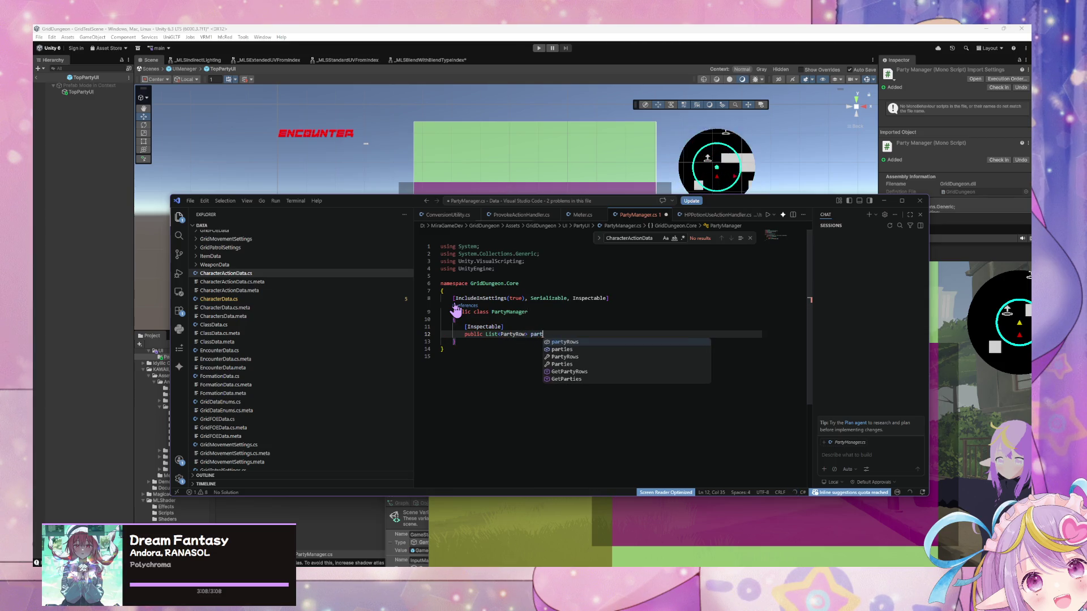
pyautogui.press('BackSpace')
pyautogui.write('Party')
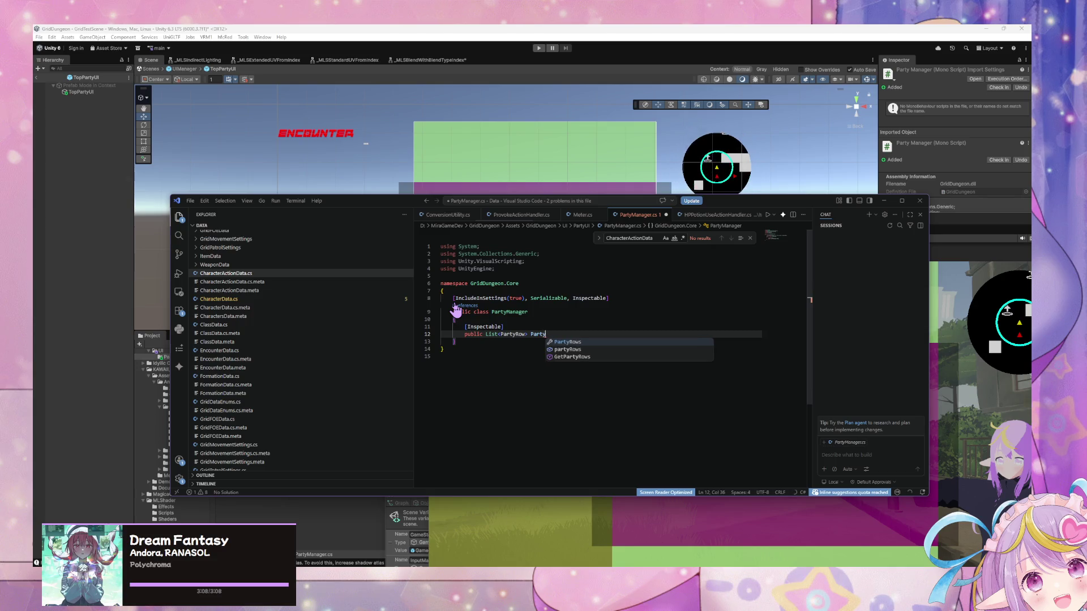
pyautogui.write('Rows = new List')
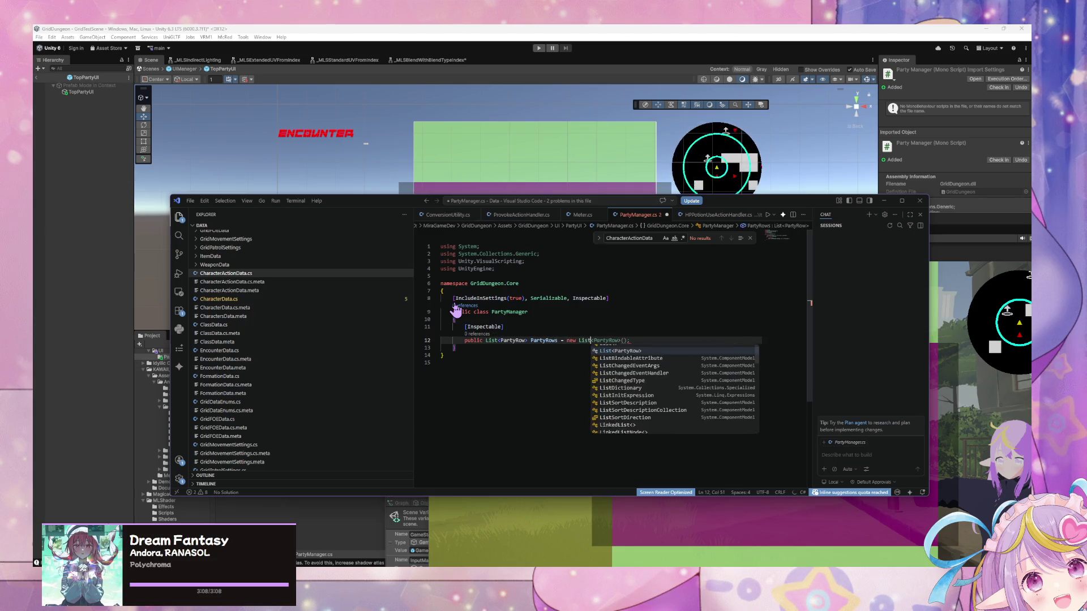
pyautogui.press('Tab')
pyautogui.write('();')
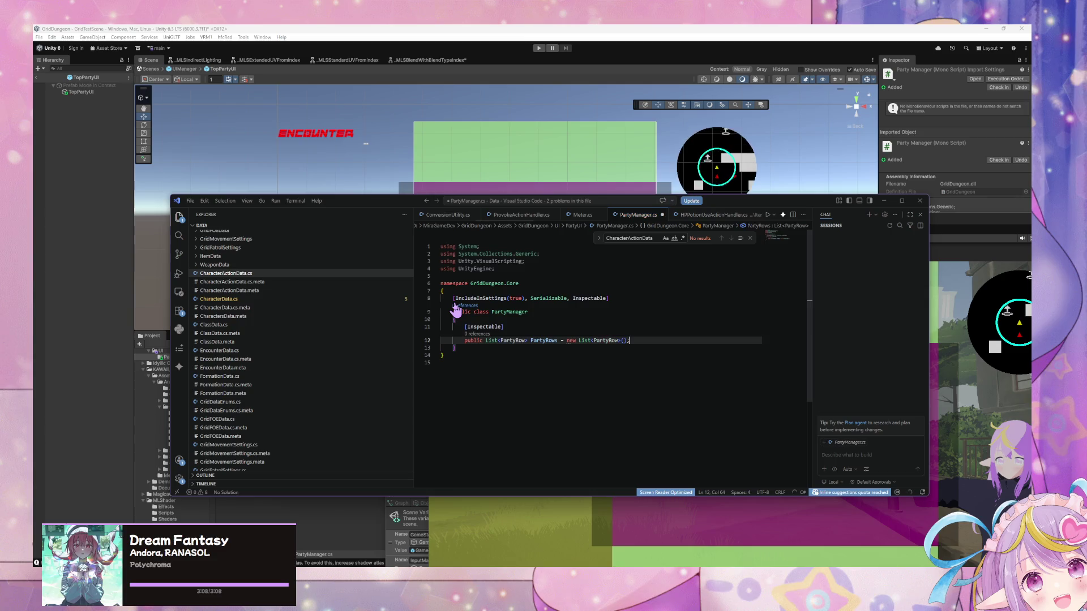
# Step: Close the PartyManager class and start declaring public class PartyRow below it
pyautogui.press('Return')
pyautogui.write('}')
pyautogui.press('Return')
pyautogui.press('Return')
pyautogui.write('p')
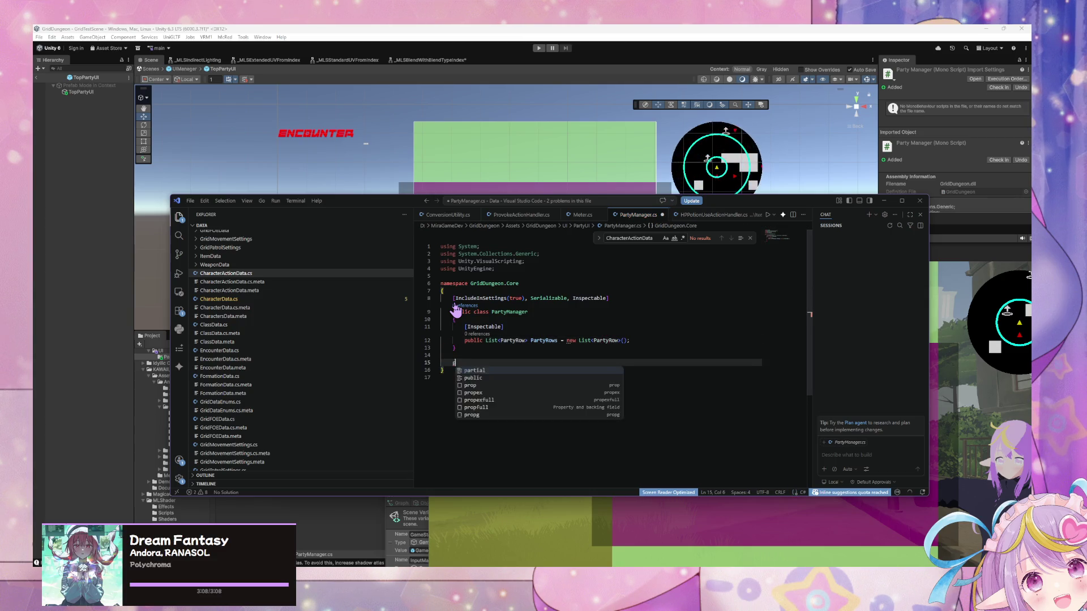
pyautogui.write('ublic class ')
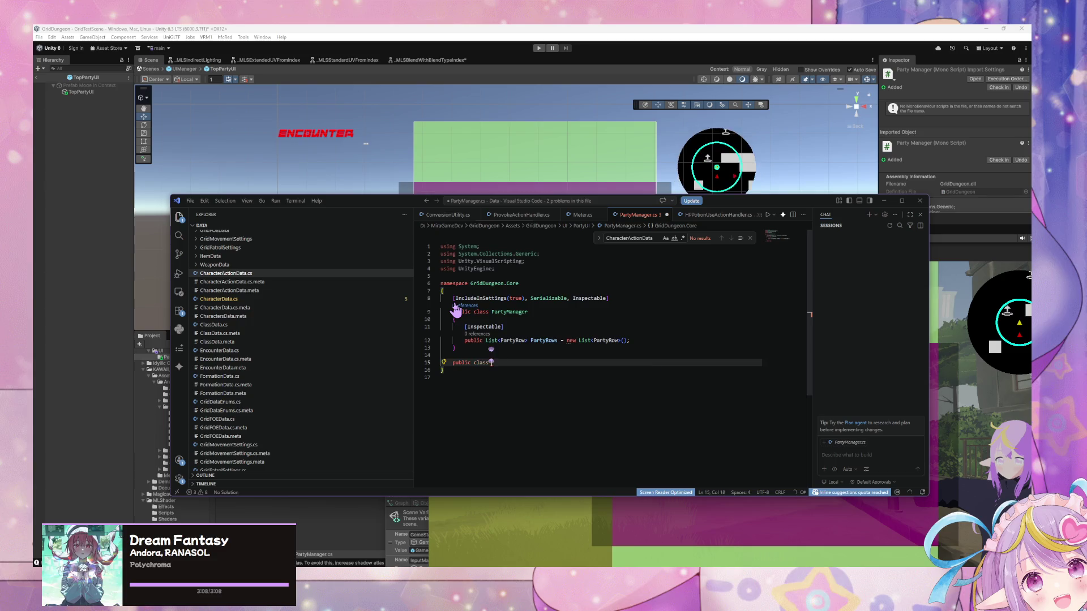
pyautogui.write('PartyRow')
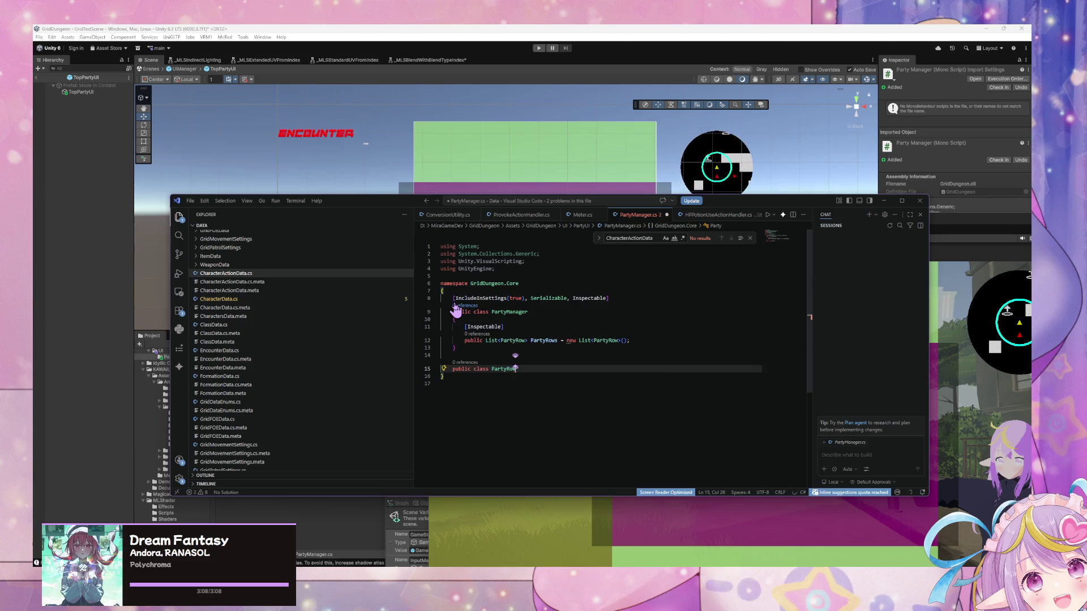
# Step: Give PartyRow a body with the suggested List<CharacterInstance> Characters field
pyautogui.press('Return')
pyautogui.write('{')
pyautogui.press('Return')
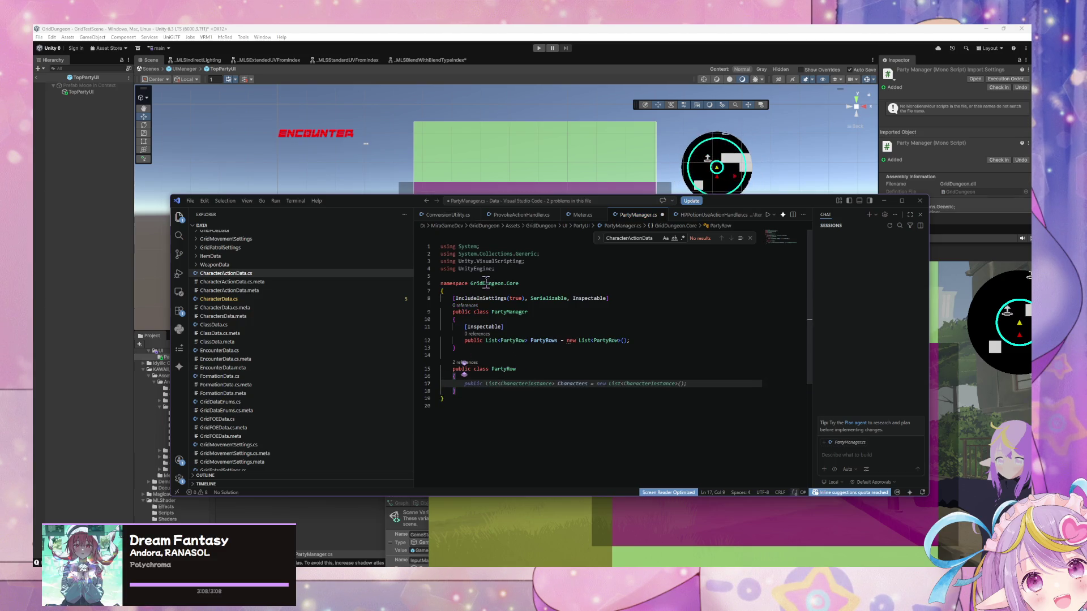
pyautogui.press('Tab')
# Step: Copy PartyManager's attribute line and paste it, indented, above the PartyRow class
pyautogui.click(525, 340)
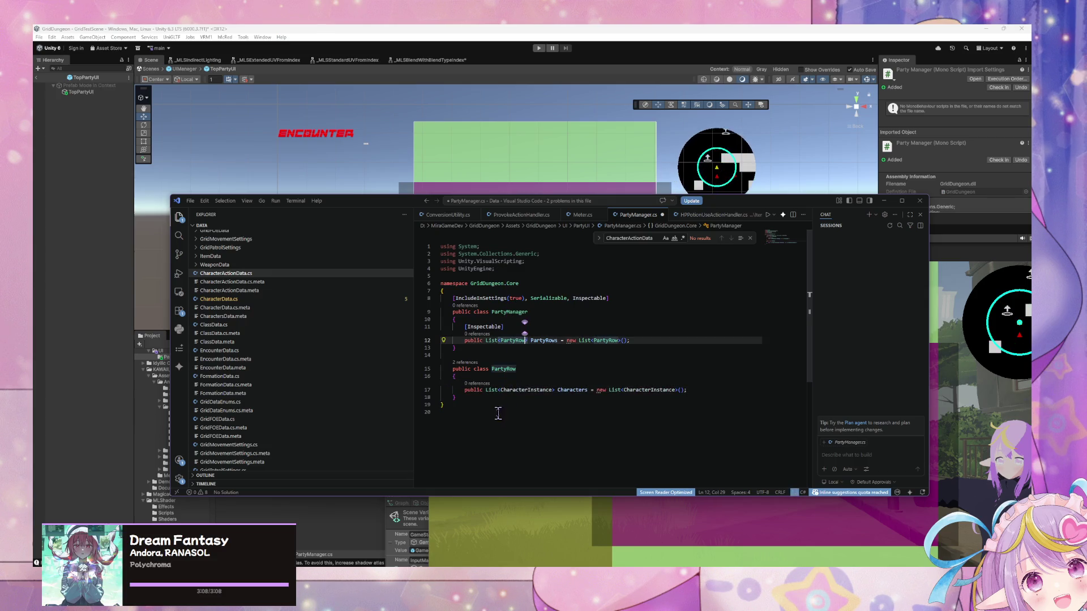
pyautogui.moveTo(505, 327); pyautogui.dragTo(465, 326)
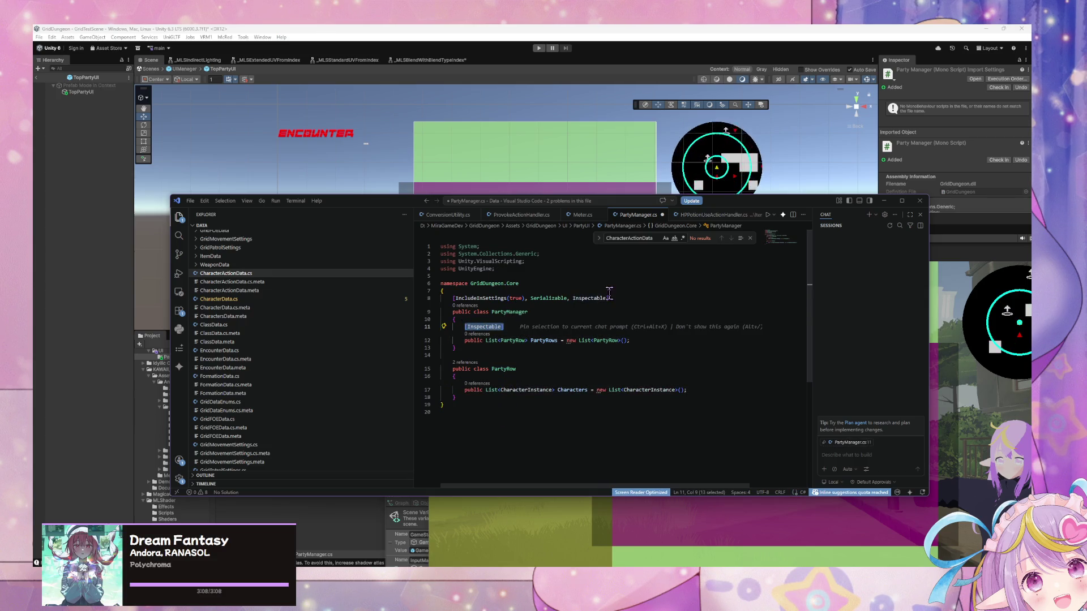
pyautogui.moveTo(628, 299); pyautogui.dragTo(452, 299)
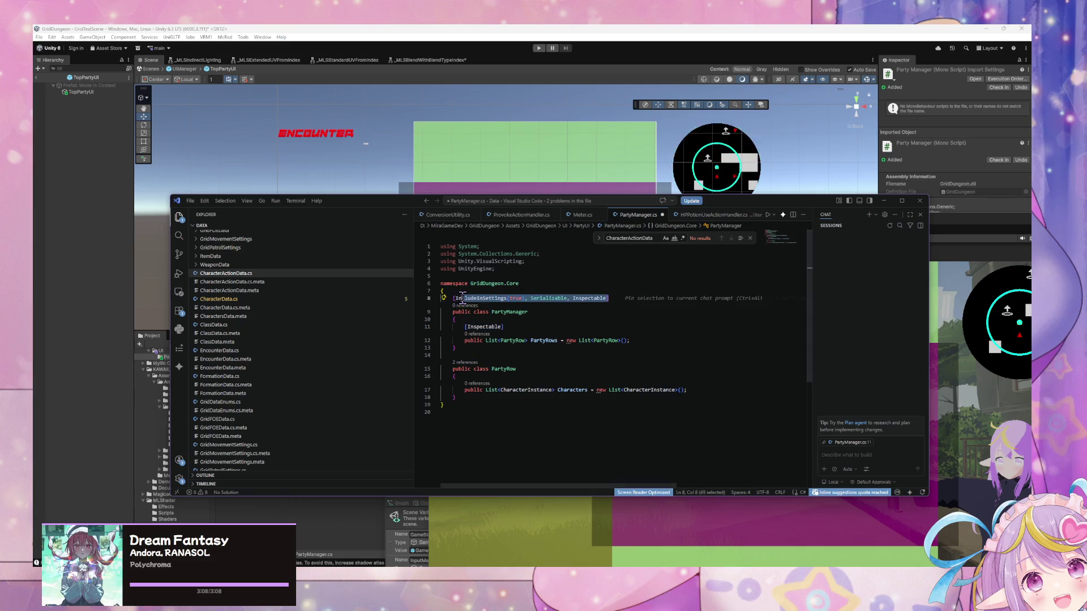
pyautogui.hotkey('ctrl', 'c')
pyautogui.click(488, 356)
pyautogui.press('Return')
pyautogui.hotkey('ctrl', 'v')
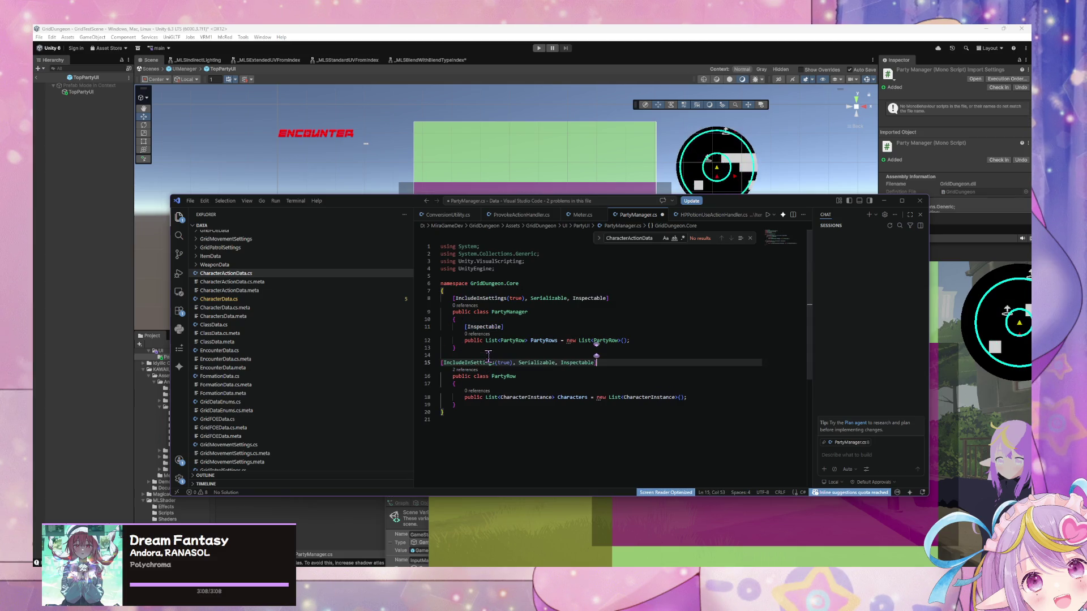
pyautogui.press('Home')
pyautogui.press('Tab')
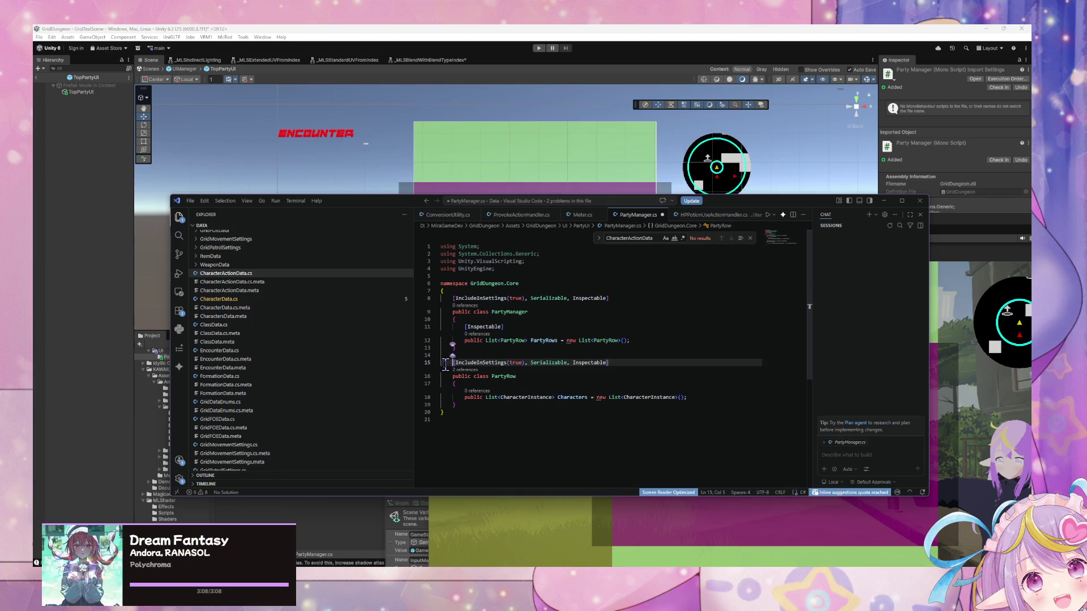
pyautogui.moveTo(441, 397); pyautogui.dragTo(543, 387)
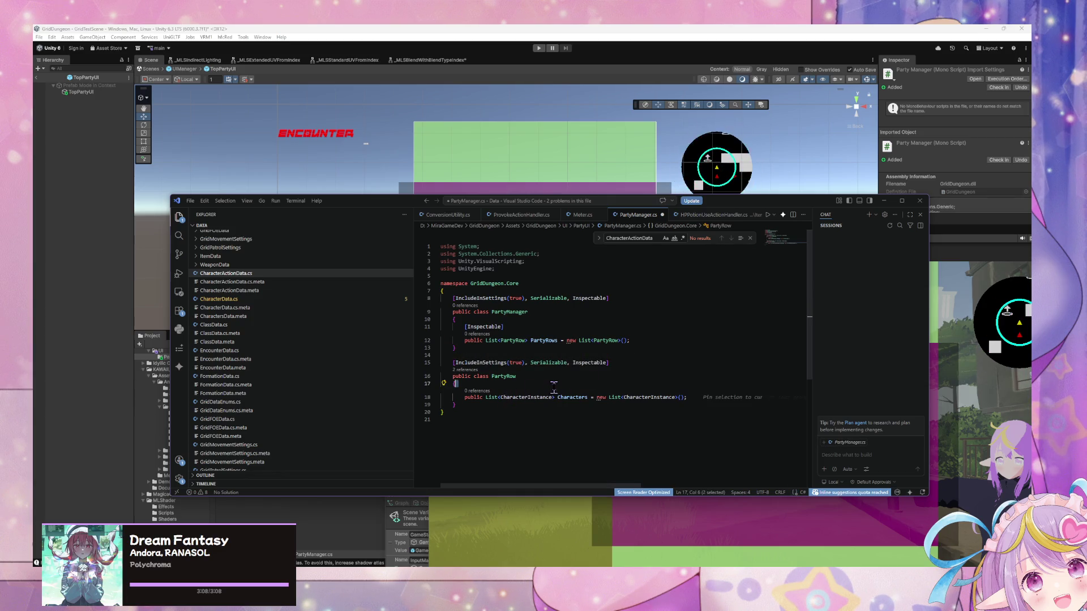
# Step: Save PartyManager.cs, select CharacterInstance, and bring up project-wide search
pyautogui.click(644, 340)
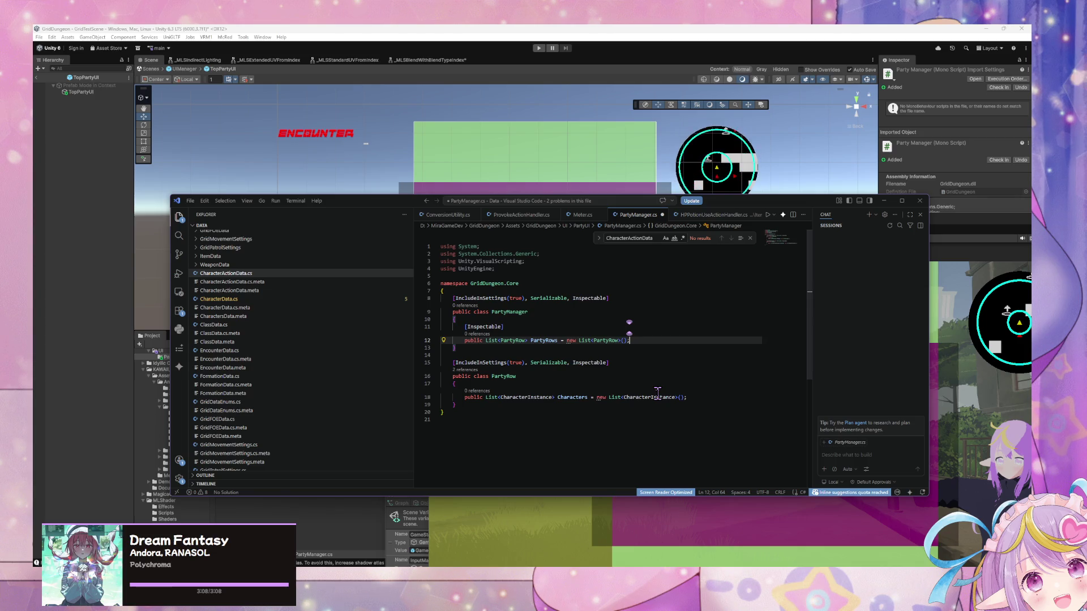
pyautogui.hotkey('ctrl', 's')
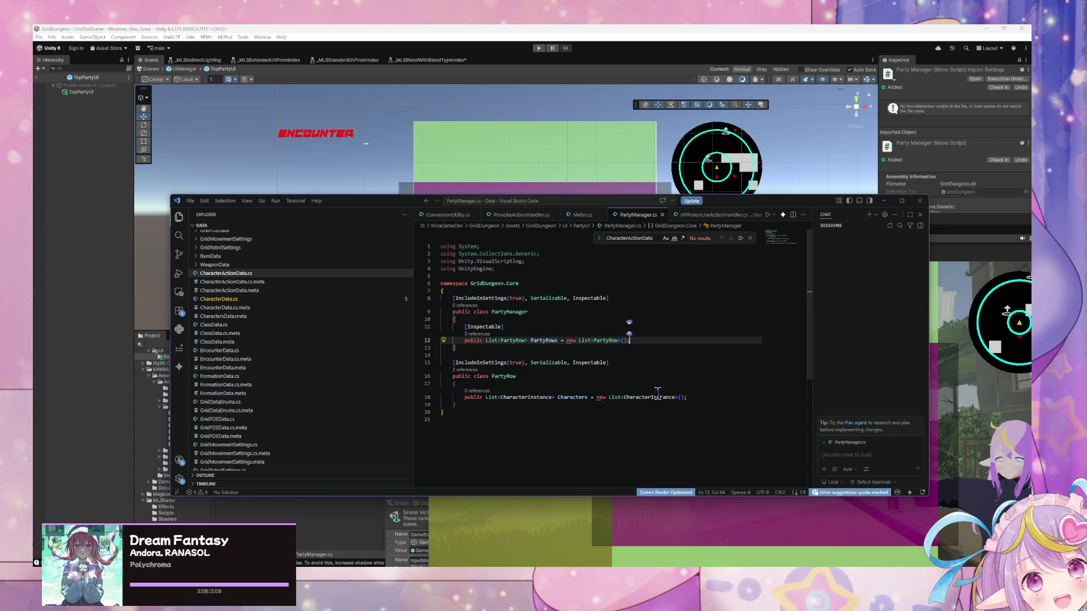
pyautogui.doubleClick(526, 398)
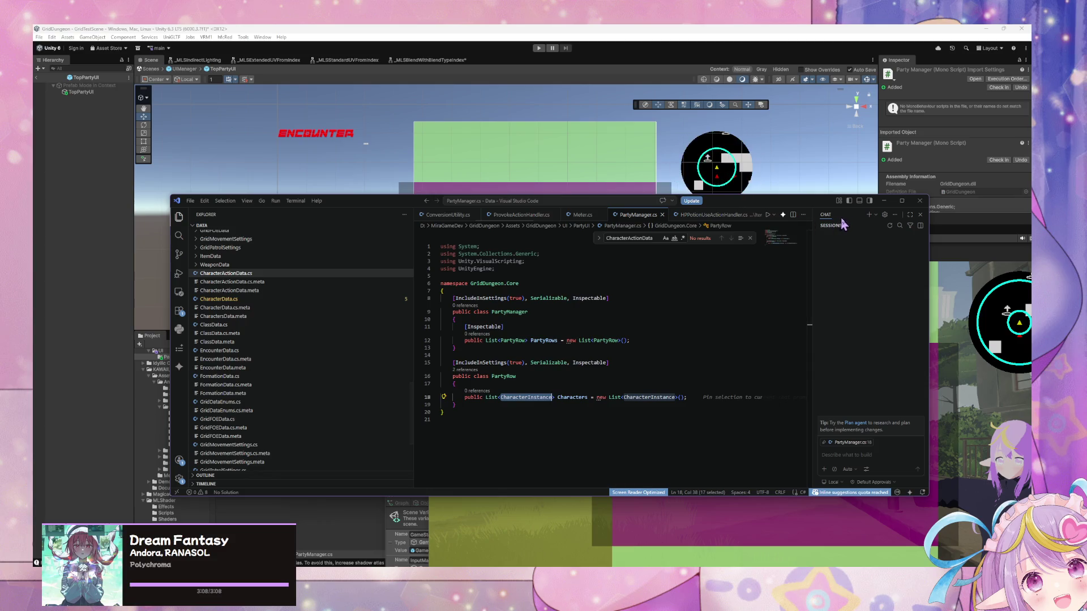
pyautogui.click(179, 235)
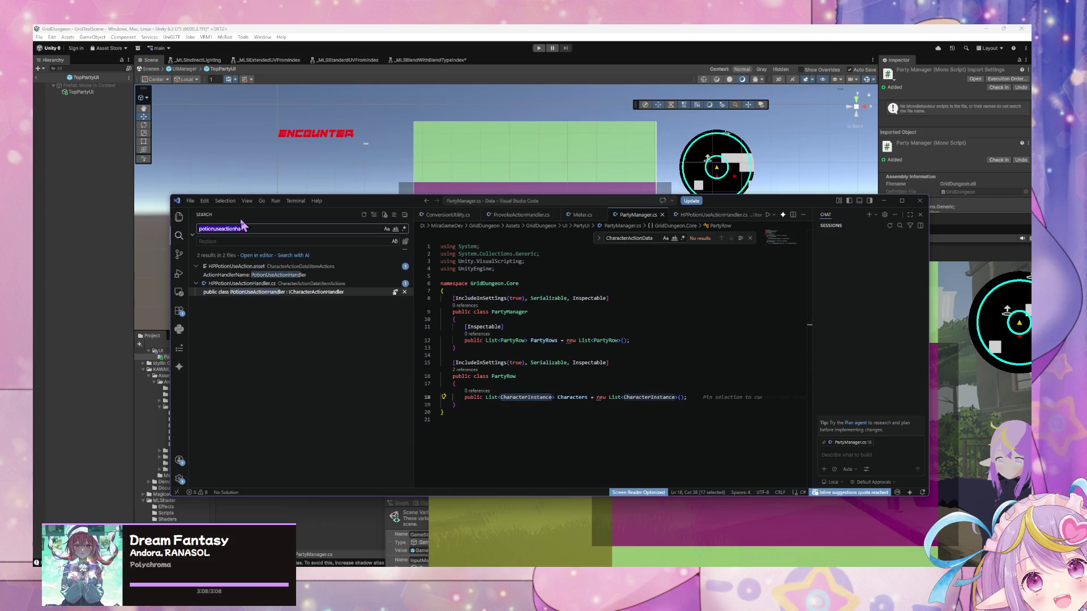
# Step: Search the project for 'position', then return to PartyRow's Characters field
pyautogui.write('position')
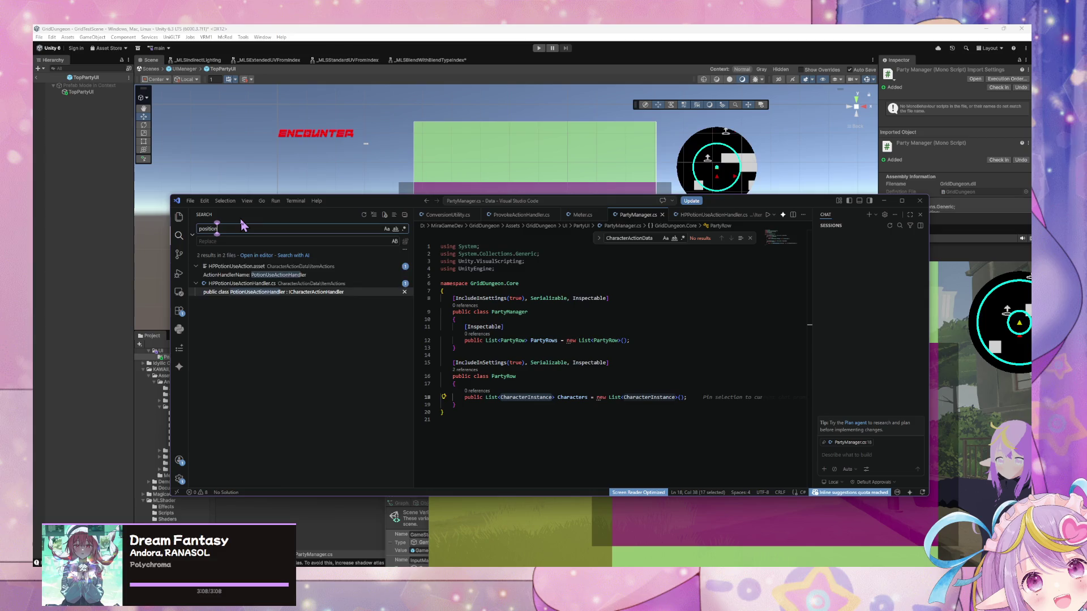
pyautogui.scroll(-10, 314, 308)
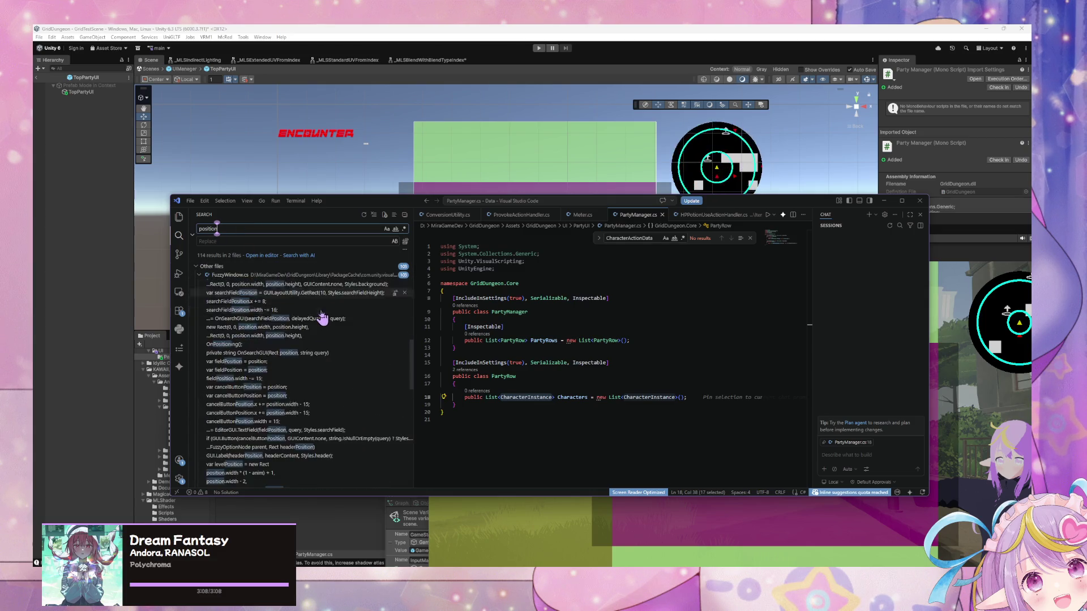
pyautogui.scroll(-5, 323, 318)
pyautogui.moveTo(611, 363); pyautogui.dragTo(526, 376)
pyautogui.click(527, 376)
pyautogui.moveTo(575, 342)
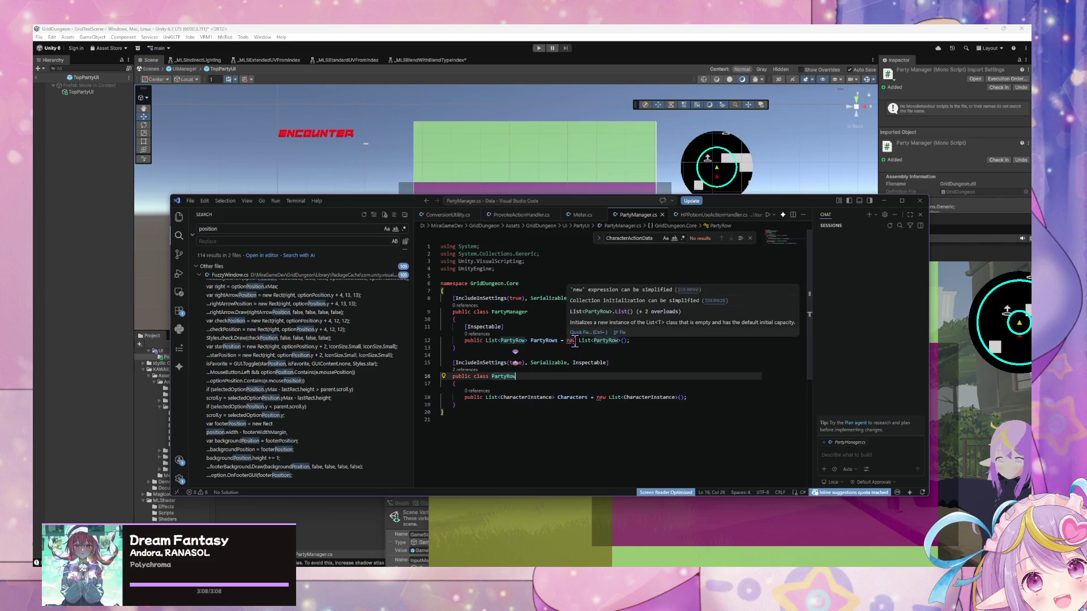
pyautogui.moveTo(507, 327); pyautogui.dragTo(502, 337)
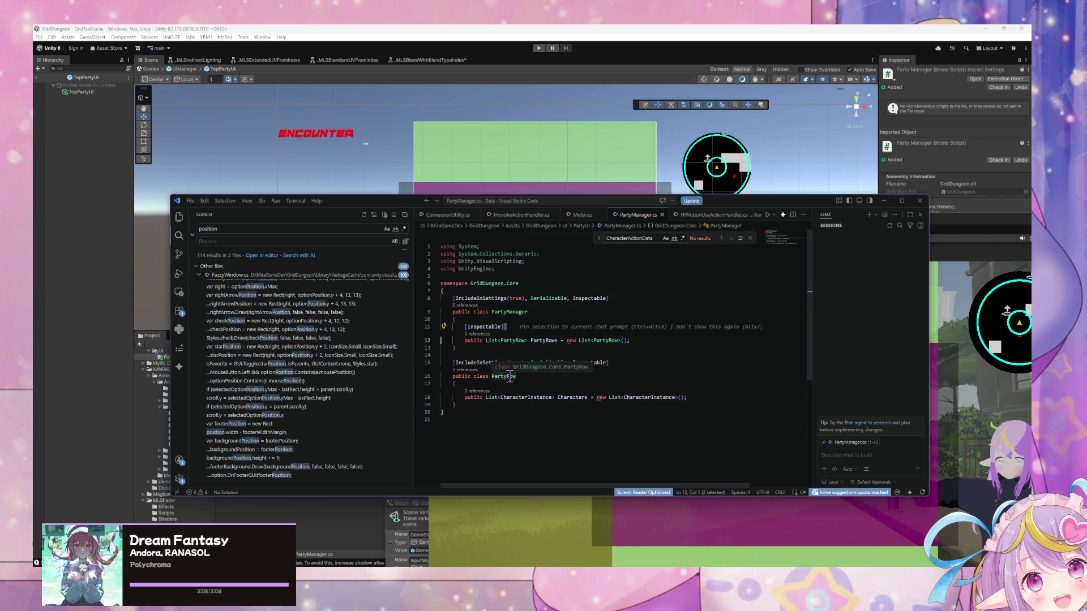
pyautogui.click(459, 420)
pyautogui.click(492, 398)
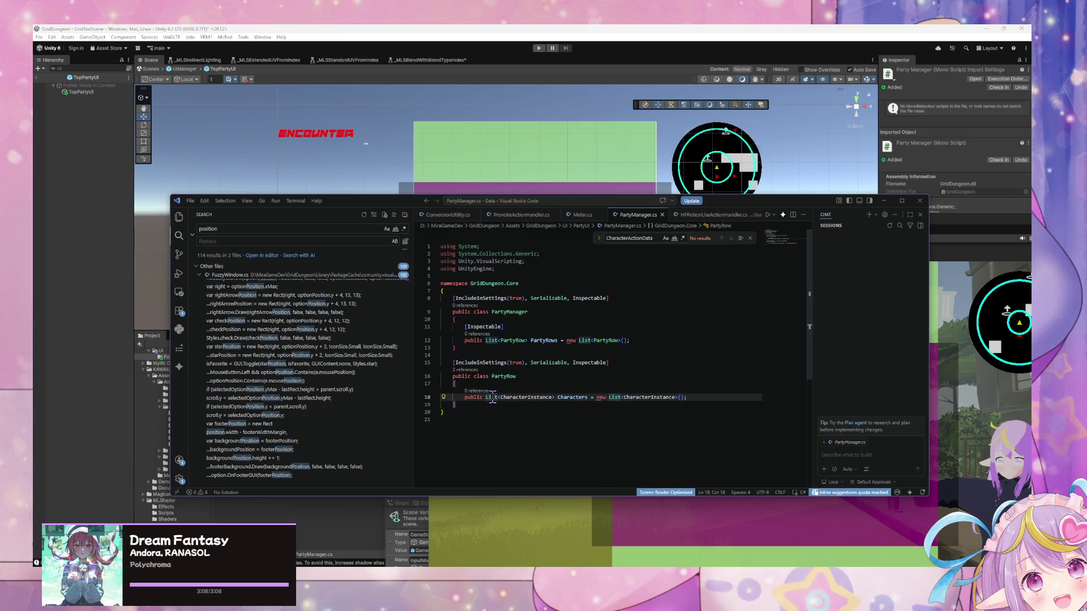
# Step: Change PartyRow's field to List<RowPosition> RowPosition = new List<RowPosition>()
pyautogui.doubleClick(532, 397)
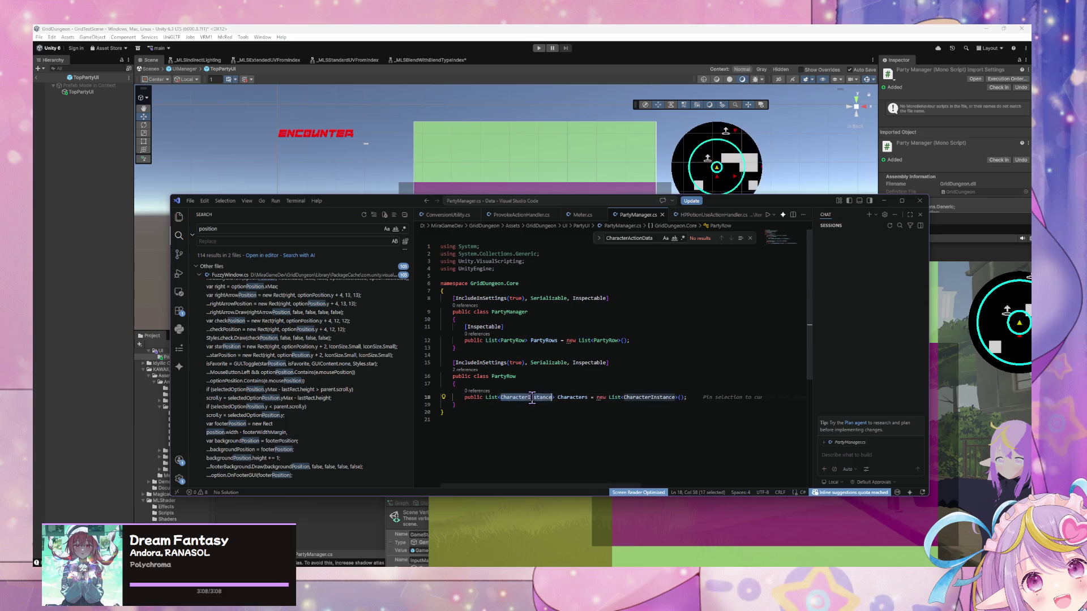
pyautogui.write('RowPo')
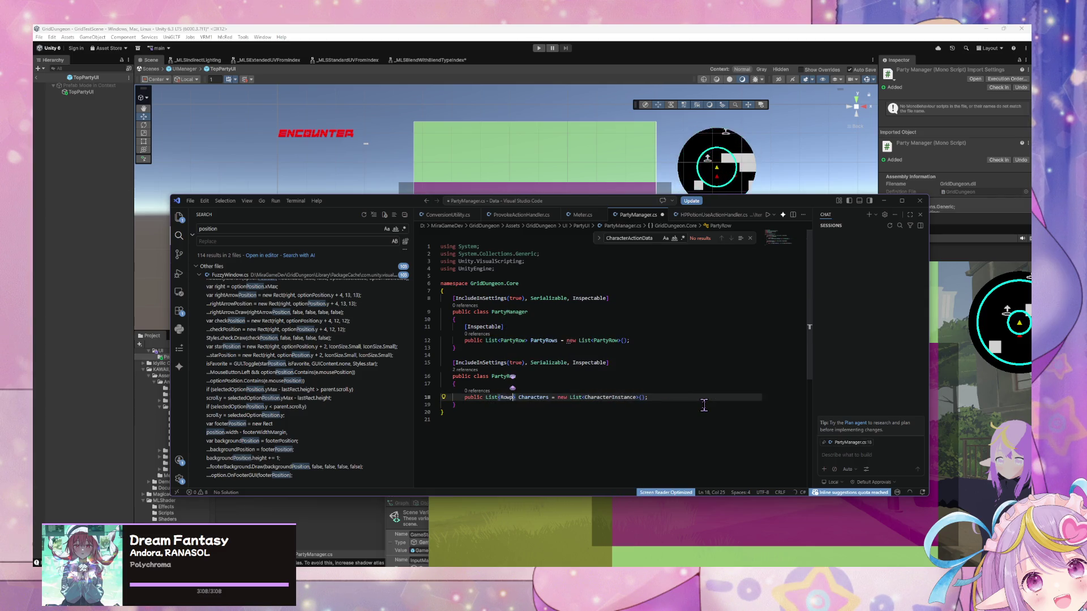
pyautogui.write('sition')
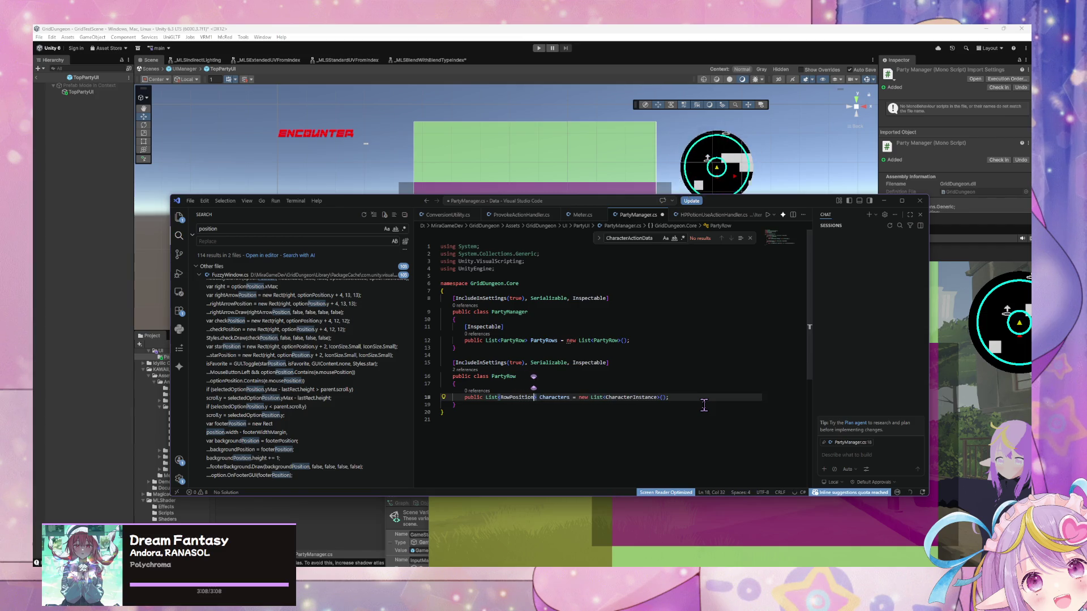
pyautogui.doubleClick(570, 397)
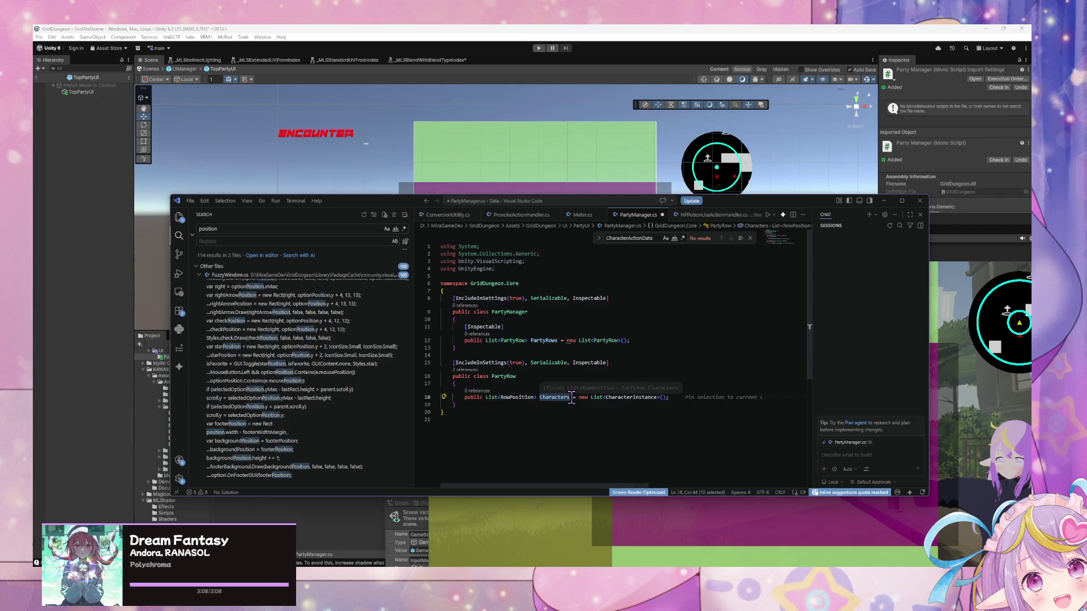
pyautogui.write('RowPosition')
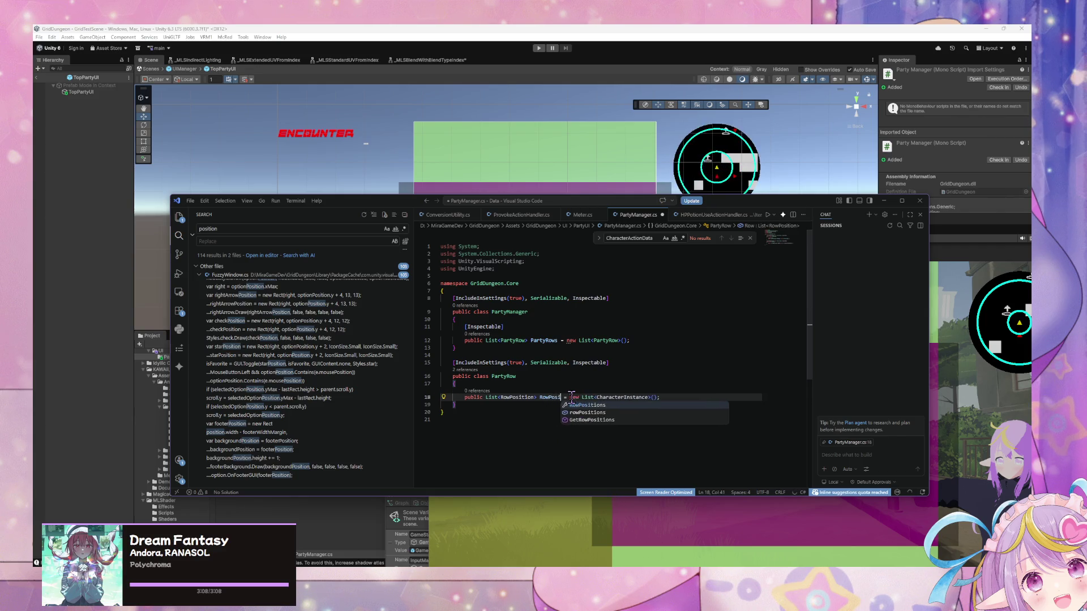
pyautogui.doubleClick(634, 397)
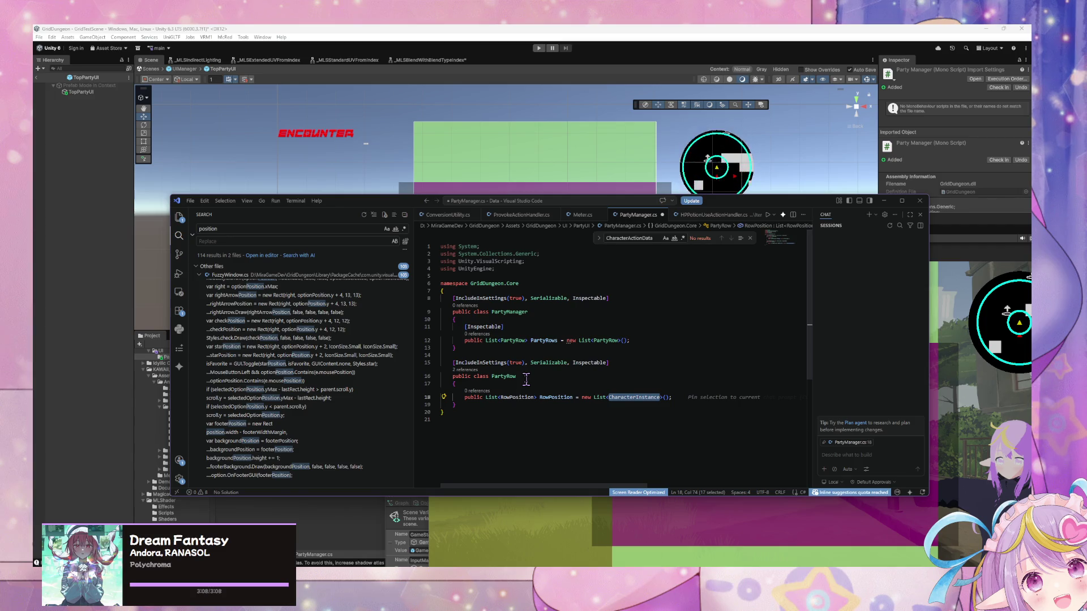
pyautogui.write('RowPositio')
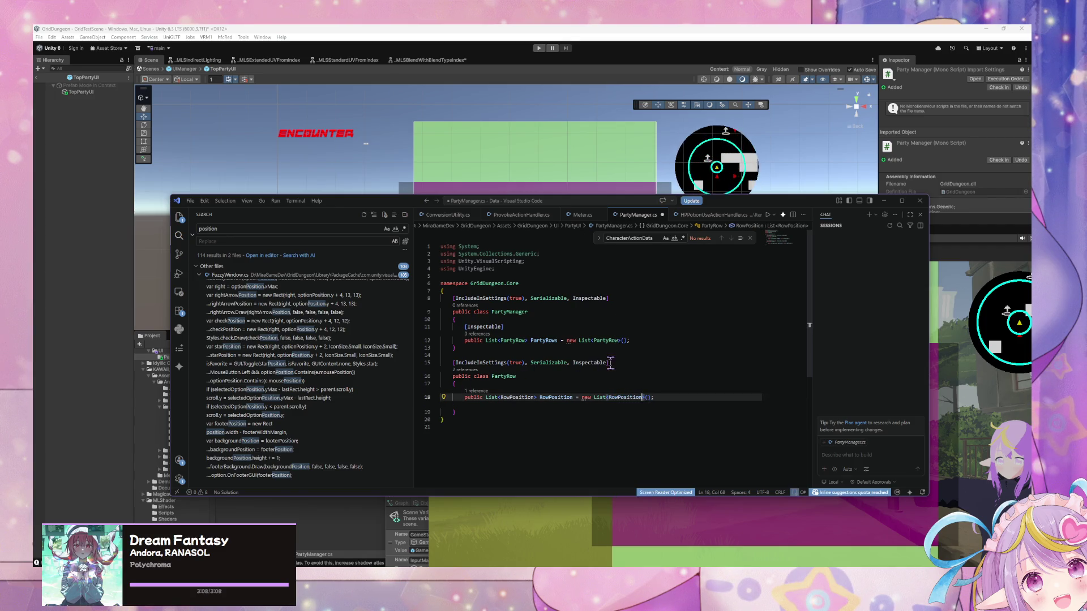
pyautogui.write('ion>')
# Step: Delete the attribute line above the PartyRow class
pyautogui.moveTo(609, 362); pyautogui.dragTo(414, 361)
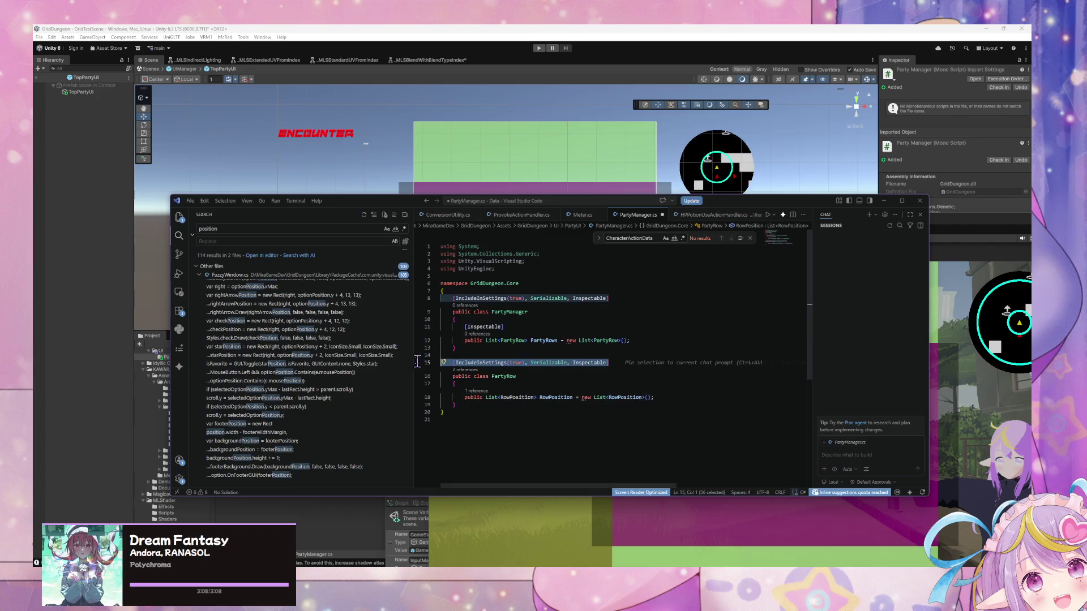
pyautogui.press('BackSpace')
pyautogui.press('BackSpace')
pyautogui.press('Down')
pyautogui.press('Down')
pyautogui.press('Down')
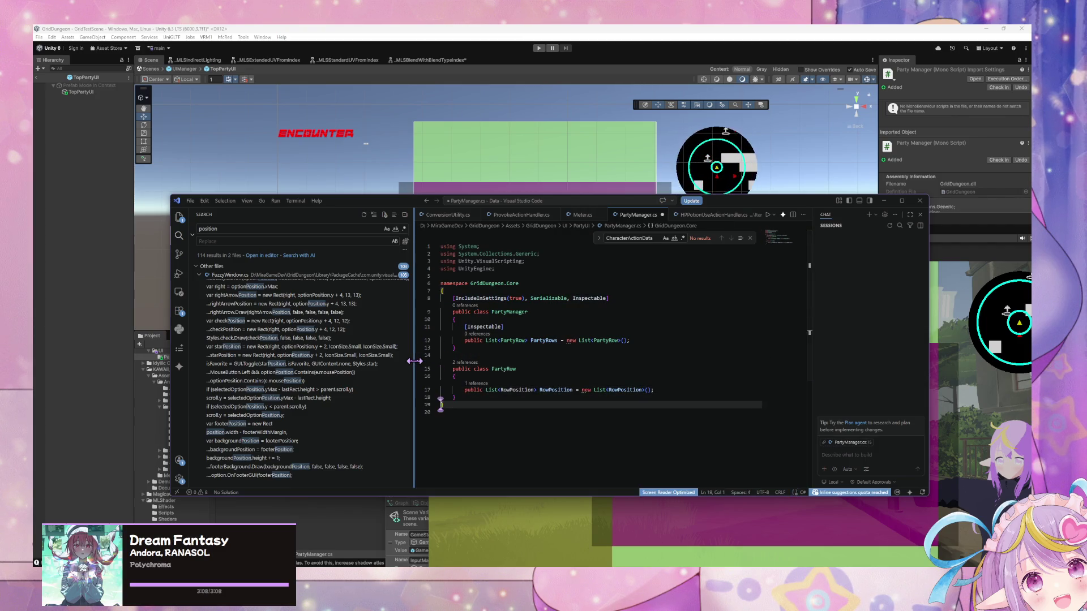
# Step: Close PartyRow and declare an empty public class RowPosition beneath it
pyautogui.write('}')
pyautogui.press('Return')
pyautogui.press('Return')
pyautogui.write('public class RowP')
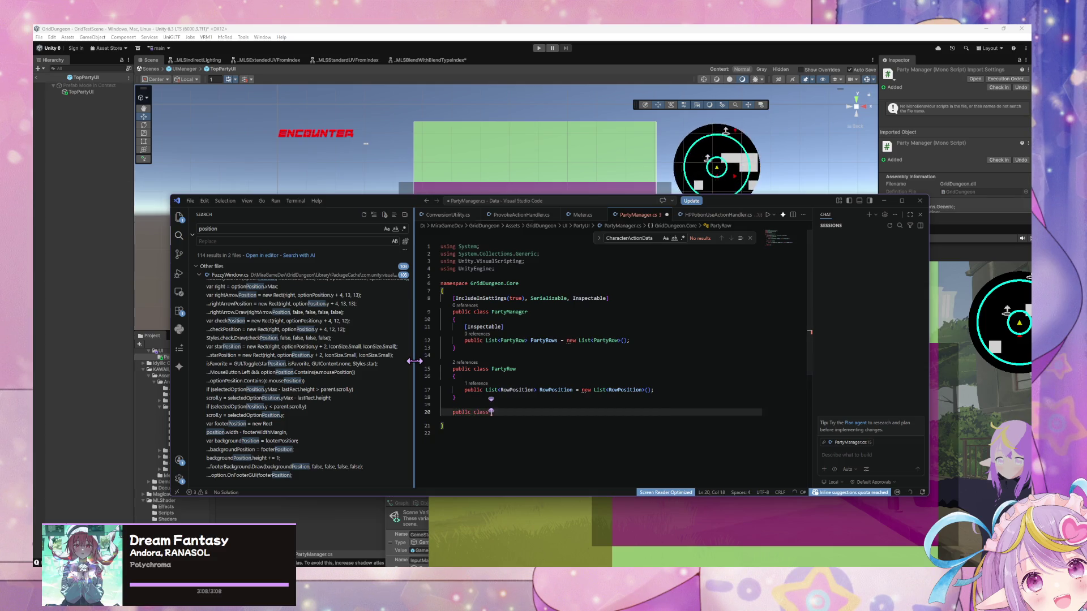
pyautogui.write('os')
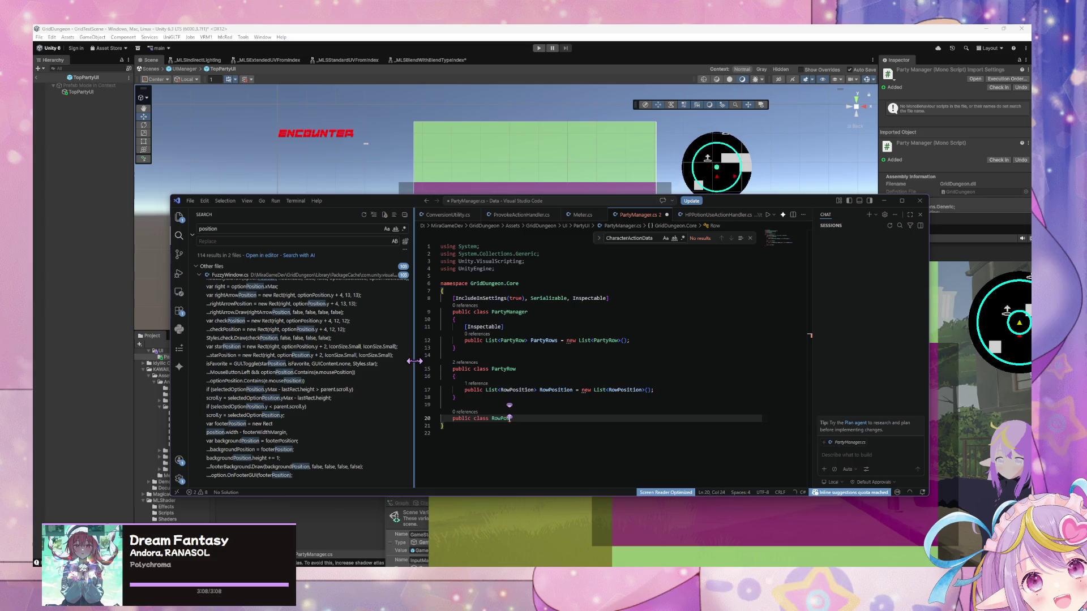
pyautogui.write('ition')
pyautogui.press('Return')
pyautogui.write('{')
pyautogui.press('Return')
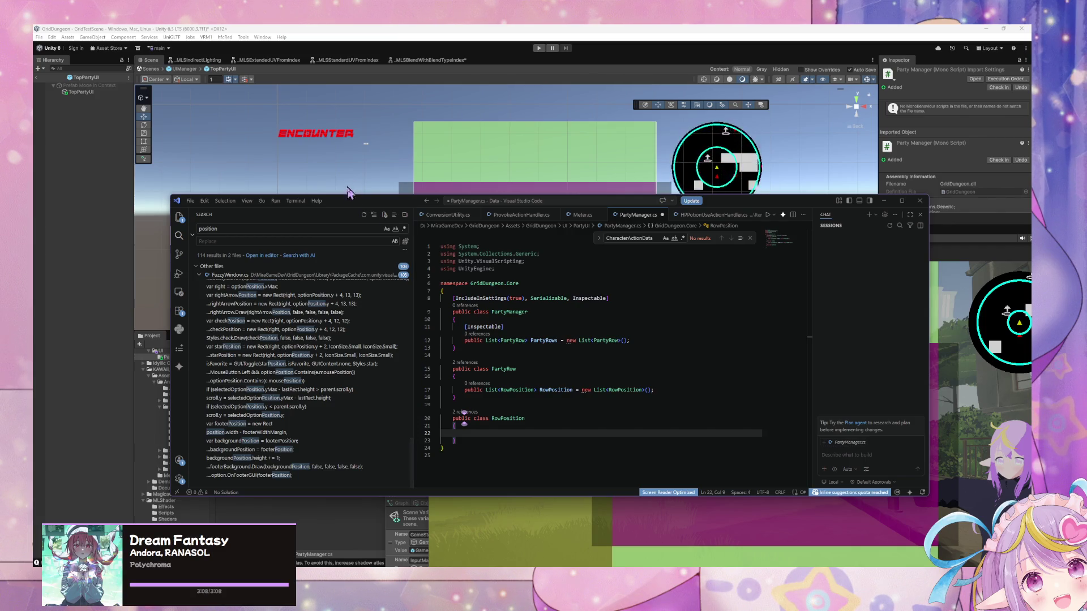
pyautogui.moveTo(350, 203)
pyautogui.mouseDown()
pyautogui.moveTo(518, 237)
pyautogui.moveTo(615, 359)
pyautogui.mouseUp()
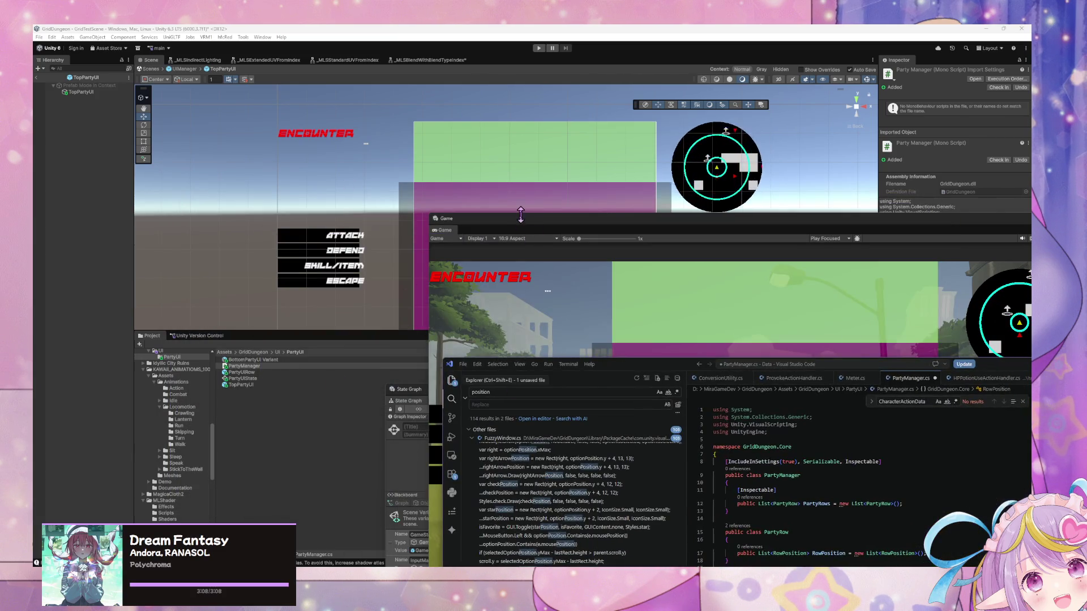
# Step: Switch to Unity to recompile the scripts, then return to Visual Studio Code
pyautogui.click(662, 384)
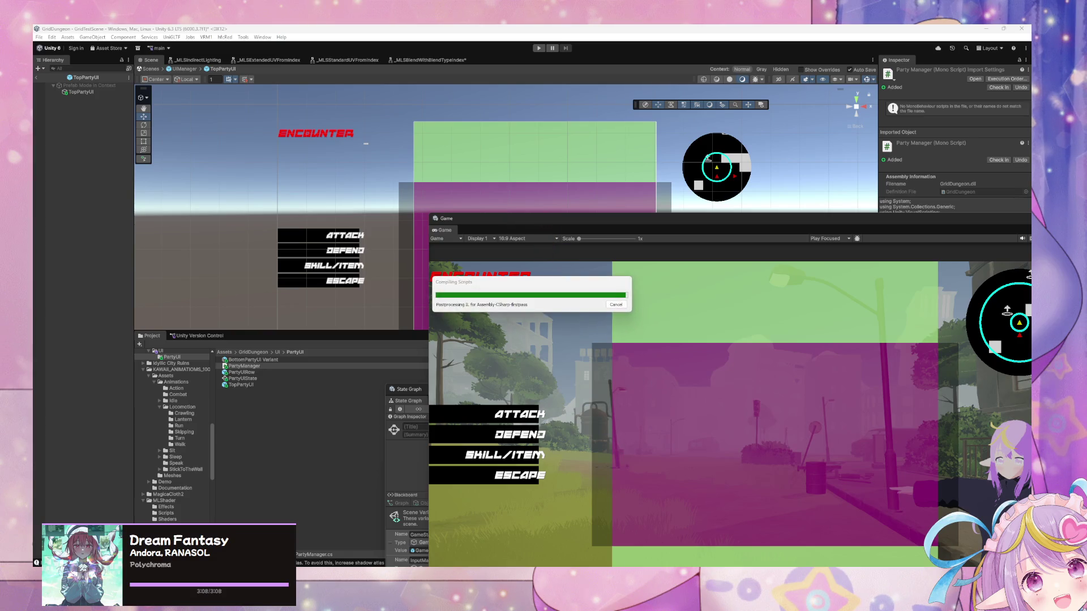
pyautogui.hotkey('alt', 'Tab')
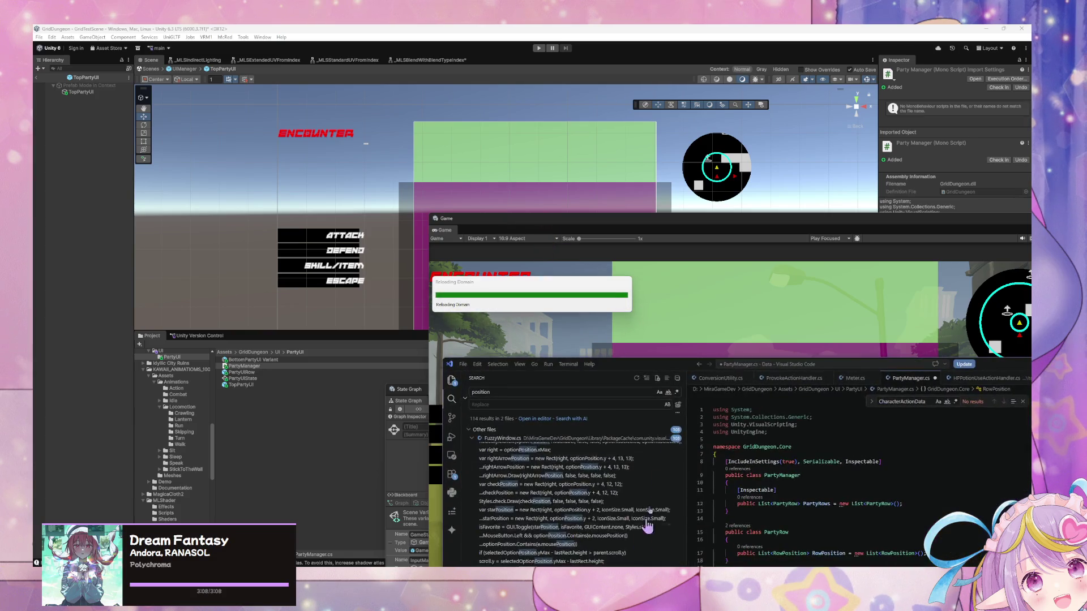
pyautogui.moveTo(657, 369)
pyautogui.mouseDown()
pyautogui.moveTo(599, 320)
pyautogui.moveTo(533, 211)
pyautogui.mouseUp()
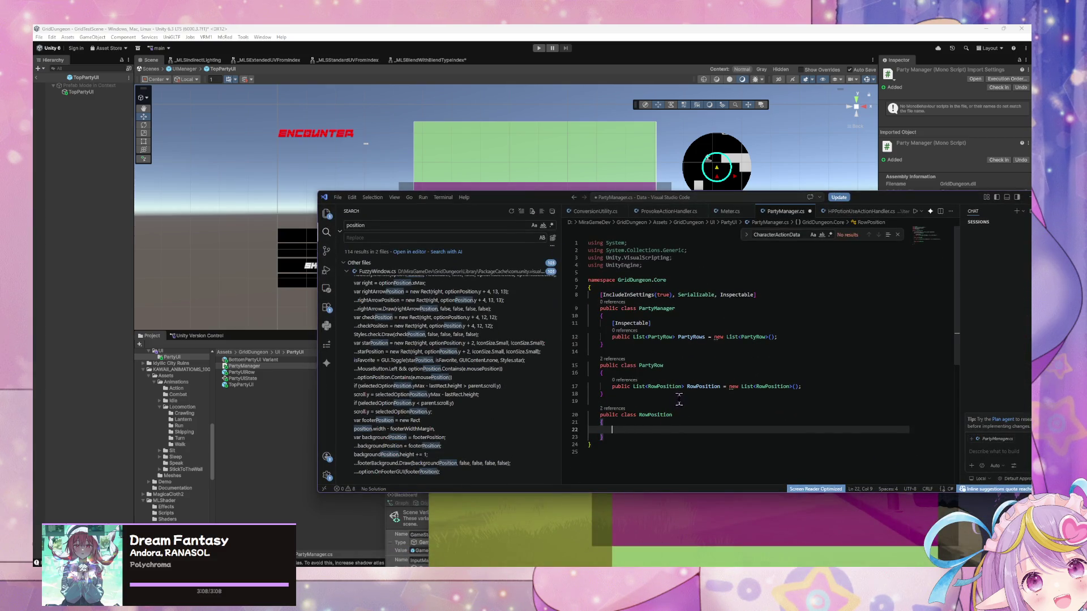
# Step: Type public inside RowPosition, try Ctrl+Space suggestions, then move the editor aside
pyautogui.write('public')
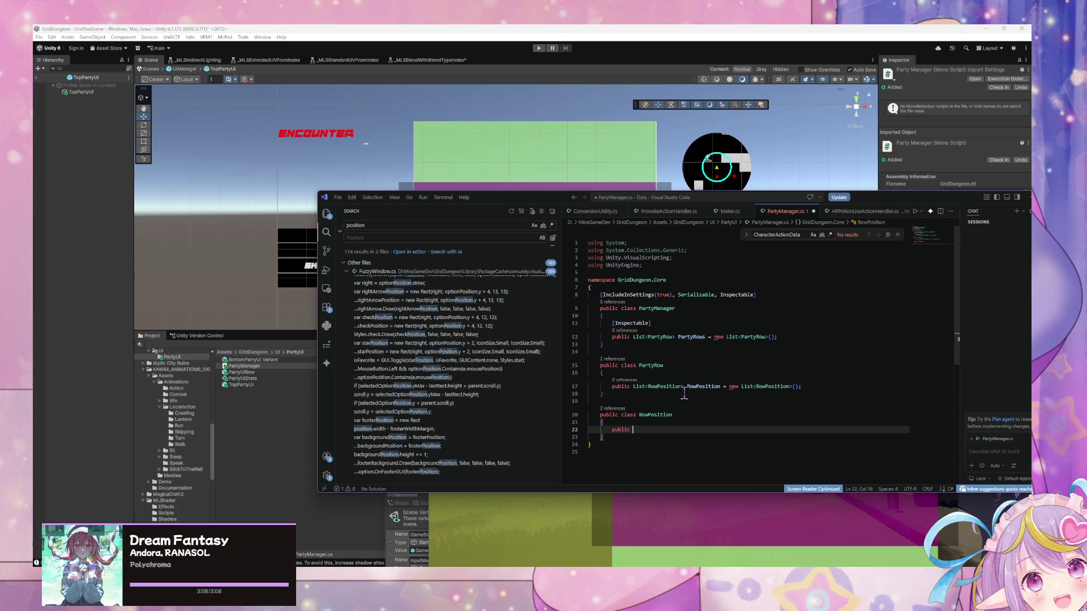
pyautogui.hotkey('ctrl', 'space')
pyautogui.press('Escape')
pyautogui.hotkey('ctrl', 'space')
pyautogui.press('Escape')
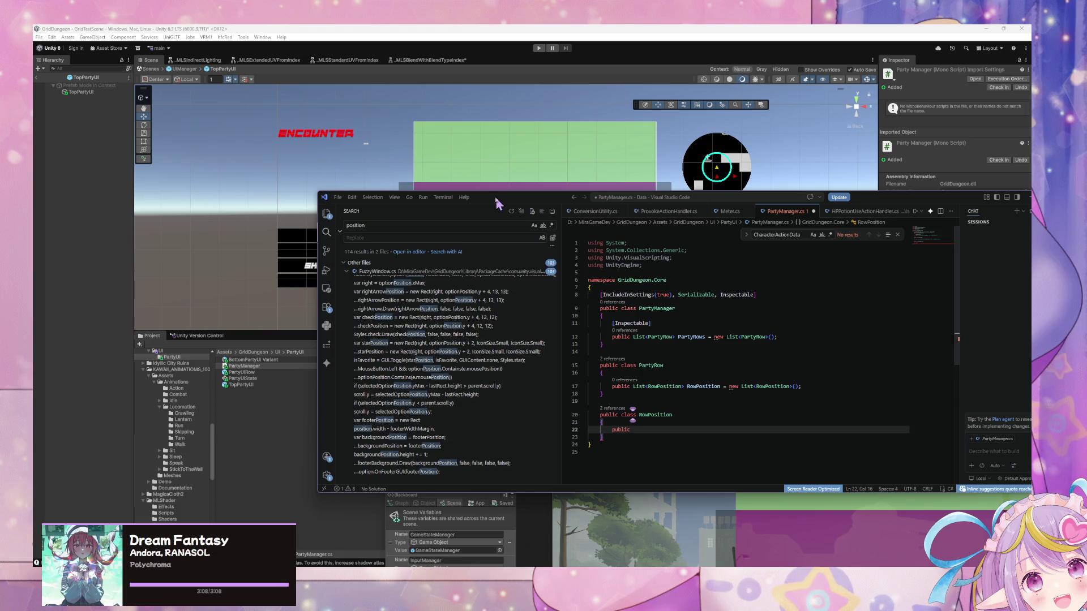
pyautogui.moveTo(498, 201)
pyautogui.mouseDown()
pyautogui.moveTo(605, 201)
pyautogui.moveTo(743, 376)
pyautogui.mouseUp()
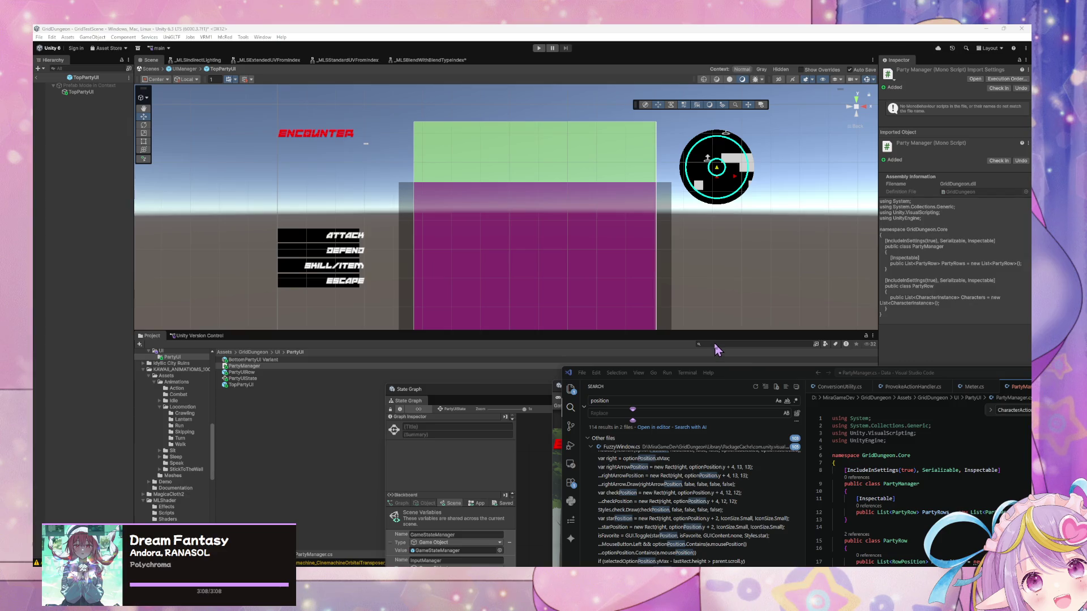
# Step: Search the Project window for 'party' and open the PartyState state graph
pyautogui.click(715, 345)
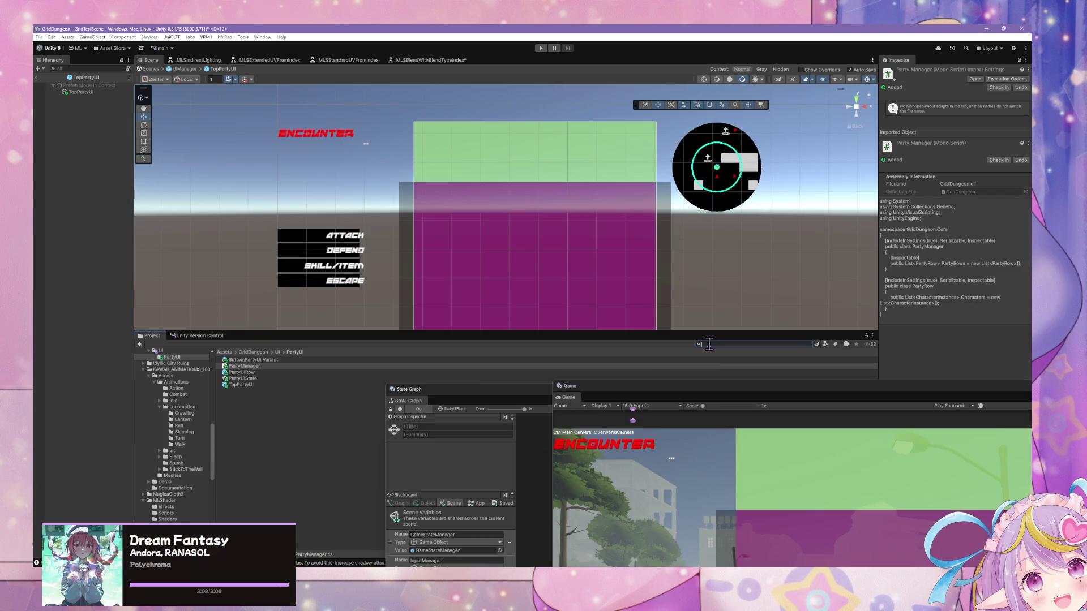
pyautogui.write('party')
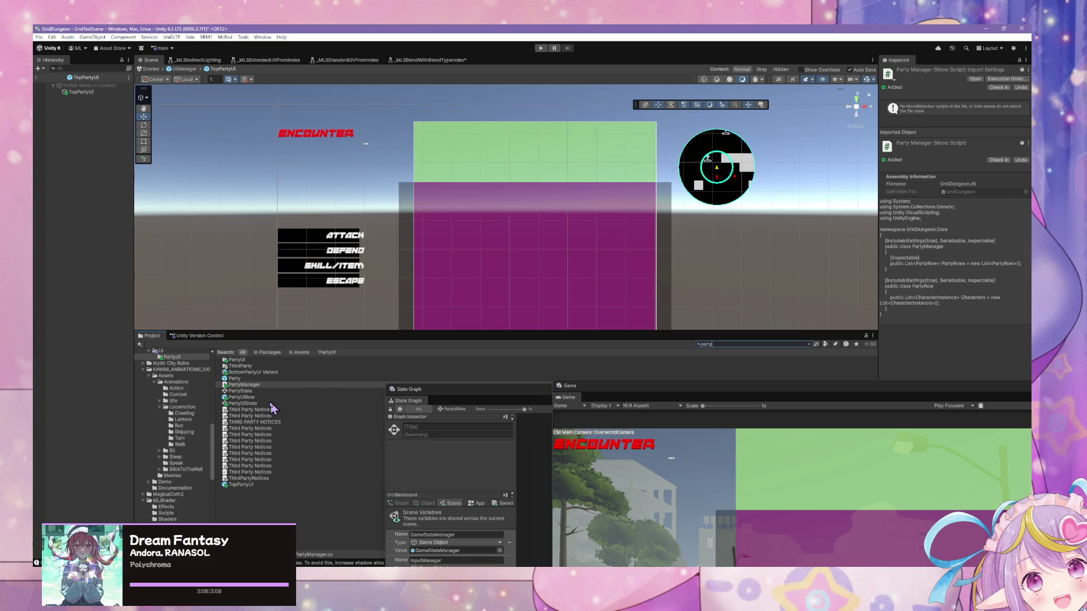
pyautogui.click(257, 392)
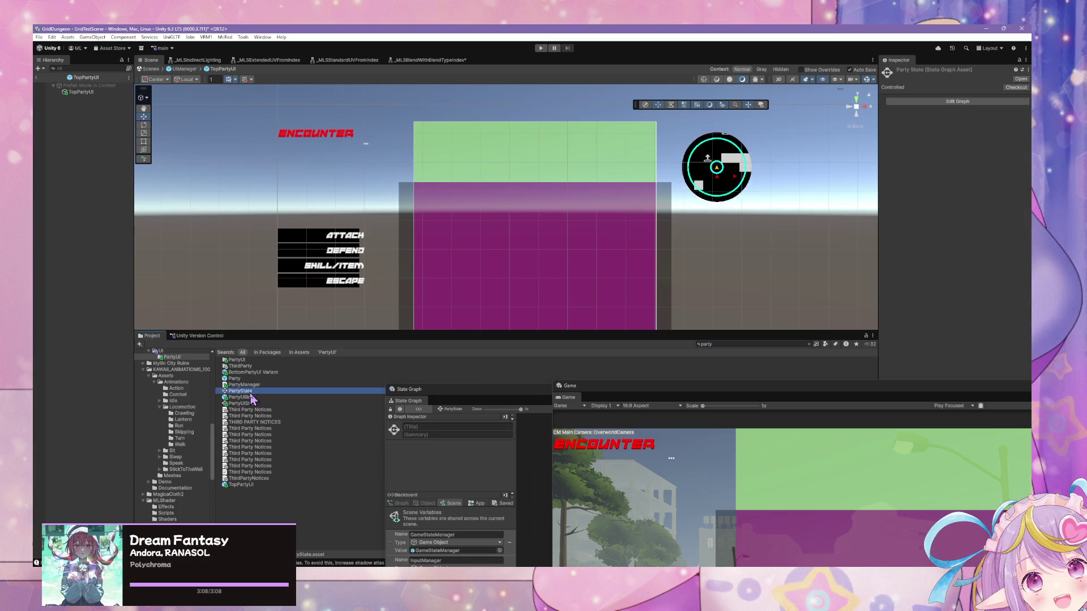
pyautogui.click(247, 398)
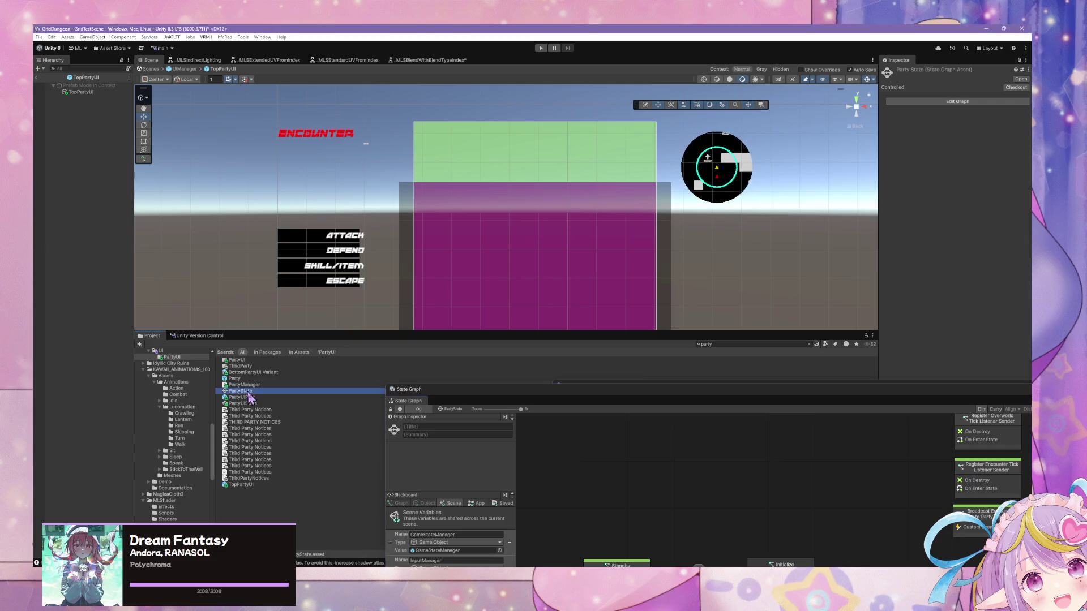
pyautogui.moveTo(613, 399)
pyautogui.mouseDown()
pyautogui.moveTo(399, 192)
pyautogui.moveTo(390, 171)
pyautogui.mouseUp()
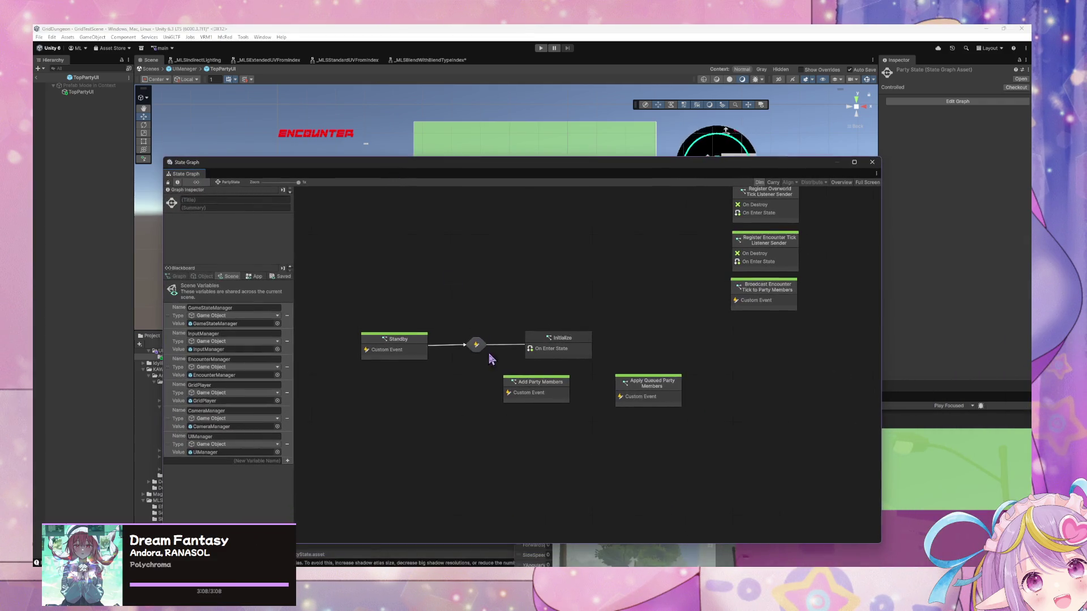
# Step: Drill into the Add Party Members script graph and its Add Row Member subgraph
pyautogui.click(579, 351)
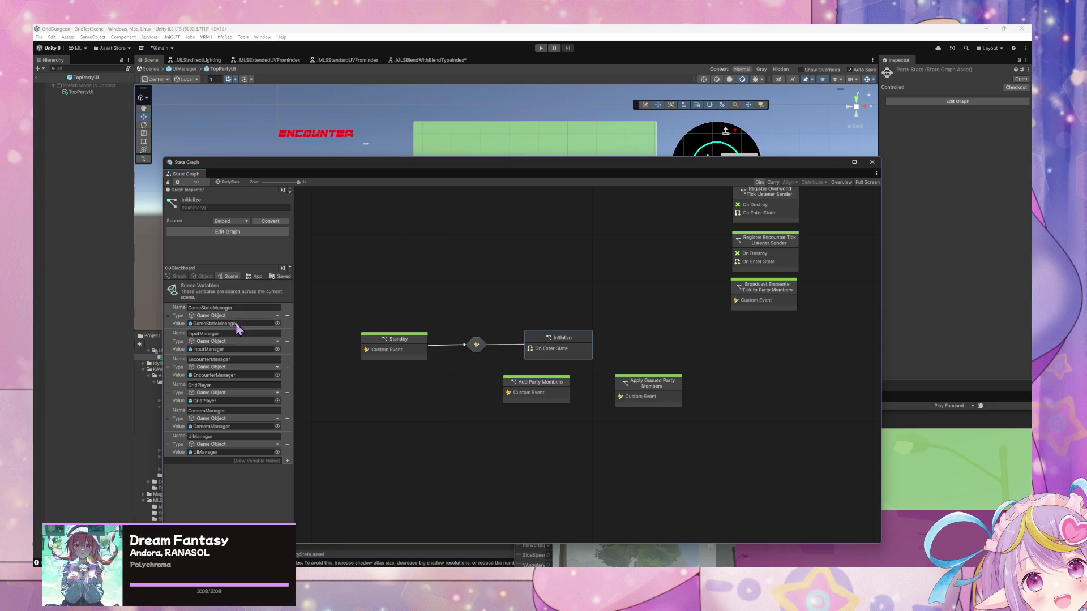
pyautogui.doubleClick(518, 391)
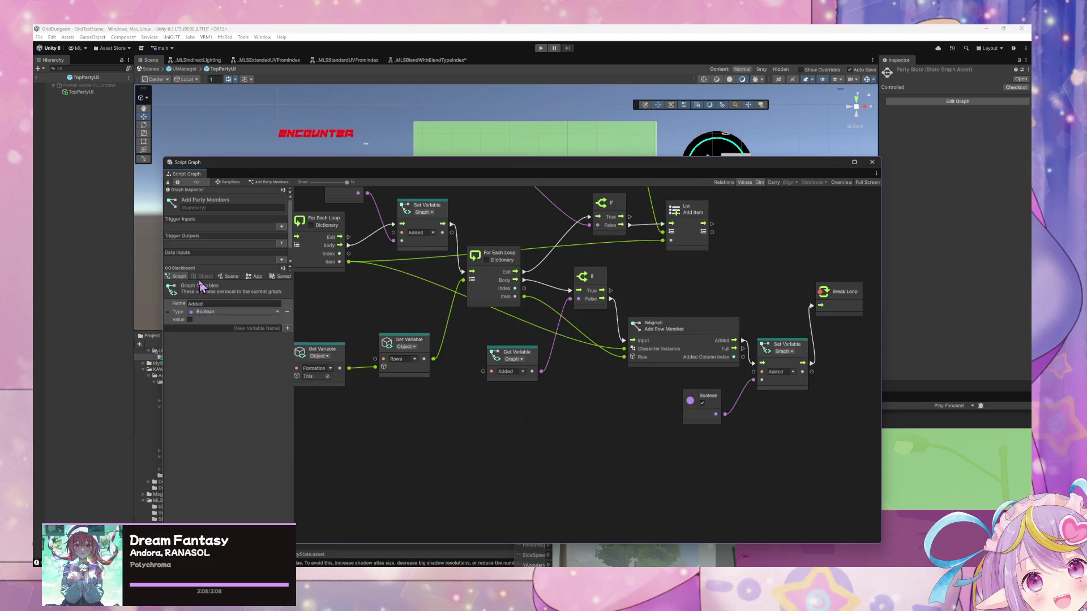
pyautogui.scroll(-3, 503, 323)
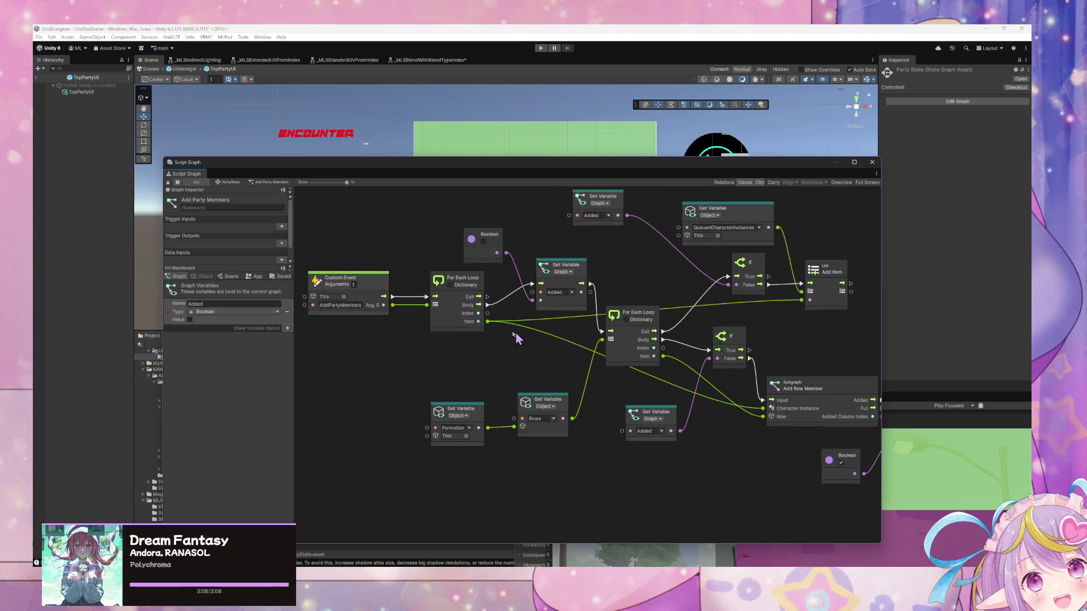
pyautogui.doubleClick(467, 312)
pyautogui.scroll(5, 437, 324)
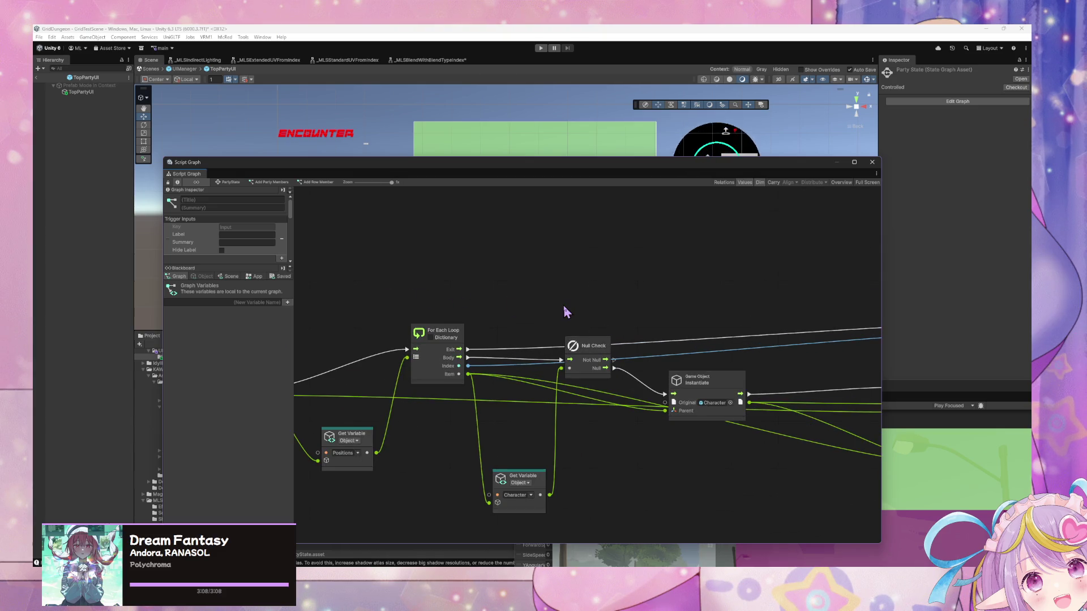
pyautogui.scroll(-5, 565, 308)
pyautogui.scroll(3, 564, 309)
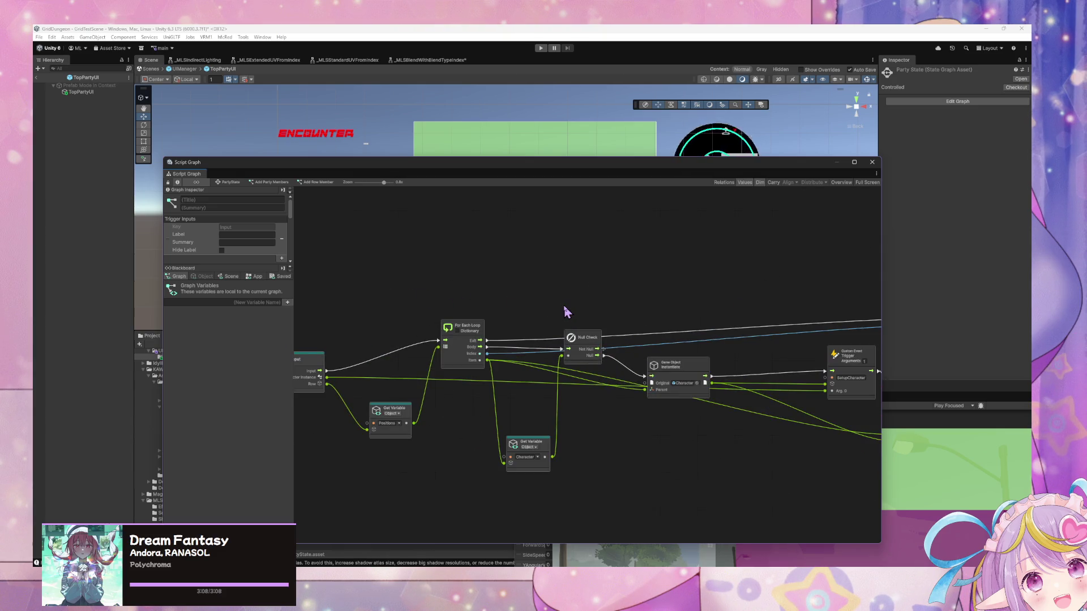
pyautogui.moveTo(355, 305)
pyautogui.mouseDown()
pyautogui.moveTo(553, 294)
pyautogui.moveTo(334, 268)
pyautogui.mouseUp()
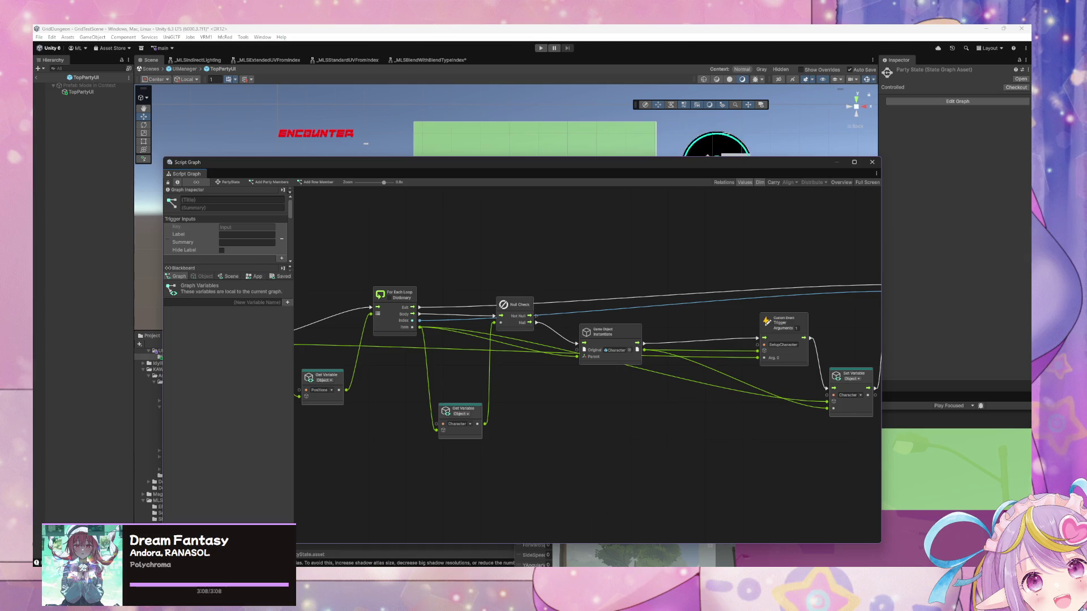
pyautogui.hotkey('alt', 'Tab')
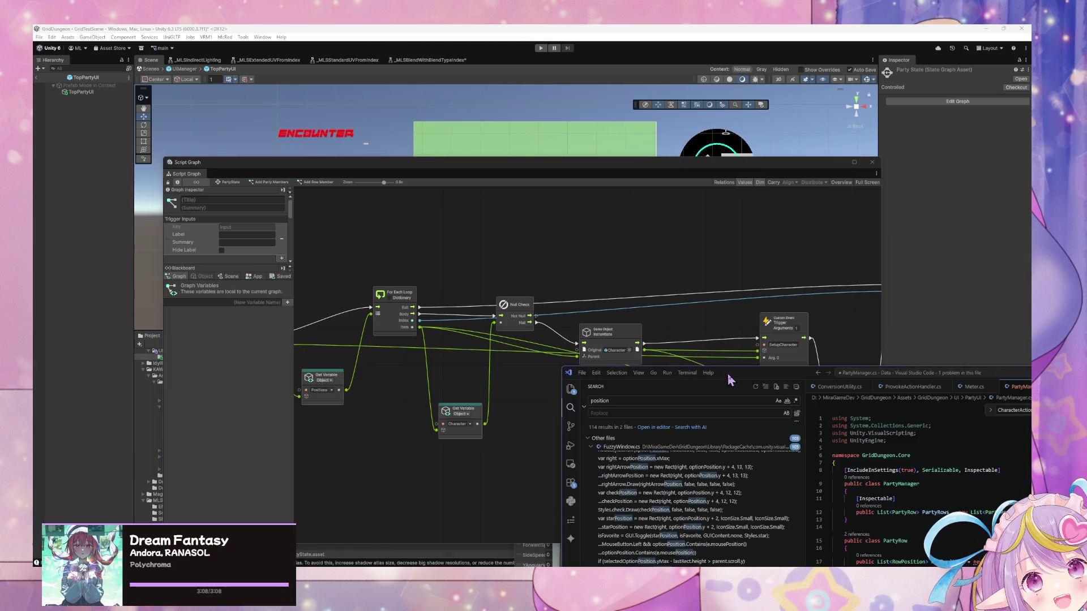
# Step: Reposition Visual Studio Code and move the Script Graph window to Unity's lower right
pyautogui.moveTo(729, 380); pyautogui.dragTo(398, 184)
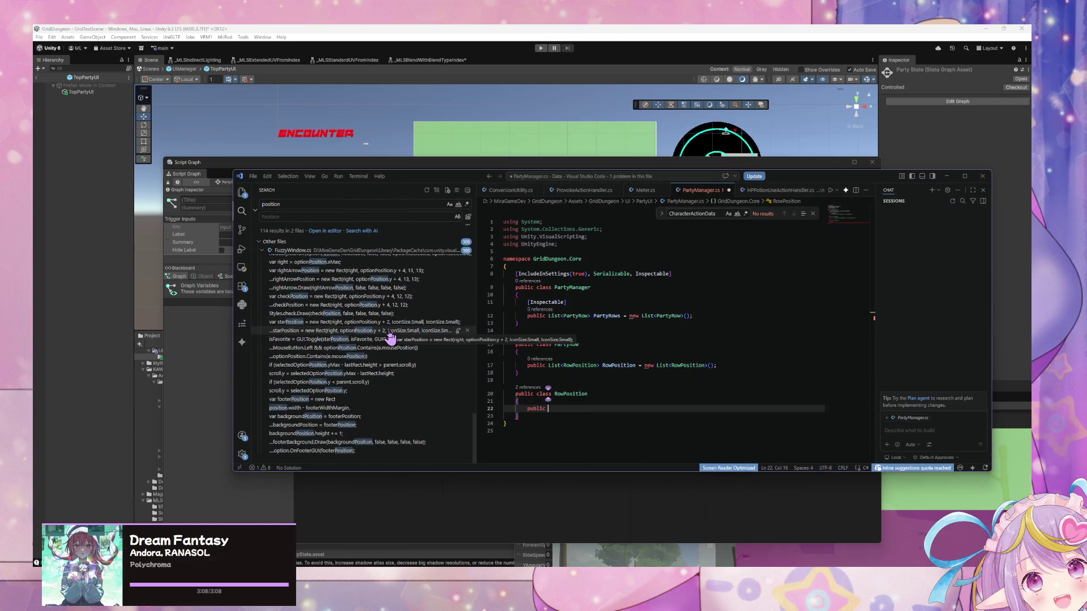
pyautogui.moveTo(414, 182)
pyautogui.mouseDown()
pyautogui.moveTo(734, 345)
pyautogui.moveTo(750, 378)
pyautogui.mouseUp()
pyautogui.moveTo(428, 171); pyautogui.dragTo(747, 405)
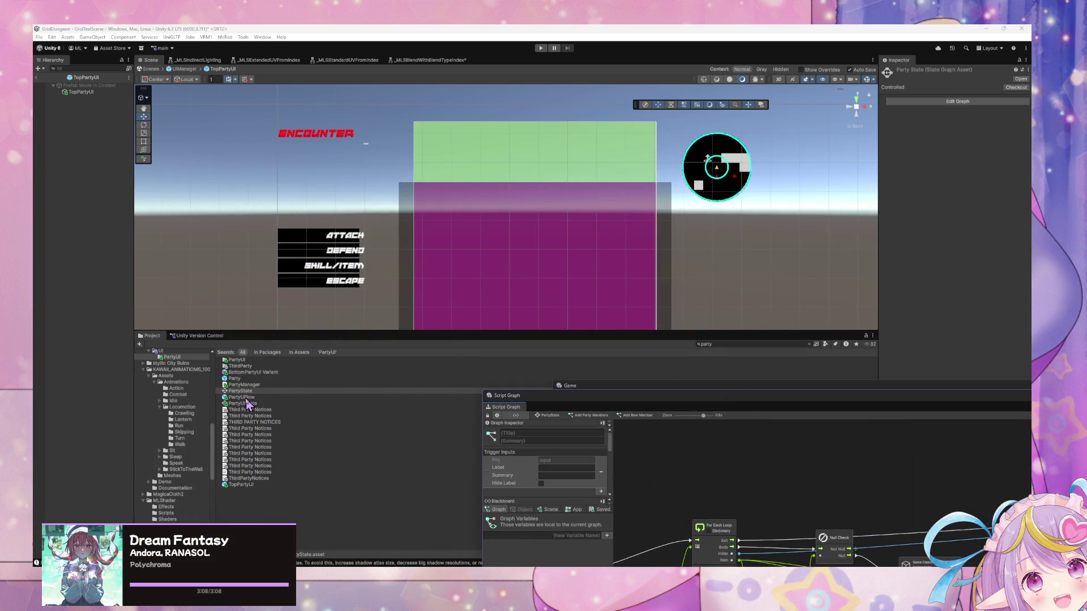
# Step: Browse the Party prefab, PartyManager script and Party UI State graph, arranging the graph window
pyautogui.click(292, 378)
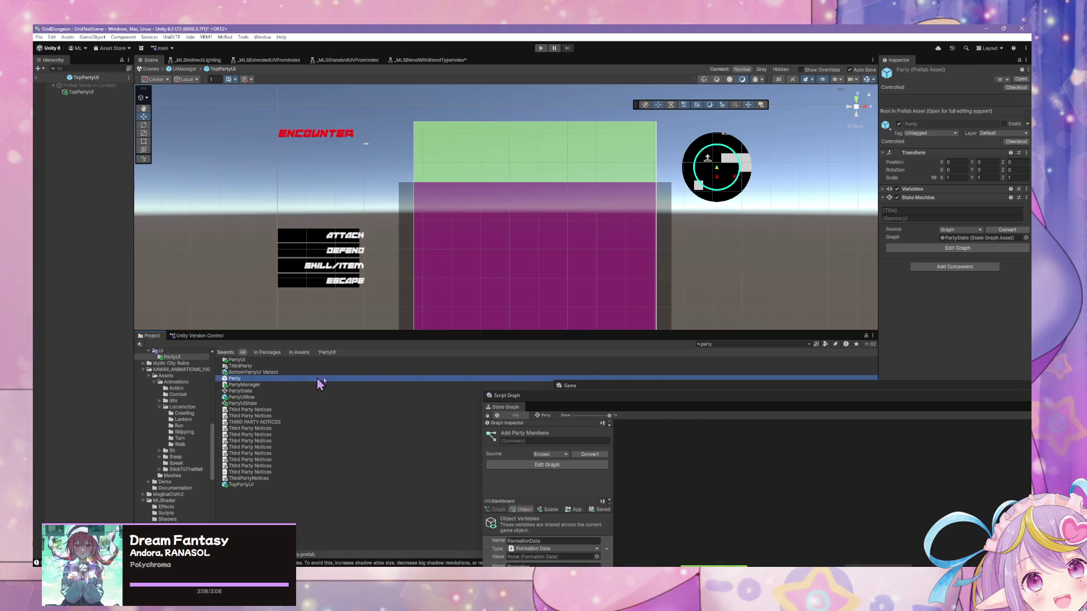
pyautogui.moveTo(665, 401); pyautogui.dragTo(380, 198)
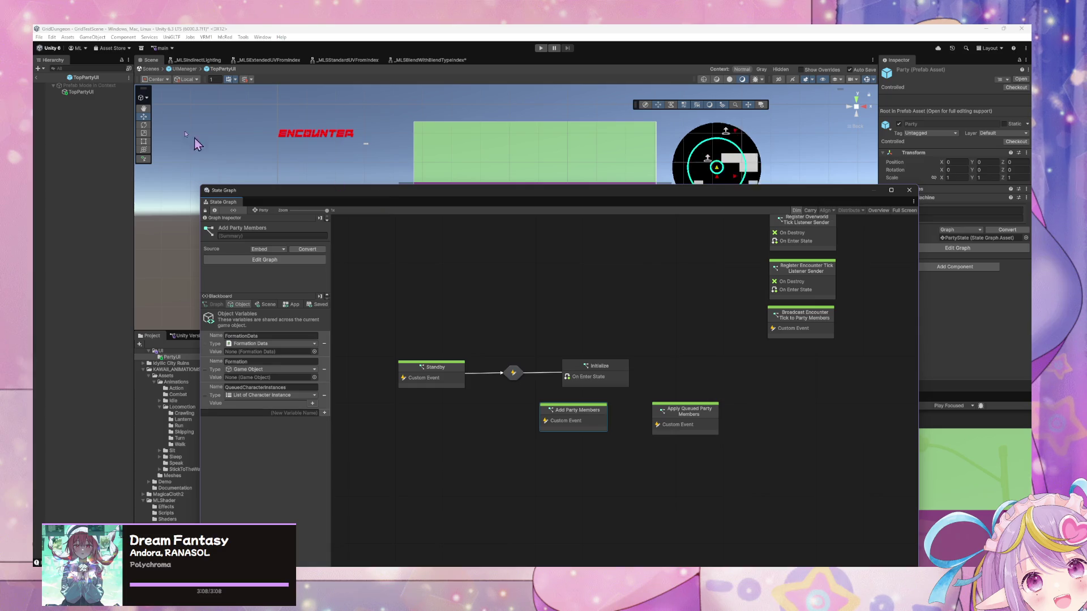
pyautogui.click(150, 68)
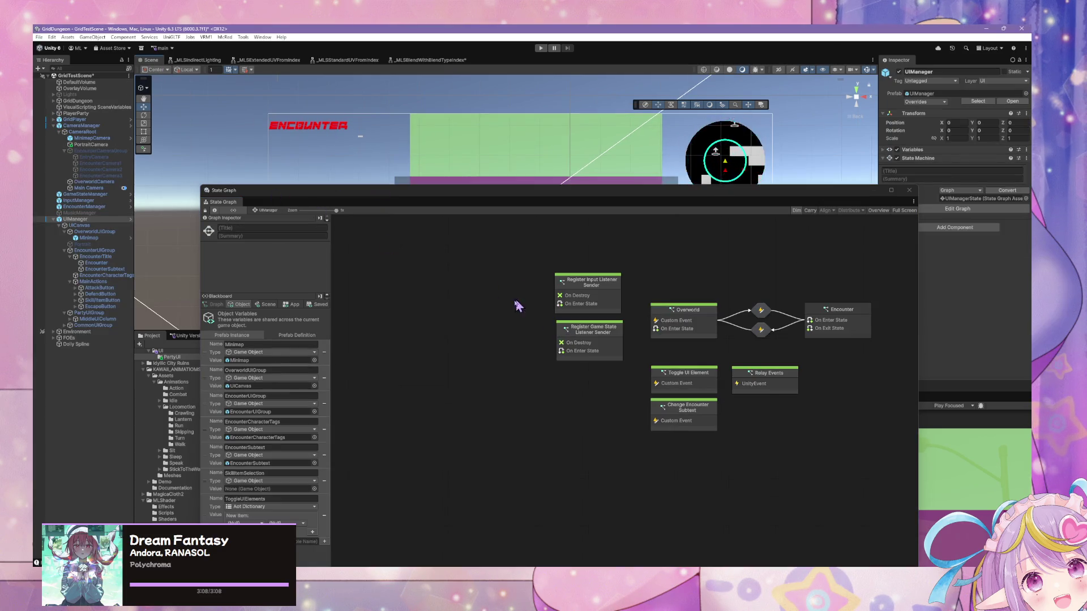
pyautogui.moveTo(410, 192)
pyautogui.mouseDown()
pyautogui.moveTo(673, 333)
pyautogui.moveTo(548, 415)
pyautogui.mouseUp()
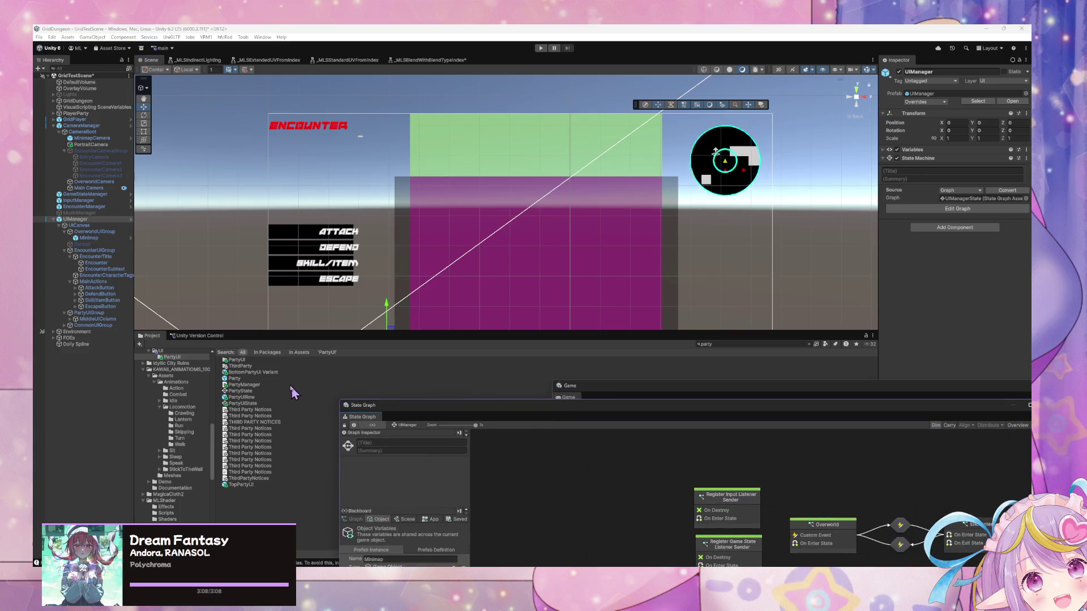
pyautogui.click(249, 378)
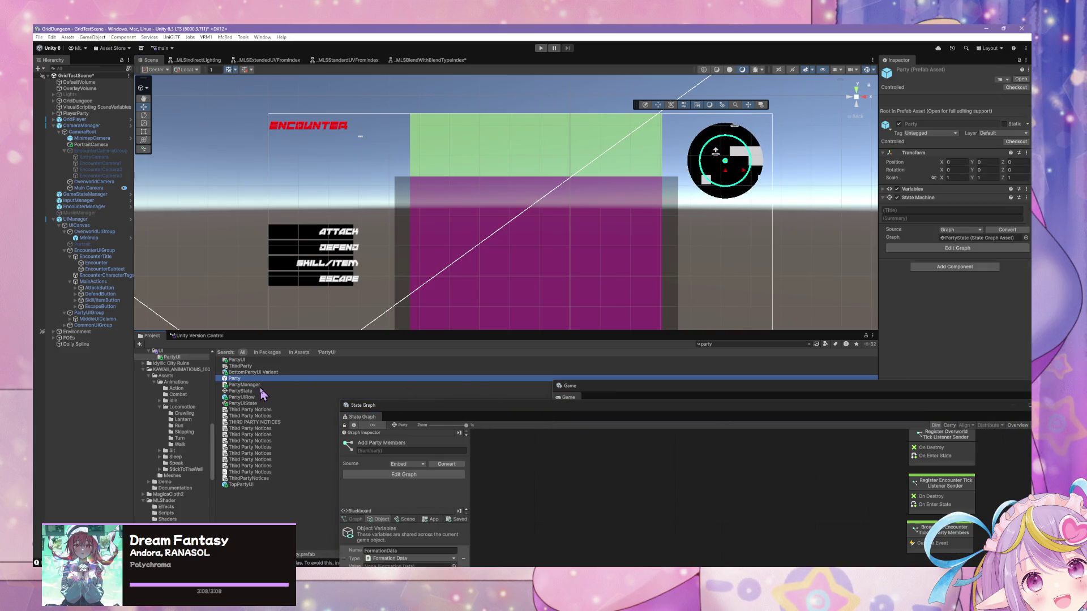
pyautogui.click(249, 385)
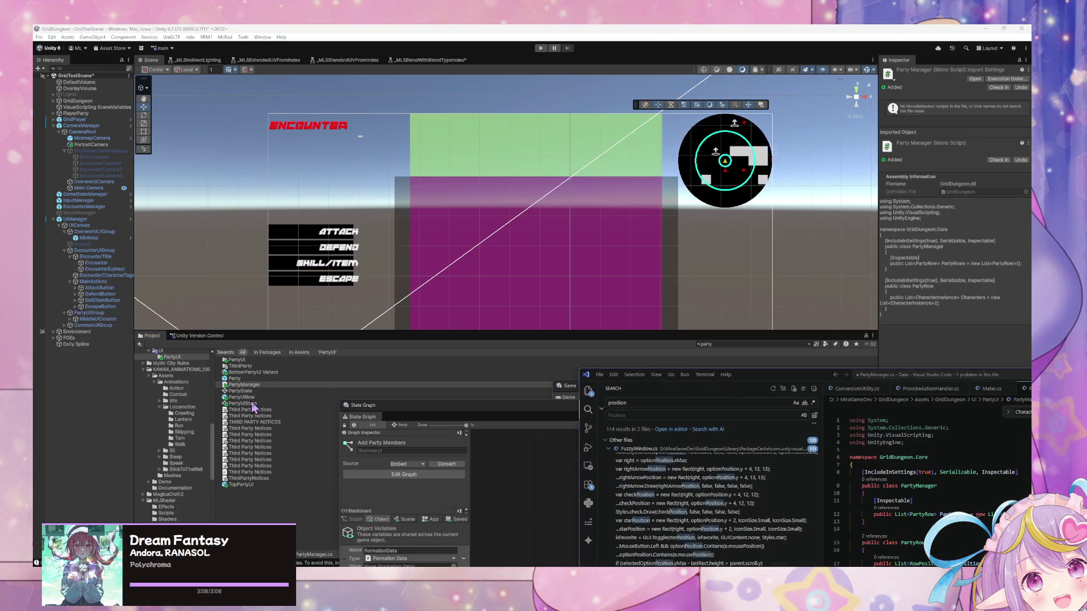
pyautogui.click(253, 404)
pyautogui.moveTo(573, 414)
pyautogui.mouseDown()
pyautogui.moveTo(534, 308)
pyautogui.moveTo(559, 209)
pyautogui.mouseUp()
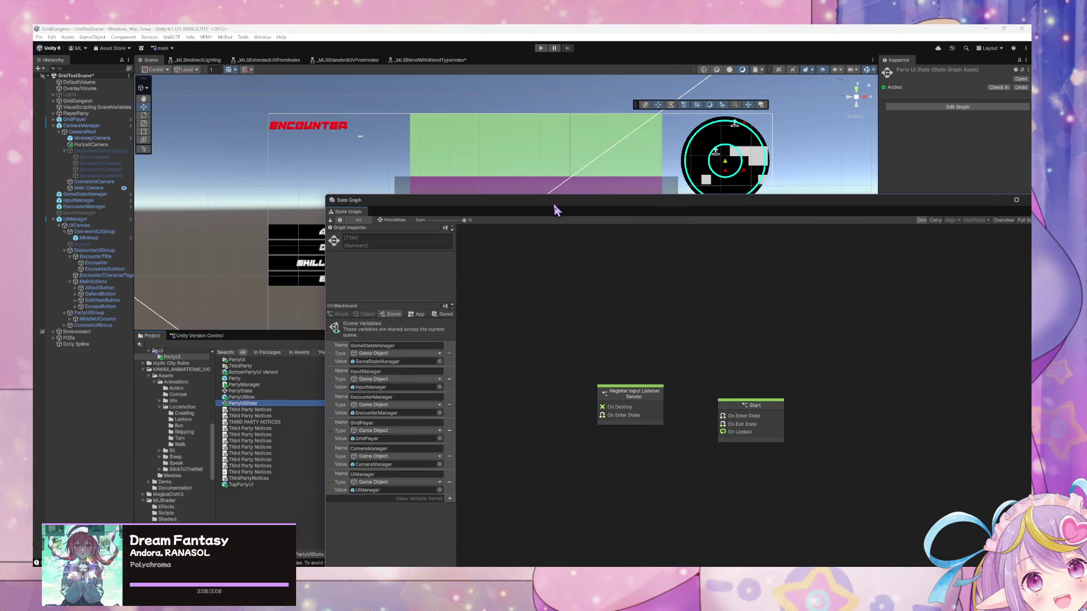
# Step: Rename the BottomPartyUI Variant prefab to BottomPartyUI
pyautogui.click(267, 372)
pyautogui.click(267, 374)
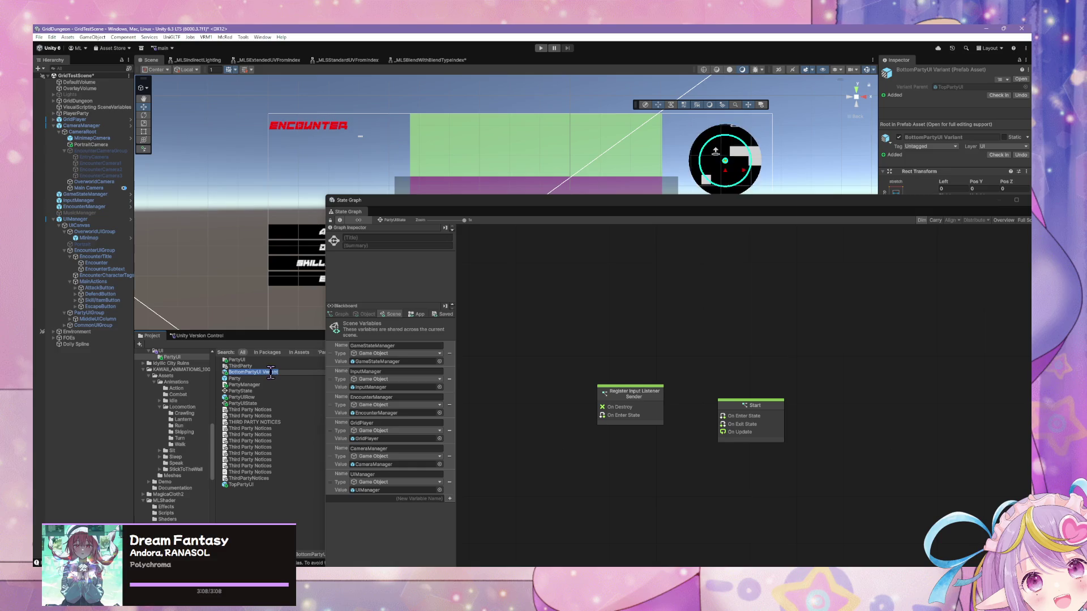
pyautogui.press('Return')
# Step: Inspect the Party UI State graph's states, then show the Party State graph
pyautogui.doubleClick(758, 414)
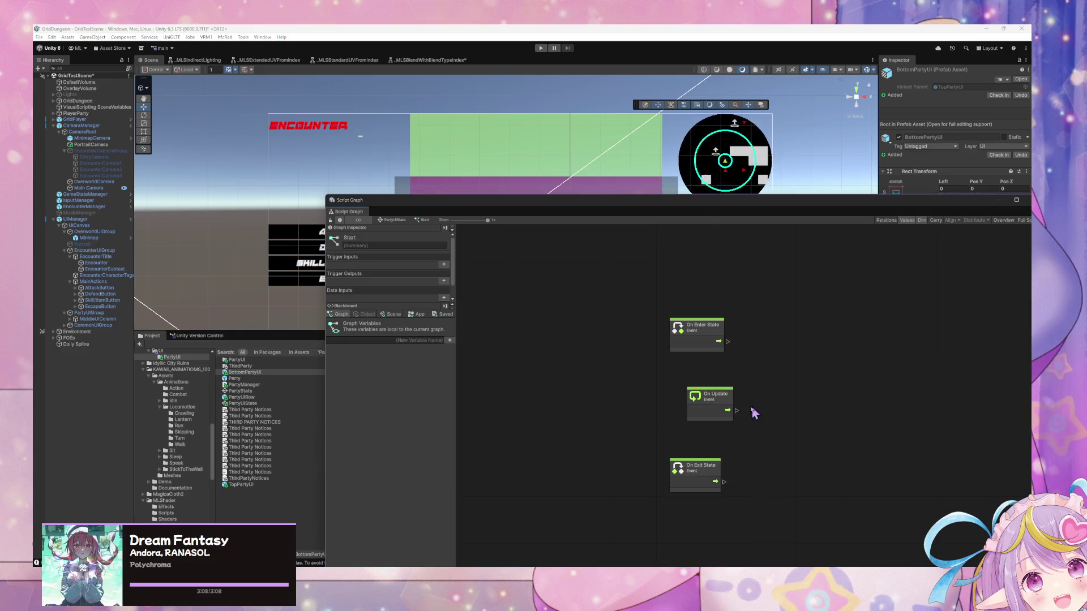
pyautogui.click(402, 220)
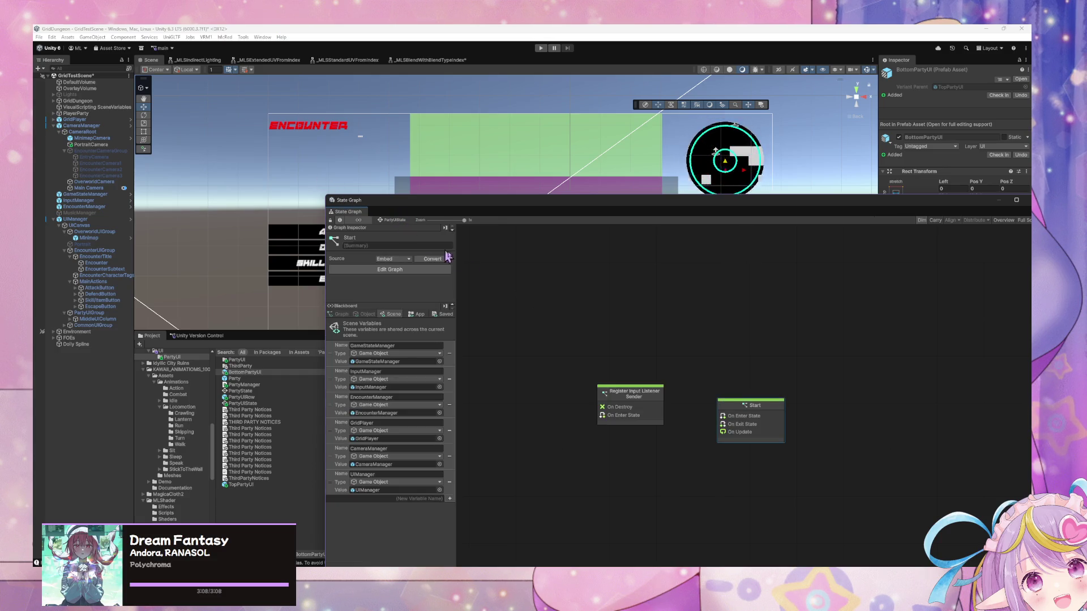
pyautogui.click(647, 410)
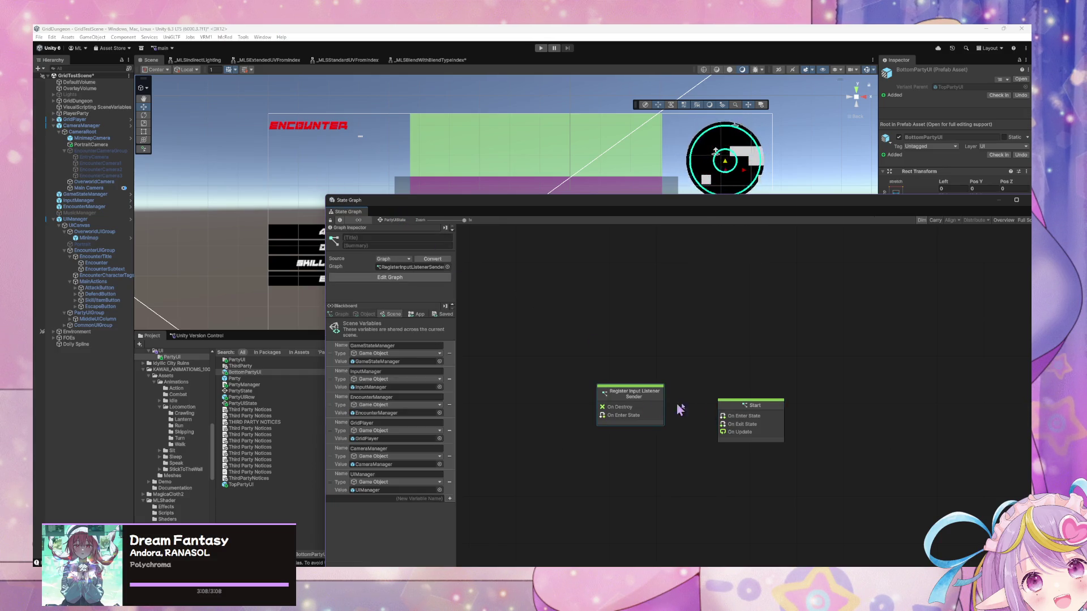
pyautogui.click(242, 391)
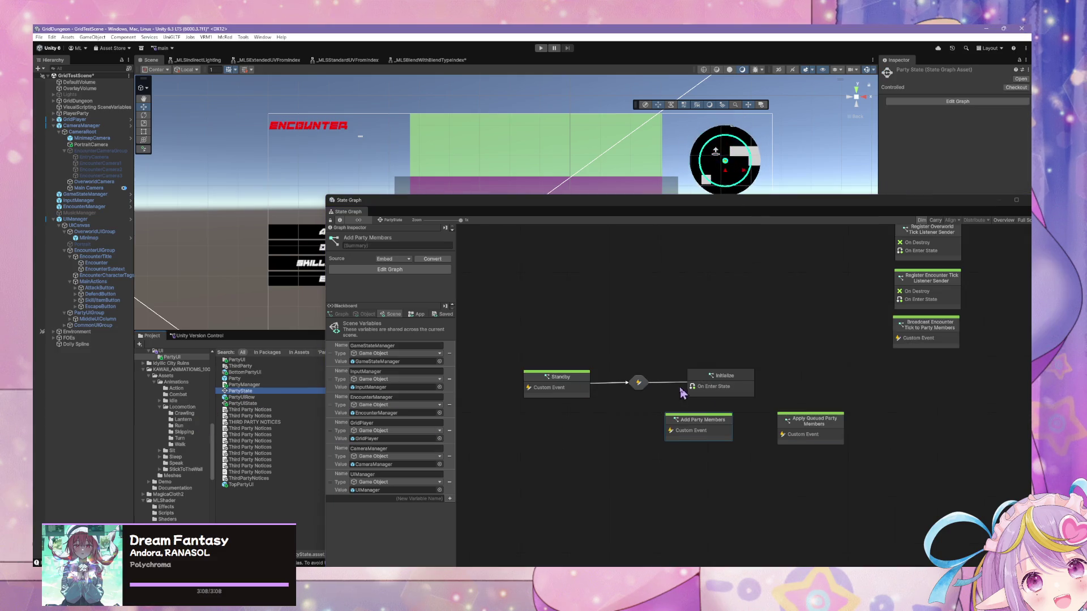
# Step: Open the Add Party Members state graph and step into its Add Row Member subgraph
pyautogui.click(720, 429)
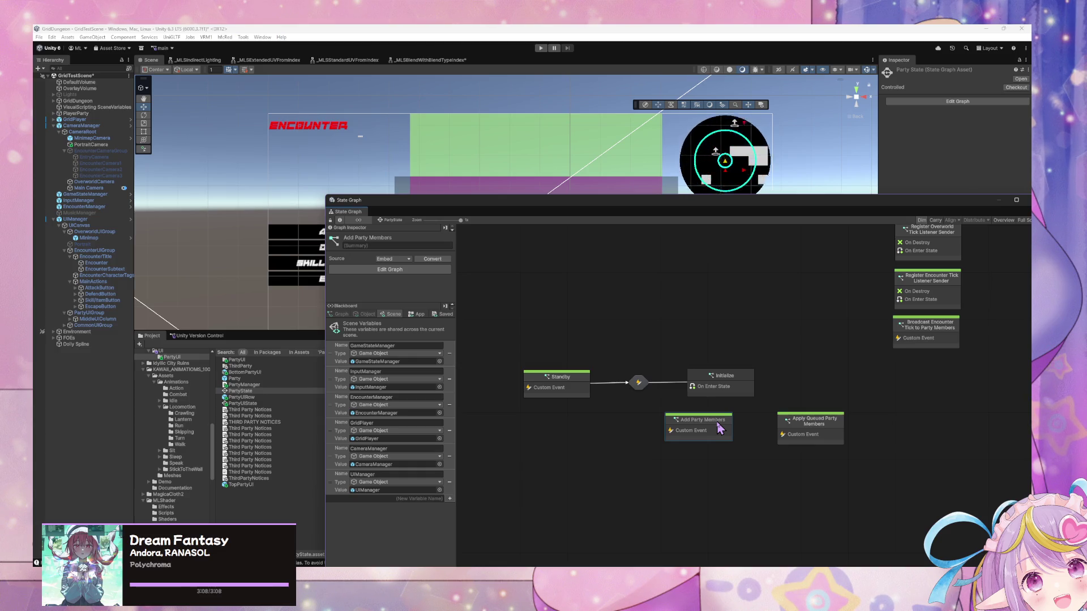
pyautogui.doubleClick(720, 429)
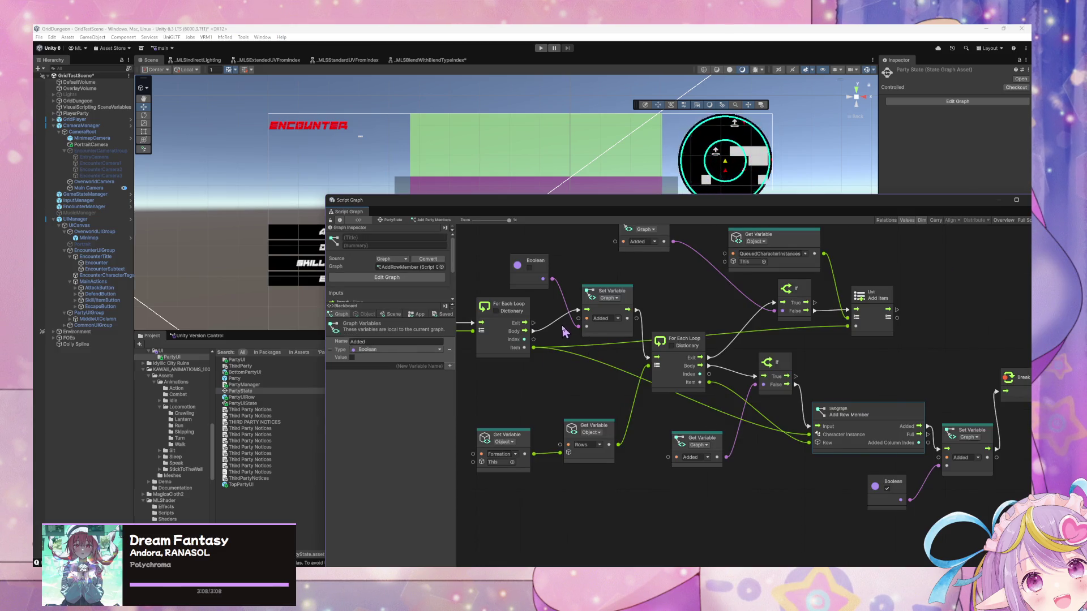
pyautogui.hscroll(3, 759, 362)
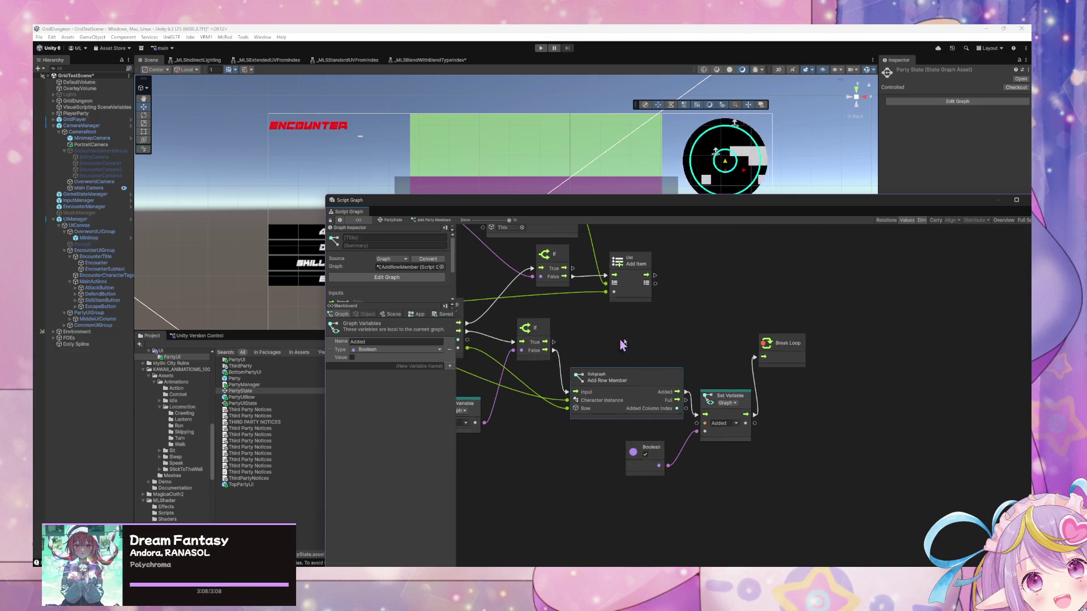
pyautogui.hscroll(5, 748, 356)
pyautogui.doubleClick(628, 367)
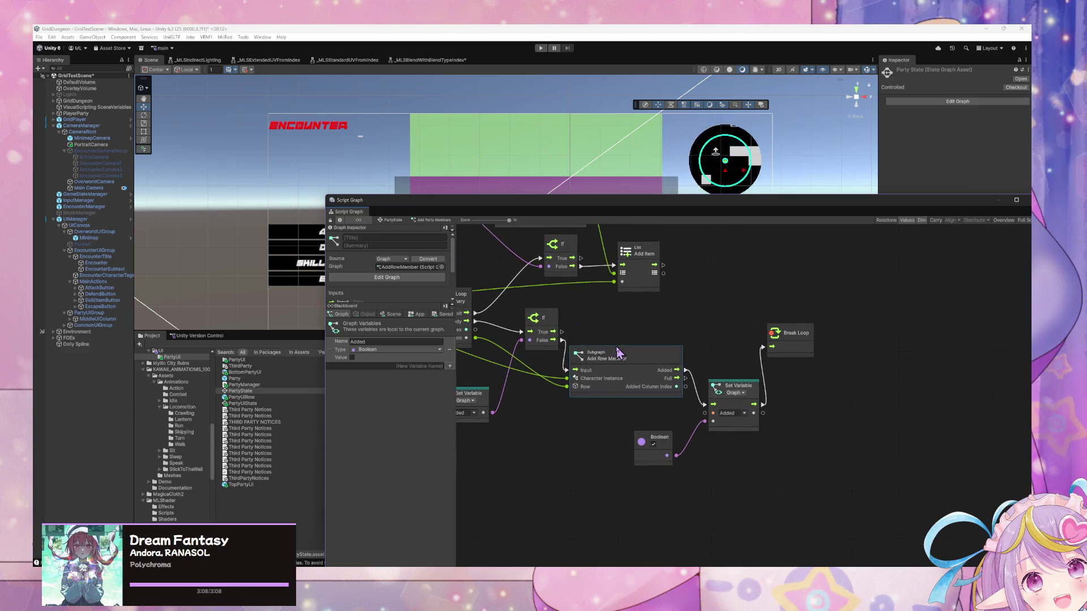
pyautogui.hscroll(-1, 537, 334)
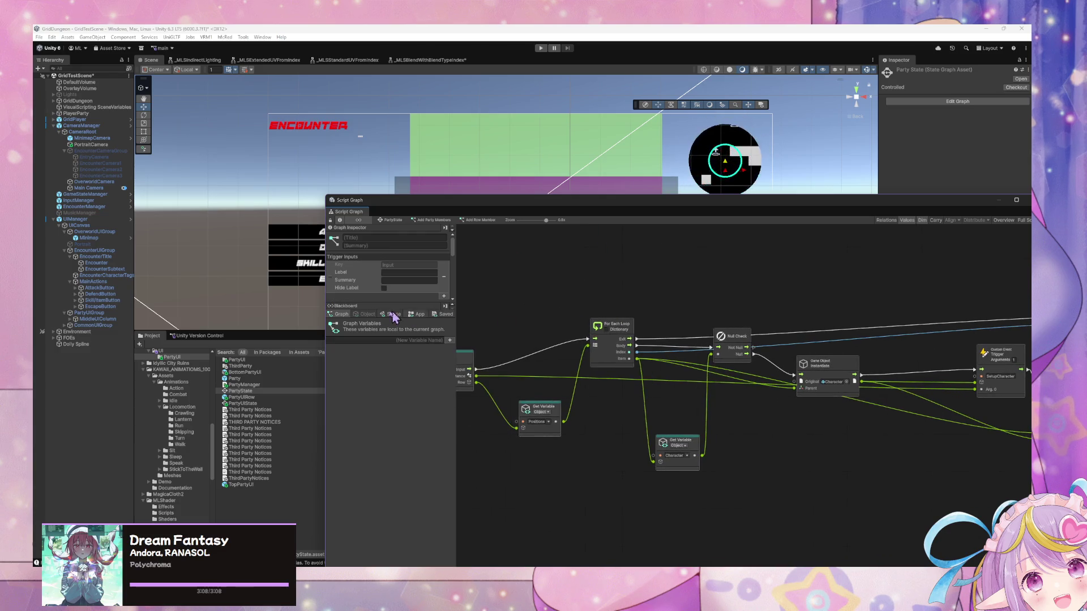
pyautogui.hscroll(-4, 708, 334)
pyautogui.moveTo(731, 331); pyautogui.dragTo(656, 316)
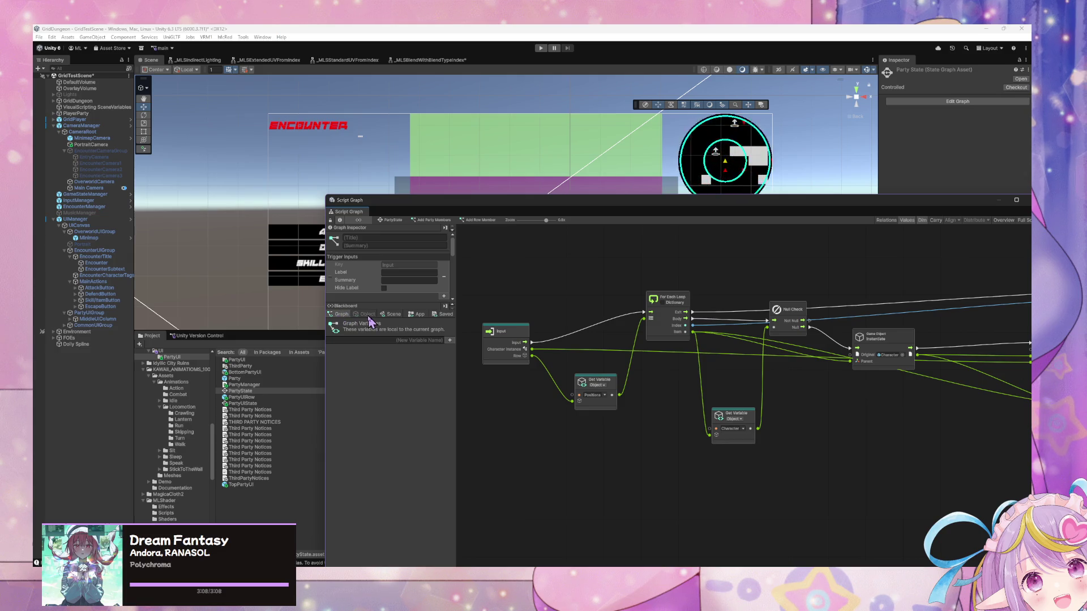
# Step: Select the Party prefab to show its FormationData, Formation and QueuedCharacterInstances variables
pyautogui.click(272, 379)
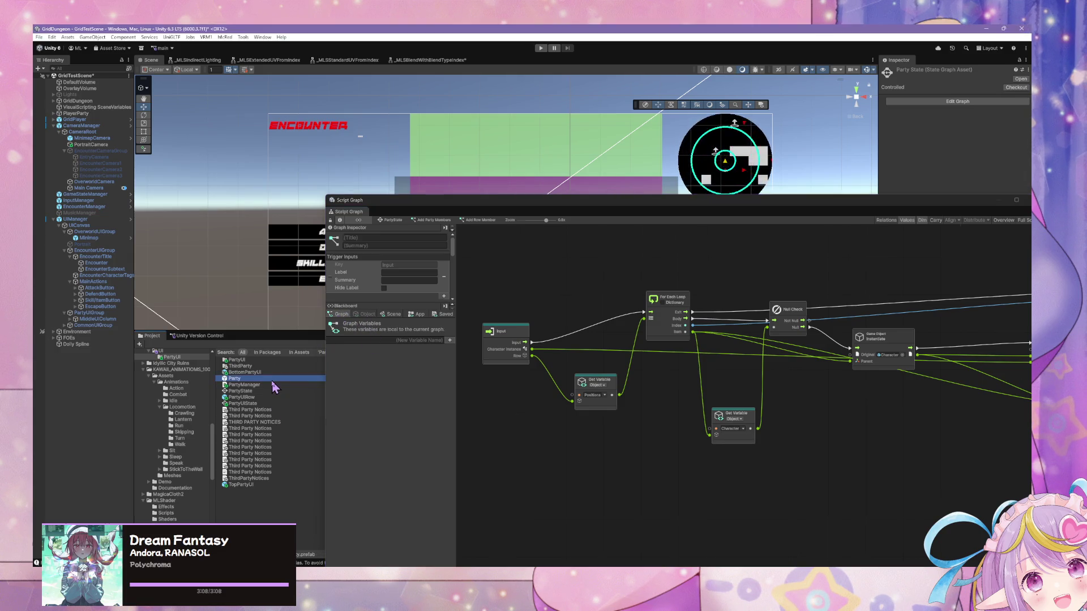
pyautogui.click(255, 392)
pyautogui.click(258, 379)
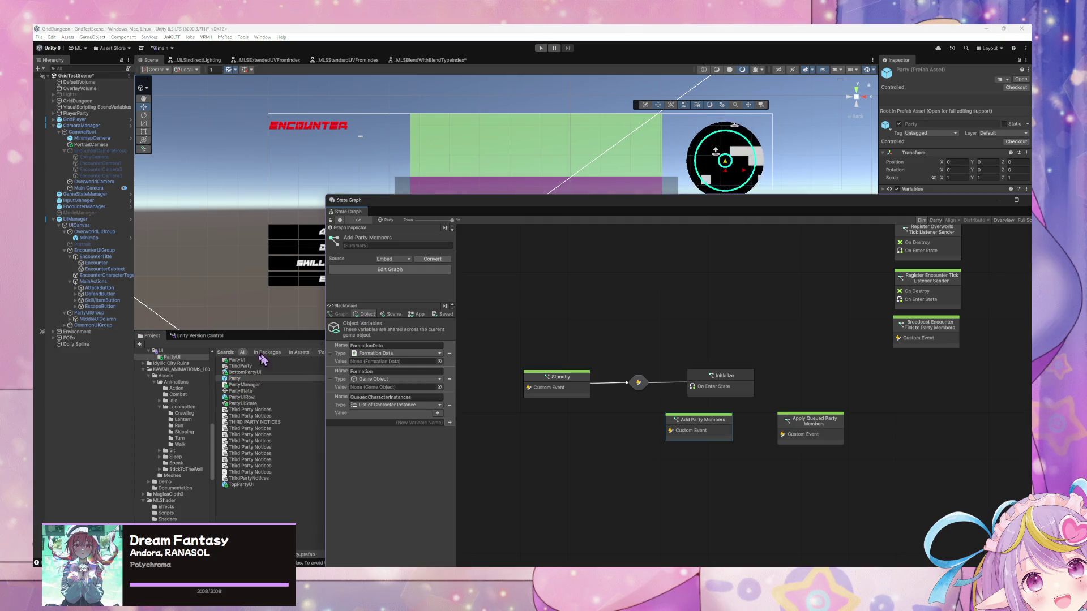
# Step: Open the Party prefab in Prefab Mode and show the Add Row Member subgraph's object variables
pyautogui.click(1021, 79)
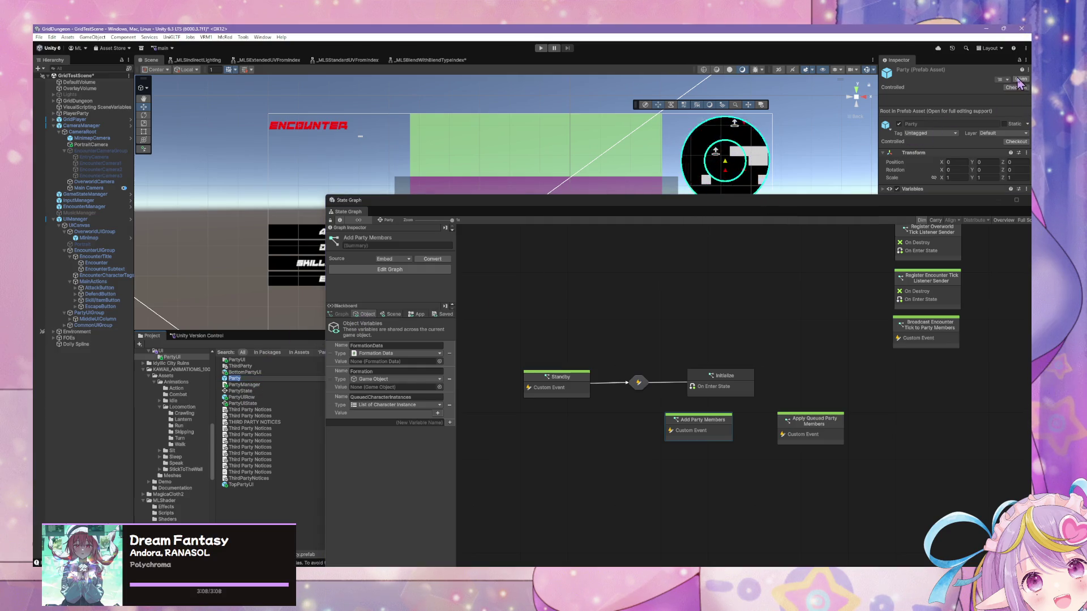
pyautogui.click(258, 379)
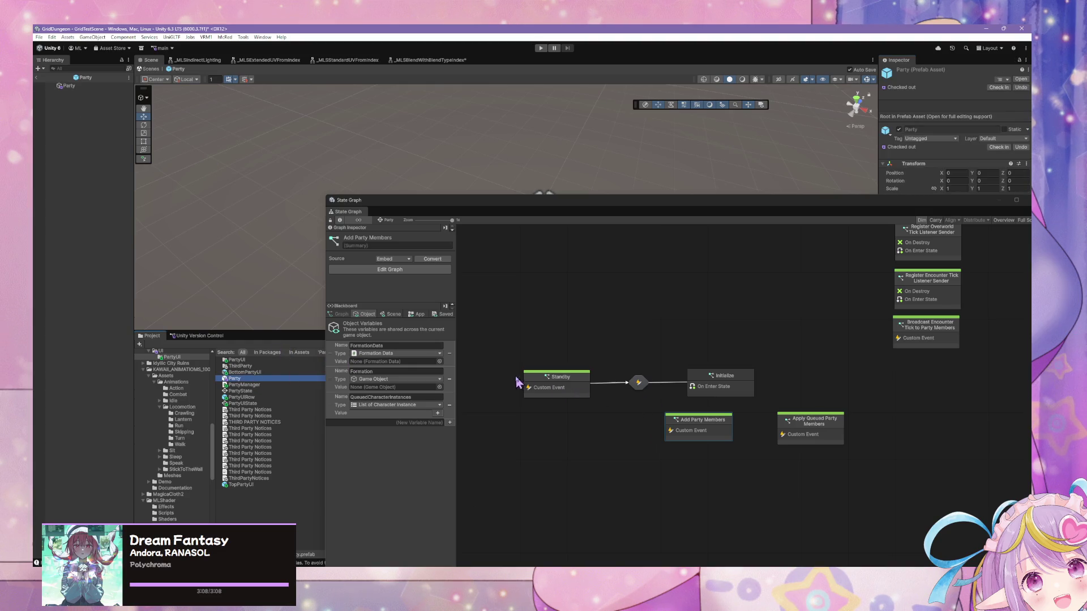
pyautogui.click(486, 336)
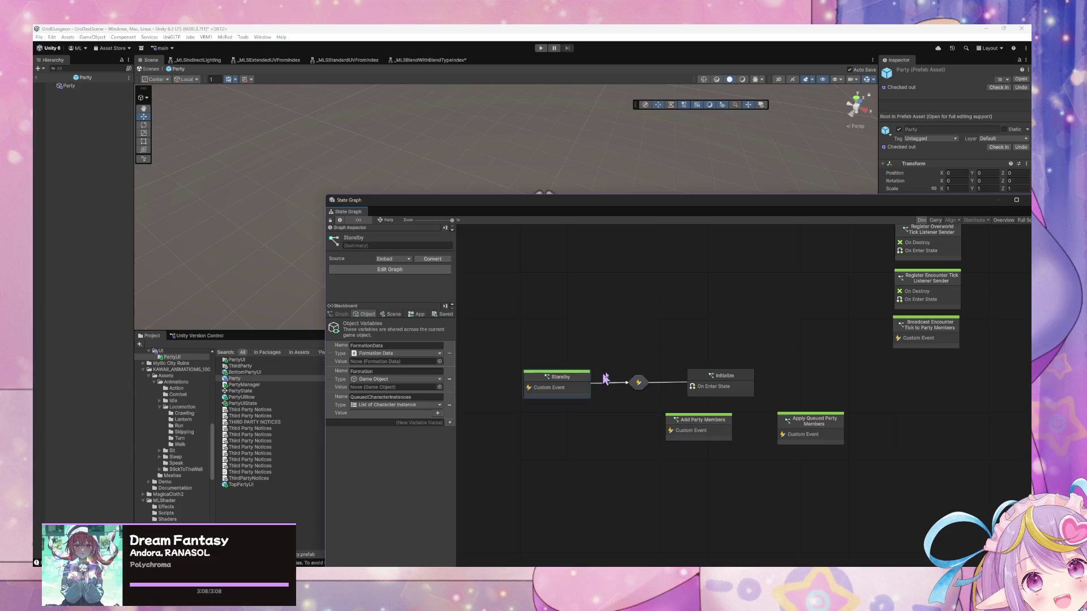
pyautogui.doubleClick(700, 433)
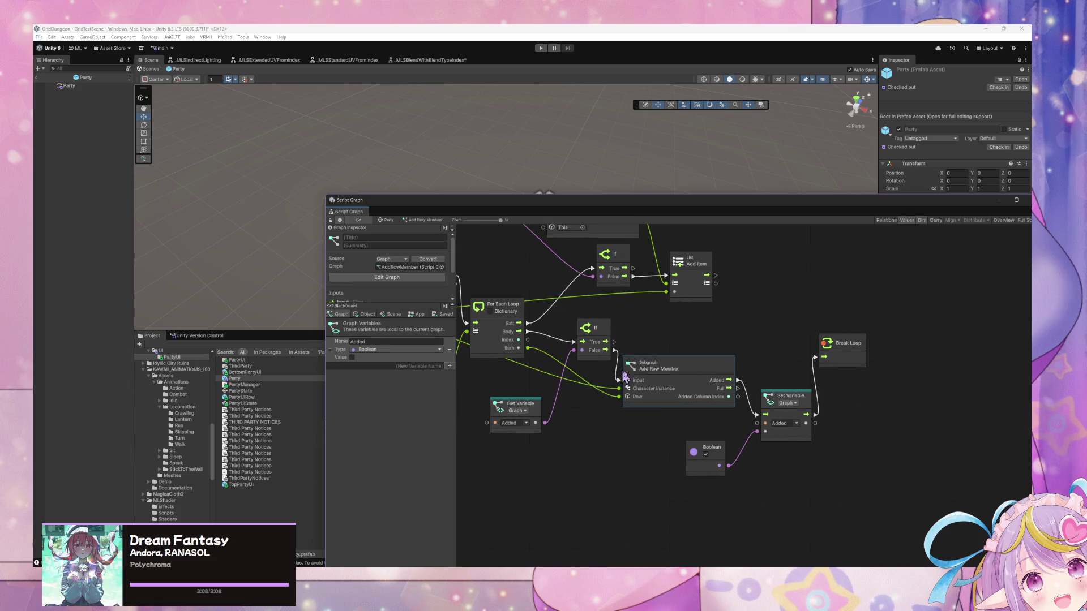
pyautogui.doubleClick(686, 378)
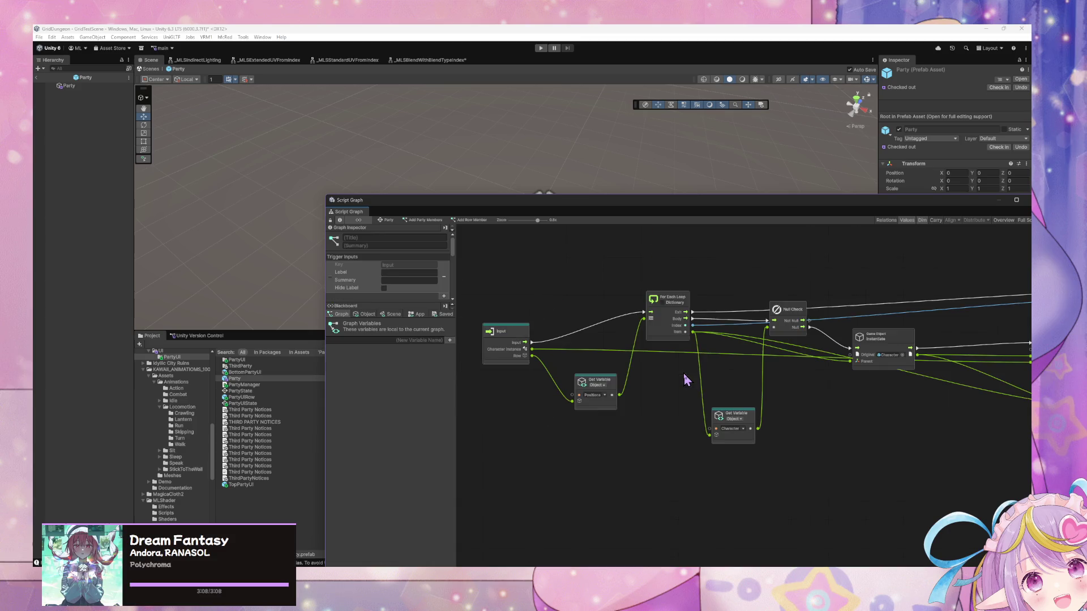
pyautogui.click(366, 314)
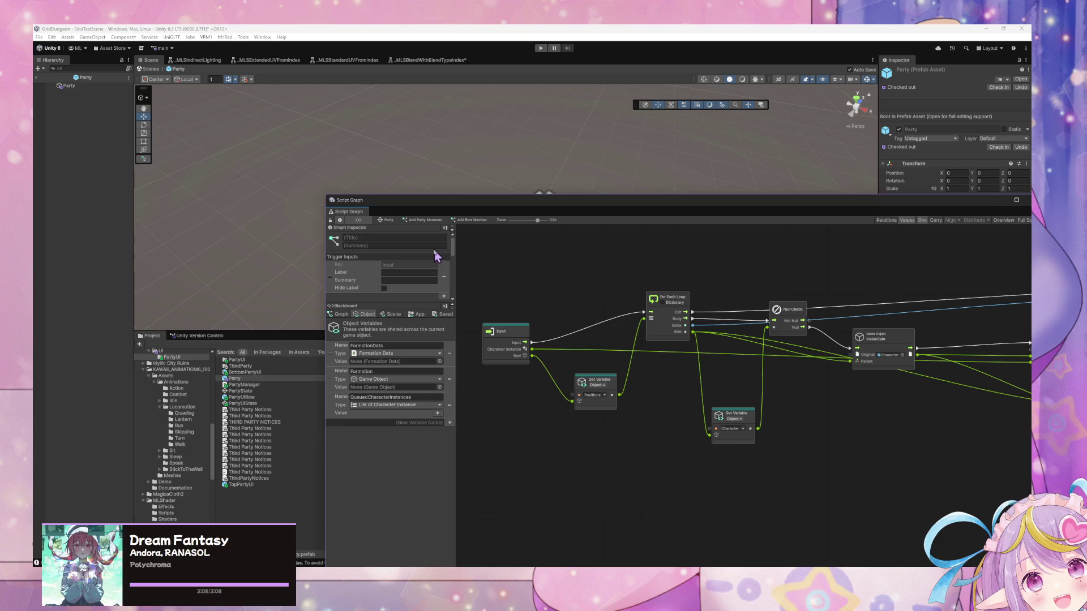
# Step: Search the project for 'formation' to list FormationData and related assets
pyautogui.moveTo(541, 203); pyautogui.dragTo(663, 408)
pyautogui.click(744, 345)
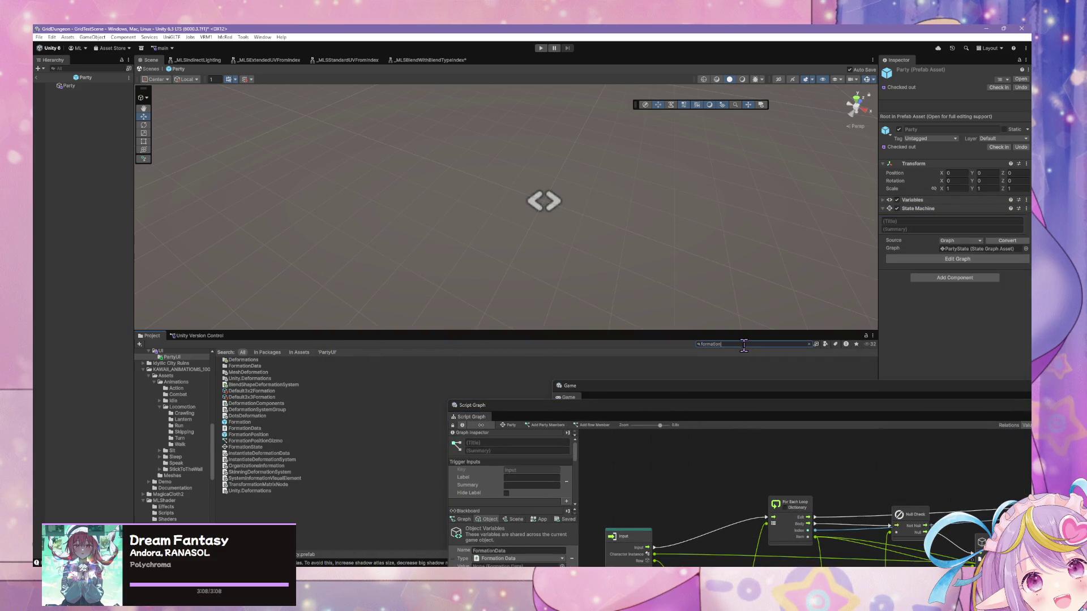
pyautogui.doubleClick(245, 429)
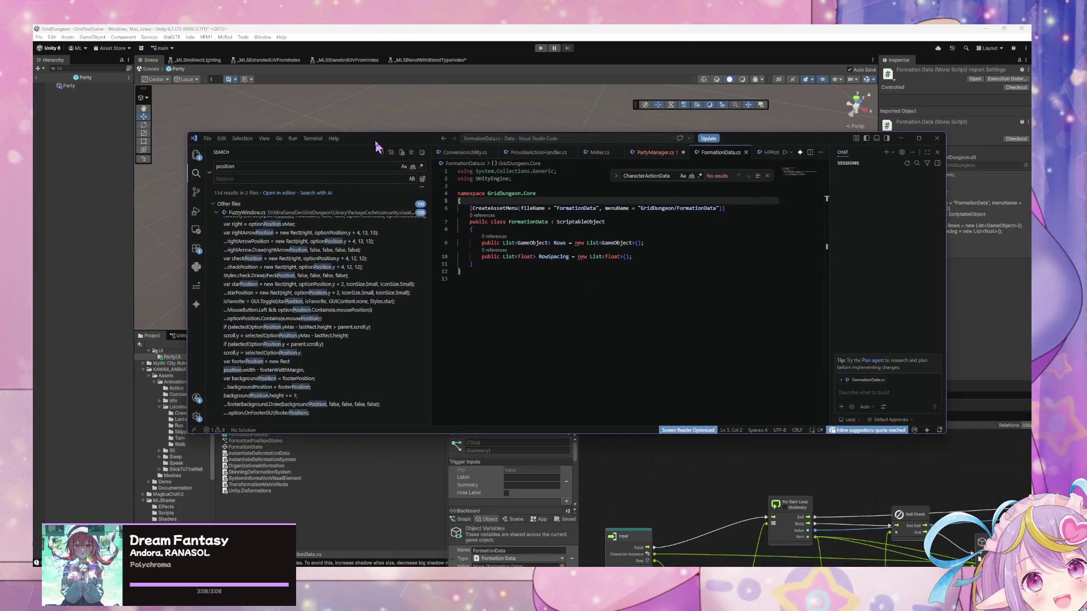
# Step: Exit prefab mode to GridTestScene, enter Play mode with Ctrl+P, and return to FormationData.cs
pyautogui.click(698, 469)
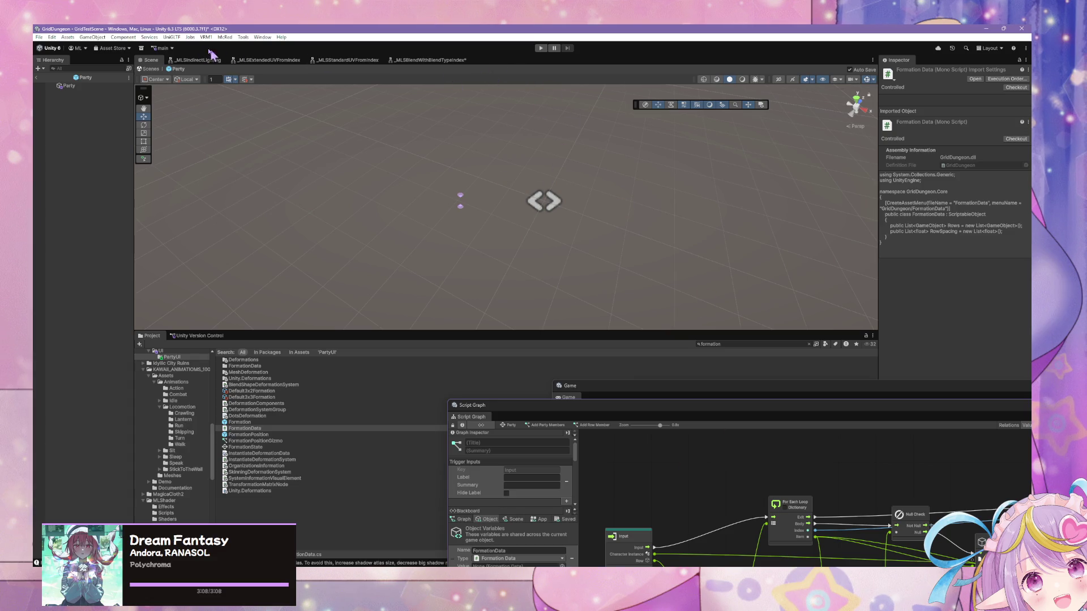
pyautogui.click(153, 70)
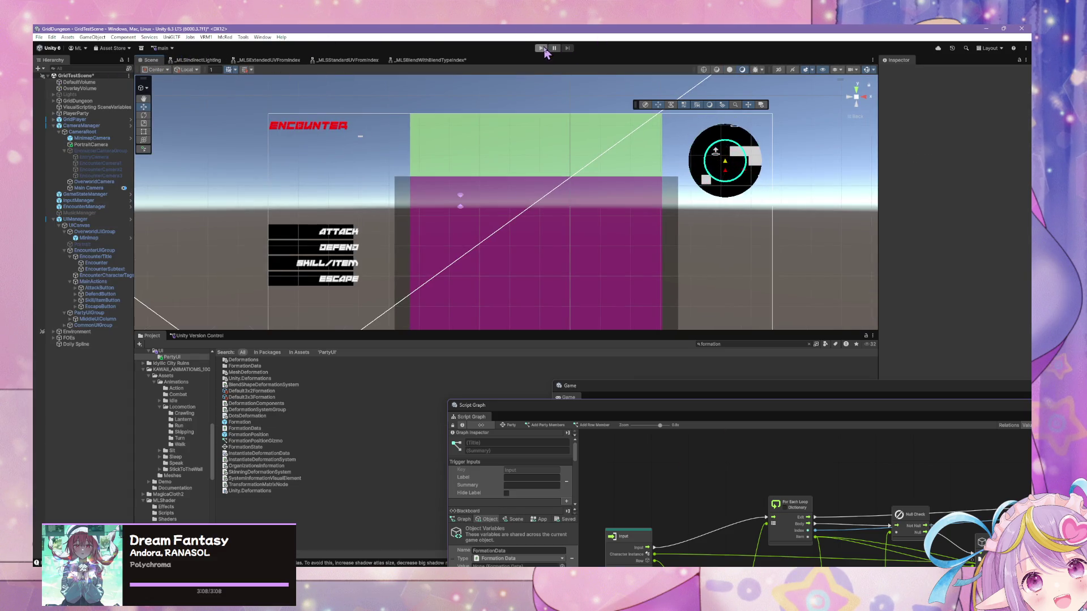
pyautogui.hotkey('ctrl', 'p')
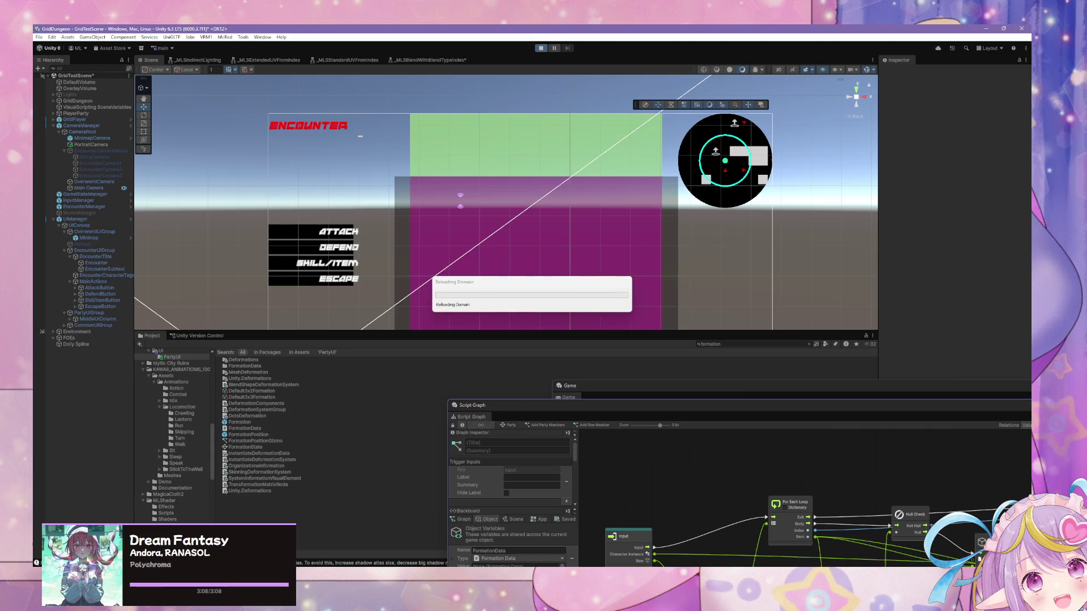
pyautogui.hotkey('alt', 'Tab')
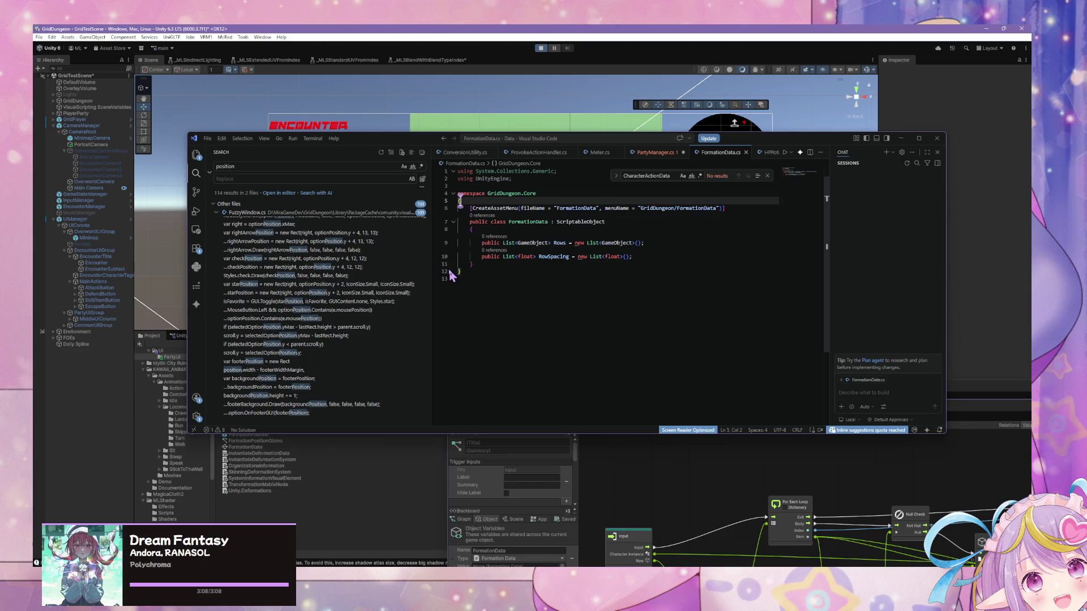
# Step: Switch to PartyManager.cs, select the PartyManager class name, and move the code window aside
pyautogui.click(660, 153)
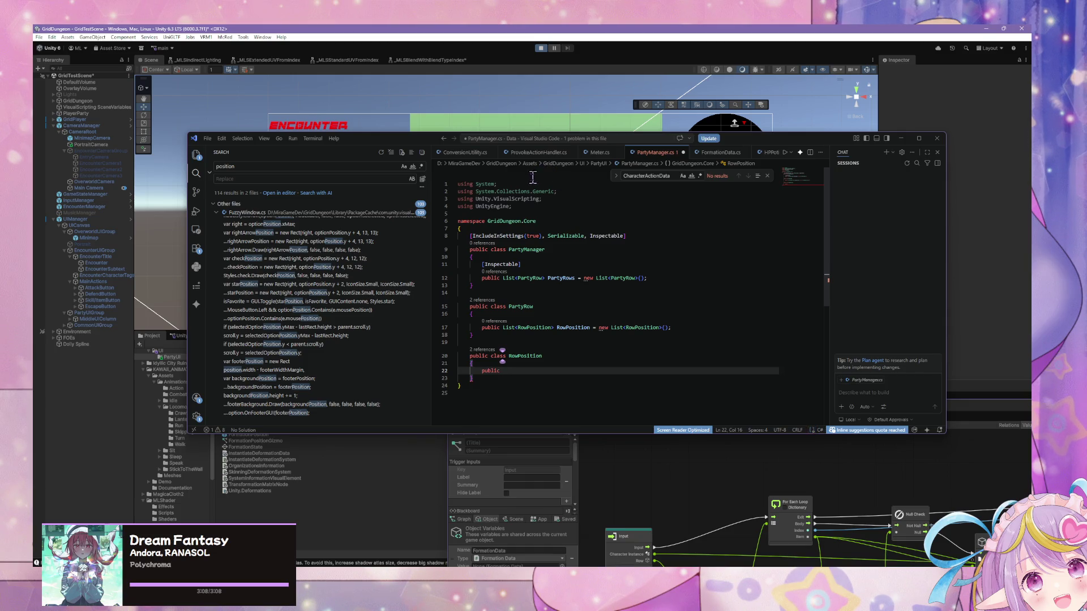
pyautogui.doubleClick(527, 251)
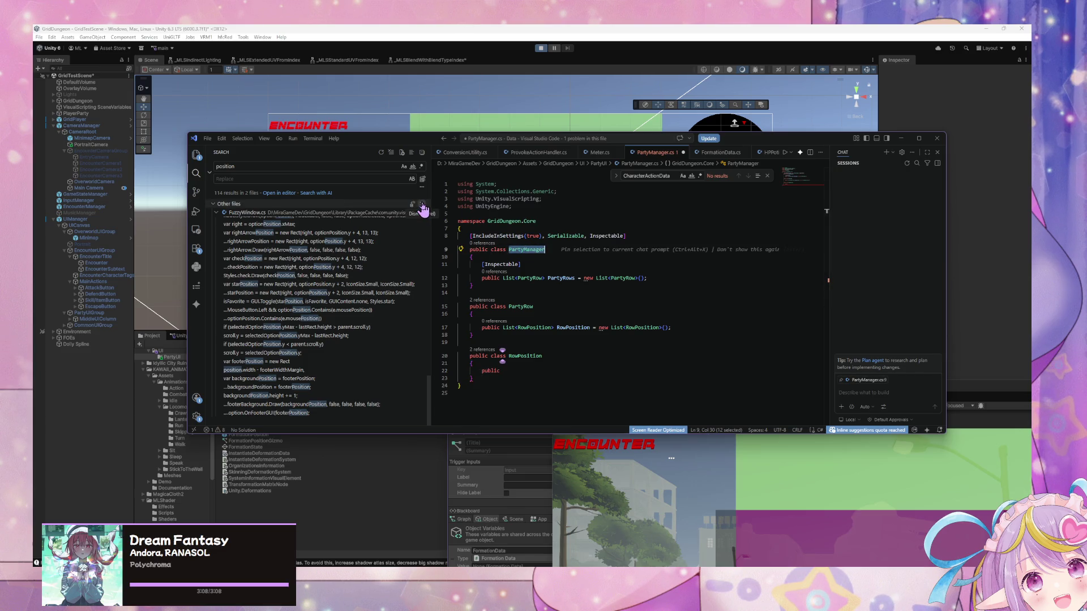
pyautogui.moveTo(398, 148)
pyautogui.mouseDown()
pyautogui.moveTo(543, 159)
pyautogui.moveTo(654, 205)
pyautogui.moveTo(654, 219)
pyautogui.moveTo(583, 272)
pyautogui.moveTo(690, 300)
pyautogui.moveTo(787, 361)
pyautogui.mouseUp()
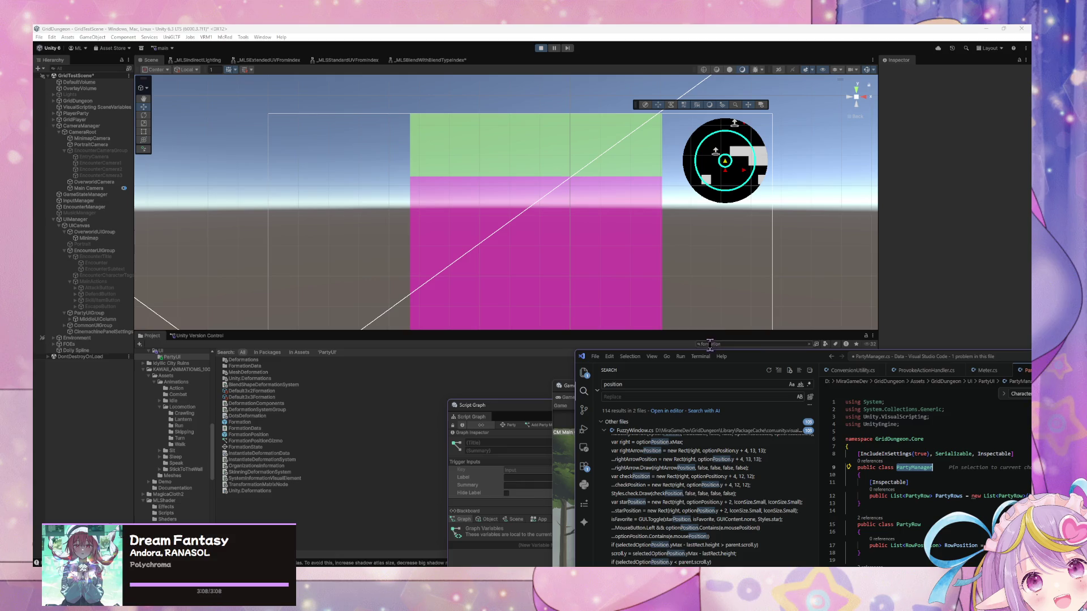
# Step: Reposition the code editor and enlarge the running Game view
pyautogui.moveTo(701, 362)
pyautogui.mouseDown()
pyautogui.moveTo(400, 85)
pyautogui.moveTo(446, 145)
pyautogui.mouseUp()
pyautogui.click(685, 466)
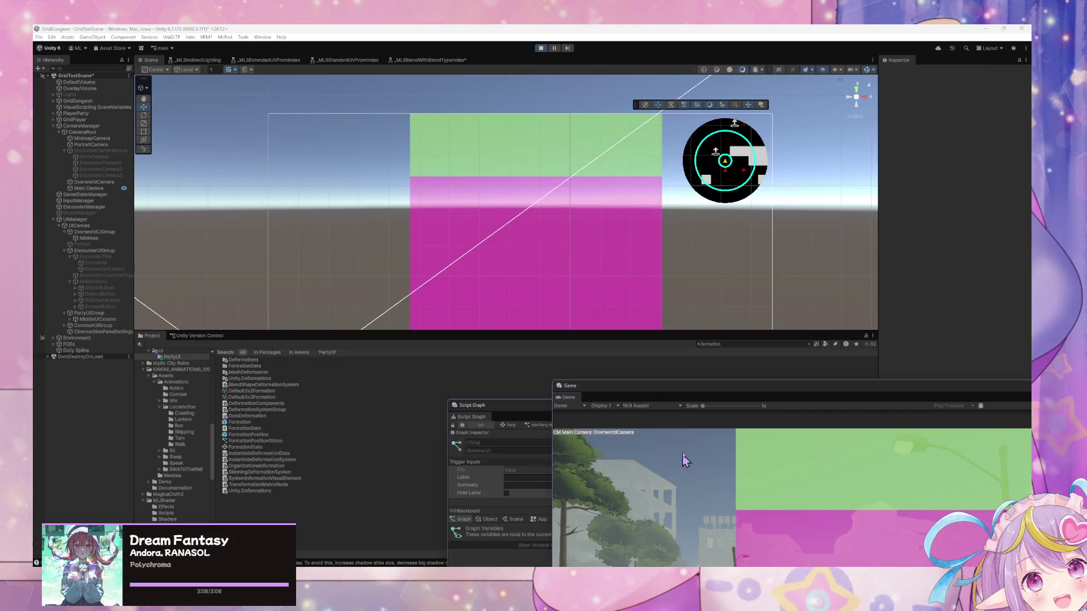
pyautogui.moveTo(718, 388)
pyautogui.mouseDown()
pyautogui.moveTo(717, 340)
pyautogui.moveTo(569, 301)
pyautogui.mouseUp()
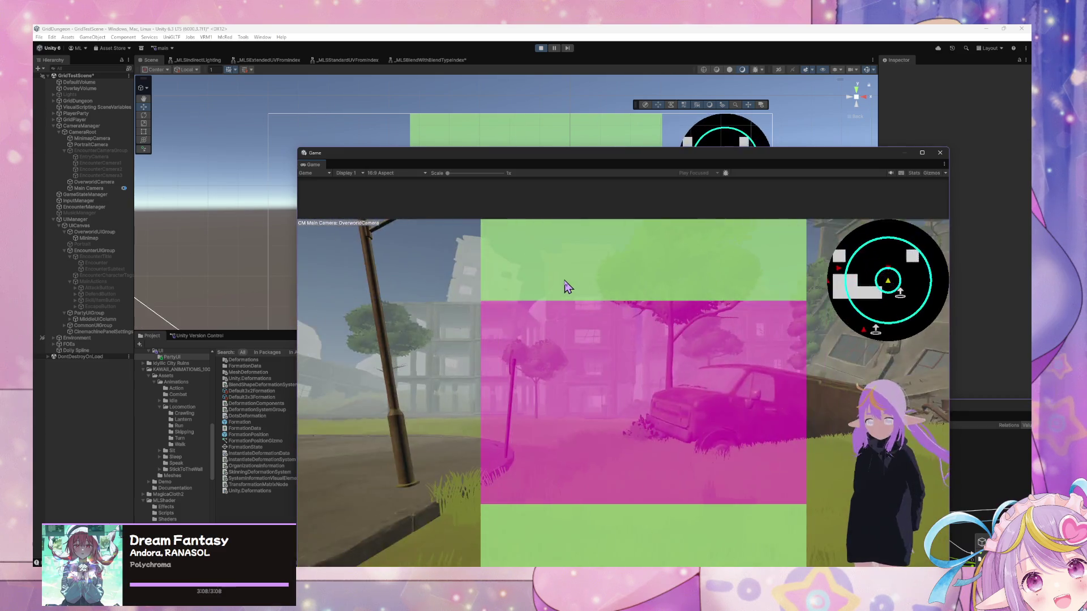
pyautogui.moveTo(524, 162); pyautogui.dragTo(723, 184)
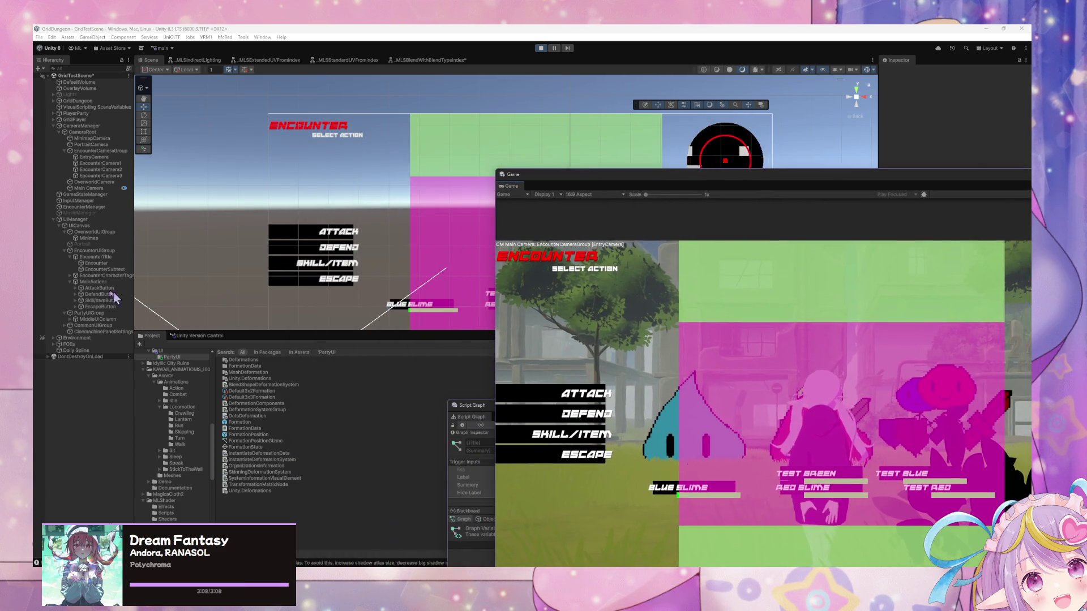
# Step: Search the Hierarchy for 'party', select Party(Clone), and enlarge its State Graph
pyautogui.click(85, 69)
pyautogui.write('party')
pyautogui.click(88, 89)
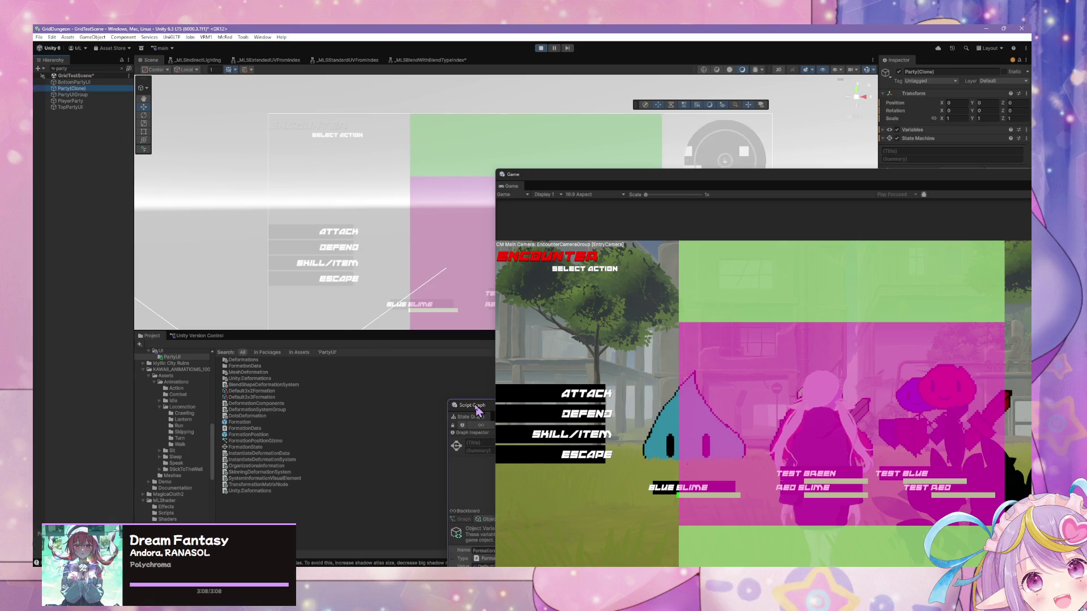
pyautogui.click(476, 403)
pyautogui.moveTo(602, 413); pyautogui.dragTo(338, 145)
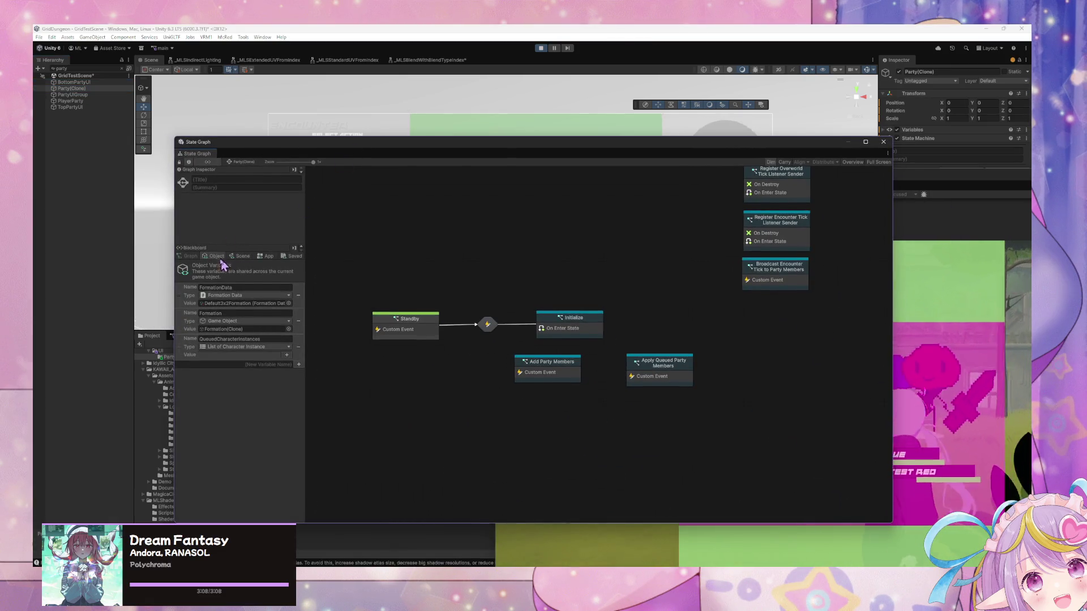
# Step: Inspect Formation(Clone)'s Rows and FormationData variables, revisit Party(Clone), then return to PartyManager.cs
pyautogui.click(227, 329)
pyautogui.click(105, 389)
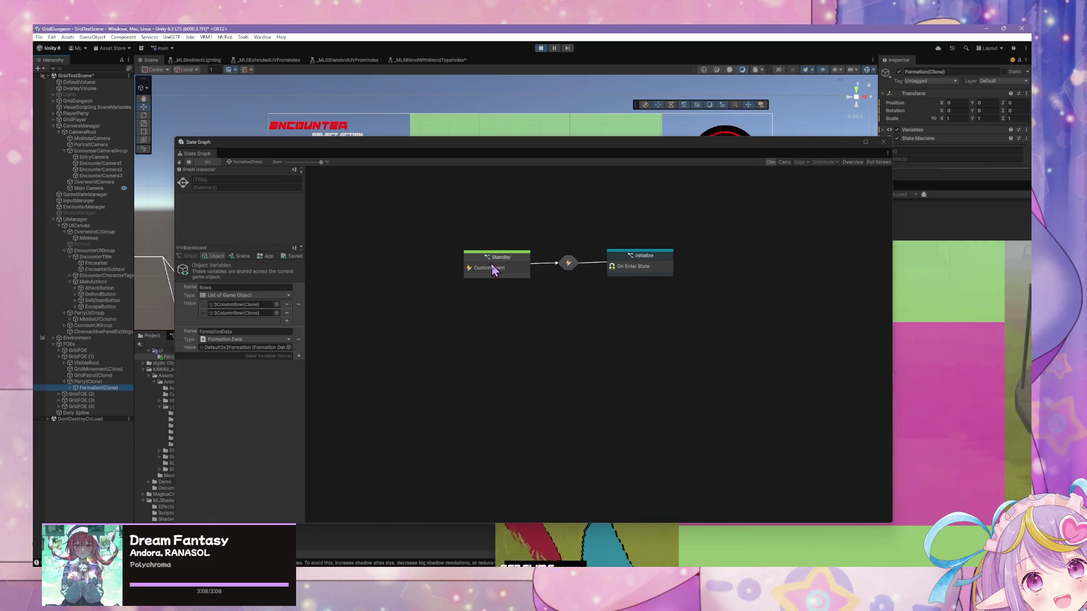
pyautogui.moveTo(492, 271); pyautogui.dragTo(478, 268)
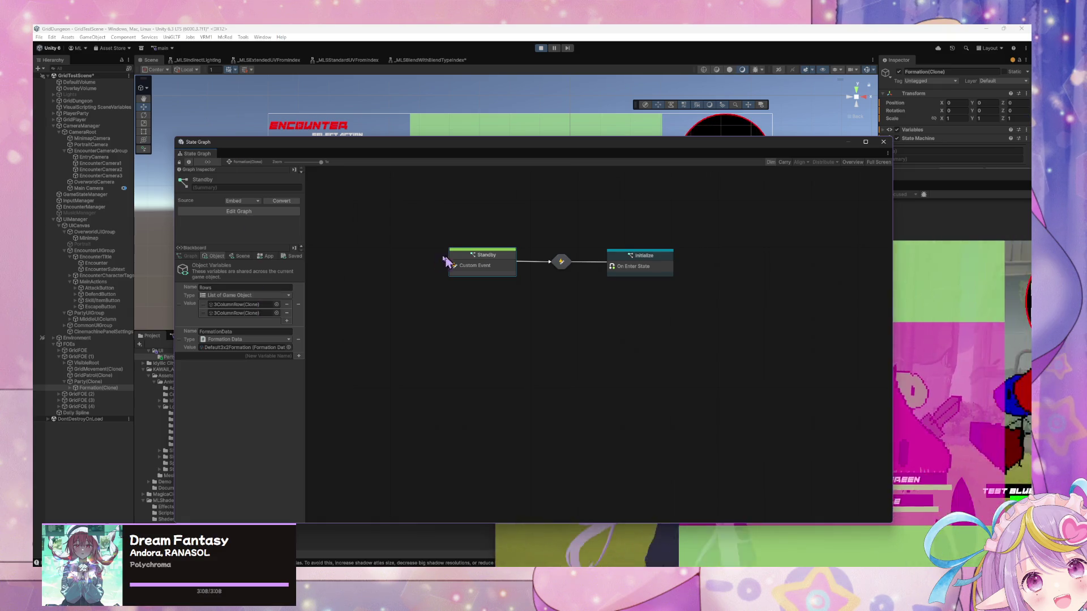
pyautogui.click(107, 383)
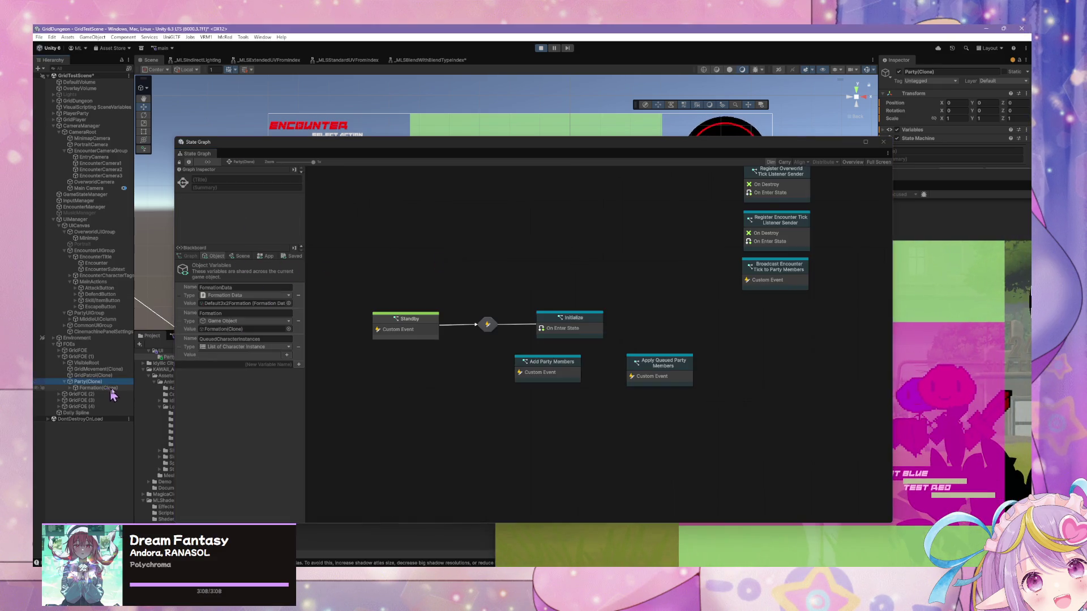
pyautogui.click(95, 388)
pyautogui.click(91, 382)
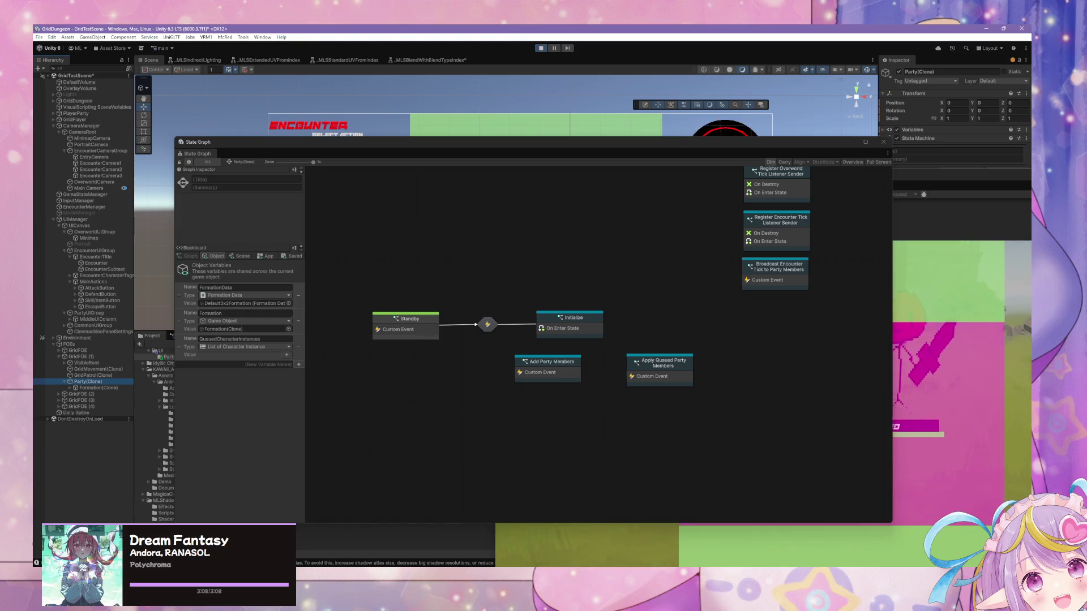
pyautogui.hotkey('alt', 'Tab')
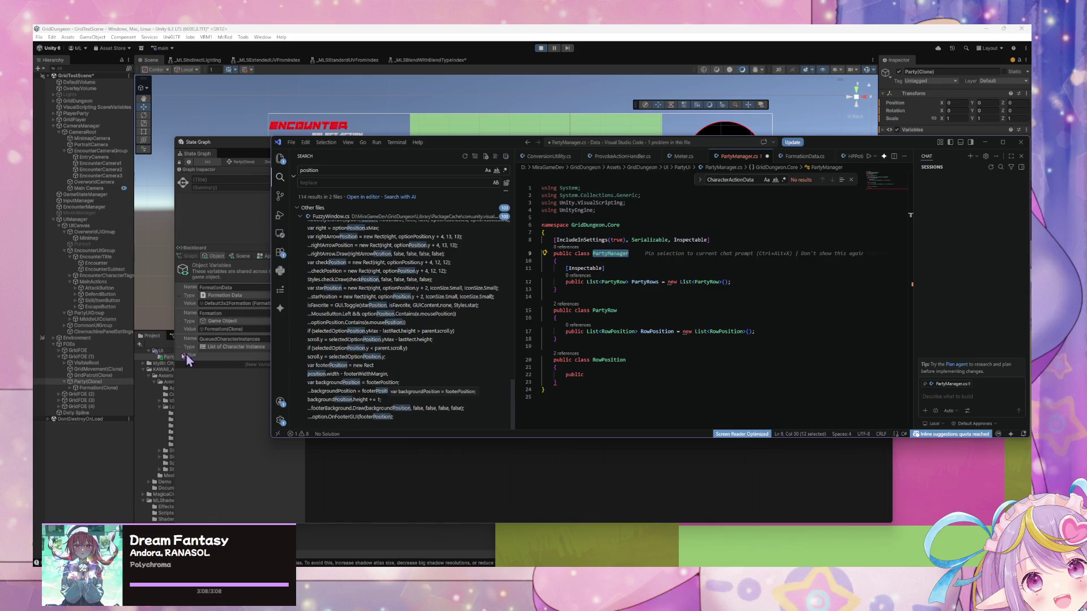
pyautogui.click(69, 320)
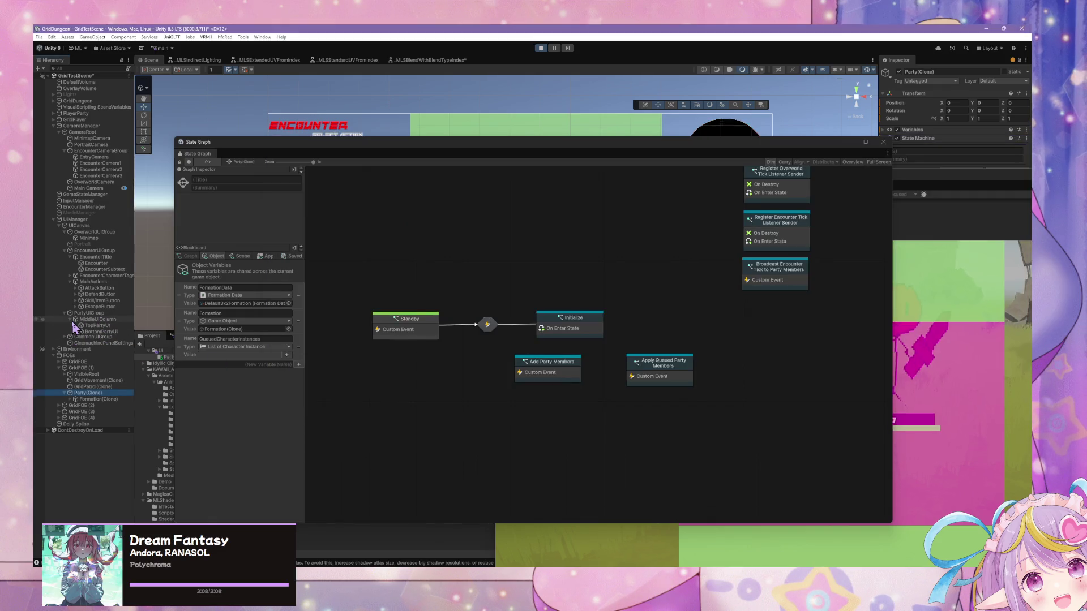
pyautogui.hotkey('alt', 'Tab')
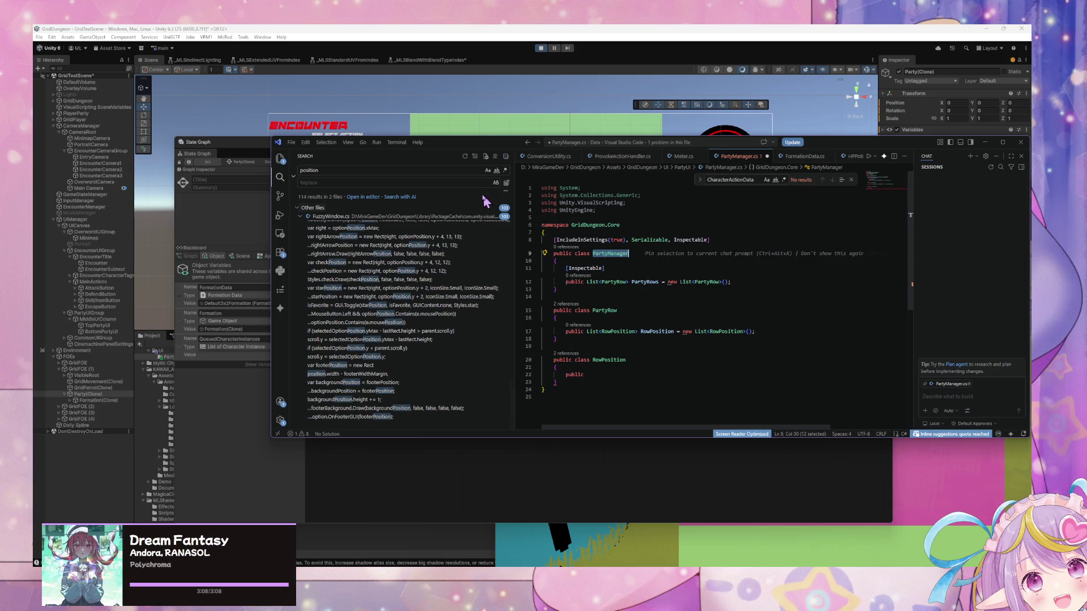
pyautogui.click(224, 334)
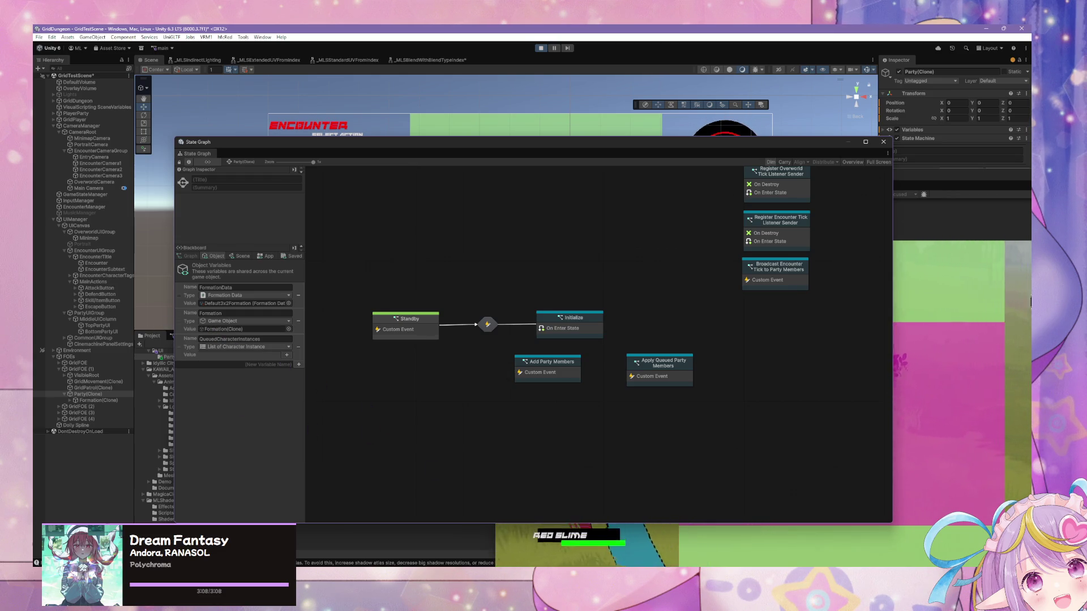
pyautogui.hotkey('alt', 'Tab')
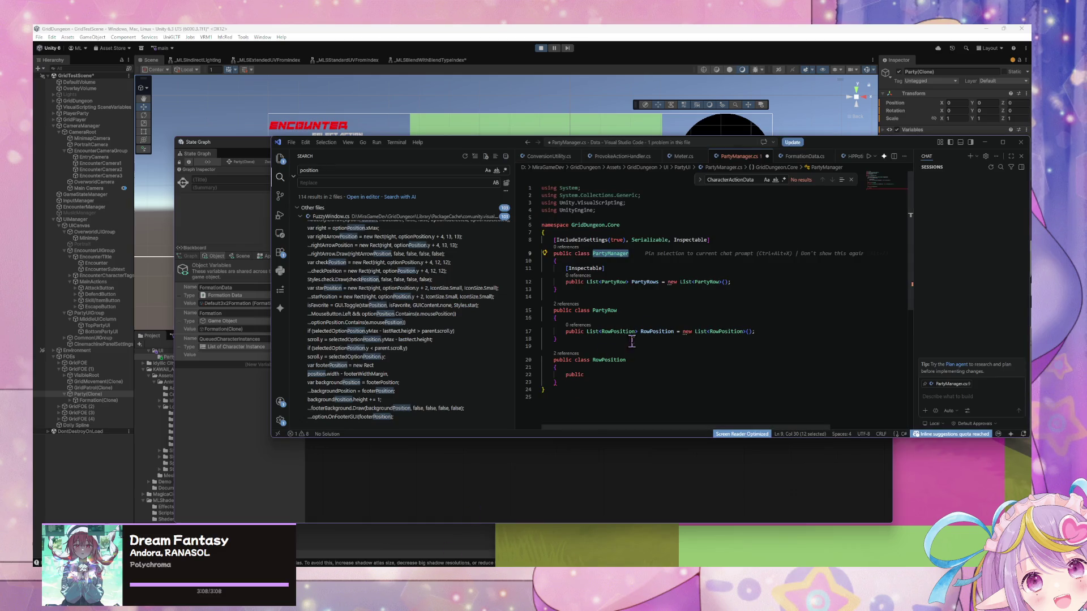
pyautogui.moveTo(558, 382); pyautogui.dragTo(533, 304)
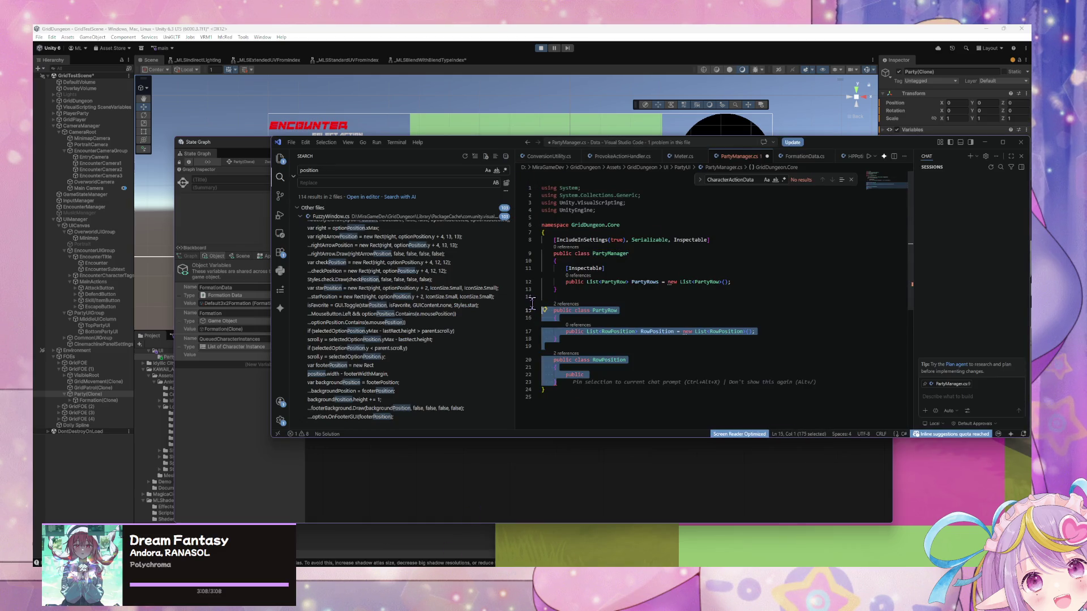
# Step: Delete the PartyRow and RowPosition classes and recheck Formation(Clone)'s variables
pyautogui.press('Delete')
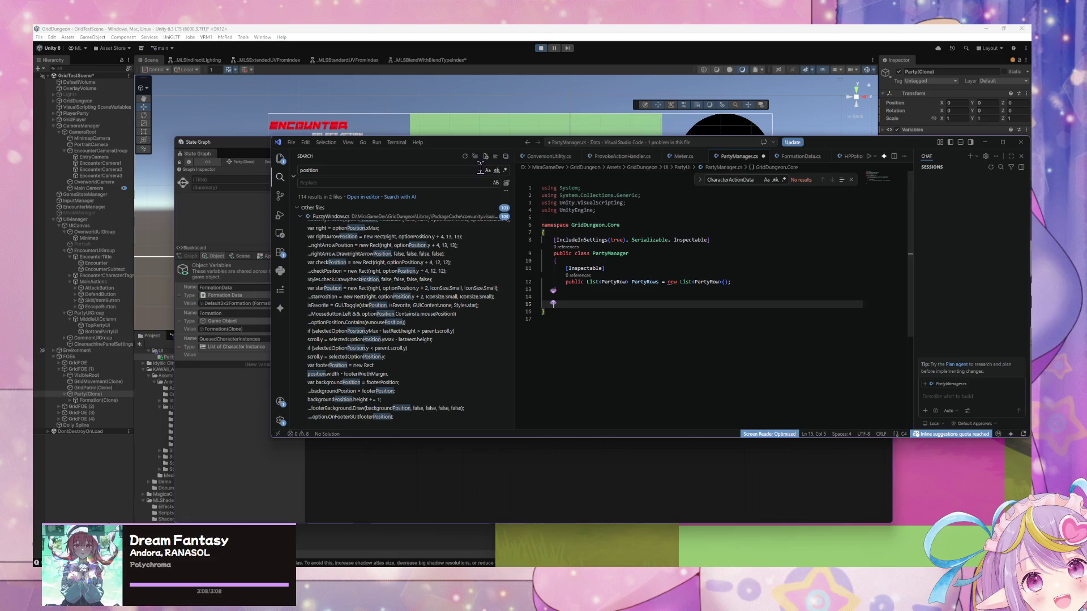
pyautogui.moveTo(485, 145)
pyautogui.mouseDown()
pyautogui.moveTo(614, 302)
pyautogui.moveTo(476, 219)
pyautogui.moveTo(606, 417)
pyautogui.moveTo(530, 153)
pyautogui.moveTo(563, 212)
pyautogui.moveTo(744, 381)
pyautogui.moveTo(576, 212)
pyautogui.mouseUp()
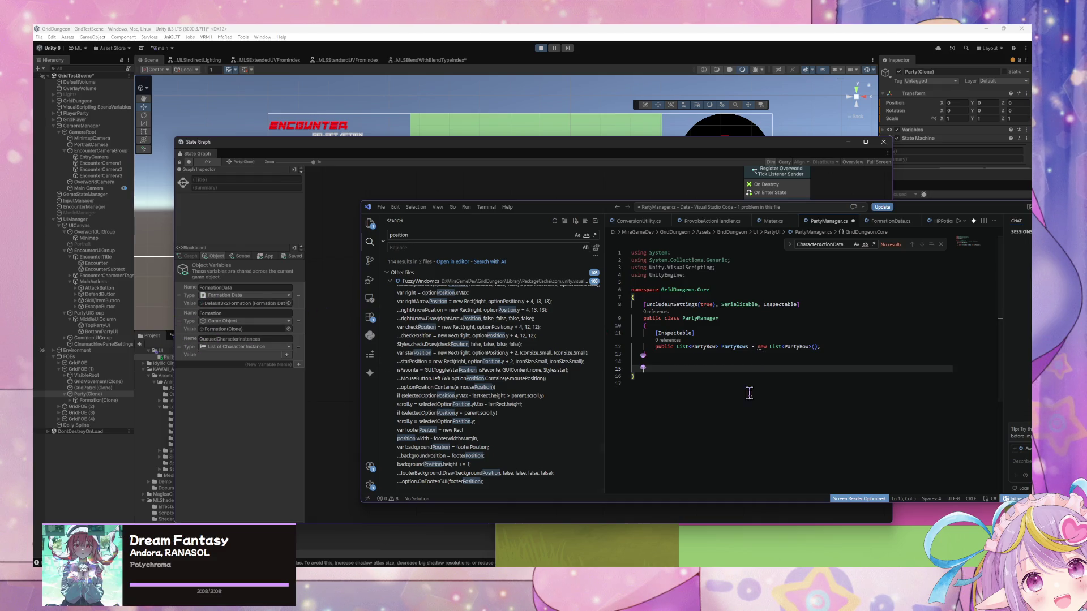
pyautogui.moveTo(667, 361)
pyautogui.mouseDown()
pyautogui.moveTo(580, 319)
pyautogui.moveTo(576, 305)
pyautogui.mouseUp()
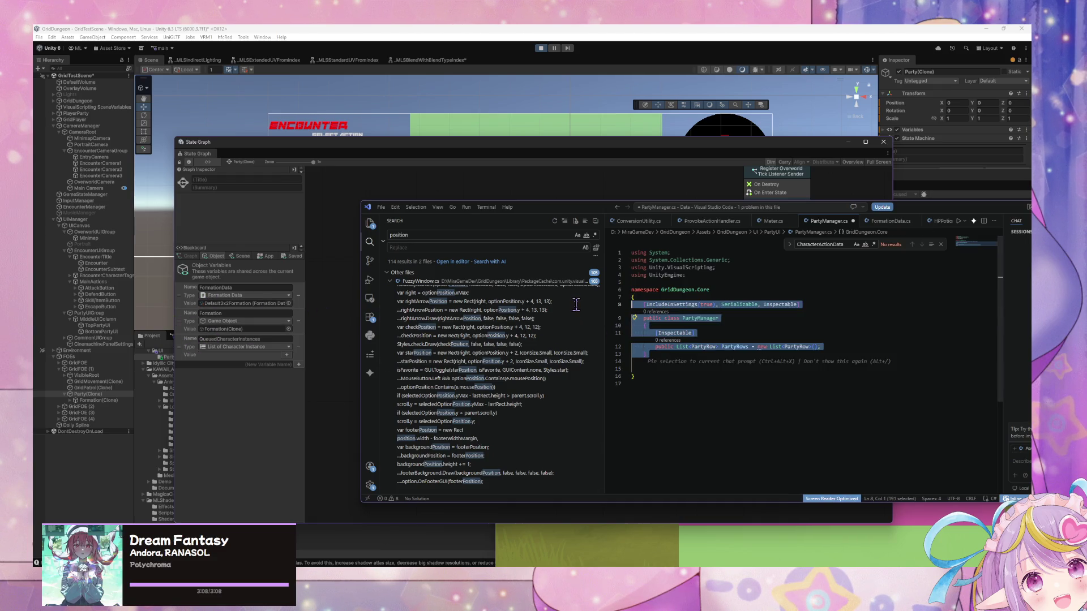
pyautogui.click(88, 401)
pyautogui.hotkey('alt', 'Tab')
pyautogui.click(633, 383)
# Step: Cut and restore the PartyManager class, then delete the [Inspectable] PartyRows field
pyautogui.moveTo(650, 357); pyautogui.dragTo(632, 305)
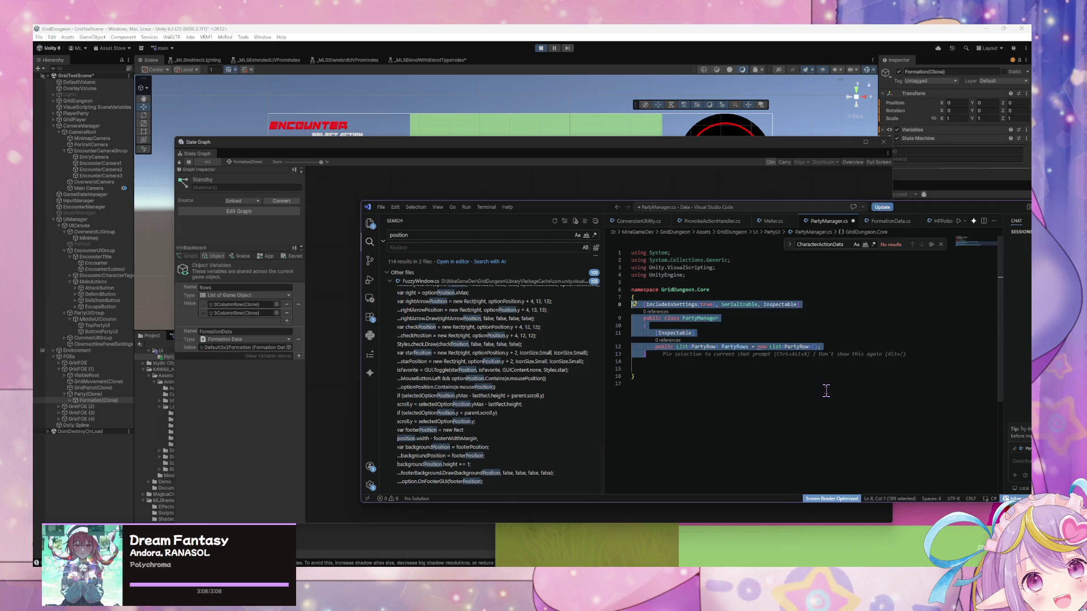
pyautogui.hotkey('ctrl', 'x')
pyautogui.hotkey('ctrl', 'z')
pyautogui.moveTo(834, 347); pyautogui.dragTo(653, 334)
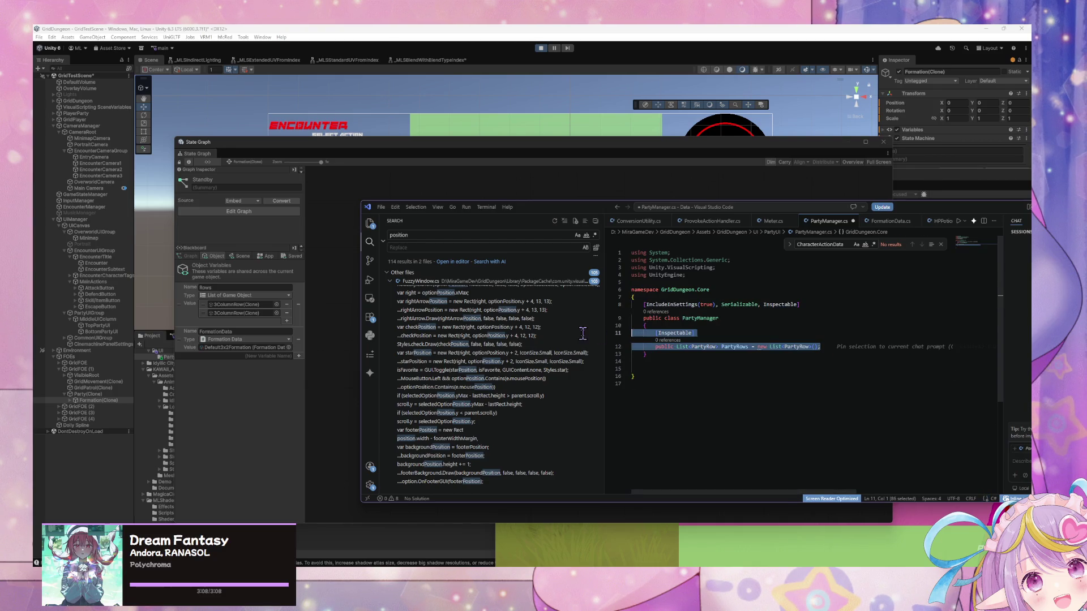
pyautogui.press('BackSpace')
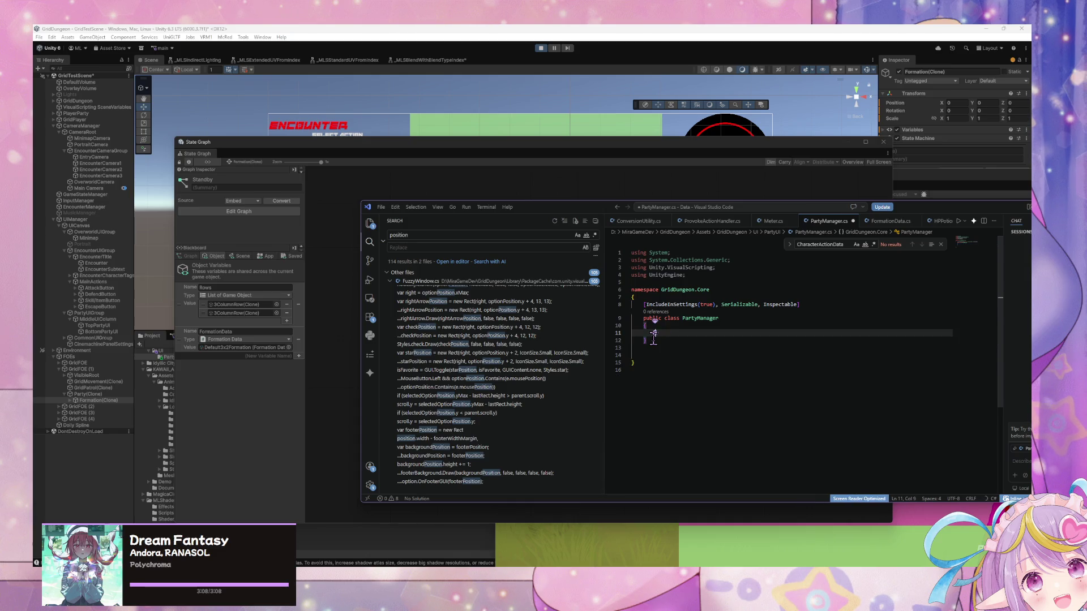
# Step: Write the public GameObject Formation field and add [Inspectable] above it
pyautogui.write('public Game')
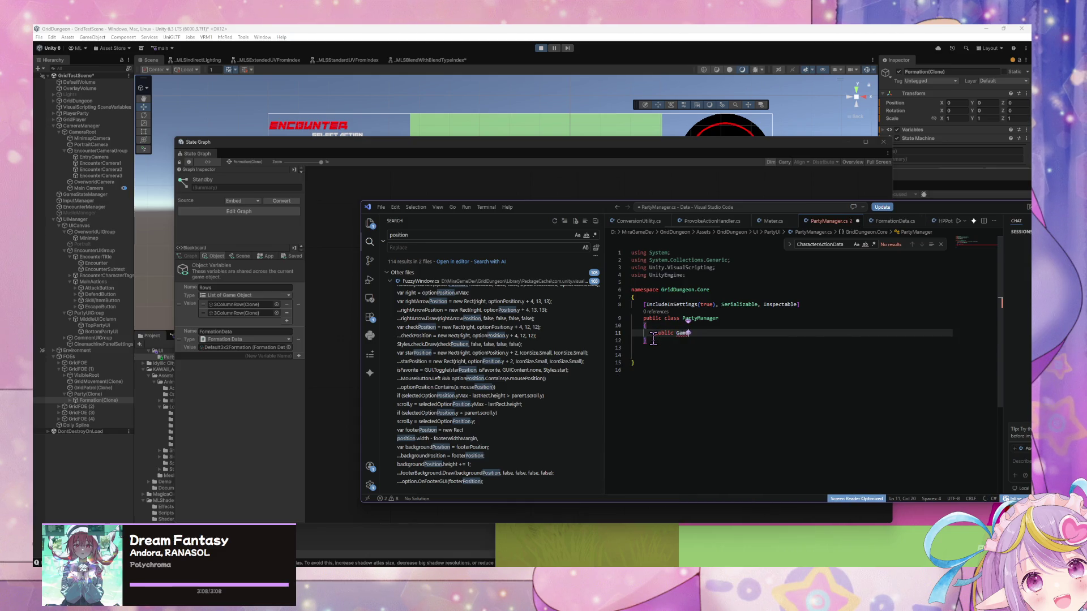
pyautogui.write('Object')
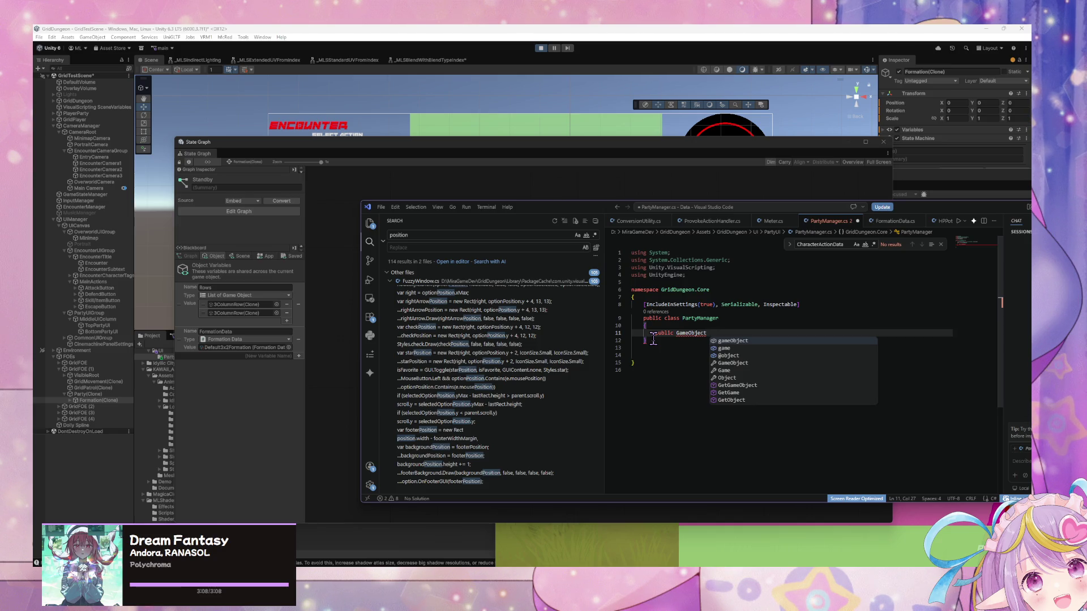
pyautogui.write('Formation;')
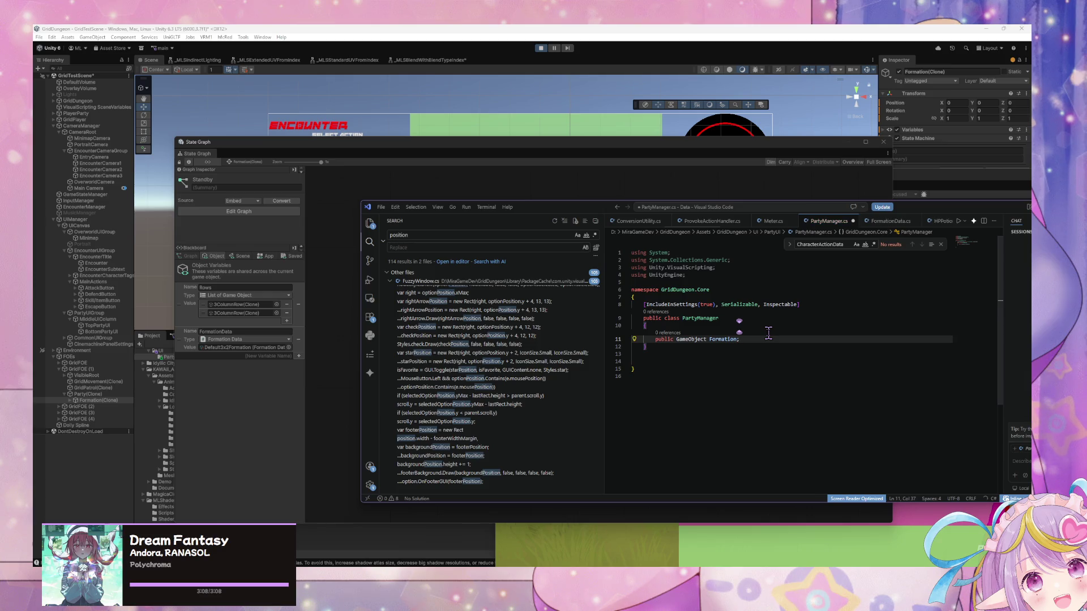
pyautogui.press('BackSpace')
pyautogui.write(';')
pyautogui.hotkey('ctrl', 'shift', 'Return')
pyautogui.write('[Inspect')
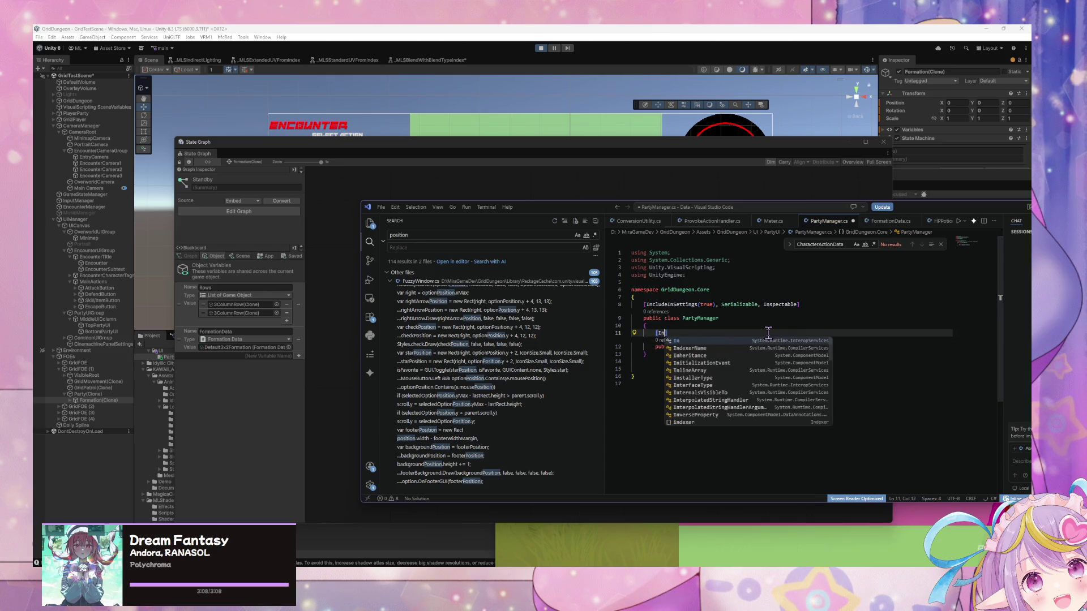
# Step: Start a new 'public class' declaration on the line below the Formation field
pyautogui.click(772, 343)
pyautogui.press('Return')
pyautogui.press('Return')
pyautogui.write('oy')
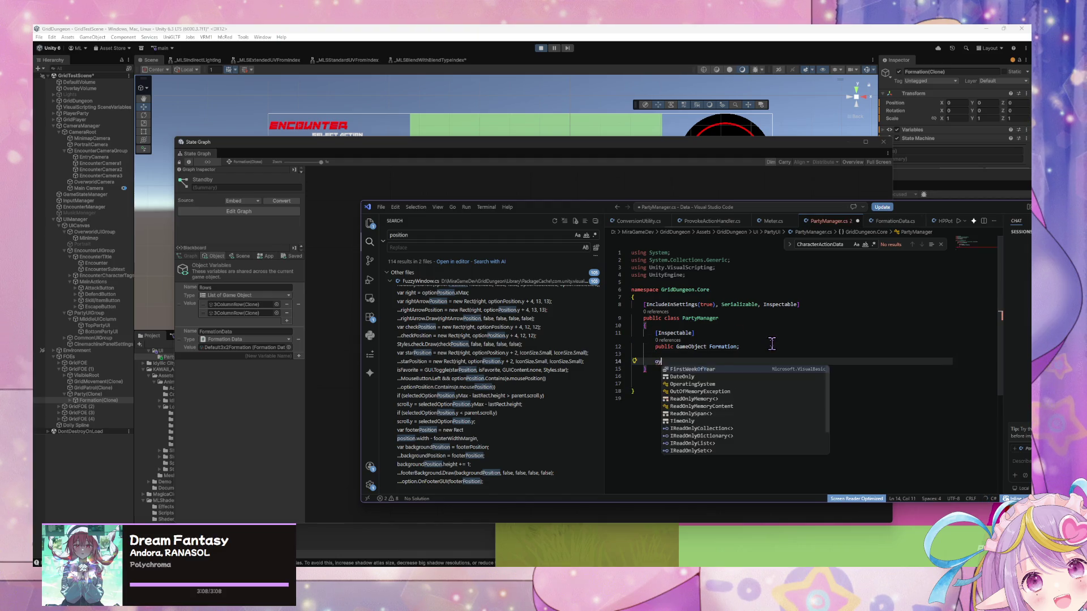
pyautogui.press('BackSpace')
pyautogui.press('BackSpace')
pyautogui.write('public ')
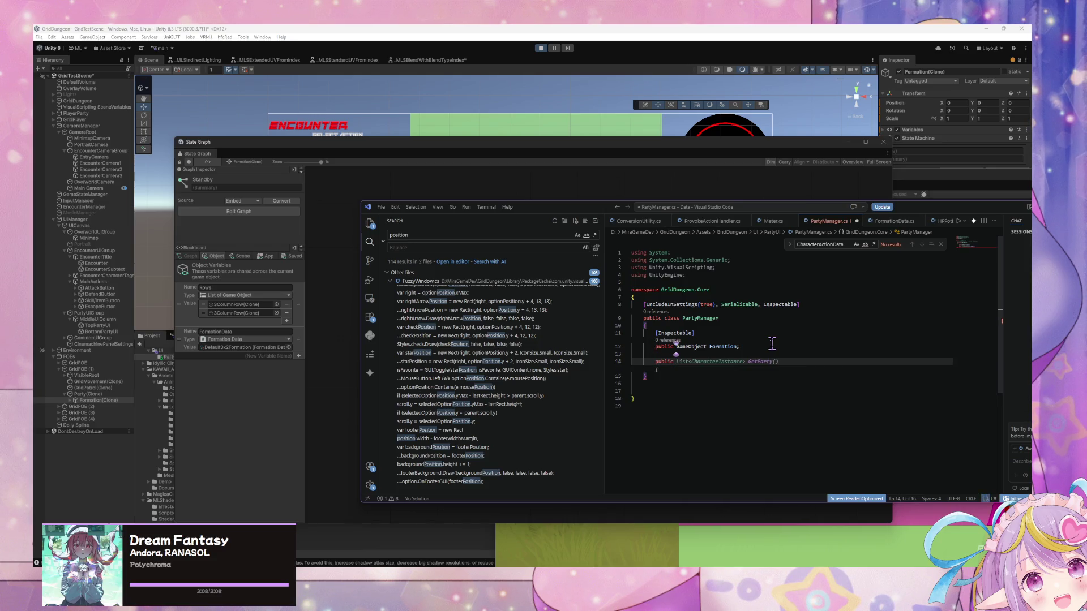
pyautogui.write('class')
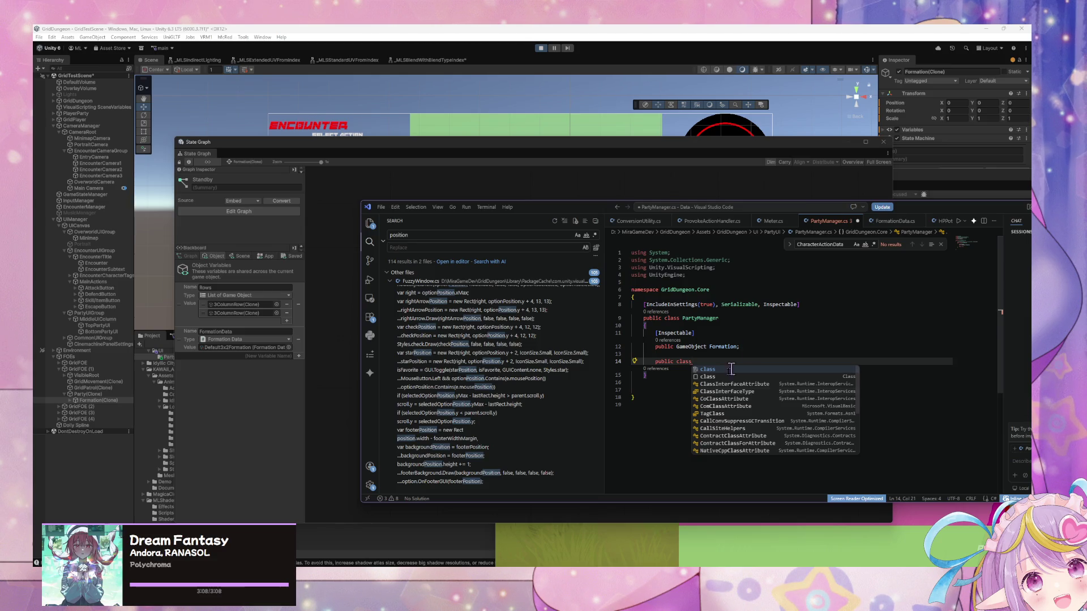
# Step: Replace 'class' with the PartyManager(GameObject formation) constructor signature and open its body
pyautogui.press('Escape')
pyautogui.click(700, 354)
pyautogui.click(700, 361)
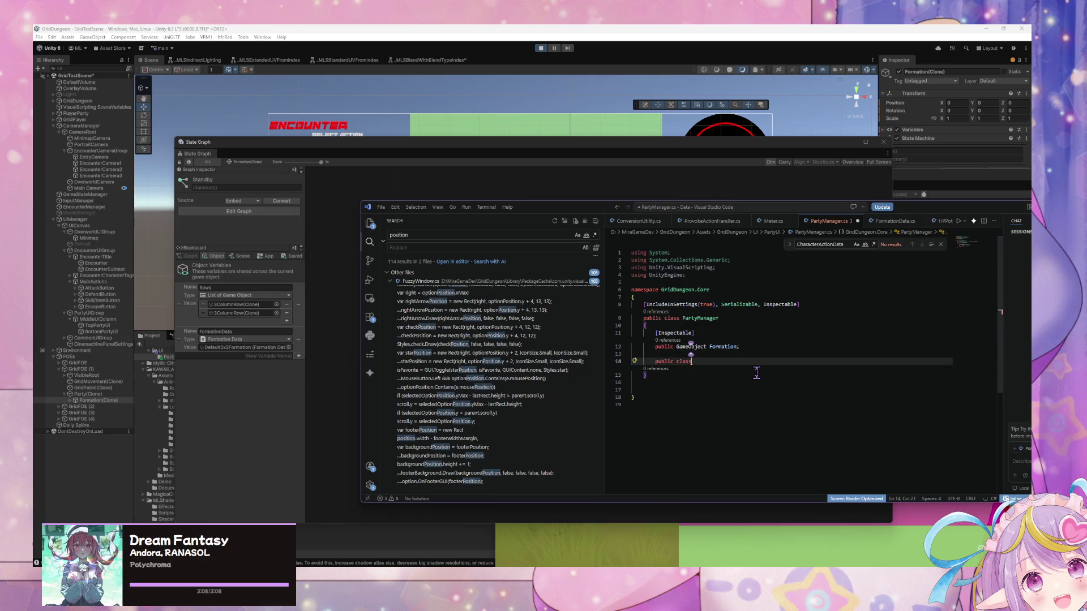
pyautogui.press('BackSpace')
pyautogui.press('BackSpace')
pyautogui.press('BackSpace')
pyautogui.write('PartyManager(GameObject ')
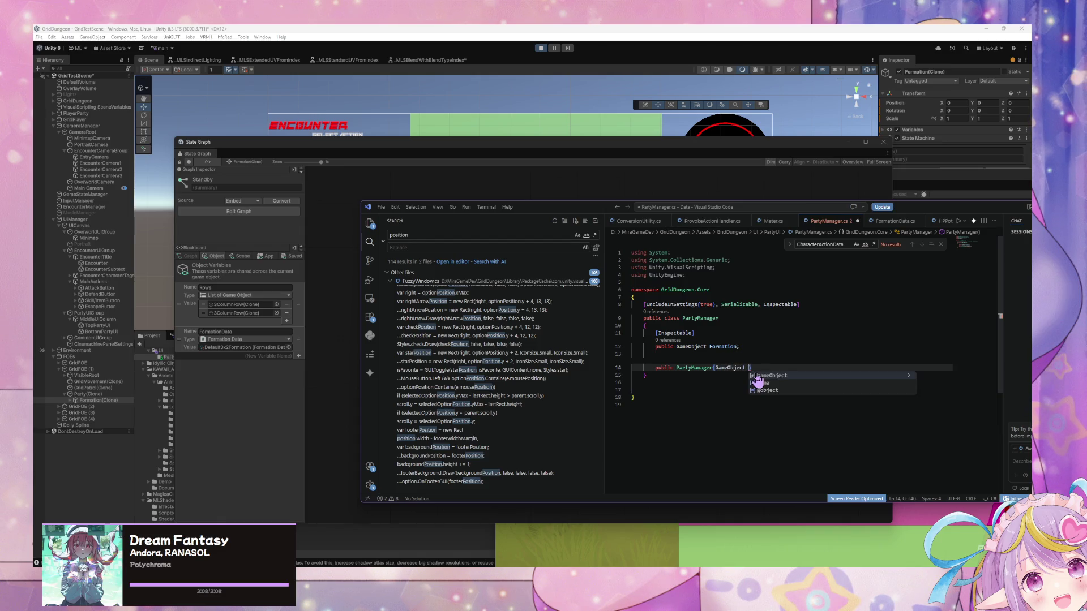
pyautogui.write('formation)')
pyautogui.press('Return')
pyautogui.write('{')
pyautogui.press('Return')
# Step: Fill the constructor with this.Formation = formation; and an Initialize(); call
pyautogui.write('this.F')
pyautogui.press('Tab')
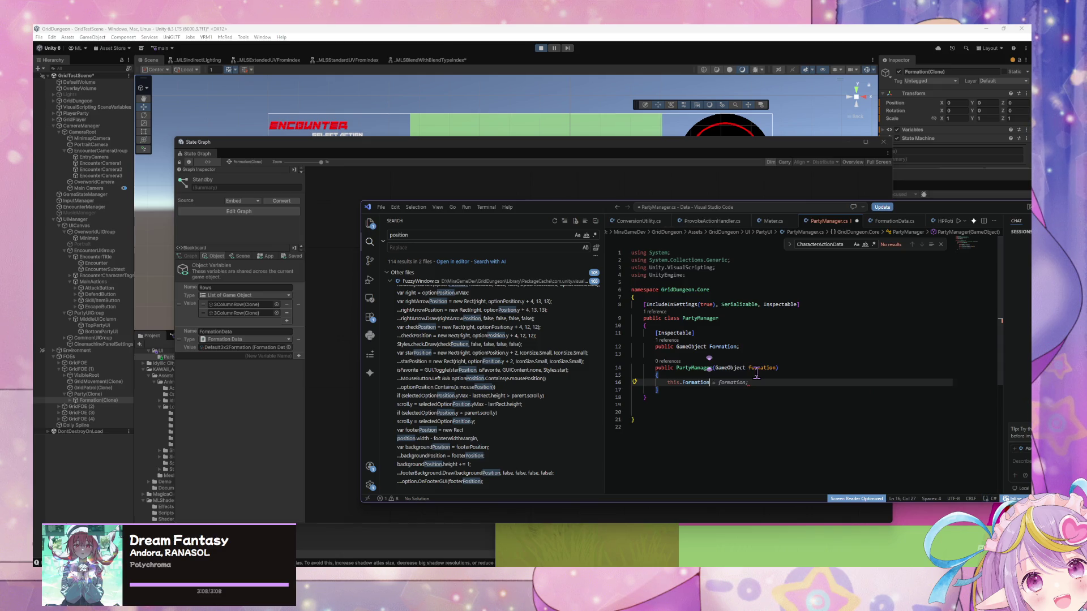
pyautogui.press('Tab')
pyautogui.press('Return')
pyautogui.write('init')
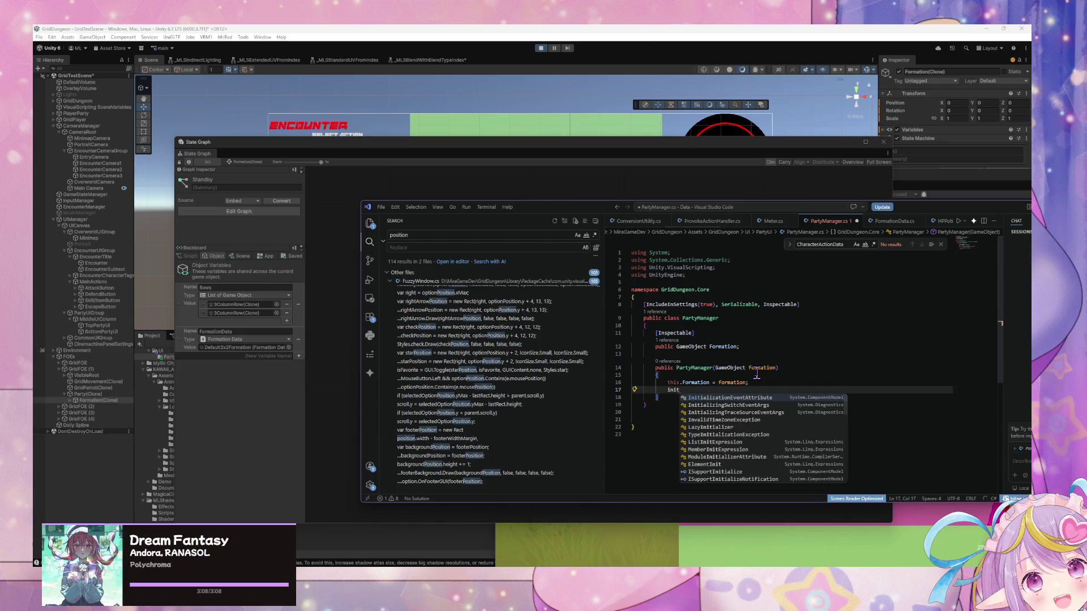
pyautogui.write('ialize')
pyautogui.press('Tab')
pyautogui.write('();')
pyautogui.hotkey('ctrl', 'z')
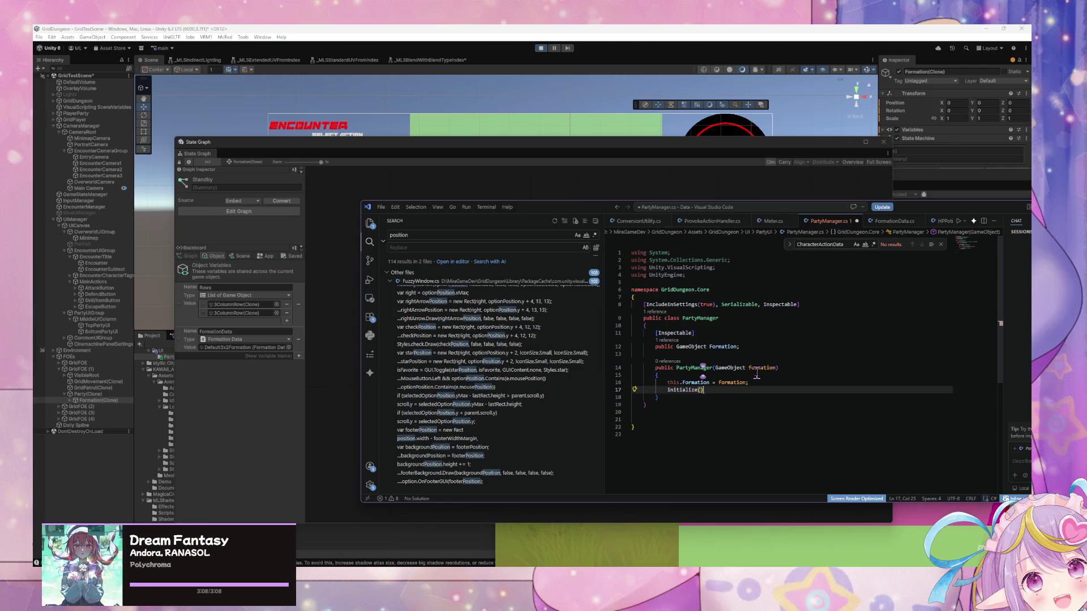
pyautogui.press('Home')
pyautogui.write('I')
pyautogui.press('Delete')
# Step: Insert a public Initialize method stub below the constructor
pyautogui.click(710, 399)
pyautogui.press('Return')
pyautogui.press('Return')
pyautogui.write('public')
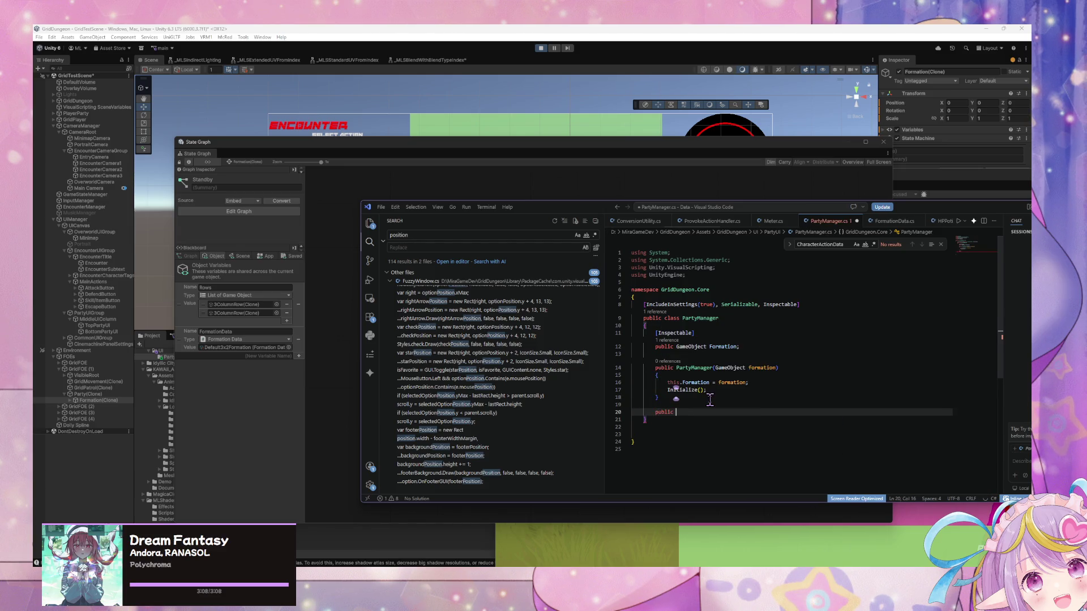
pyautogui.press('Tab')
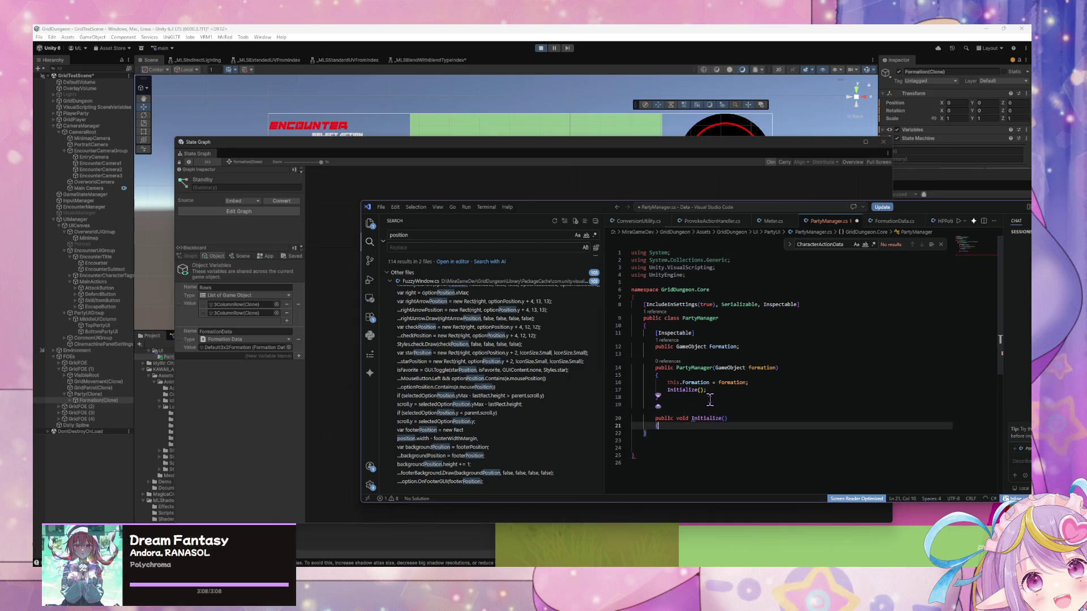
pyautogui.press('Return')
pyautogui.hotkey('shift', 'Up')
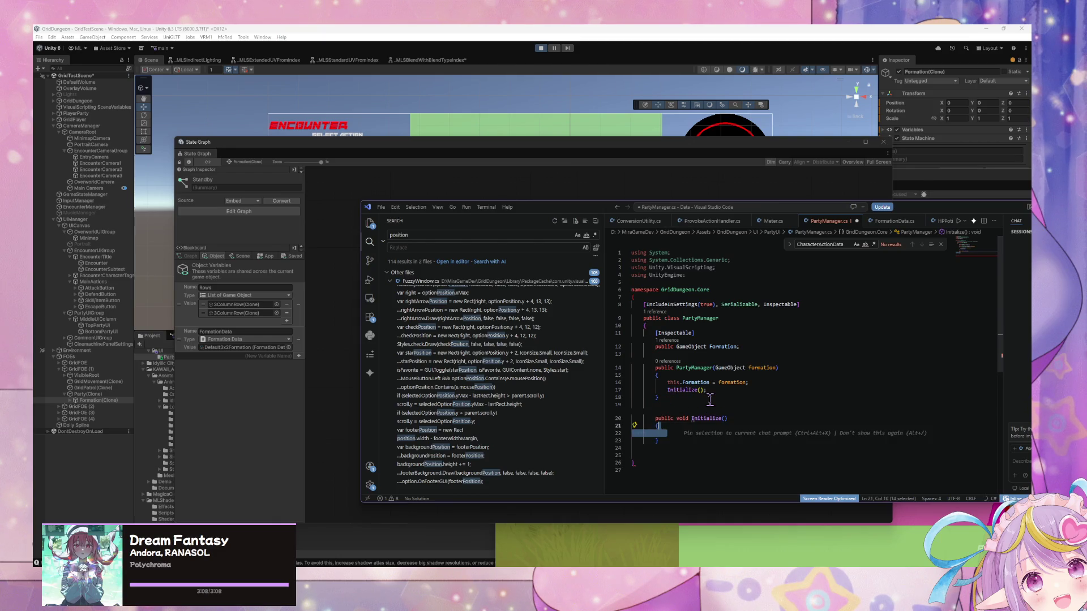
pyautogui.click(671, 430)
# Step: Change Initialize's return type to PartyManager and make it return this
pyautogui.doubleClick(684, 419)
pyautogui.write('Party')
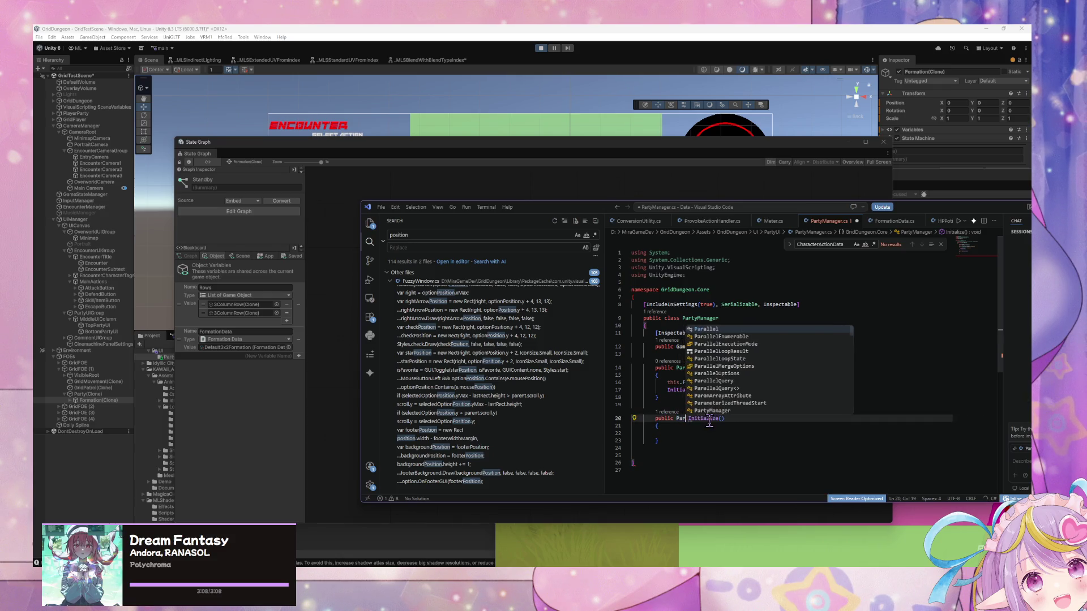
pyautogui.press('Tab')
pyautogui.press('Escape')
pyautogui.click(712, 435)
pyautogui.write('retu')
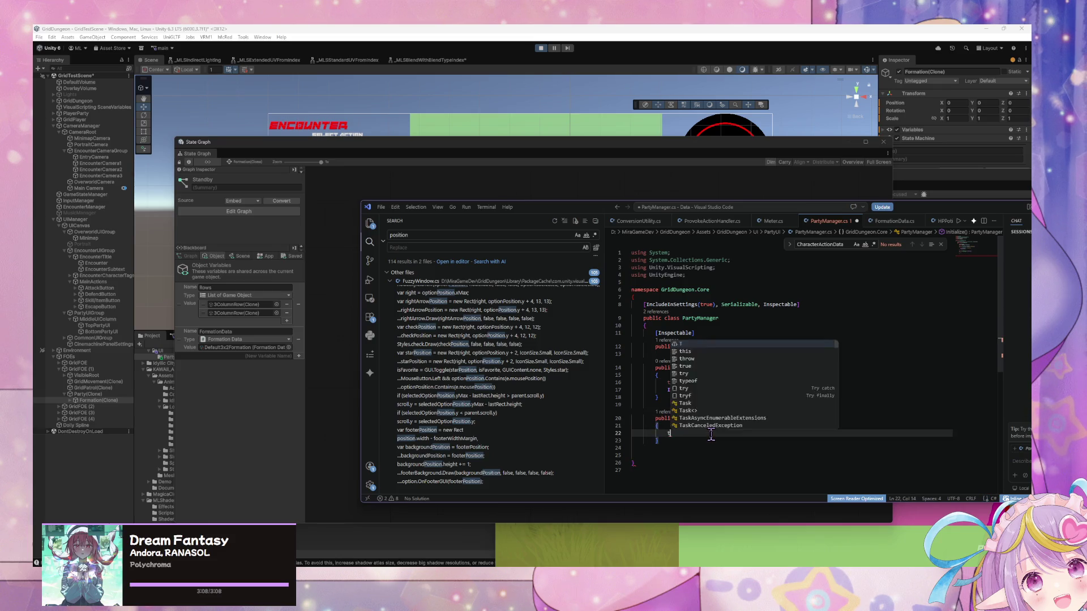
pyautogui.write('rn this;')
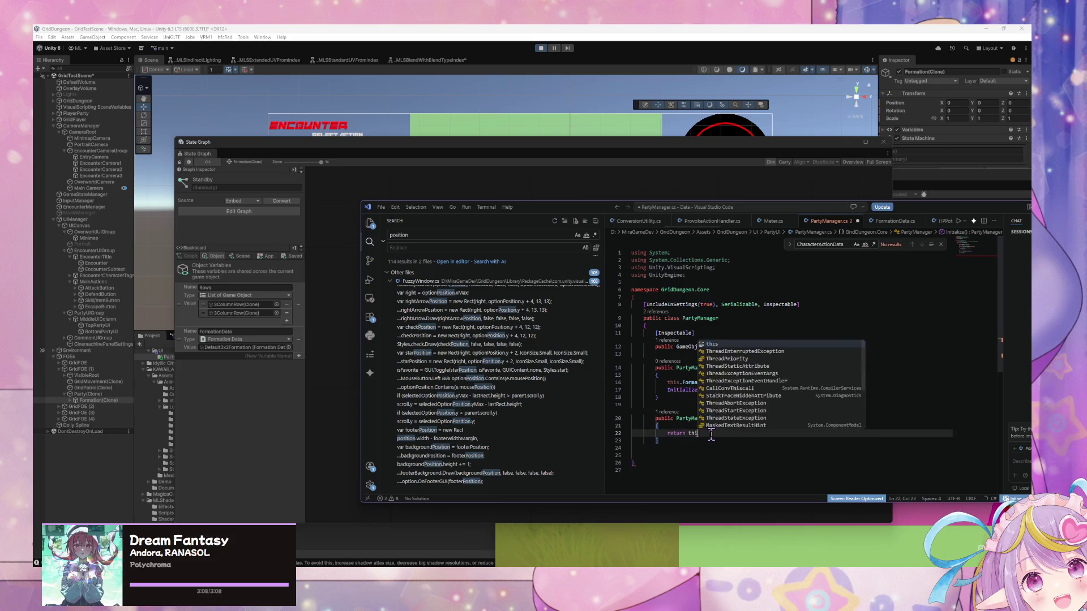
pyautogui.press('Down')
pyautogui.press('Down')
pyautogui.press('Down')
pyautogui.press('BackSpace')
pyautogui.press('BackSpace')
pyautogui.press('BackSpace')
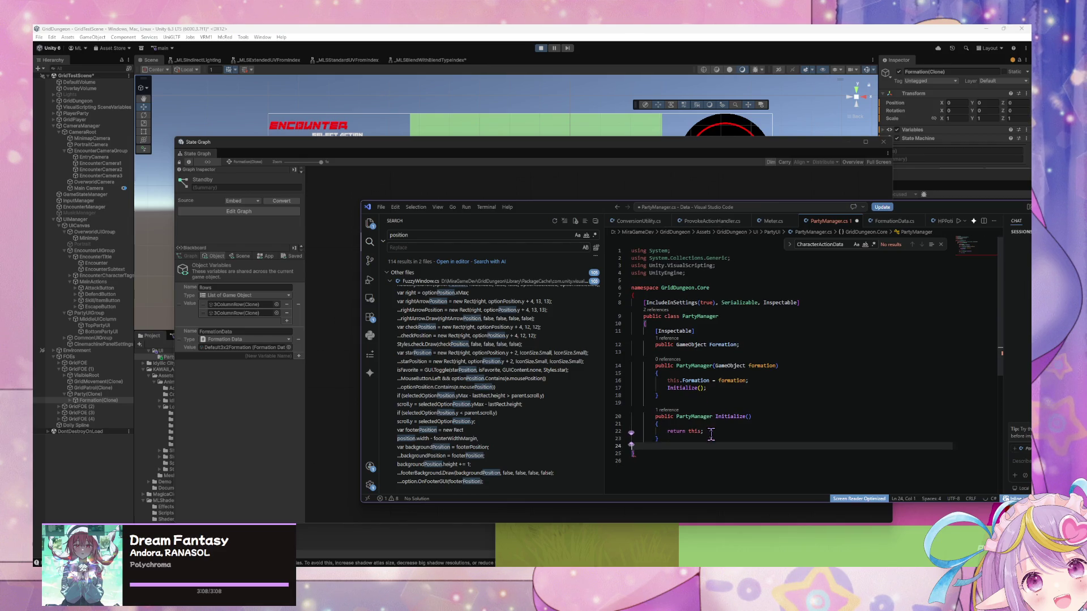
# Step: Tidy the blank lines, add the closing braces, and indent inside Initialize
pyautogui.click(707, 425)
pyautogui.press('Down')
pyautogui.press('Down')
pyautogui.press('Return')
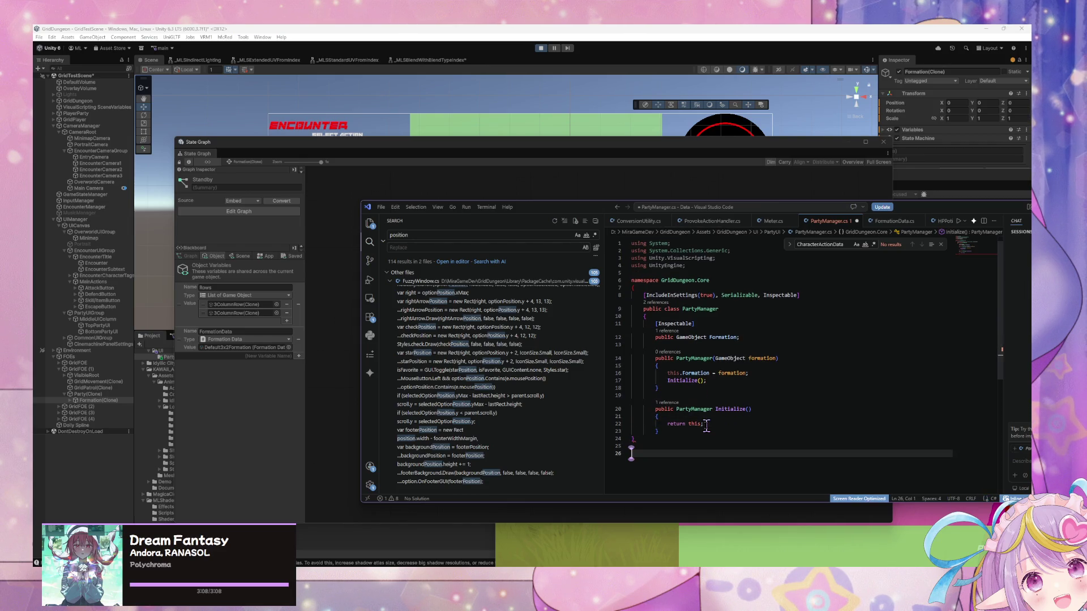
pyautogui.press('BackSpace')
pyautogui.press('BackSpace')
pyautogui.click(683, 418)
pyautogui.press('Return')
pyautogui.press('Return')
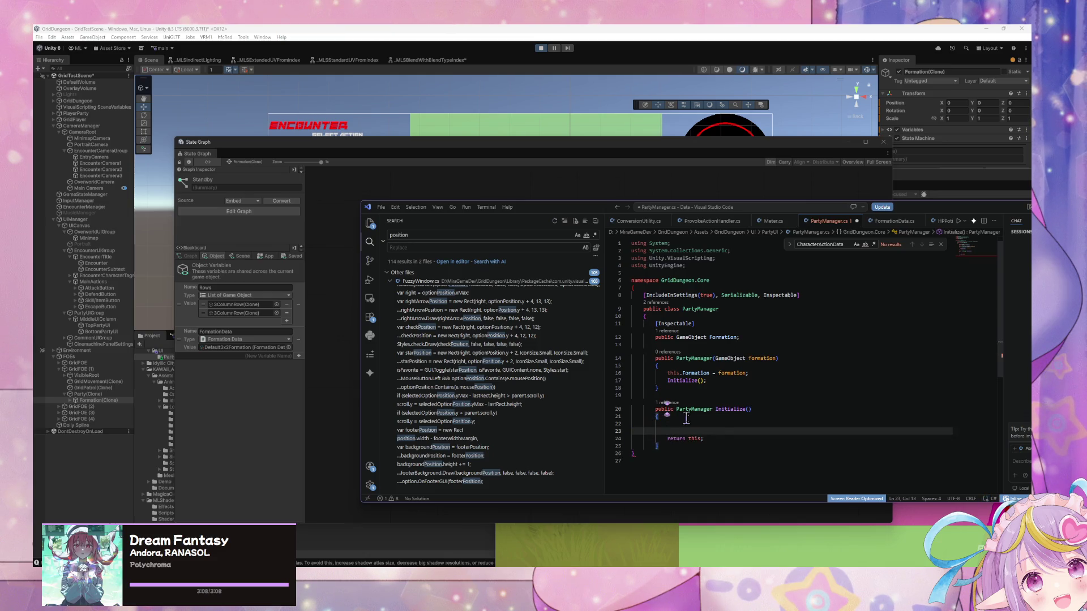
pyautogui.click(657, 447)
pyautogui.write('}')
pyautogui.press('Return')
pyautogui.write('}')
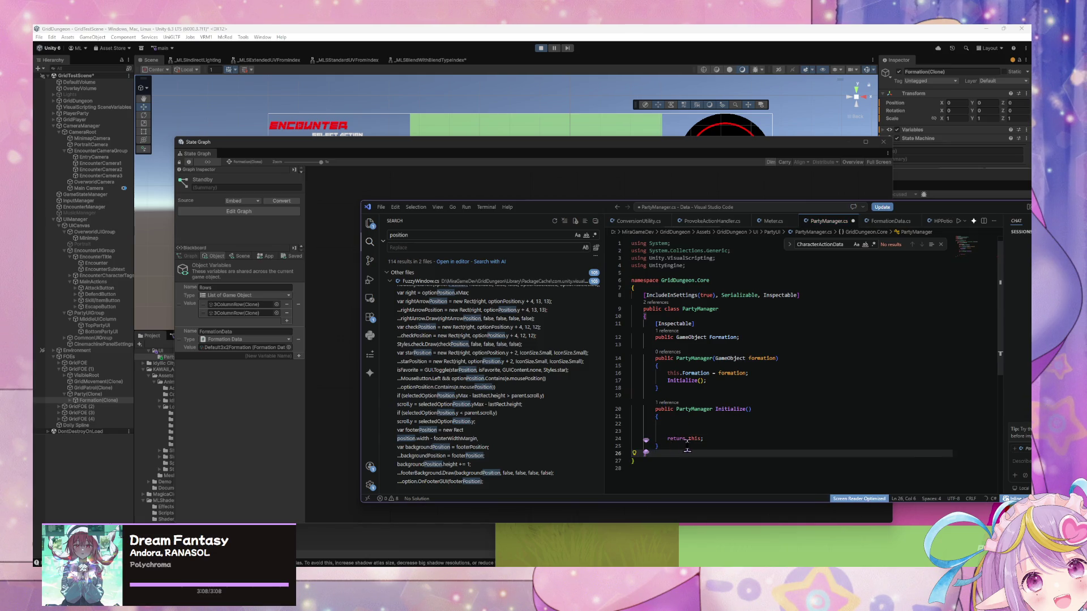
pyautogui.press('super+d')
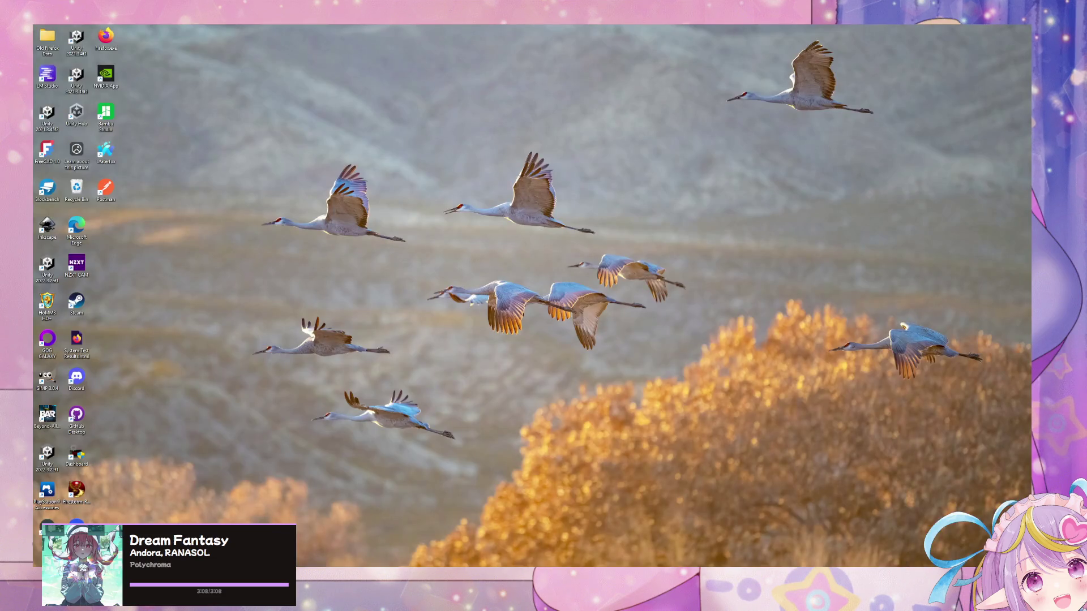
pyautogui.press('super+d')
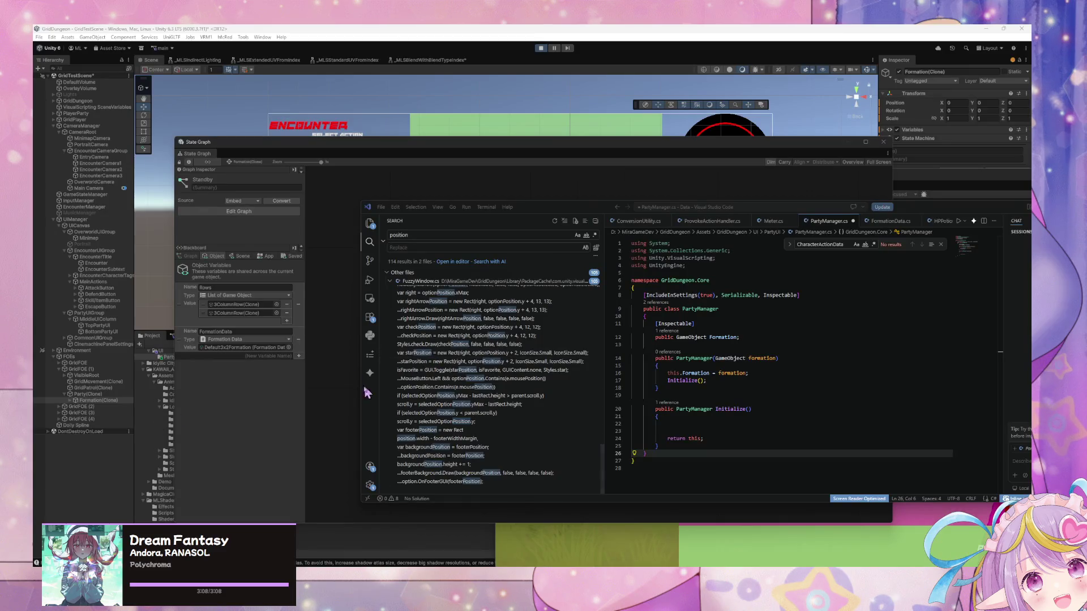
pyautogui.click(687, 423)
pyautogui.press('Tab')
pyautogui.press('Tab')
pyautogui.press('Tab')
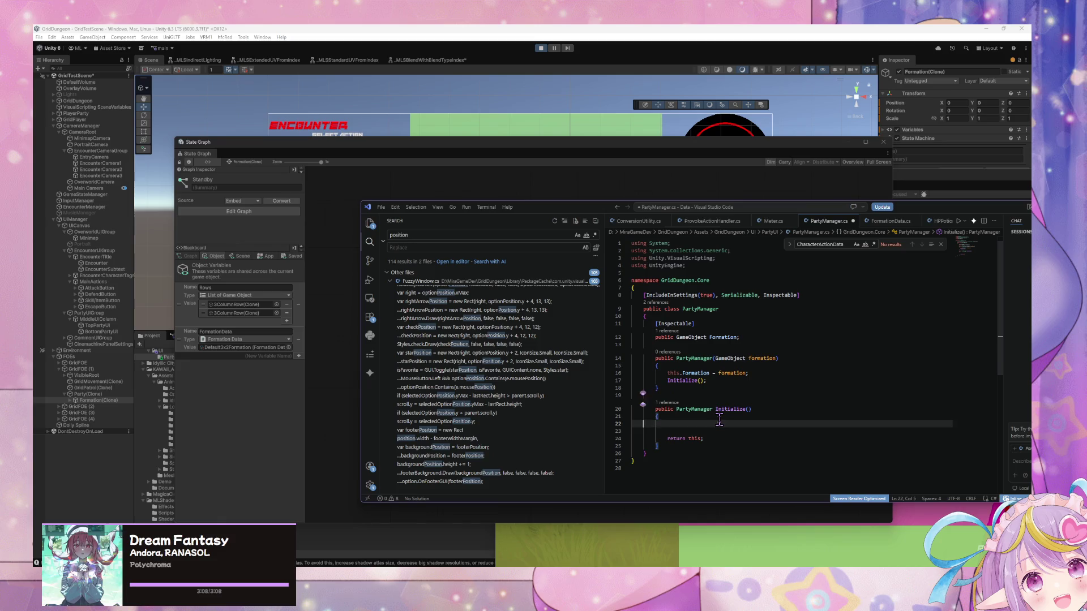
# Step: Delete the blank line in Initialize and start a List member below the Formation field
pyautogui.hotkey('ctrl', 'shift', 'k')
pyautogui.click(753, 337)
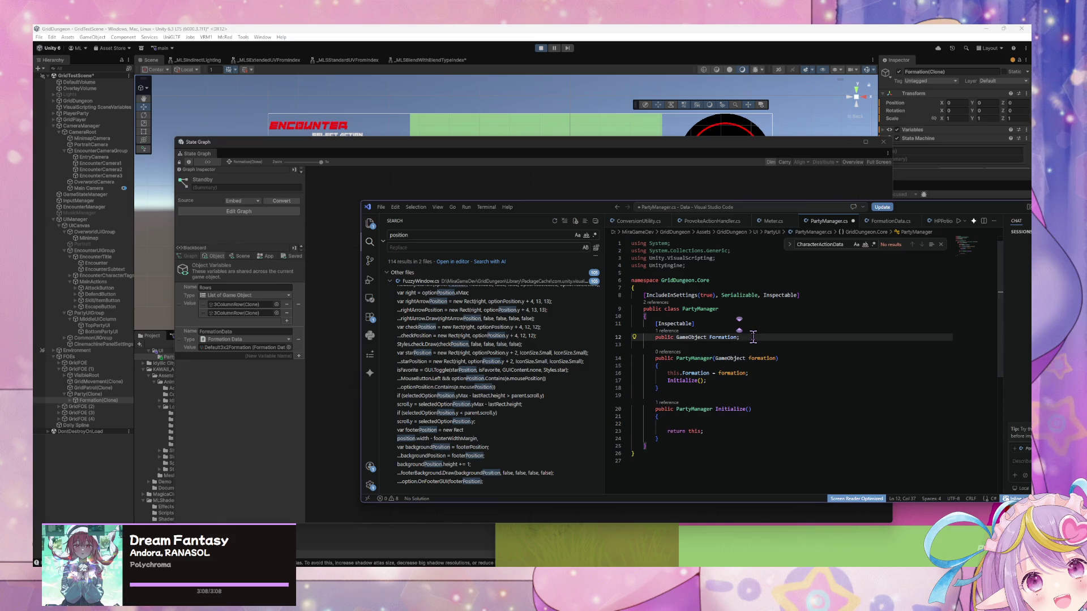
pyautogui.press('Return')
pyautogui.press('Return')
pyautogui.write('ctor')
pyautogui.press('Tab')
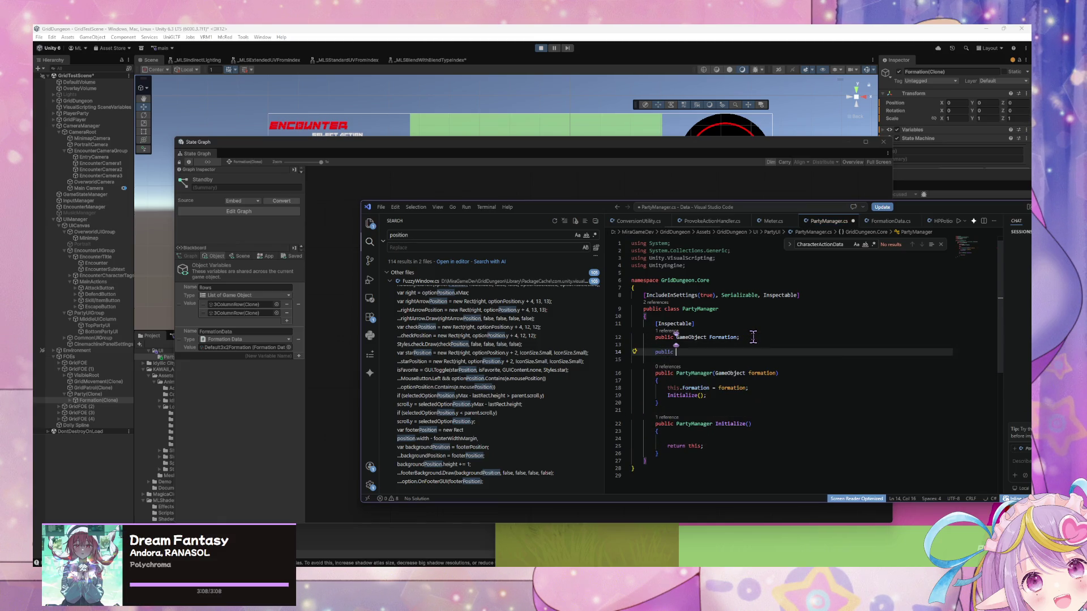
pyautogui.write('ListM')
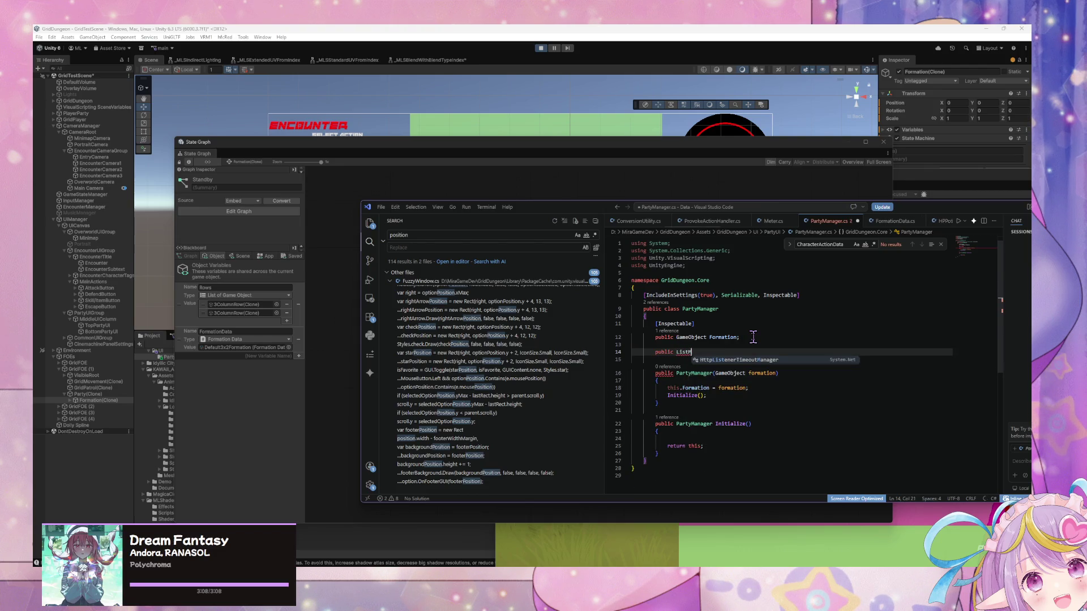
pyautogui.press('BackSpace')
# Step: Type the List<GameObject> Rows expression-bodied property with a (List<GameObject>) cast
pyautogui.write('<GameOb')
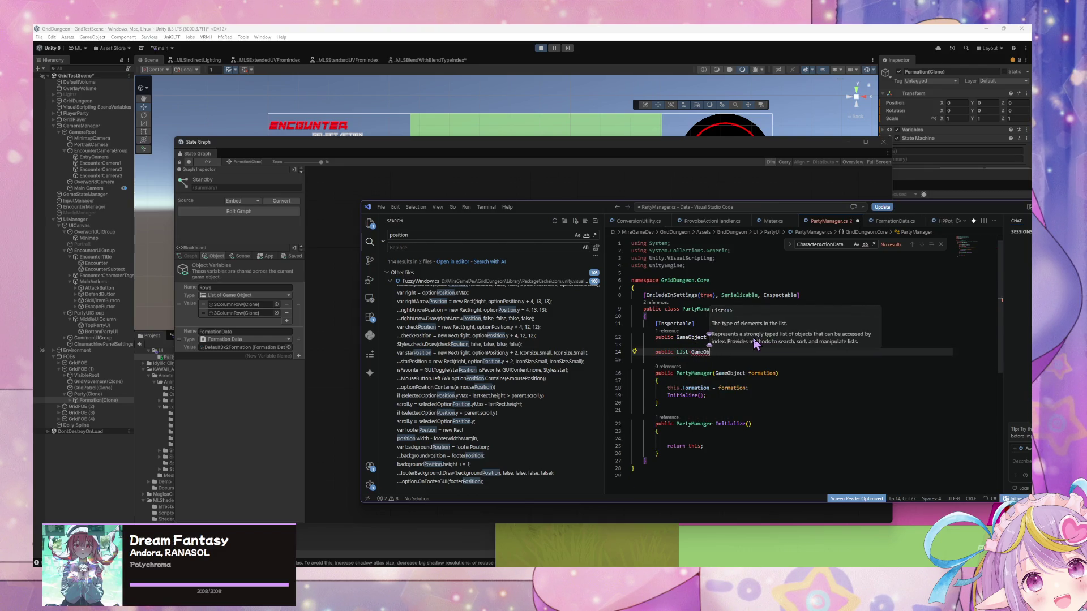
pyautogui.write('ject> ')
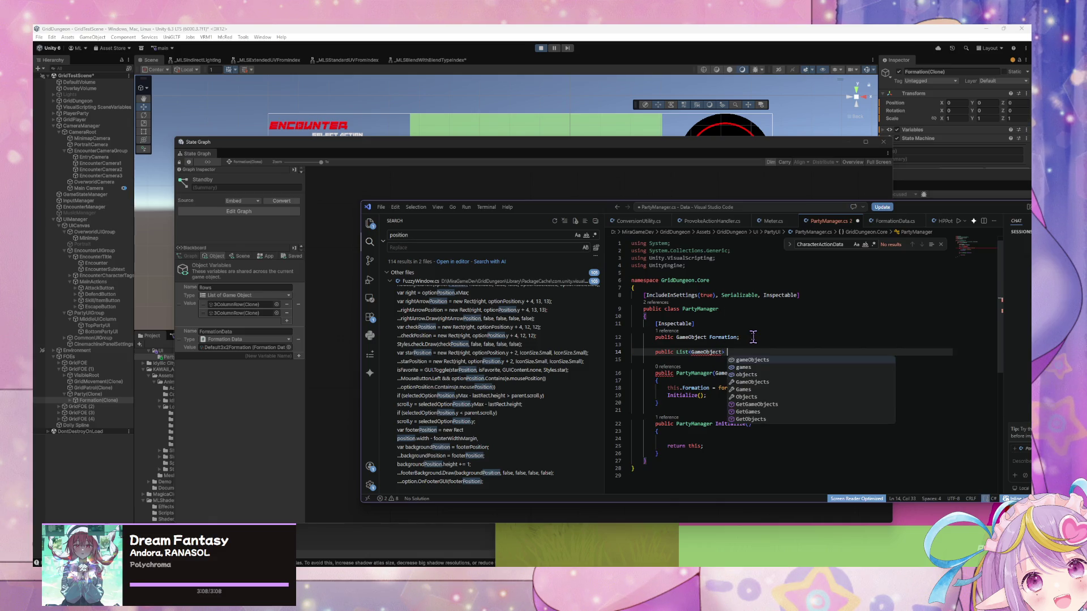
pyautogui.write('Rows => ')
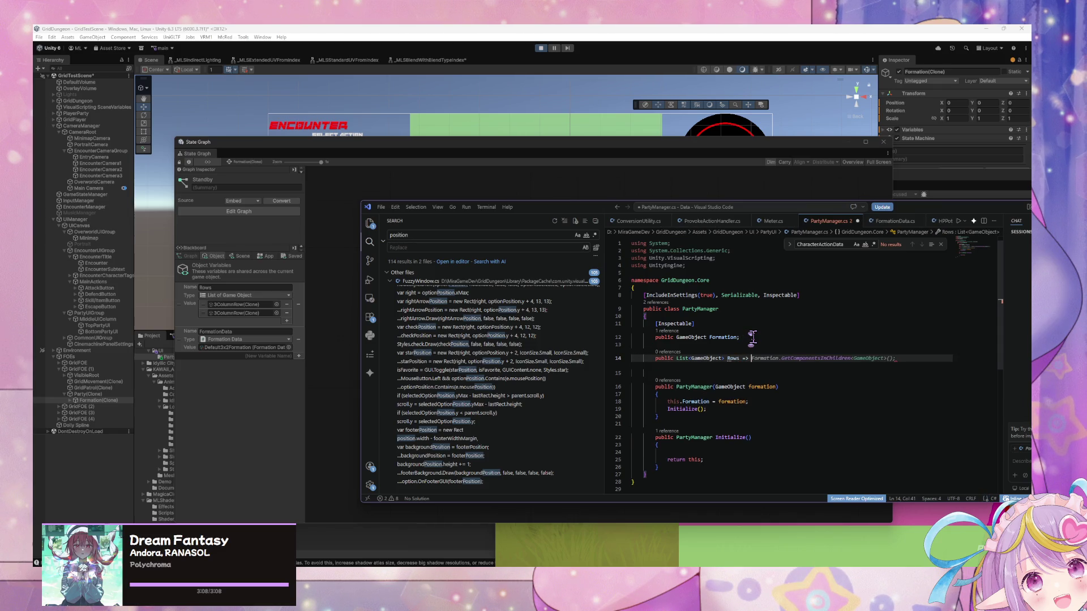
pyautogui.write('[List')
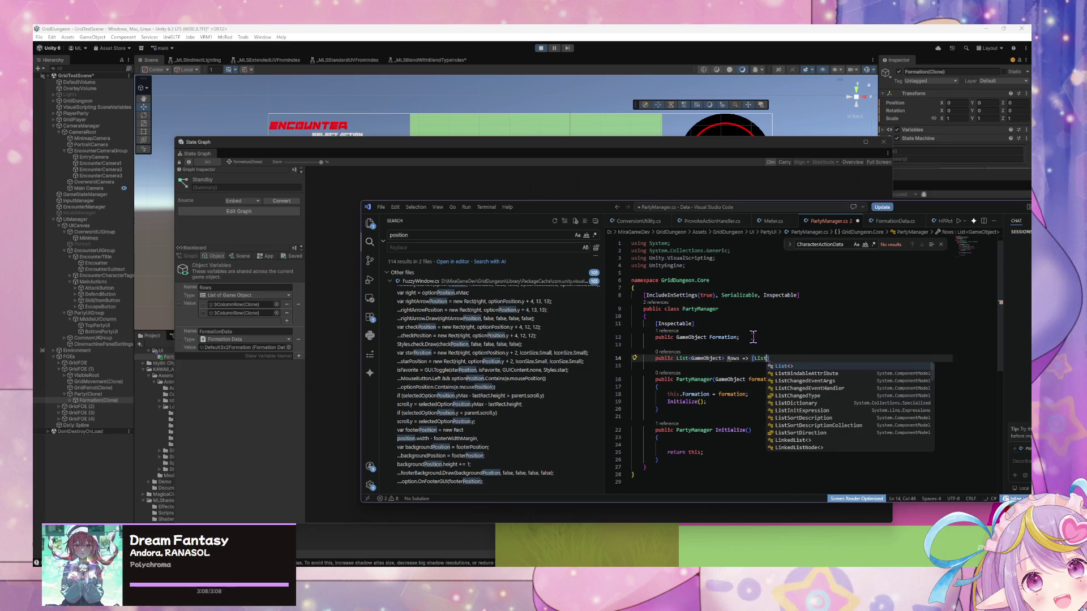
pyautogui.write('<GameObjkec')
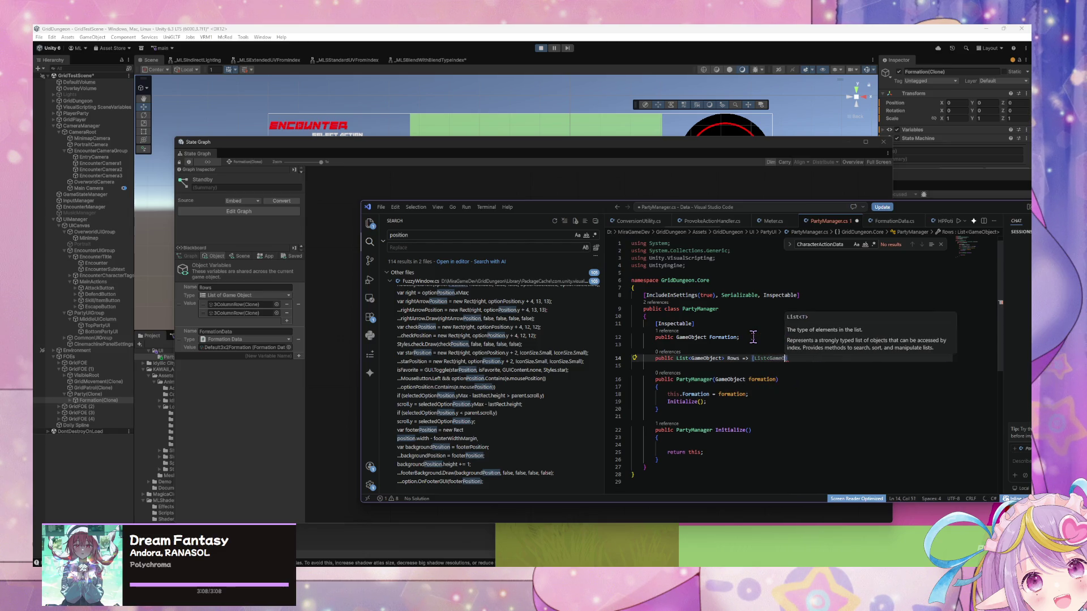
pyautogui.press('BackSpace')
pyautogui.press('BackSpace')
pyautogui.press('BackSpace')
pyautogui.write('ect>) t')
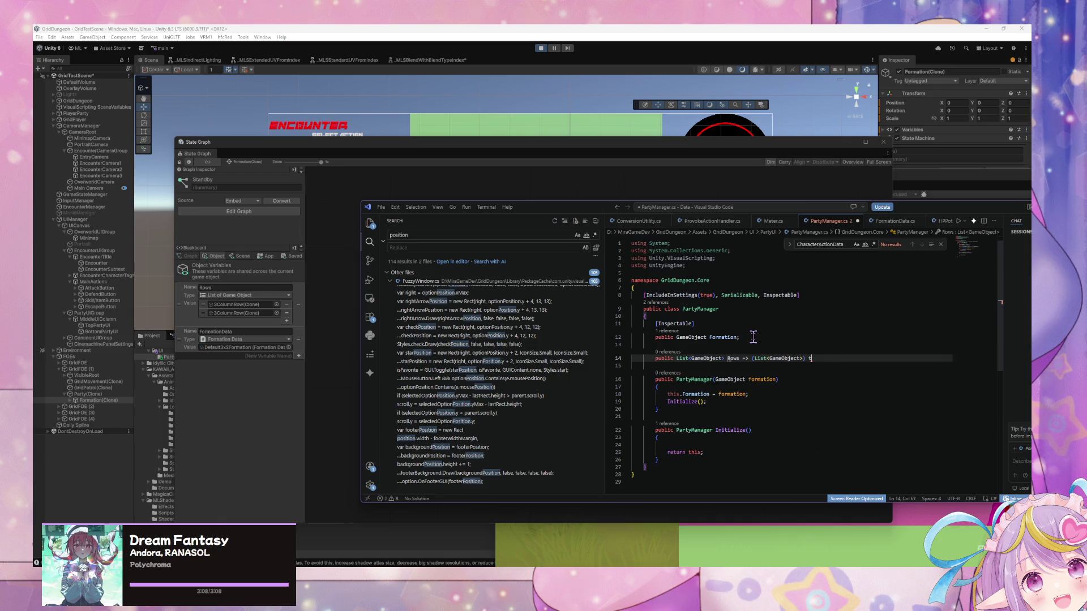
pyautogui.press('BackSpace')
pyautogui.write('Formation.')
pyautogui.press('BackSpace')
pyautogui.press('BackSpace')
# Step: Add the Variables call, undoing the wrong LocalVariablesEncoder completion
pyautogui.write('Var')
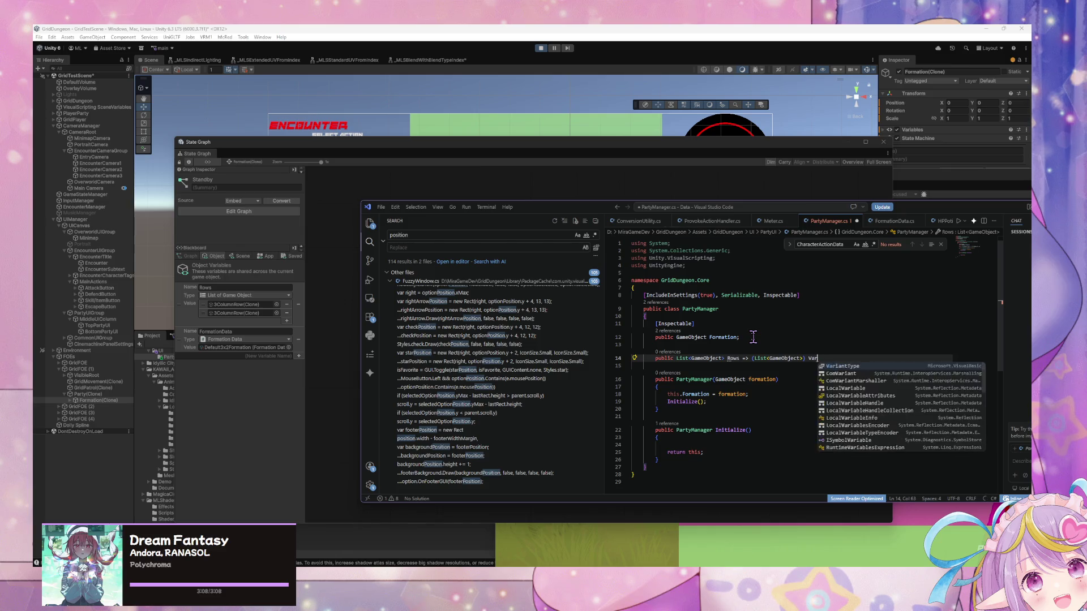
pyautogui.write('aibles')
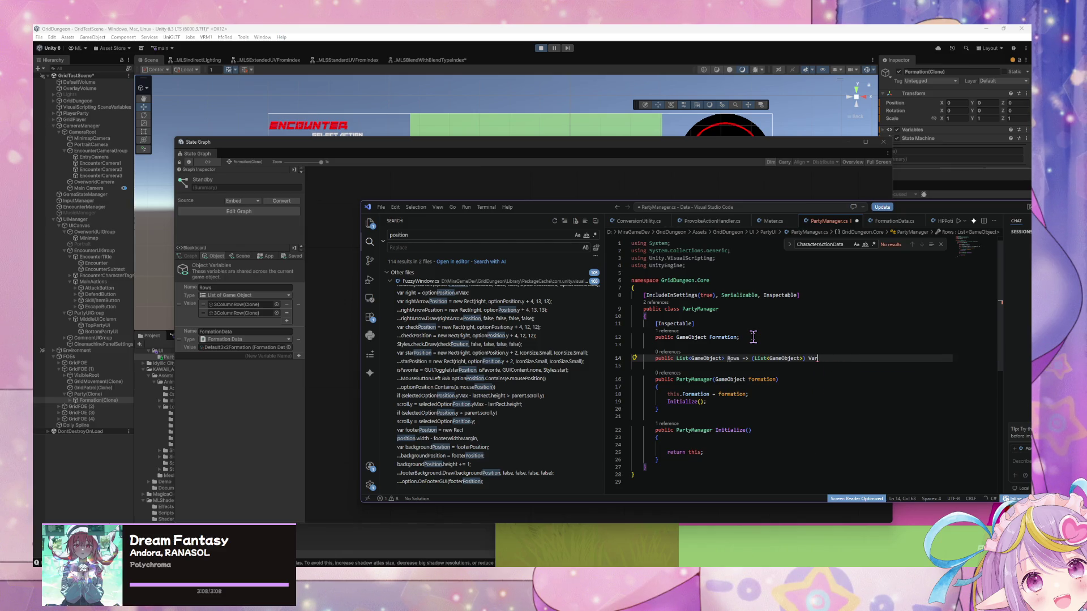
pyautogui.write('iables')
pyautogui.press('Tab')
pyautogui.write('(')
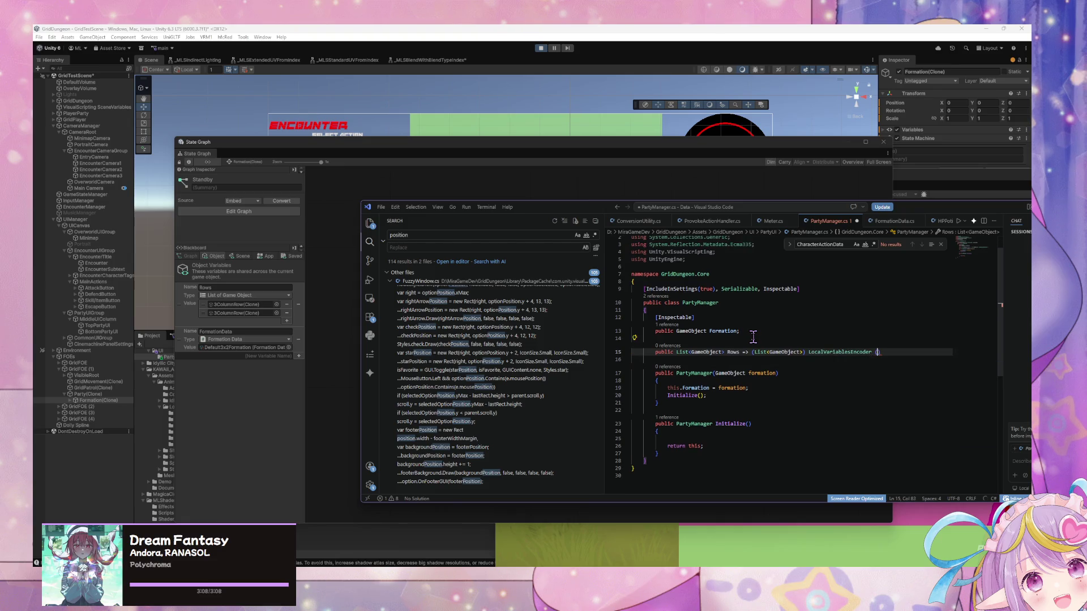
pyautogui.hotkey('ctrl', 'z')
pyautogui.hotkey('ctrl', 'z')
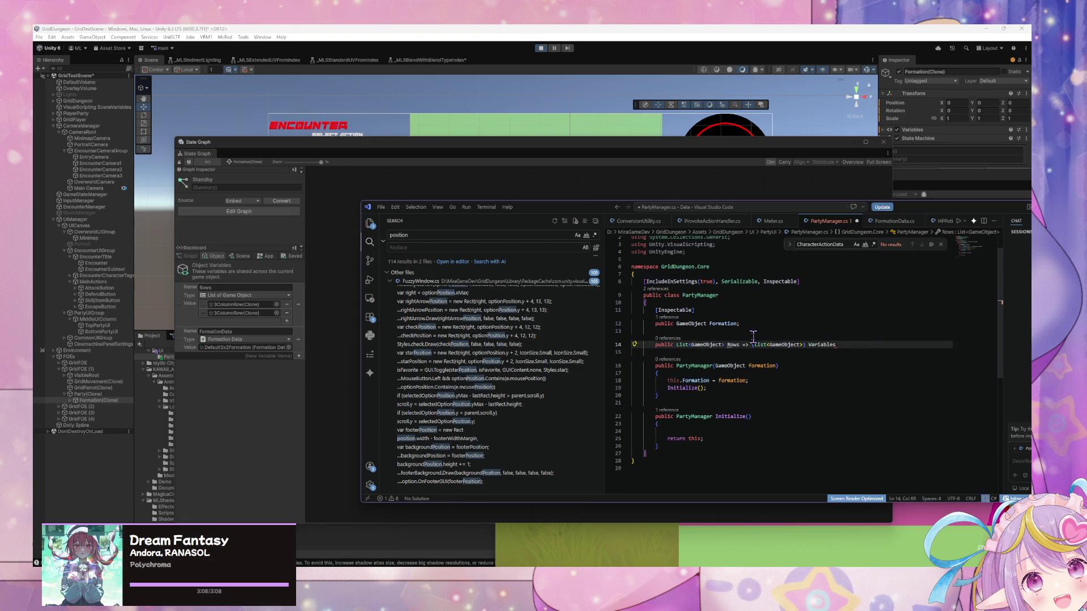
pyautogui.write('(')
pyautogui.press('BackSpace')
pyautogui.press('BackSpace')
# Step: Complete the expression as Variables.Object(Formation).Get("Rows")
pyautogui.write('Obj')
pyautogui.press('Left')
pyautogui.press('Left')
pyautogui.write('ormatio')
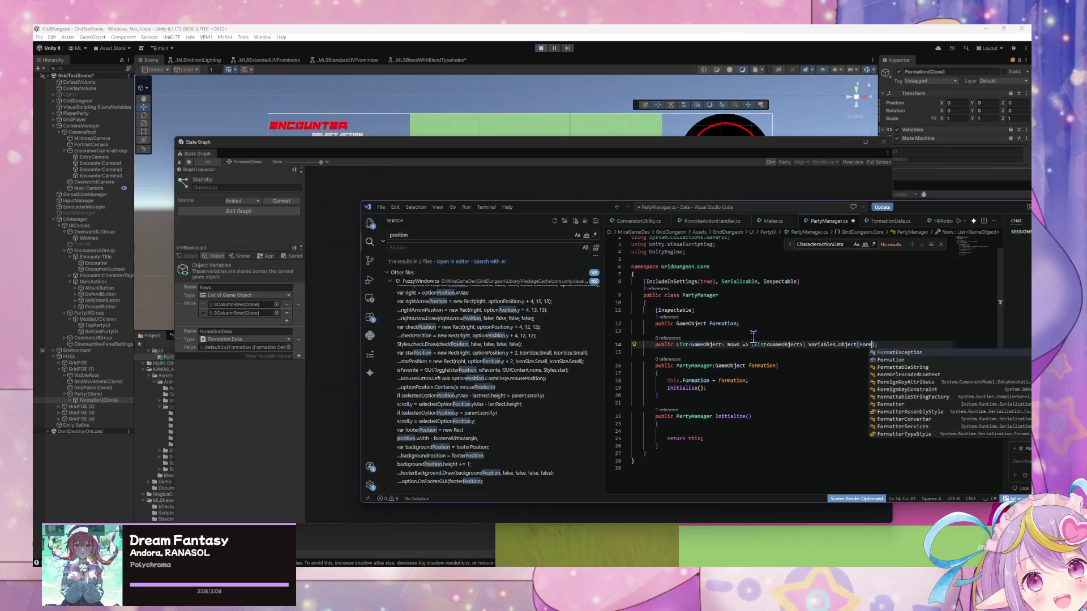
pyautogui.write('n')
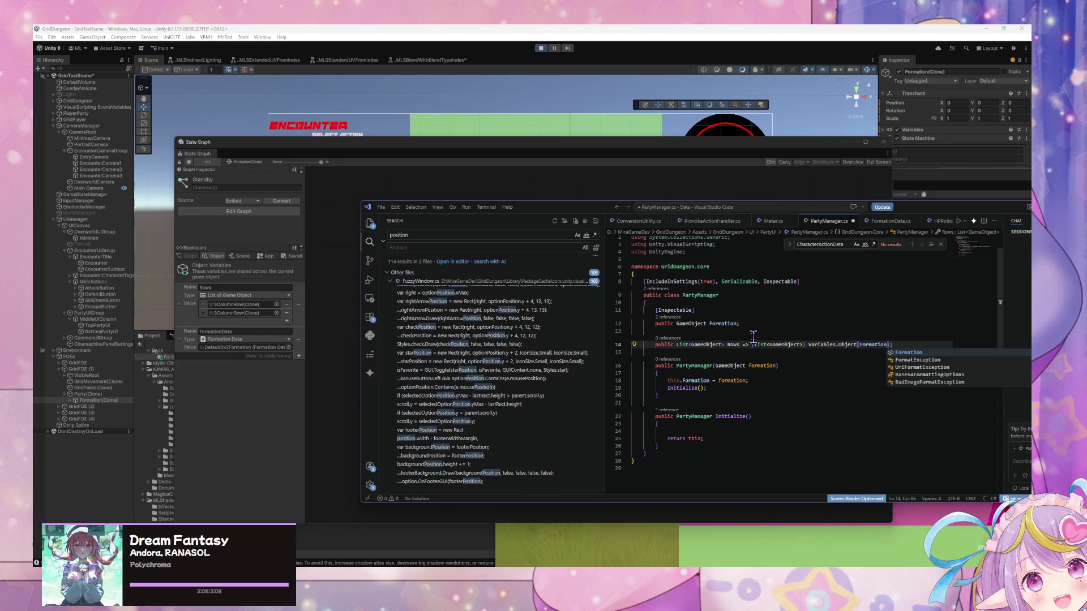
pyautogui.press('Escape')
pyautogui.write(',')
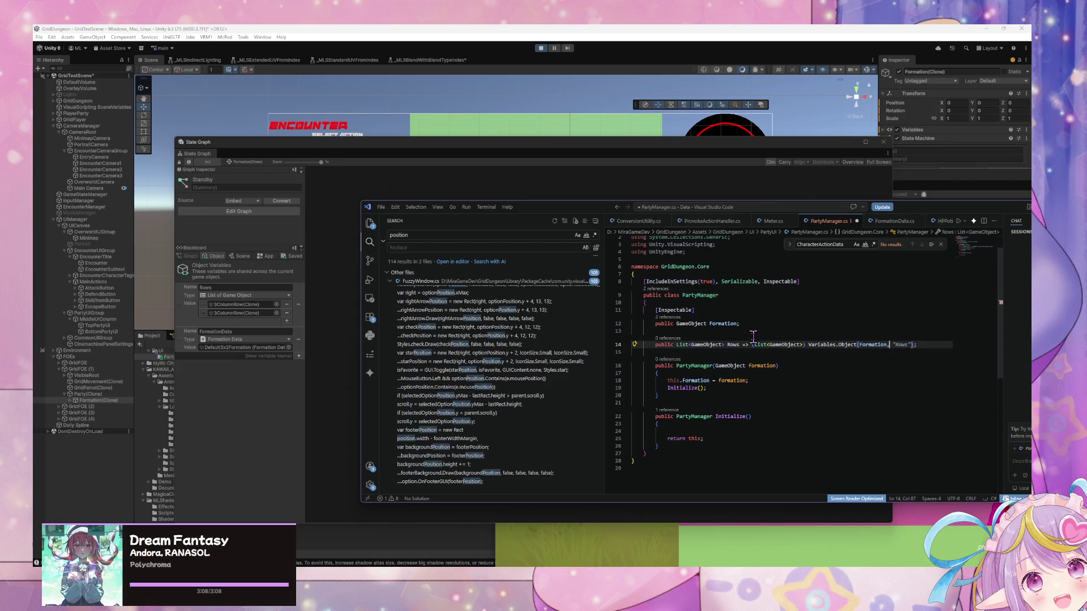
pyautogui.press('BackSpace')
pyautogui.write('. ')
pyautogui.write('et')
pyautogui.write('Row')
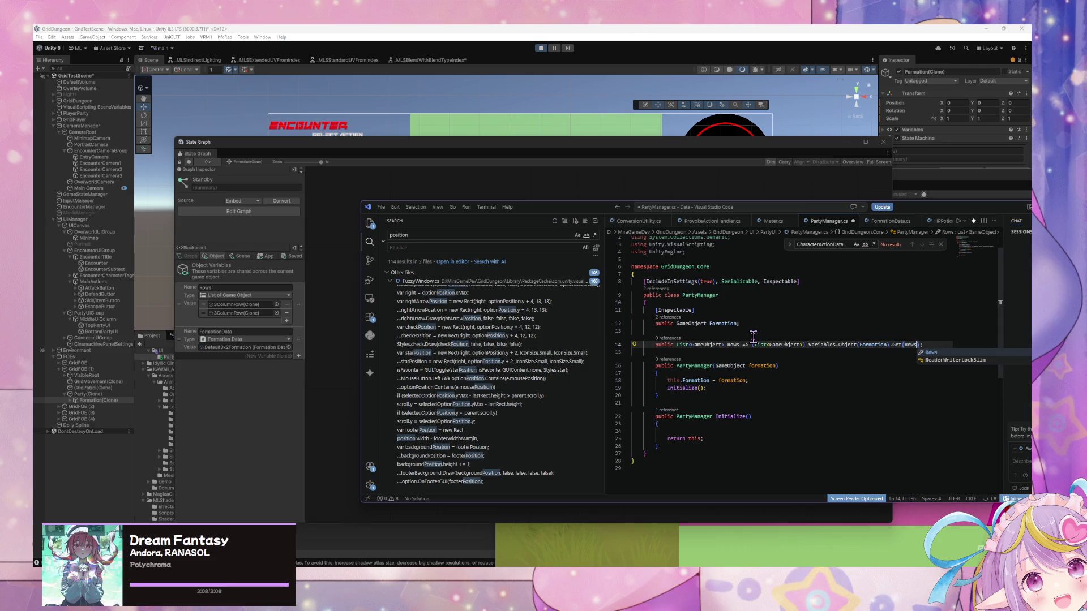
pyautogui.press('End')
pyautogui.press('Down')
pyautogui.press('Down')
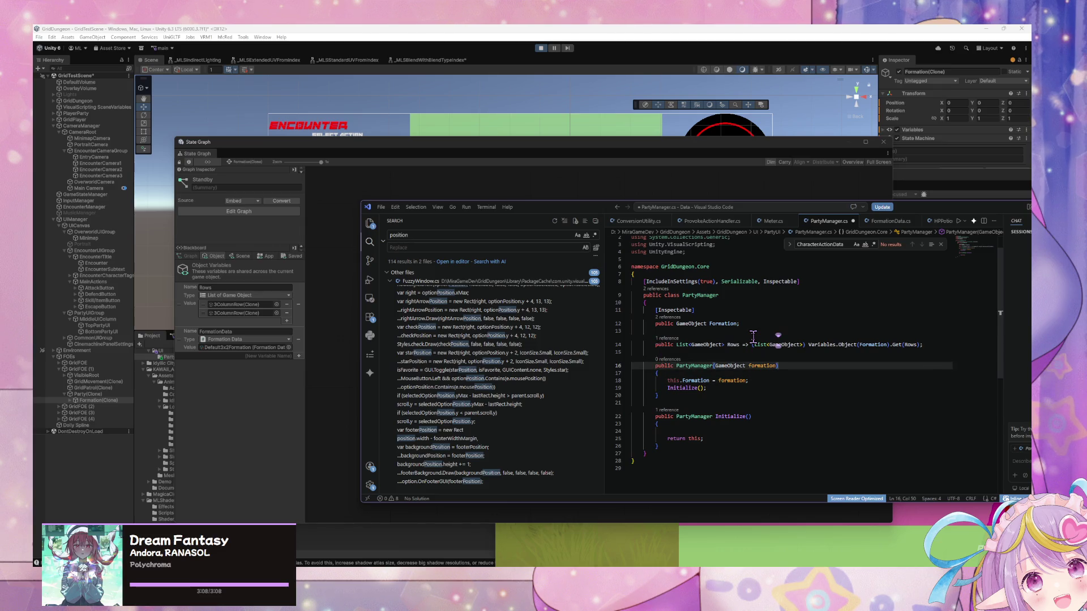
# Step: Delete the empty line in Initialize so it contains only 'return this;'
pyautogui.press('Up')
pyautogui.press('Up')
pyautogui.press('Up')
pyautogui.press('Down')
pyautogui.press('Down')
pyautogui.press('Down')
pyautogui.press('Down')
pyautogui.press('Down')
pyautogui.press('Down')
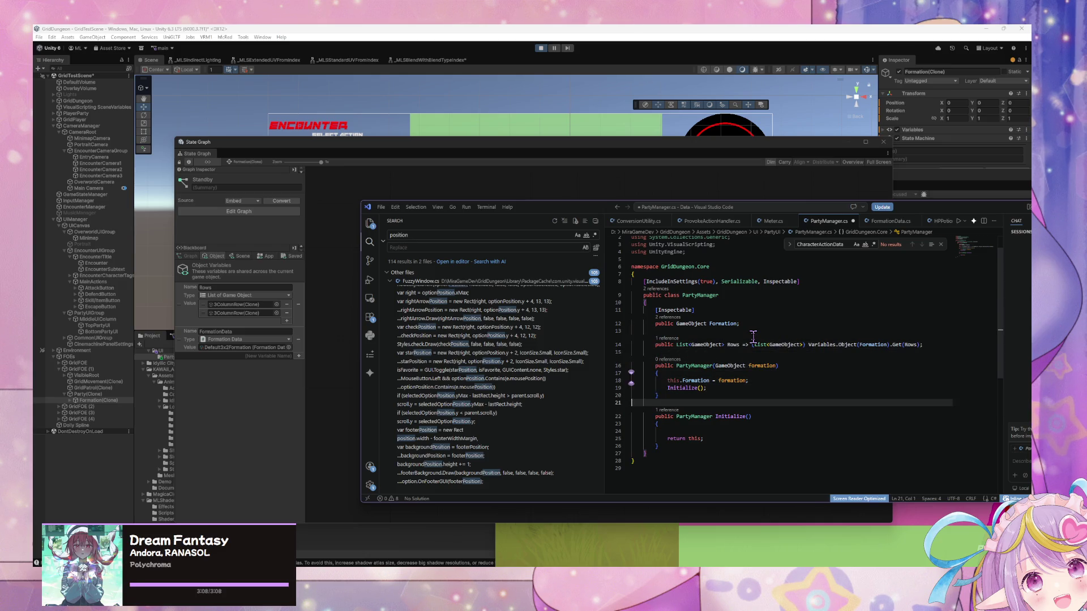
pyautogui.press('Tab')
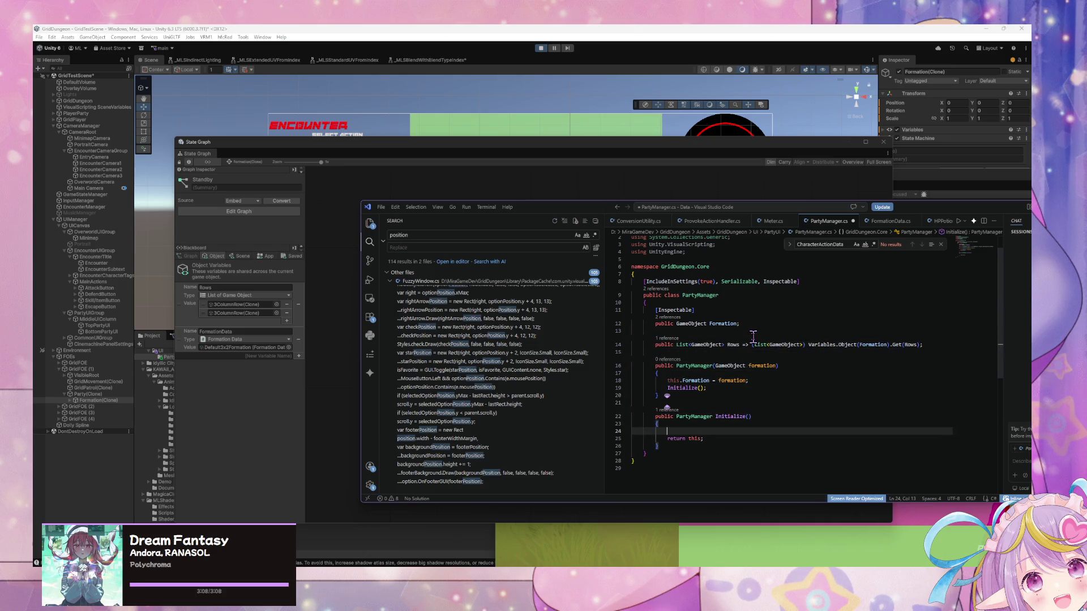
pyautogui.press('Up')
pyautogui.press('Up')
pyautogui.press('Up')
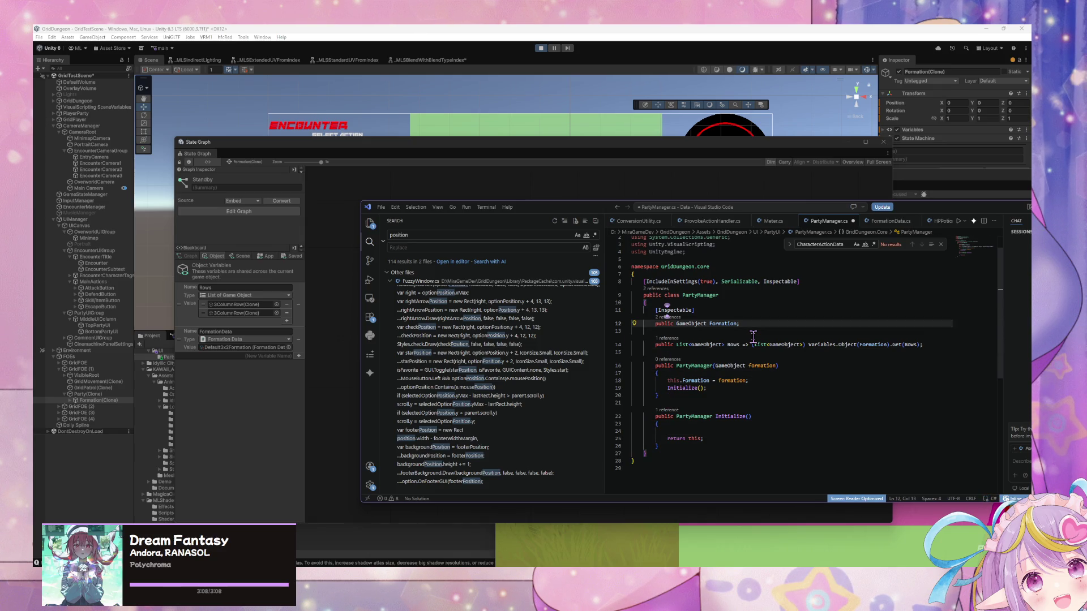
pyautogui.click(726, 430)
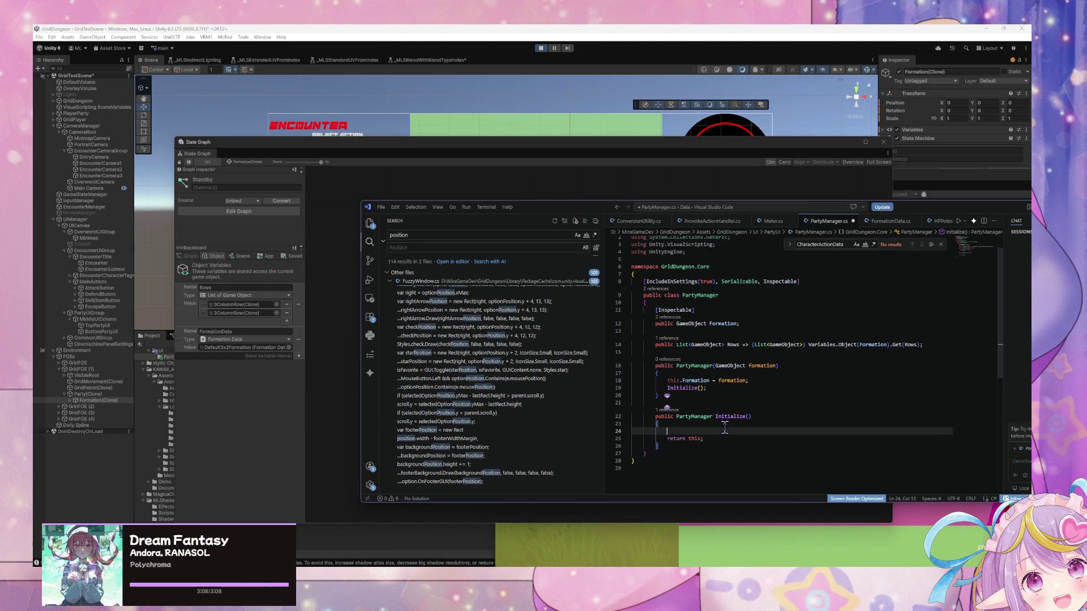
pyautogui.press('BackSpace')
pyautogui.press('BackSpace')
pyautogui.press('BackSpace')
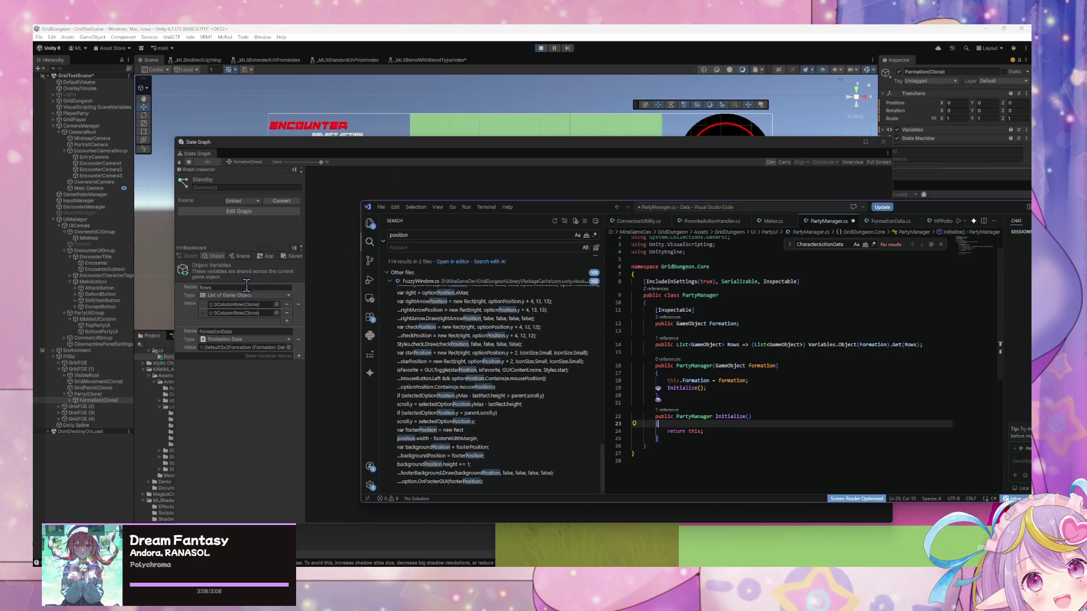
# Step: In Unity's Hierarchy, expand Formation(Clone) and 3ColumnRow(Clone) to show Left, Middle and Right
pyautogui.click(232, 307)
pyautogui.doubleClick(229, 307)
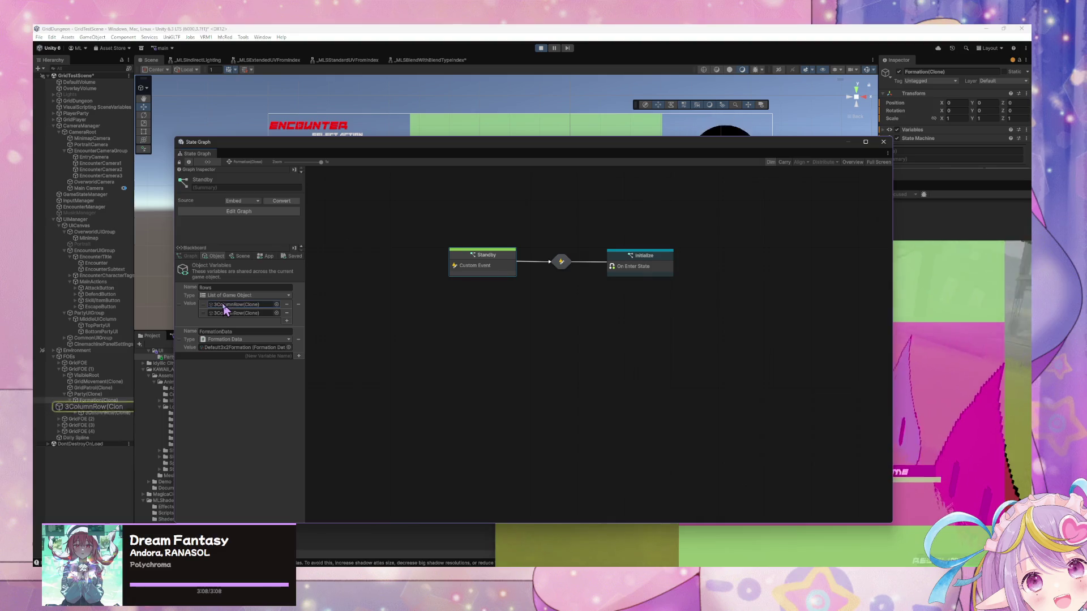
pyautogui.click(76, 407)
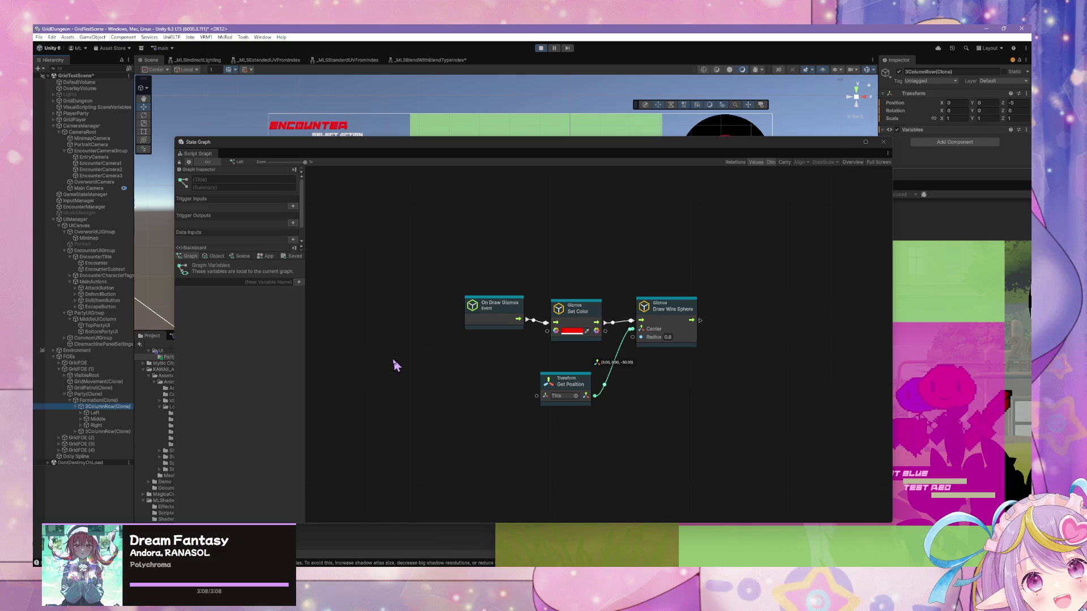
pyautogui.hotkey('alt', 'Tab')
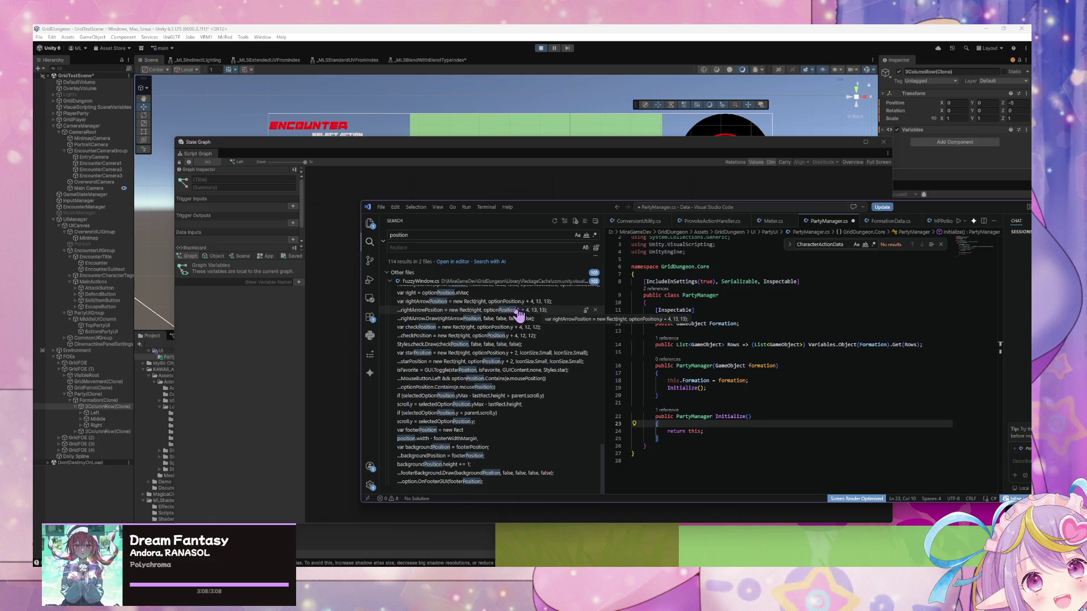
# Step: Select and delete the whole Initialize method from PartyManager
pyautogui.moveTo(674, 440); pyautogui.dragTo(617, 418)
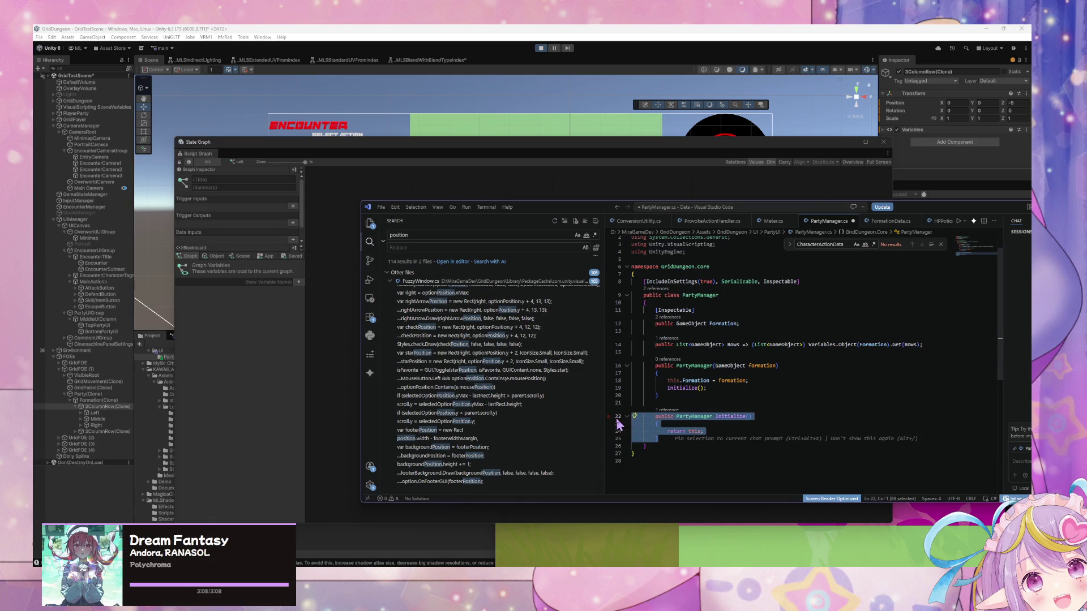
pyautogui.press('BackSpace')
pyautogui.press('Tab')
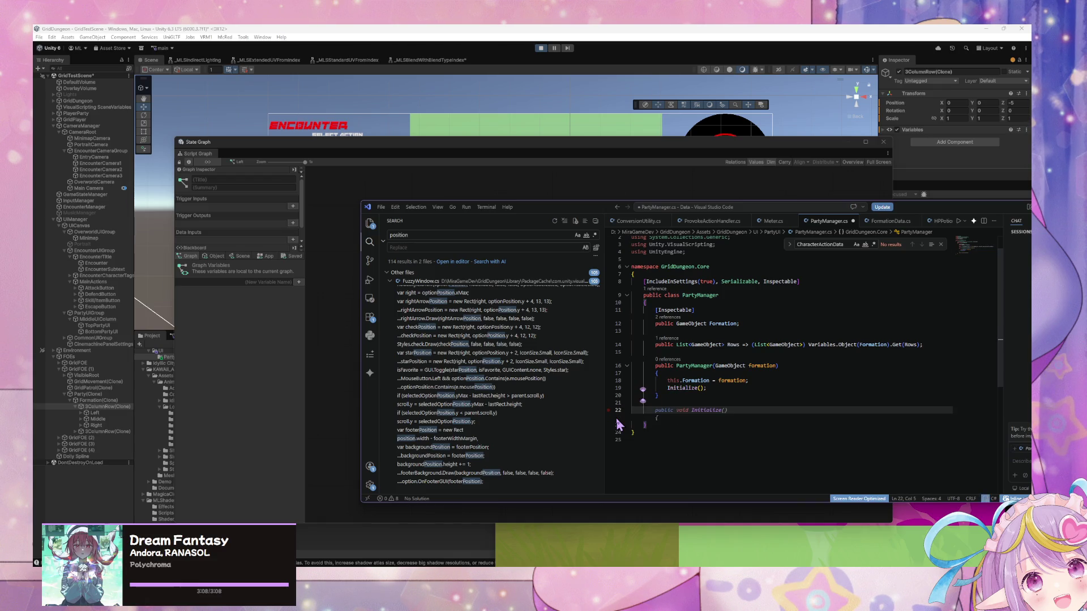
pyautogui.write('public')
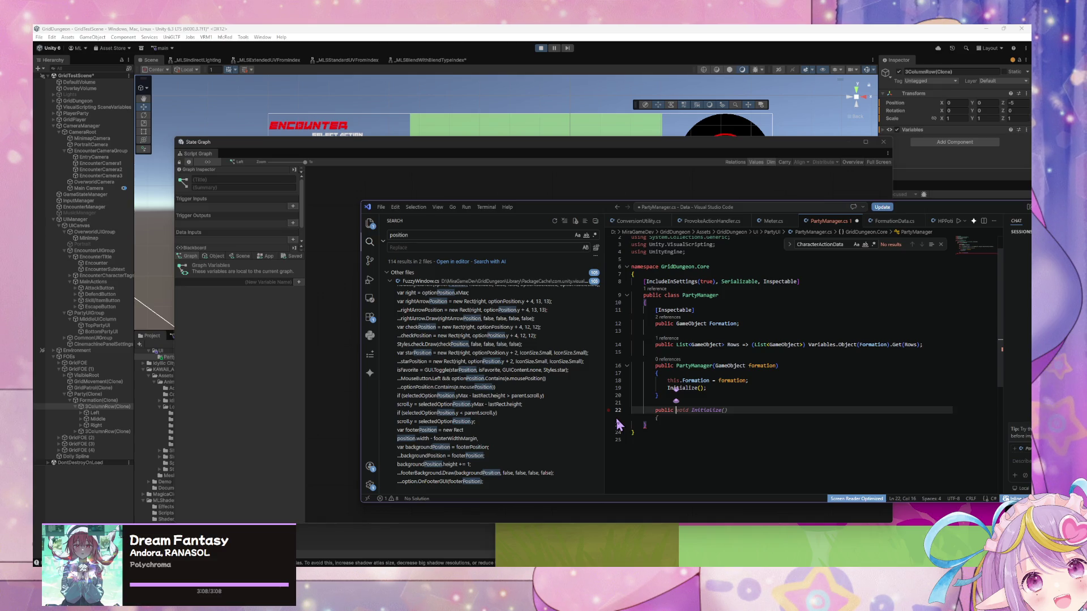
# Step: Remove the leftover 'public' text and blank line, then save PartyManager.cs
pyautogui.moveTo(675, 410); pyautogui.dragTo(632, 413)
pyautogui.press('BackSpace')
pyautogui.press('BackSpace')
pyautogui.press('BackSpace')
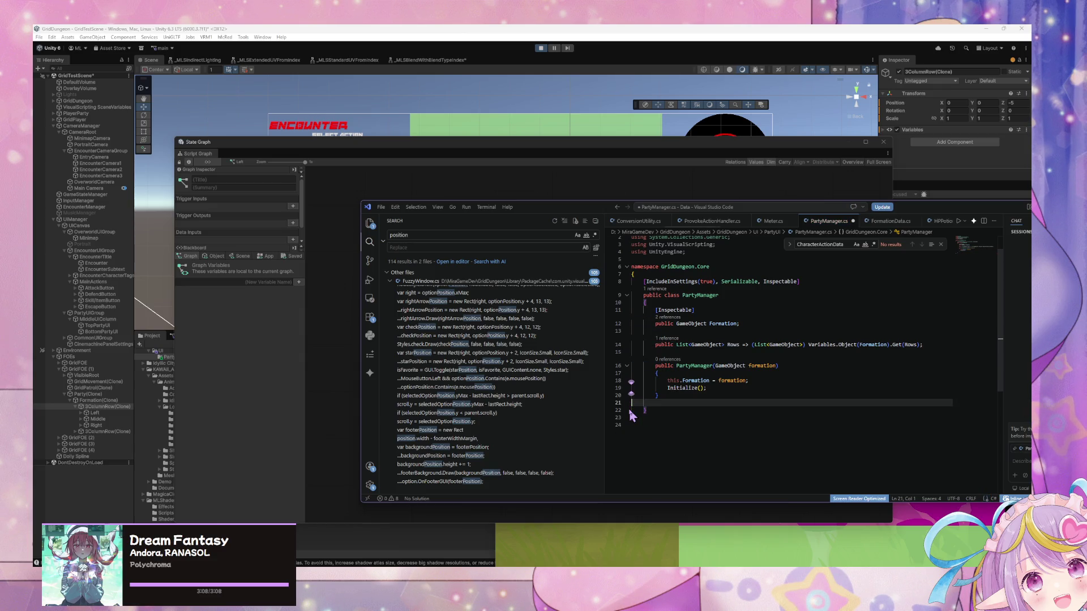
pyautogui.hotkey('ctrl', 's')
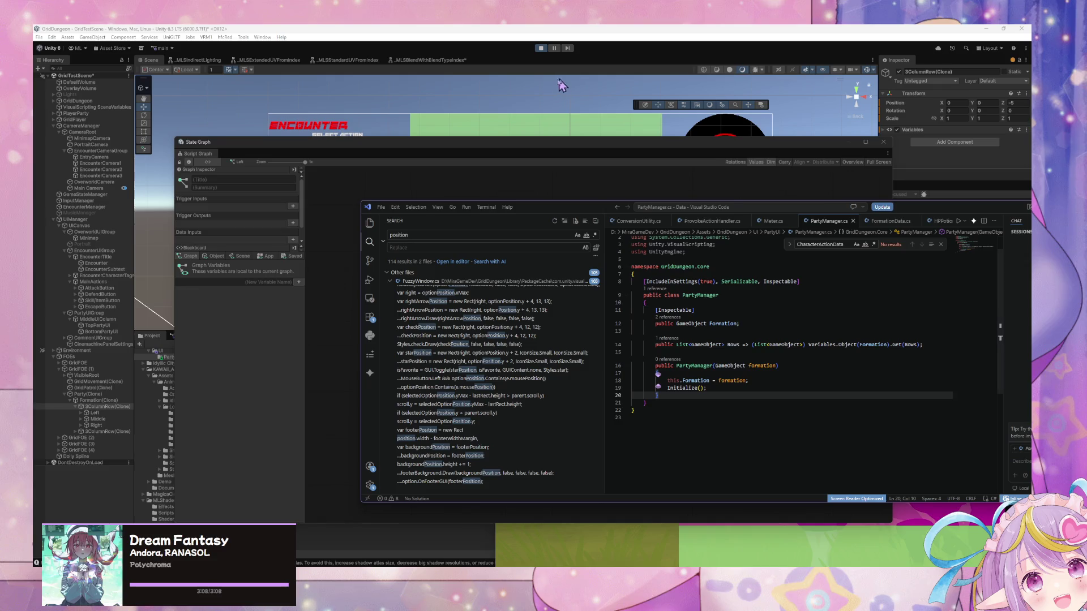
# Step: Move the State Graph window down, place the encounter Game view above it, and return to VS Code
pyautogui.moveTo(540, 141)
pyautogui.mouseDown()
pyautogui.moveTo(541, 218)
pyautogui.moveTo(615, 354)
pyautogui.mouseUp()
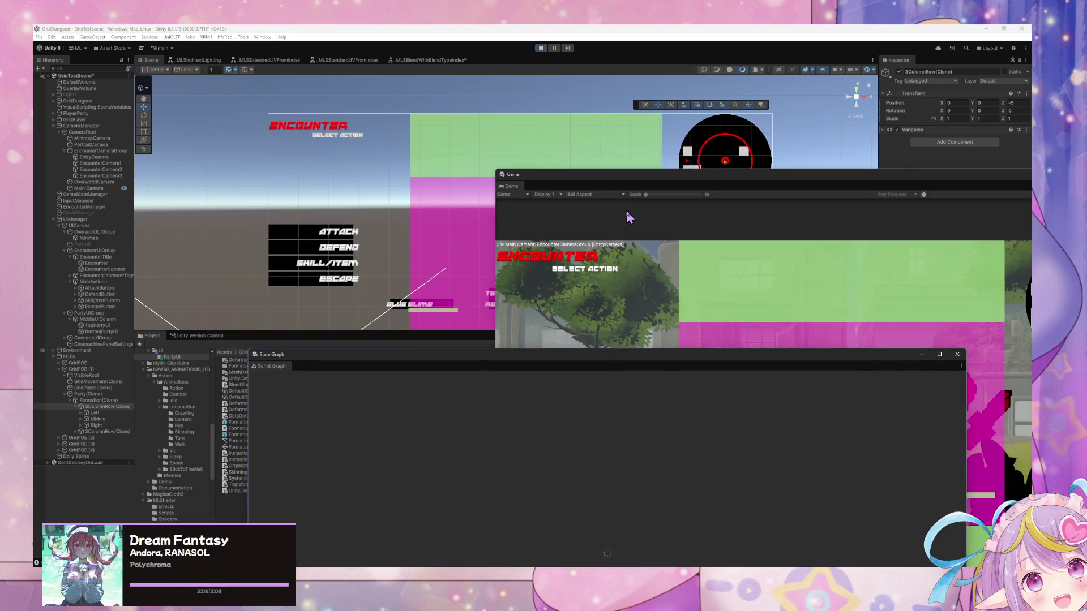
pyautogui.moveTo(635, 185); pyautogui.dragTo(463, 142)
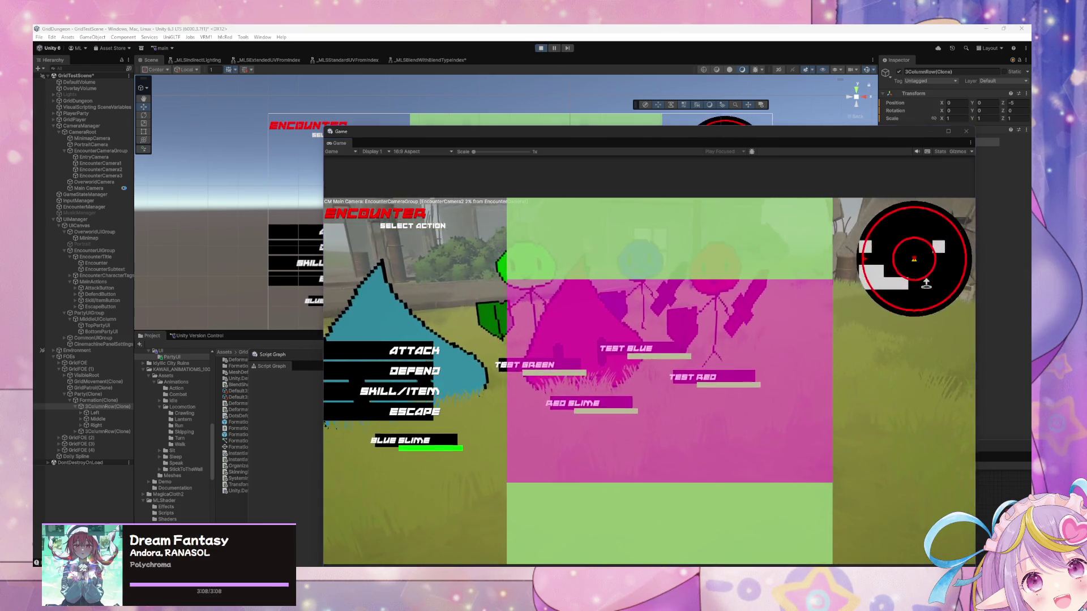
pyautogui.hotkey('alt', 'Tab')
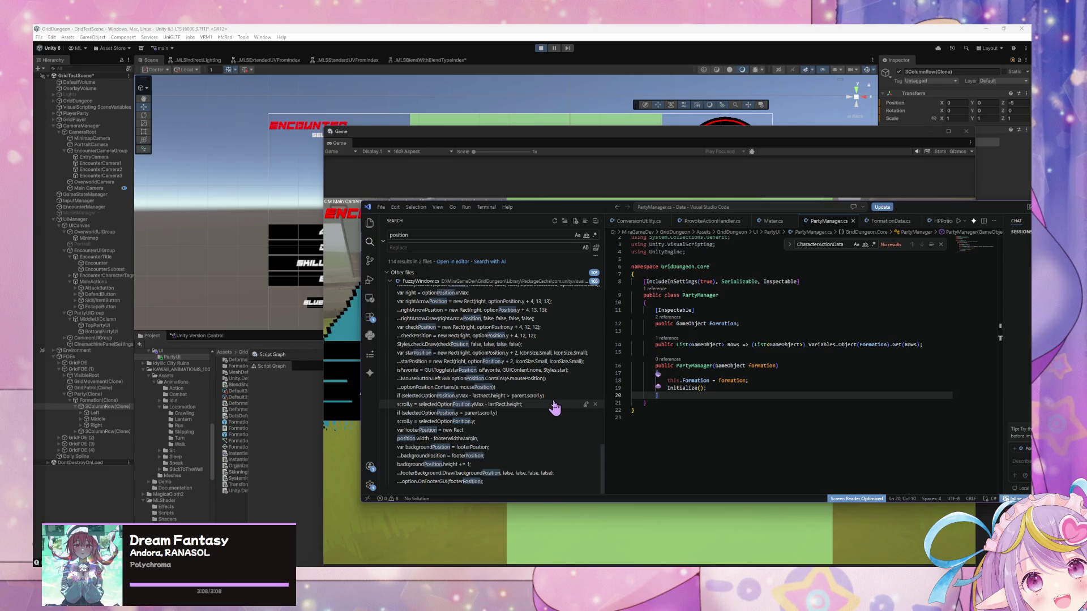
# Step: Add 'public GameObject FrontRow =>' below Rows and accept the suggested FrontRow and BackRow properties
pyautogui.click(881, 351)
pyautogui.press('Return')
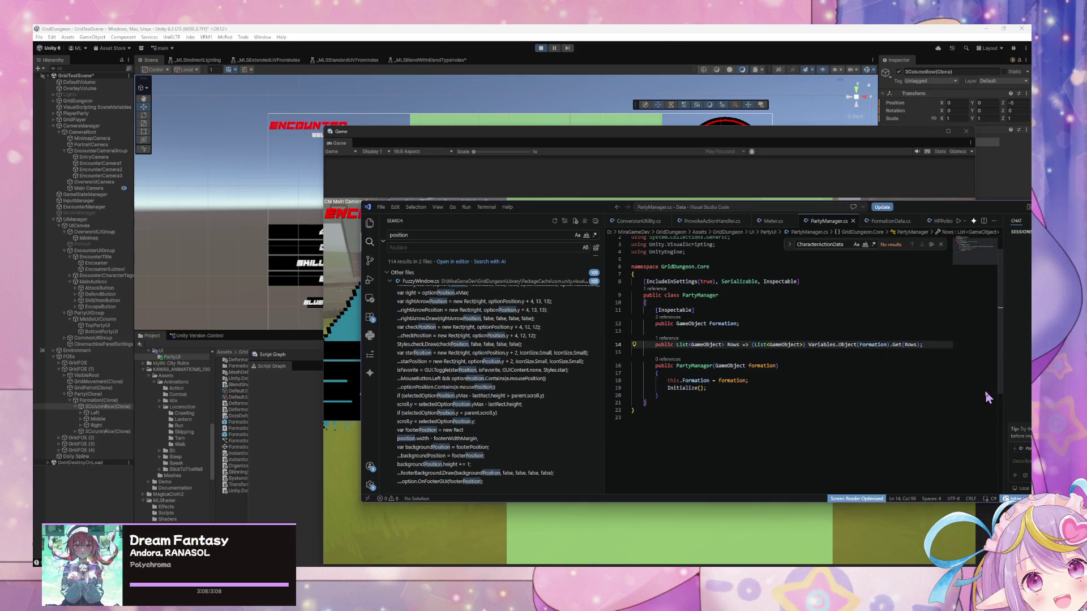
pyautogui.press('Return')
pyautogui.write('[')
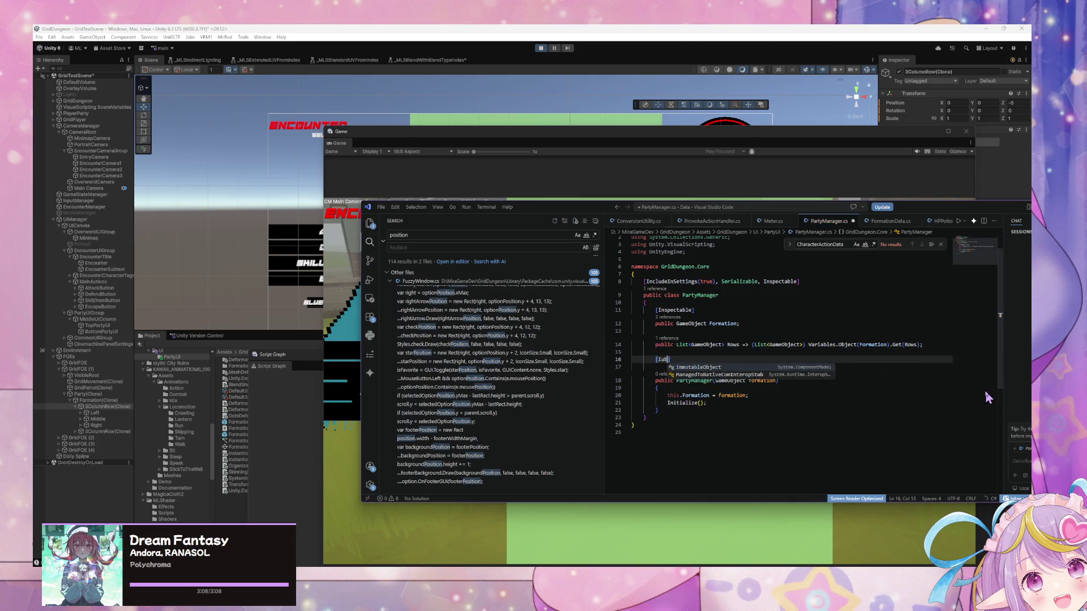
pyautogui.press('BackSpace')
pyautogui.write('public void Initialize(')
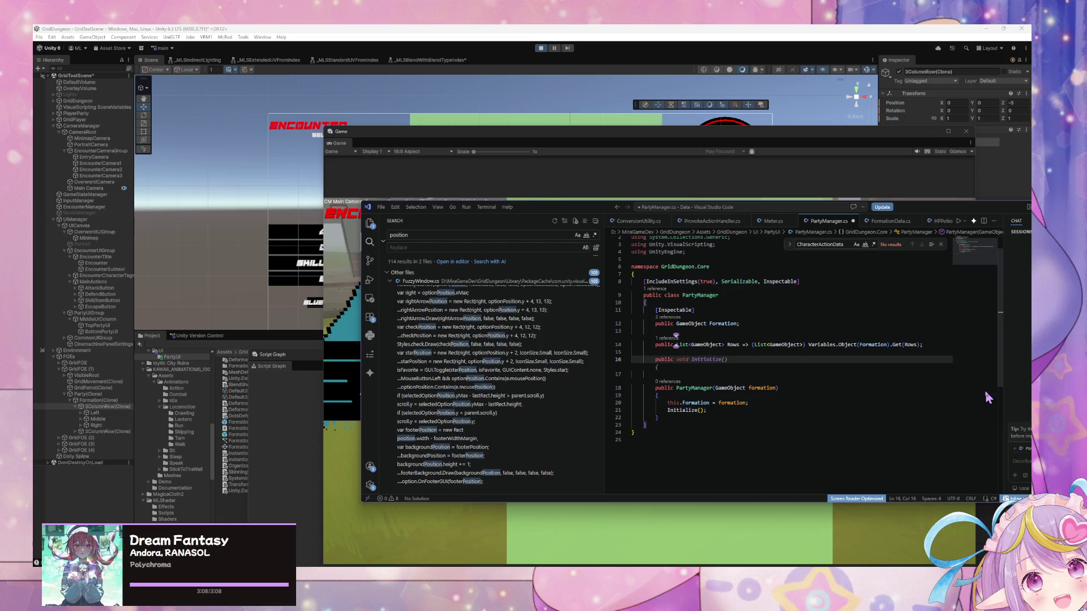
pyautogui.write('G')
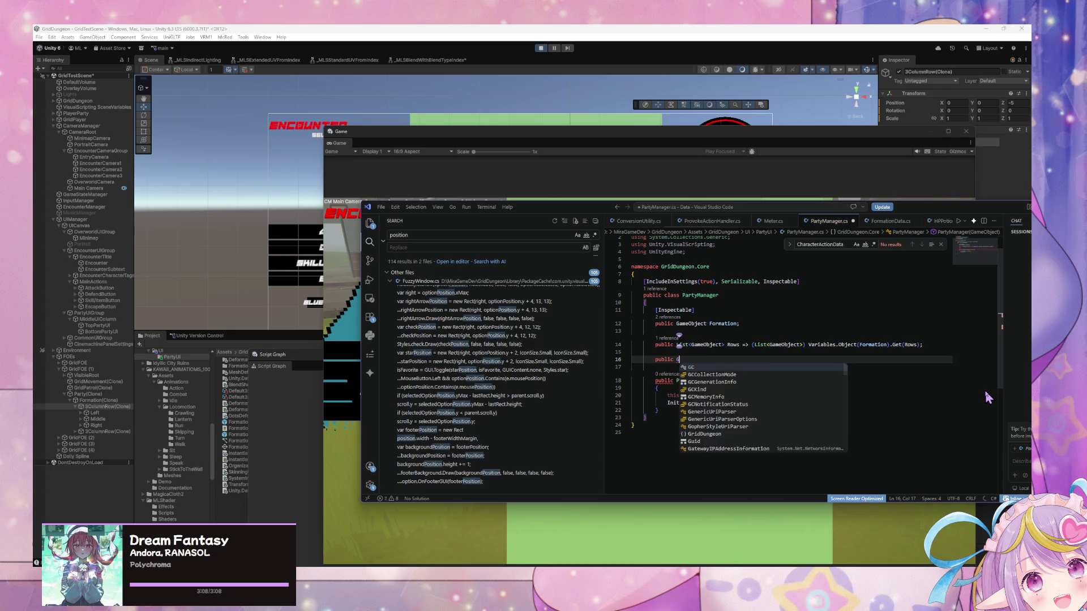
pyautogui.write('ameObject ')
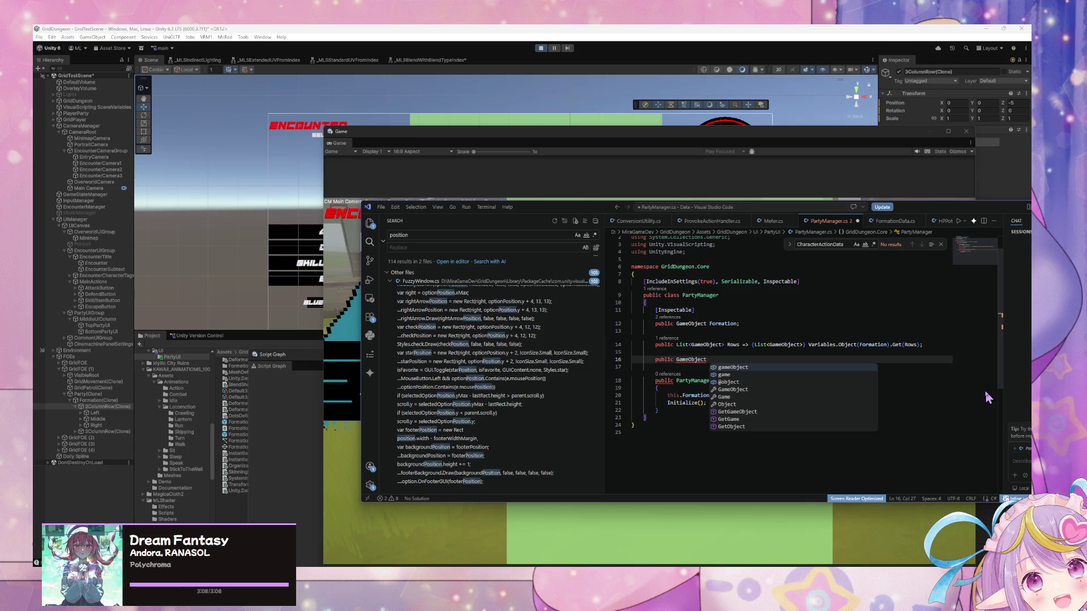
pyautogui.write('Row')
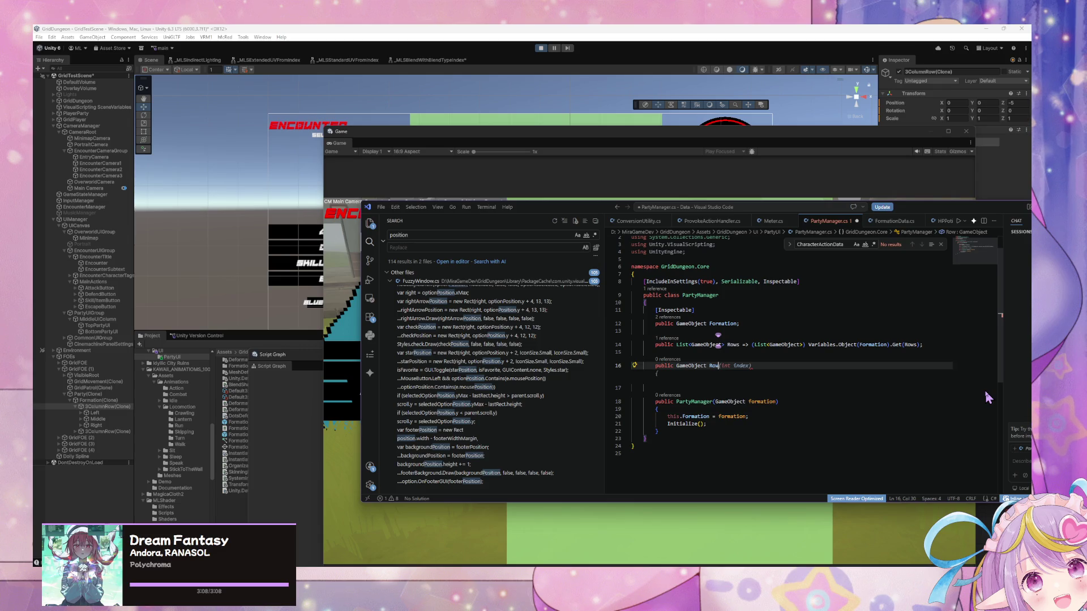
pyautogui.press('BackSpace')
pyautogui.press('BackSpace')
pyautogui.press('BackSpace')
pyautogui.write('F')
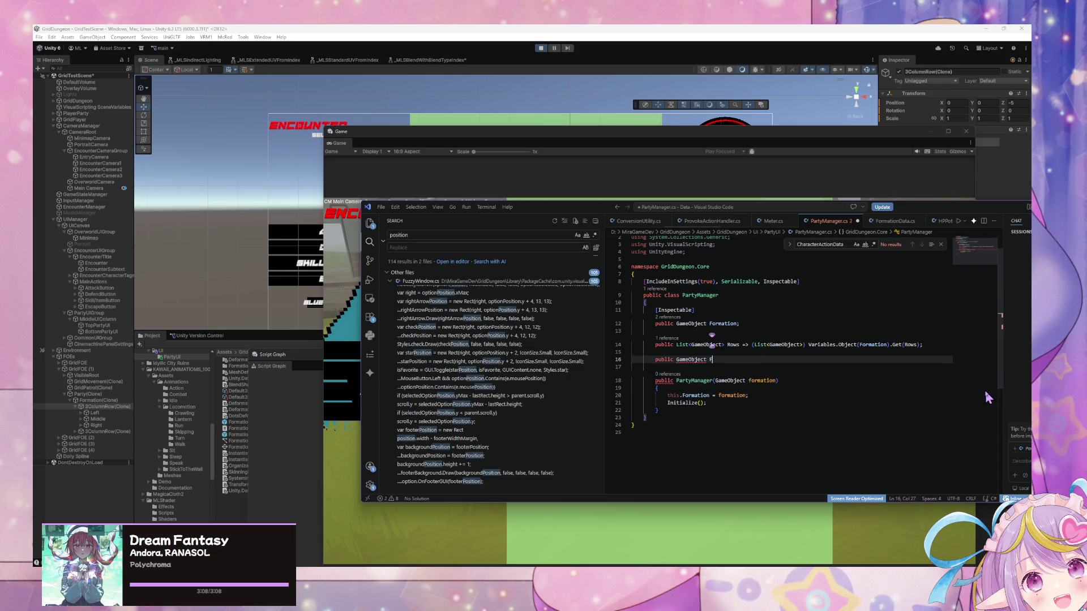
pyautogui.write('rontRow ')
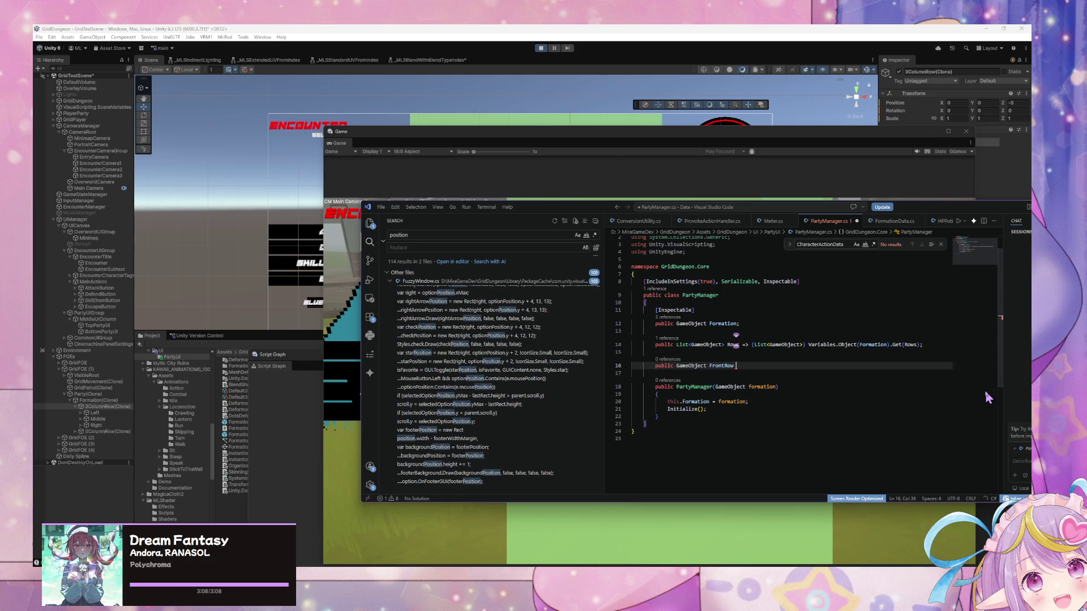
pyautogui.write('=>')
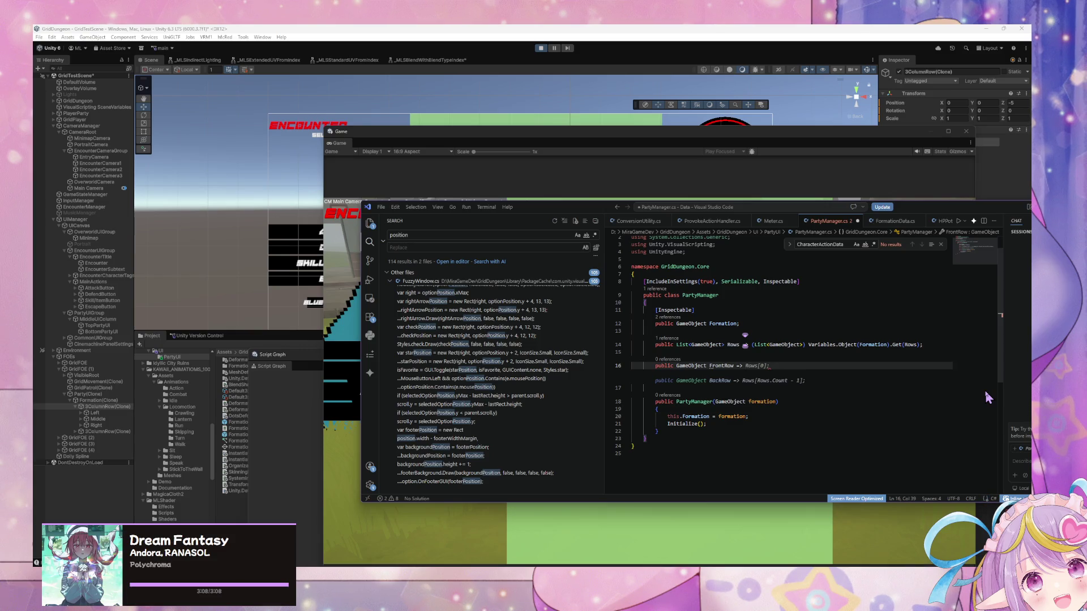
pyautogui.press('Tab')
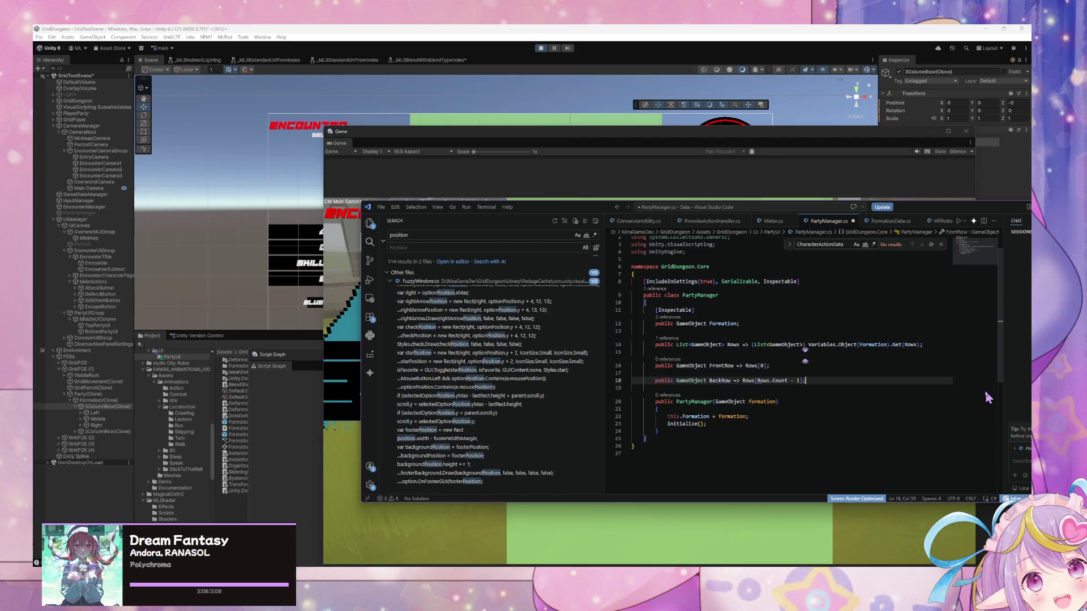
pyautogui.press('Up')
pyautogui.press('Up')
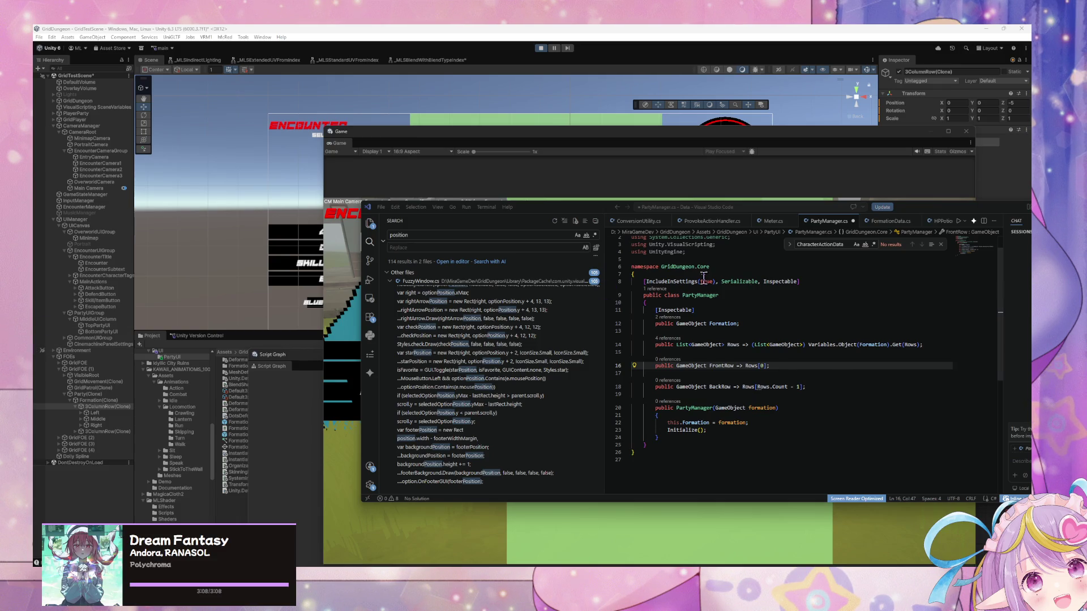
# Step: Insert 'using System.Linq;' after the existing using directives in PartyManager.cs
pyautogui.scroll(1, 735, 270)
pyautogui.click(735, 269)
pyautogui.press('Return')
pyautogui.write('us')
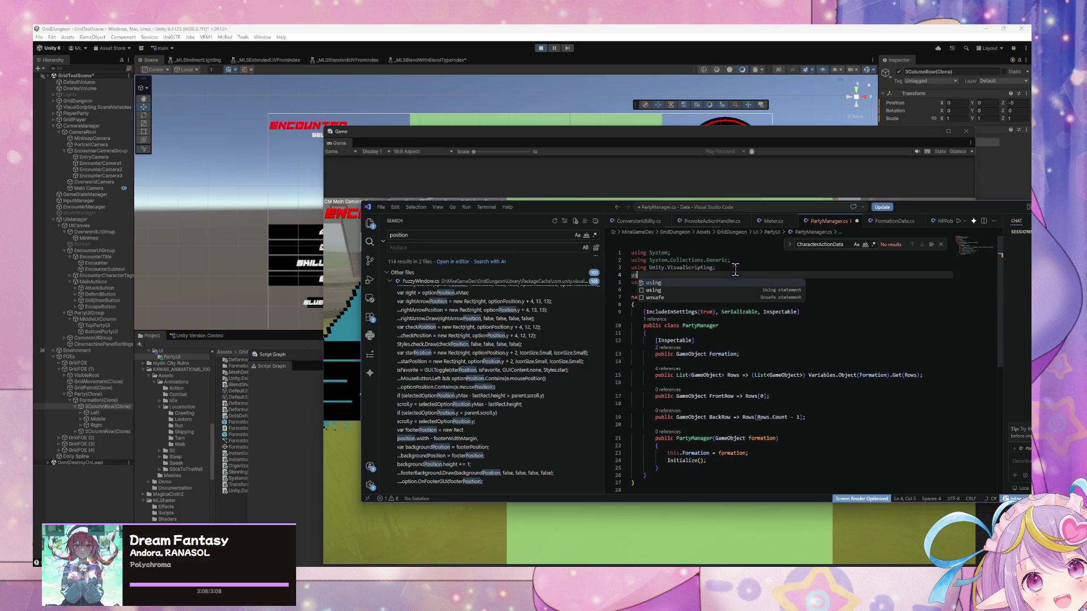
pyautogui.write('ing ')
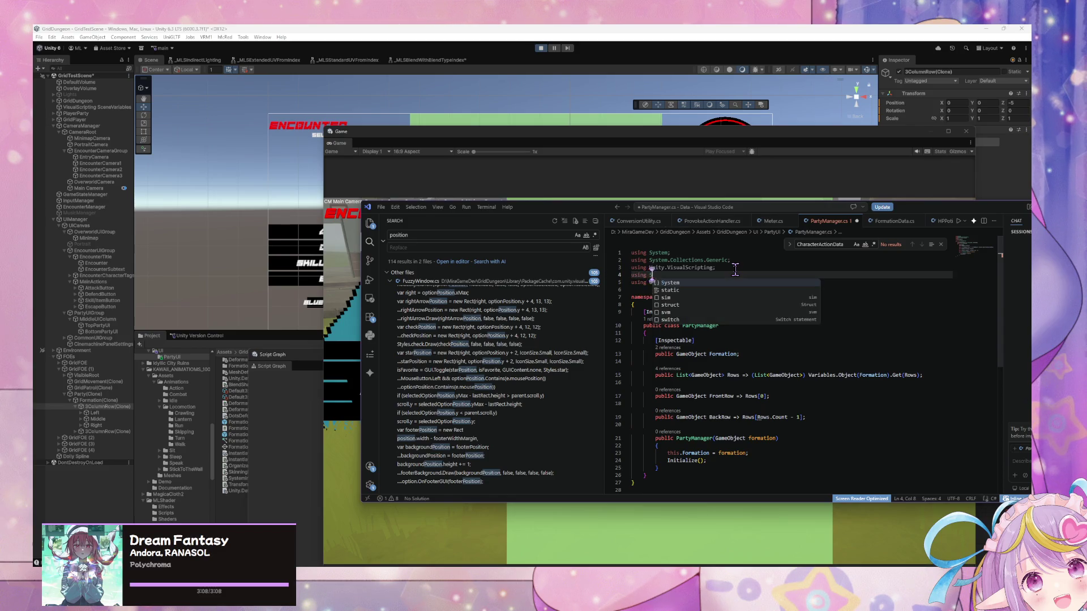
pyautogui.write('System.')
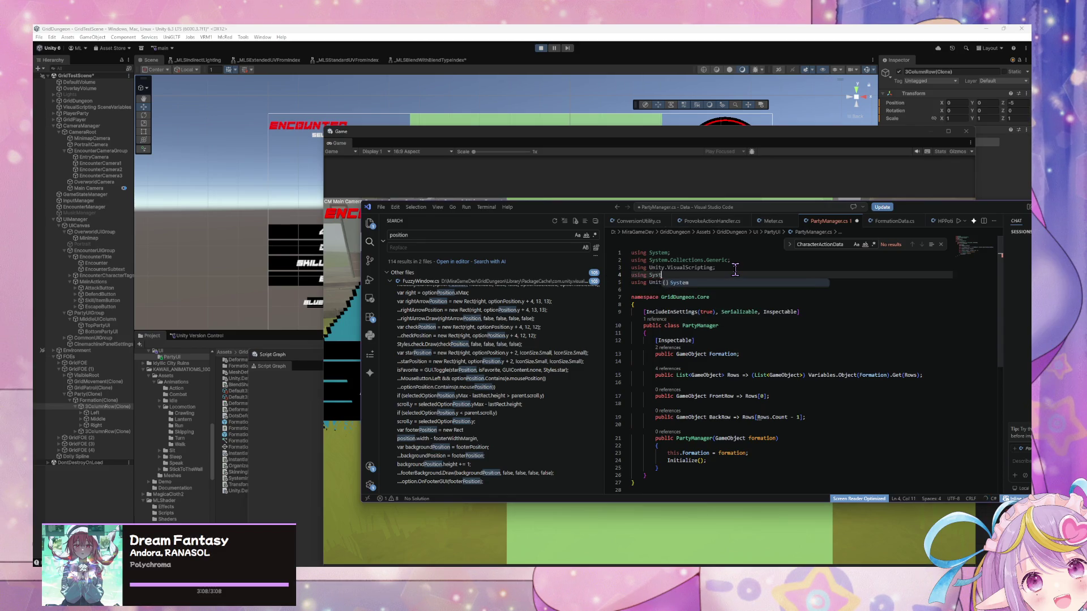
pyautogui.write('Linq;')
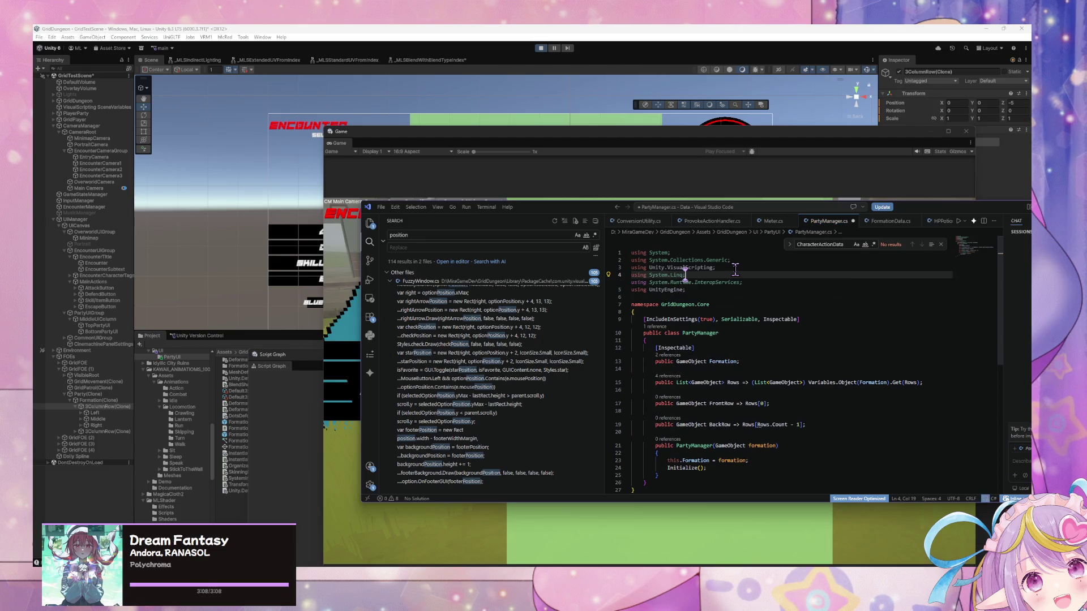
pyautogui.moveTo(813, 339); pyautogui.dragTo(814, 349)
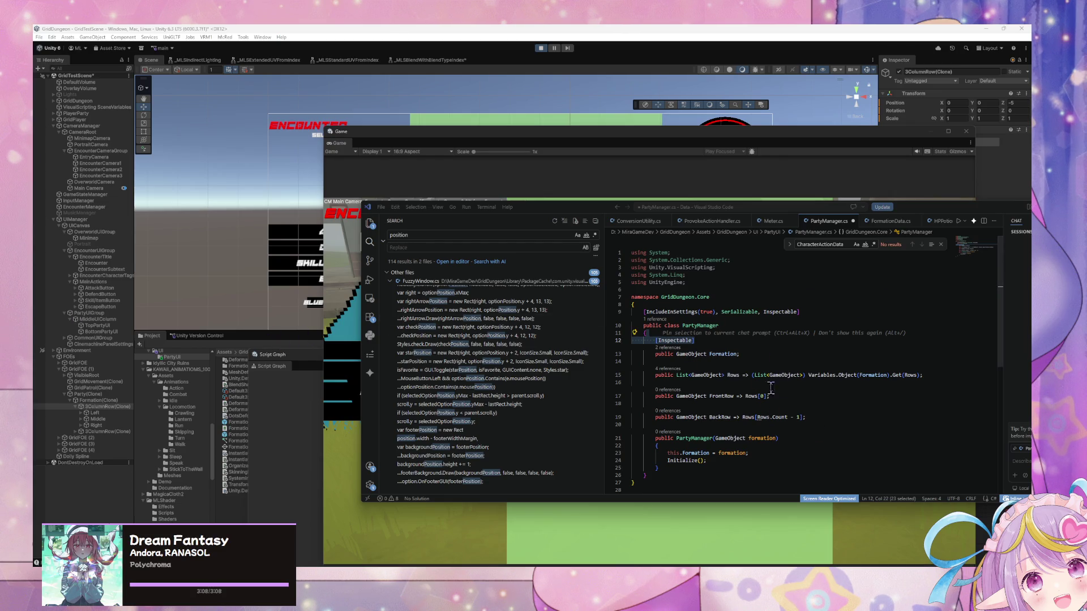
# Step: Delete the BackRow property line and the blank line left after FrontRow
pyautogui.click(821, 418)
pyautogui.hotkey('shift', 'Up')
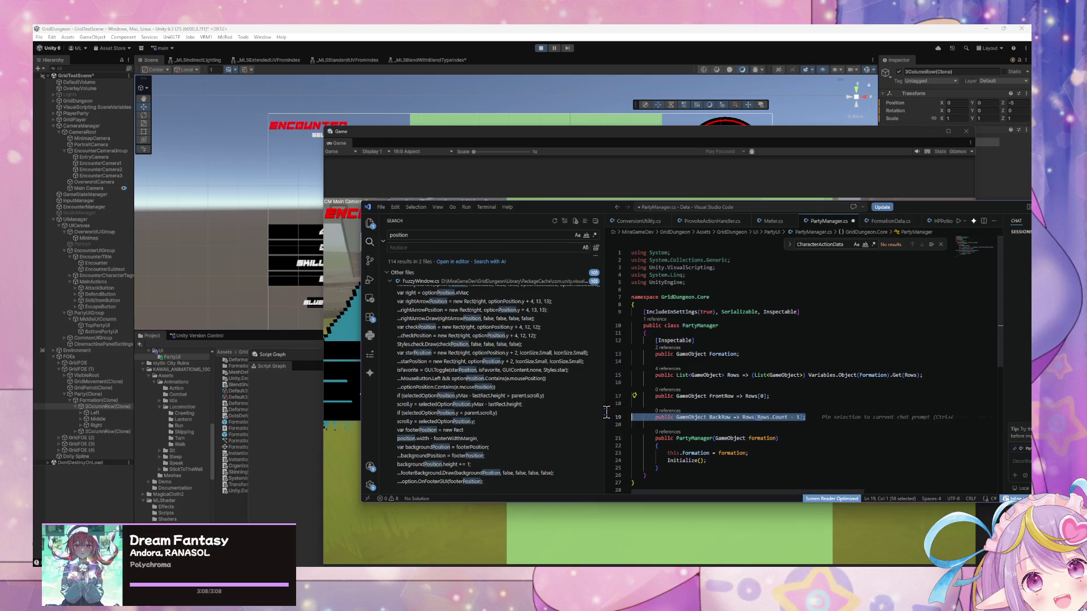
pyautogui.press('BackSpace')
pyautogui.press('BackSpace')
pyautogui.press('BackSpace')
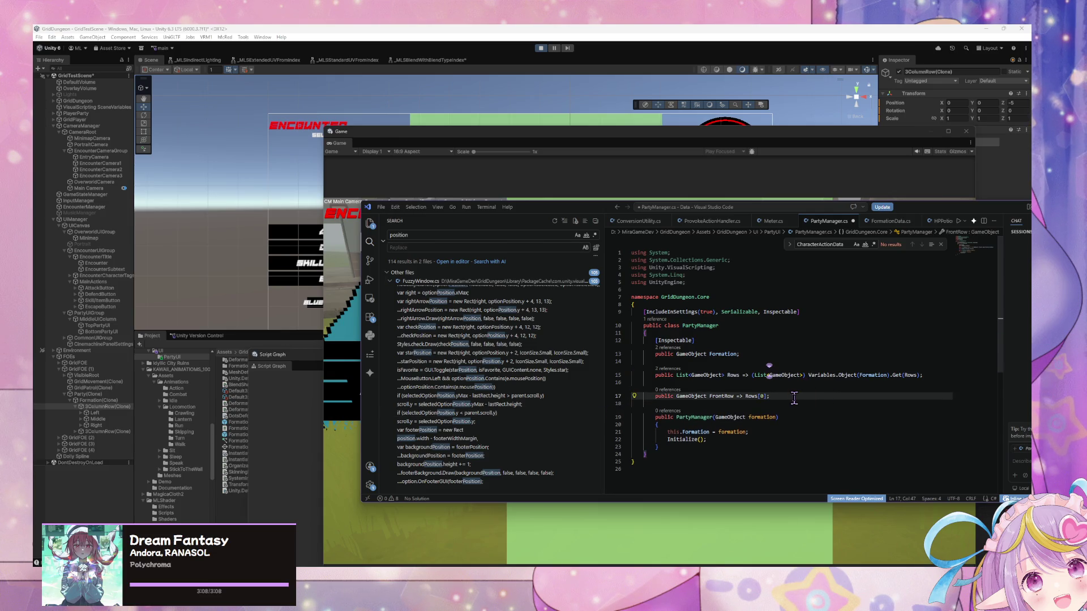
pyautogui.click(795, 396)
# Step: Delete the FrontRow property and start 'public GameObject GetFrontRow()' below the constructor
pyautogui.hotkey('shift', 'Home')
pyautogui.hotkey('shift', 'Home')
pyautogui.press('BackSpace')
pyautogui.press('Delete')
pyautogui.press('Delete')
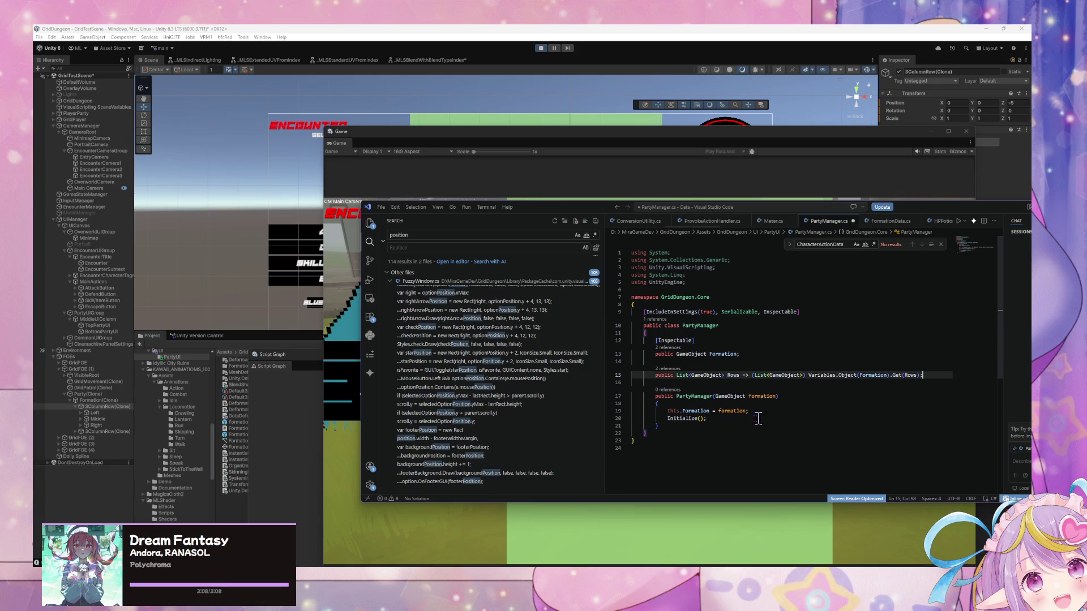
pyautogui.click(695, 426)
pyautogui.press('Return')
pyautogui.press('Return')
pyautogui.write('public Li')
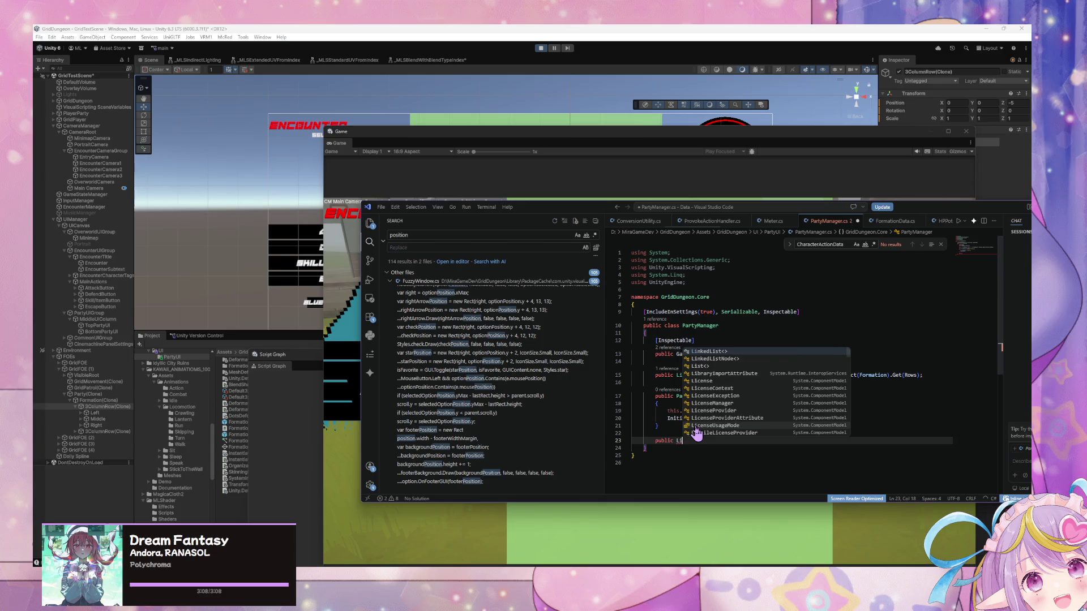
pyautogui.press('Escape')
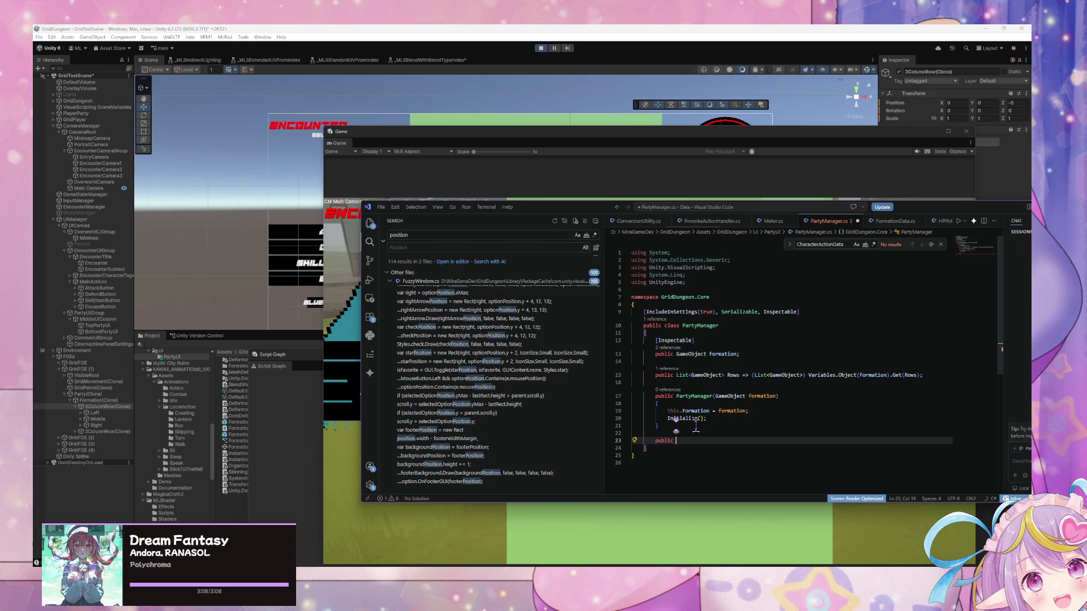
pyautogui.write('GameObject')
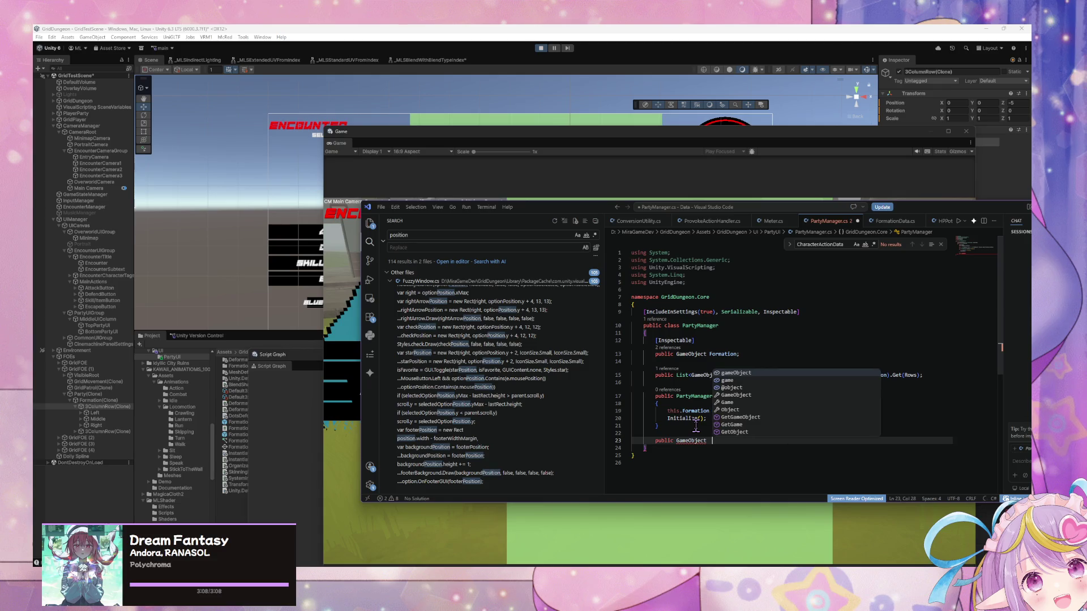
pyautogui.write(' GetFro')
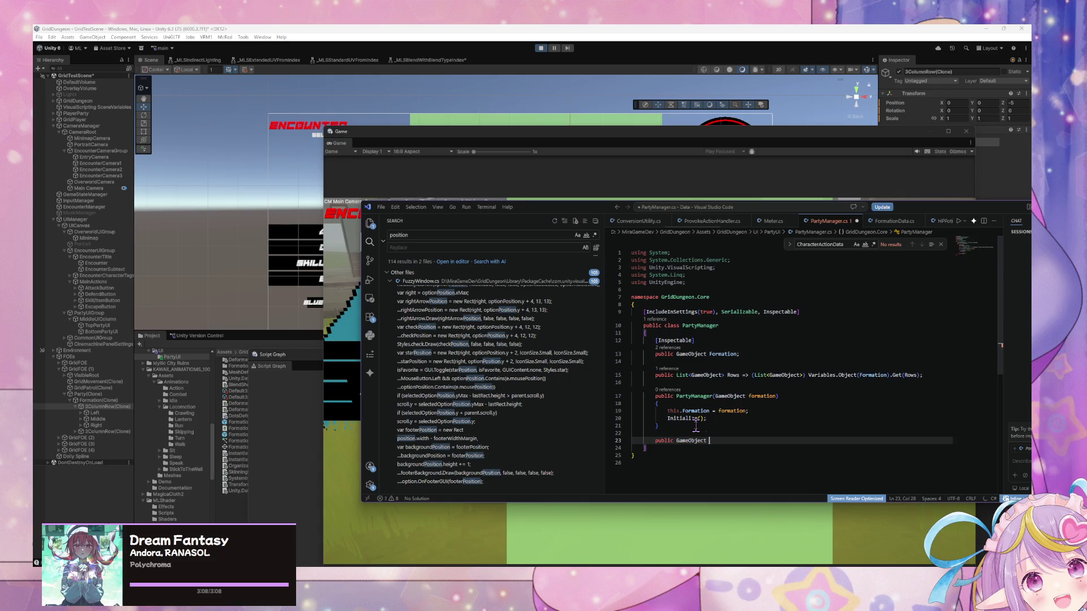
pyautogui.write('ntRow()')
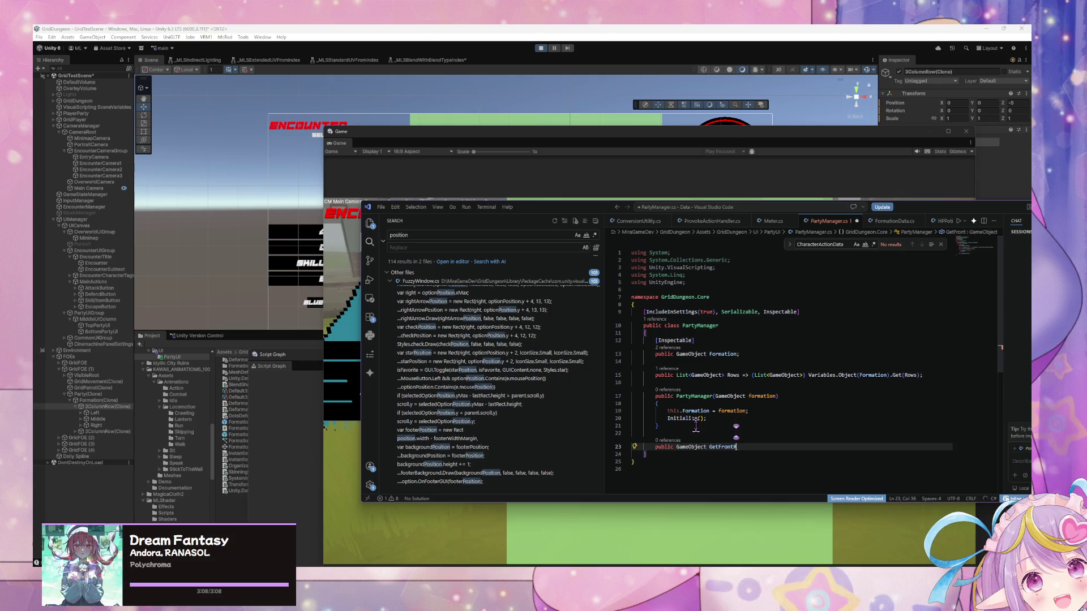
# Step: Open the GetFrontRow body with braces and an empty try block
pyautogui.press('Return')
pyautogui.write('{')
pyautogui.press('Return')
pyautogui.write('try')
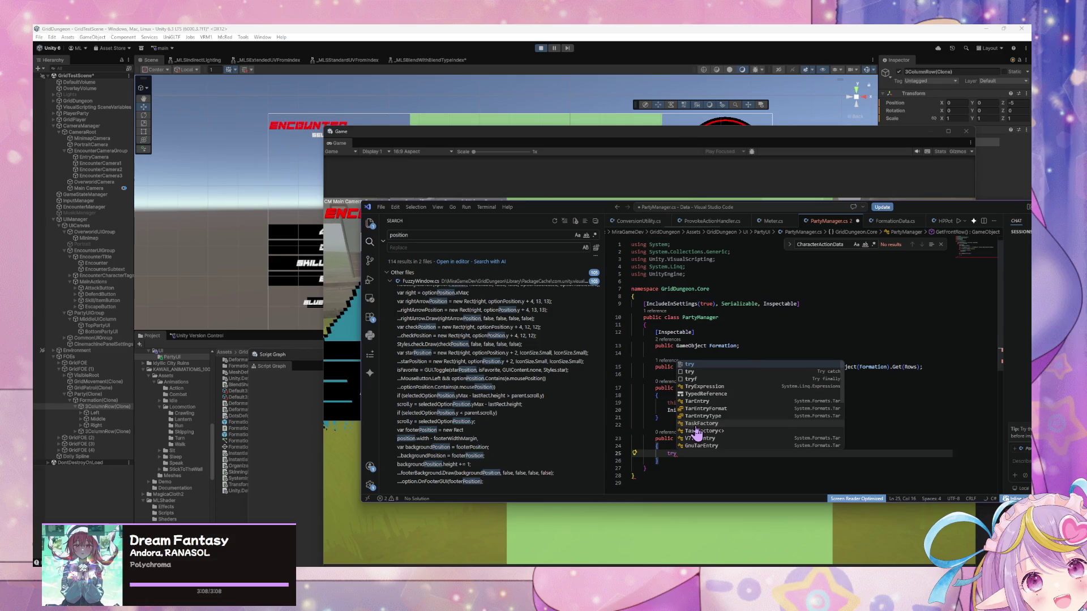
pyautogui.press('Escape')
pyautogui.press('Return')
pyautogui.write('{')
pyautogui.press('Return')
pyautogui.press('Down')
pyautogui.press('Down')
pyautogui.press('Home')
pyautogui.press('Home')
pyautogui.press('Return')
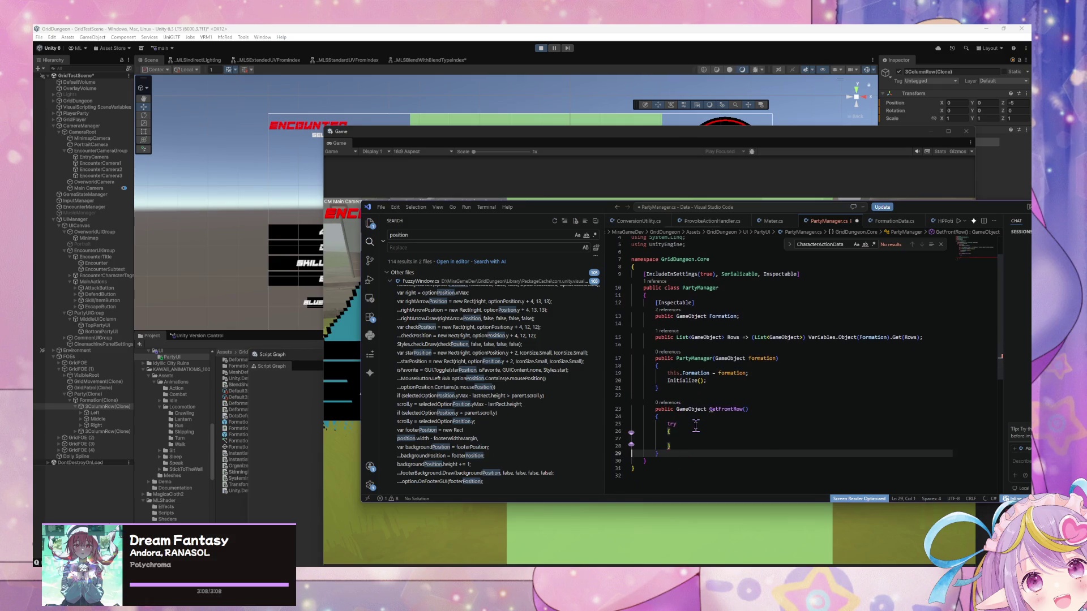
pyautogui.scroll(-1, 695, 429)
pyautogui.press('BackSpace')
# Step: Add a catch (Exception ex) block after the try block
pyautogui.click(685, 437)
pyautogui.press('Return')
pyautogui.write('catch')
pyautogui.press('Return')
pyautogui.write('{')
pyautogui.press('Return')
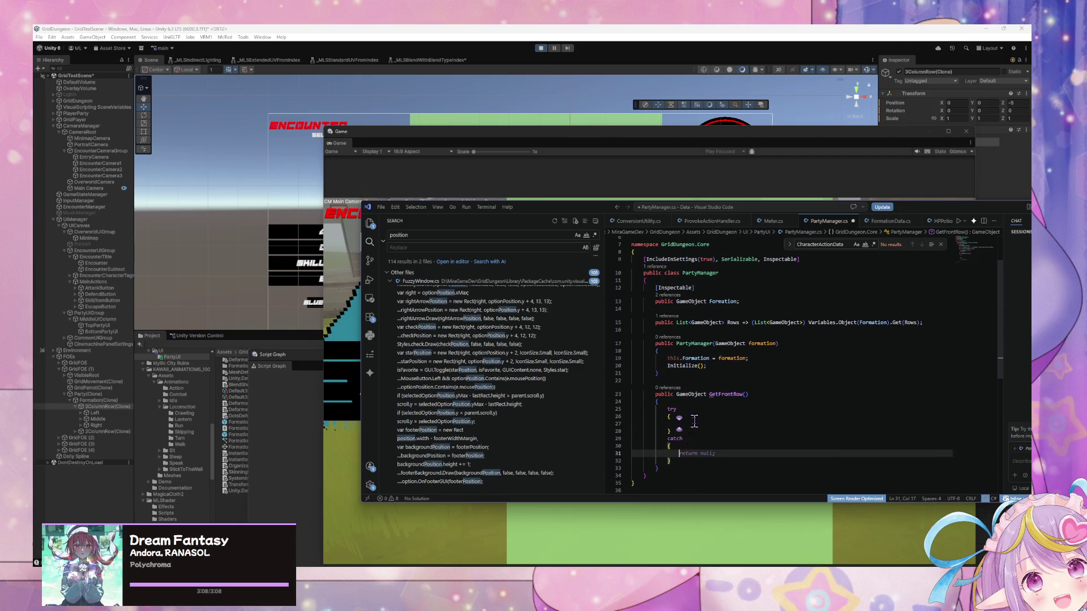
pyautogui.click(697, 436)
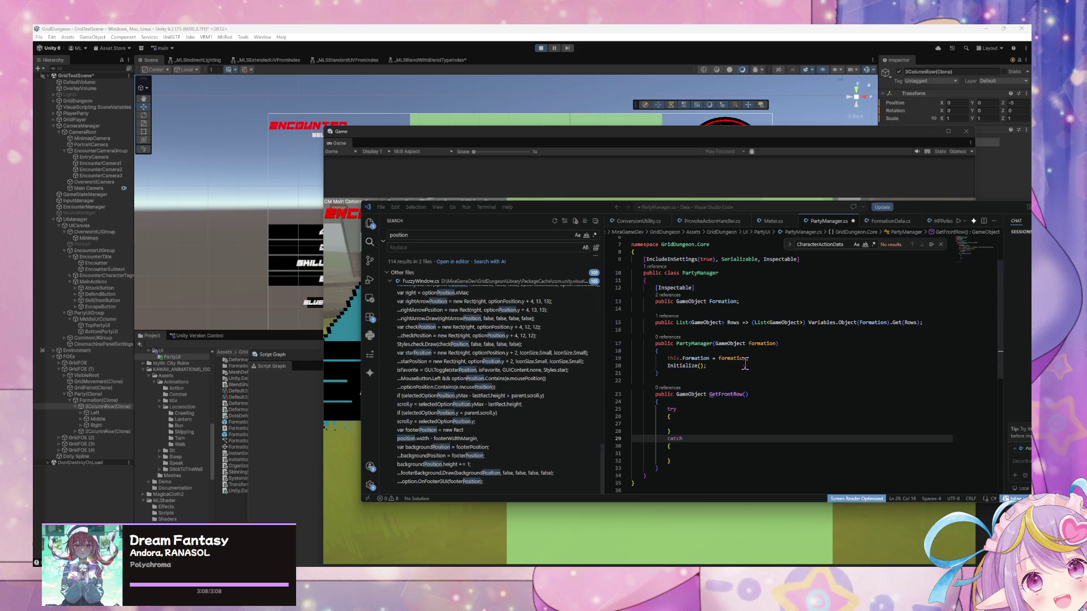
pyautogui.click(697, 439)
pyautogui.write('(Exception')
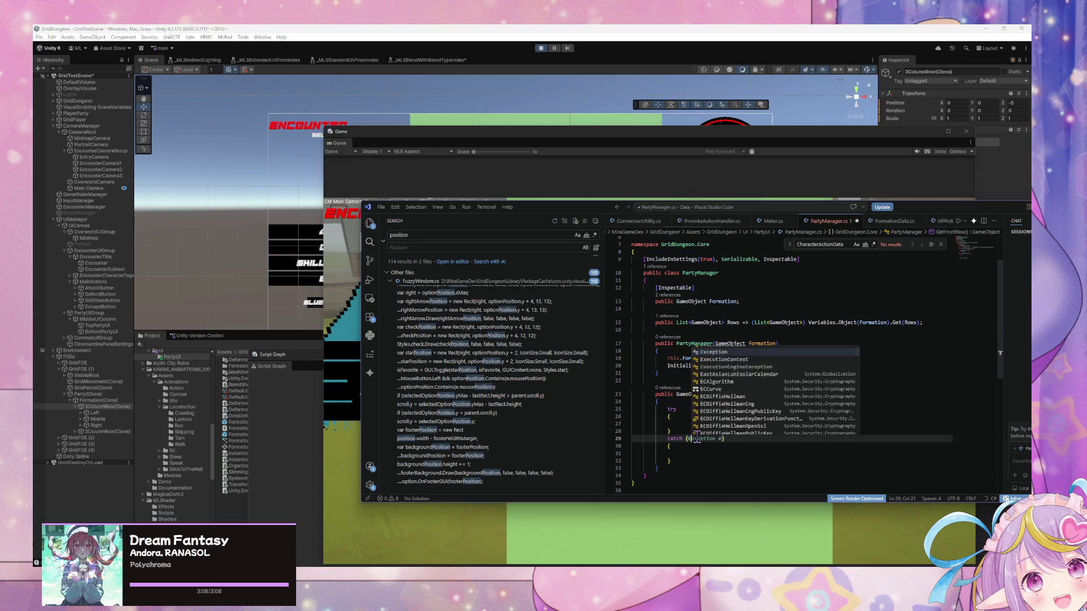
pyautogui.write(' ex')
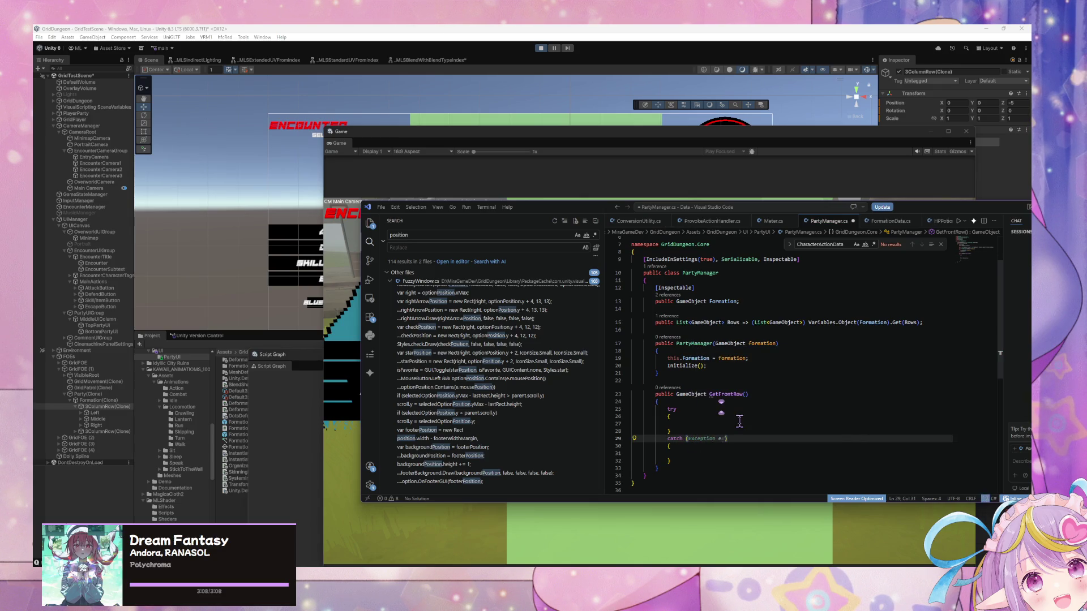
# Step: Declare 'GameObject frontRow;' above the try and assign frontRow = Rows[0] inside it
pyautogui.click(701, 417)
pyautogui.click(704, 424)
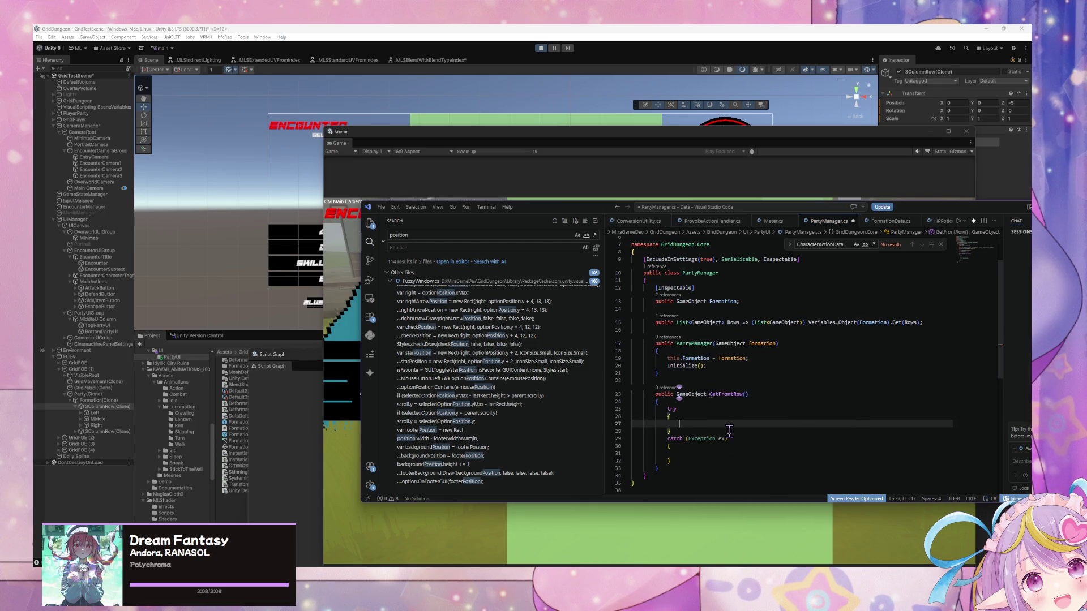
pyautogui.write('GameO')
pyautogui.write('bject ')
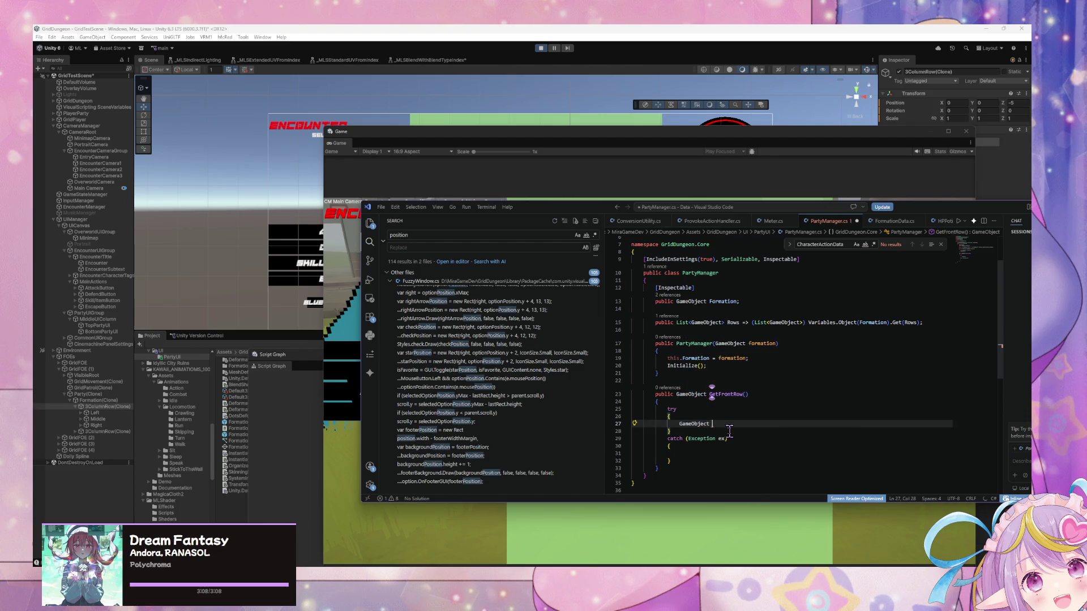
pyautogui.write('fromtRow')
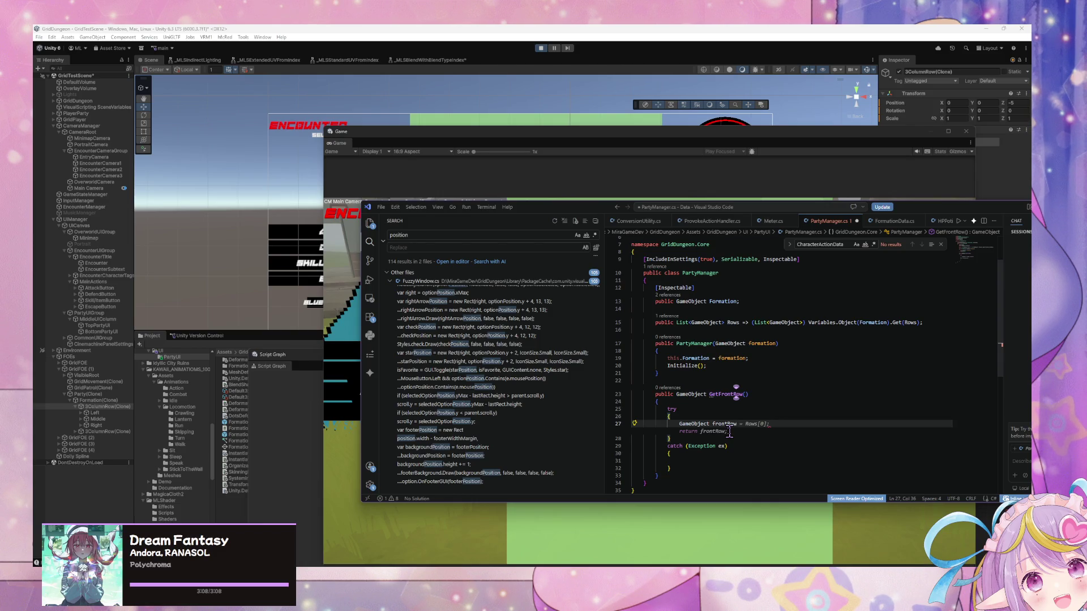
pyautogui.press('Tab')
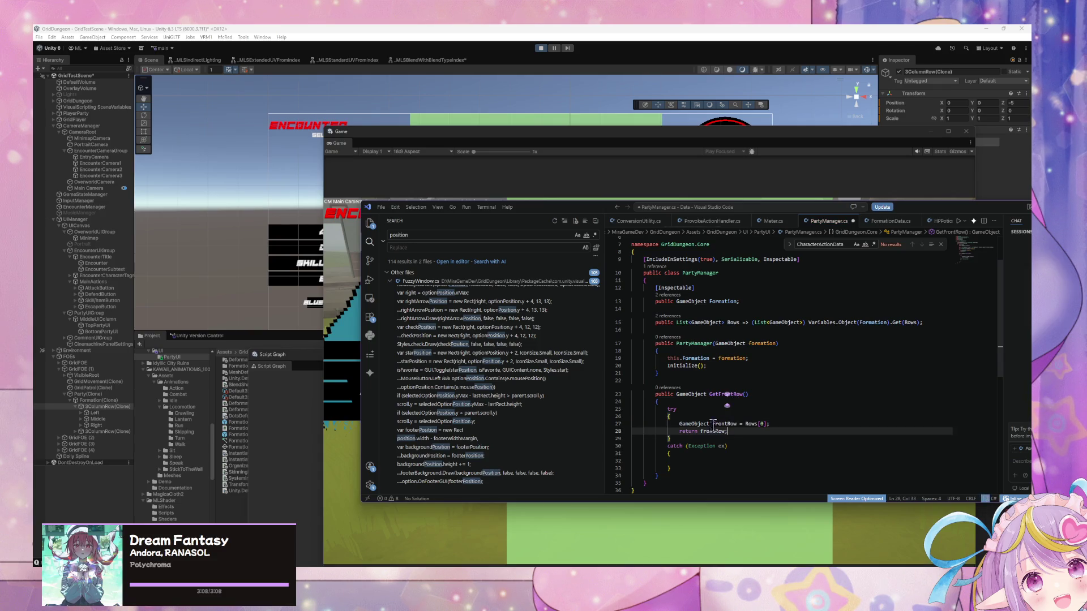
pyautogui.click(763, 403)
pyautogui.press('Return')
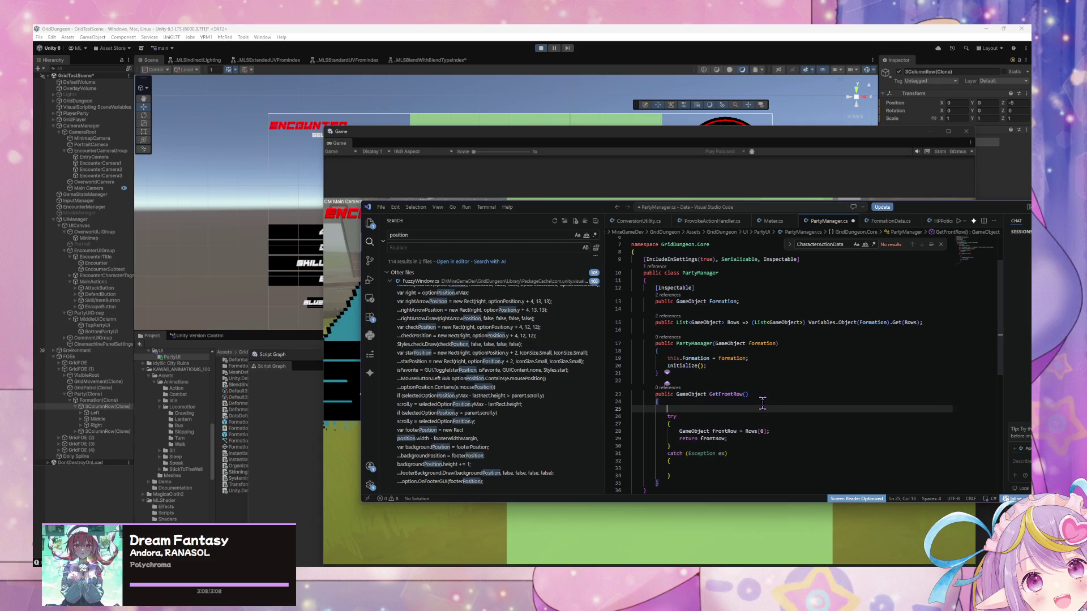
pyautogui.write('GameObject ')
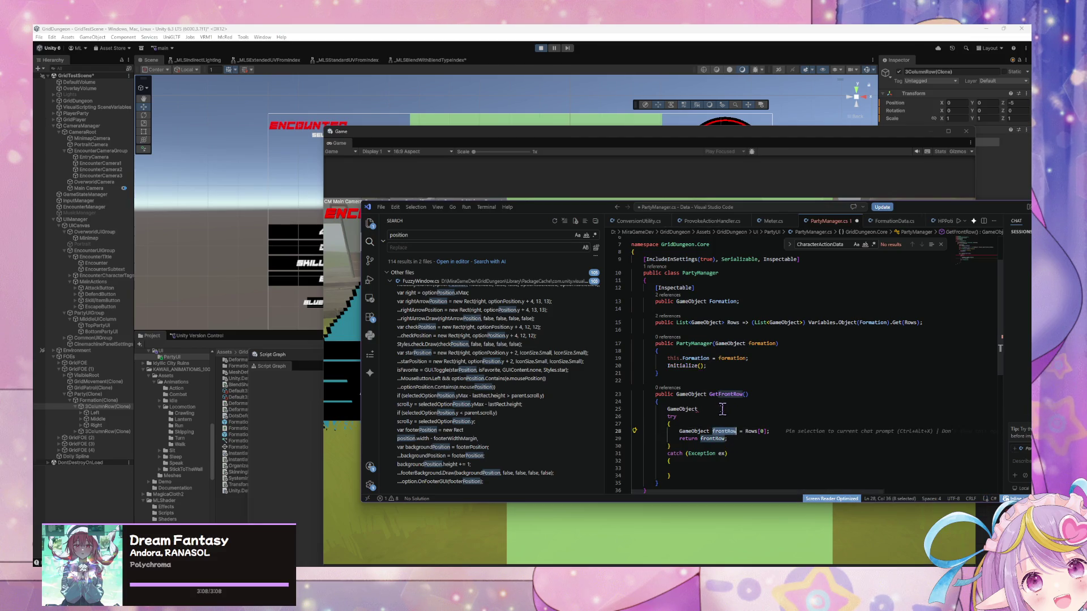
pyautogui.write('frontRow = null')
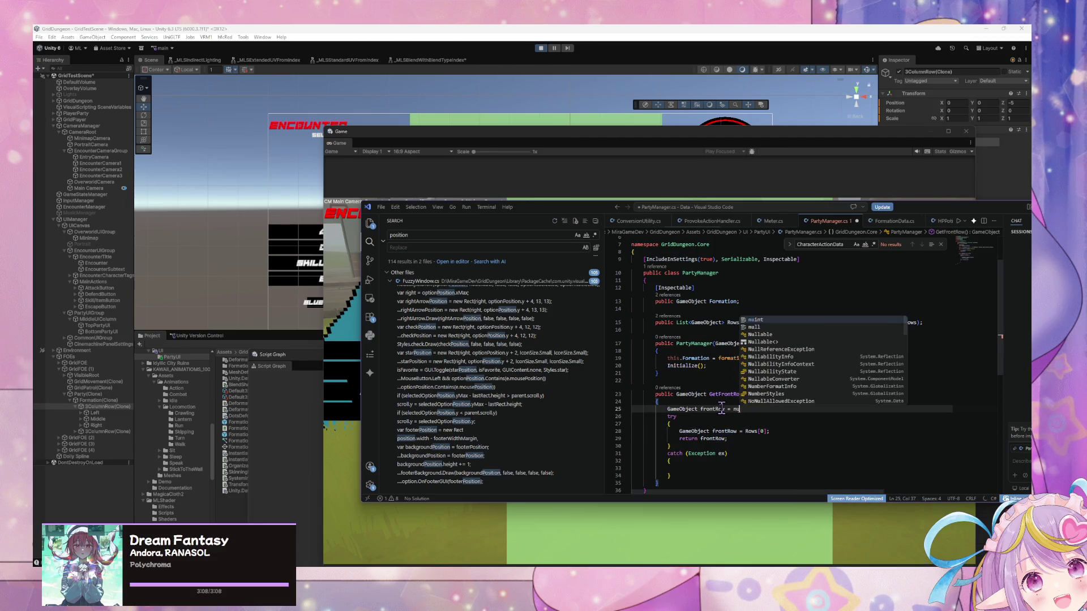
pyautogui.press('Escape')
pyautogui.press('BackSpace')
pyautogui.press('BackSpace')
pyautogui.press('BackSpace')
pyautogui.write(';')
pyautogui.moveTo(711, 432)
pyautogui.mouseDown()
pyautogui.moveTo(681, 431)
pyautogui.moveTo(729, 440)
pyautogui.mouseUp()
pyautogui.press('Delete')
pyautogui.press('Delete')
pyautogui.press('BackSpace')
# Step: Set frontRow to null in the catch block and end the method with 'return frontRow;'
pyautogui.click(729, 455)
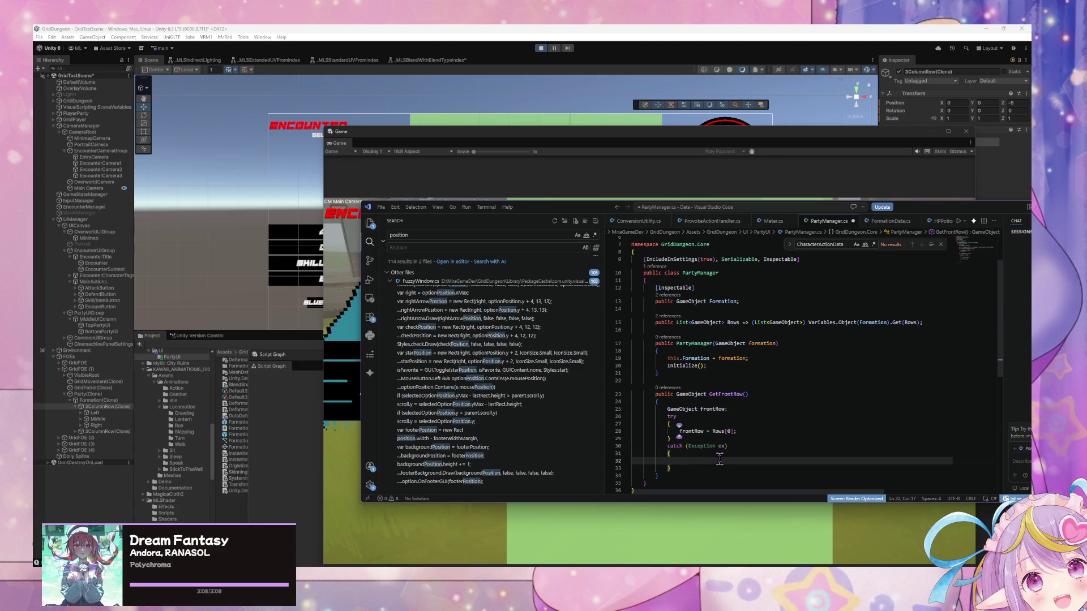
pyautogui.press('Return')
pyautogui.write('frontRow = ')
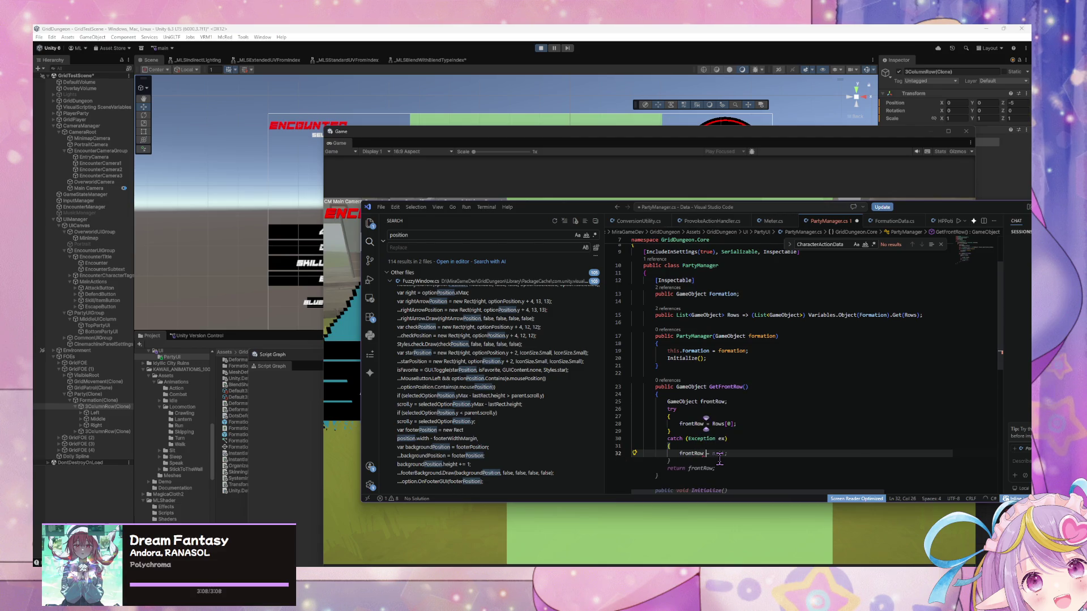
pyautogui.write('new List')
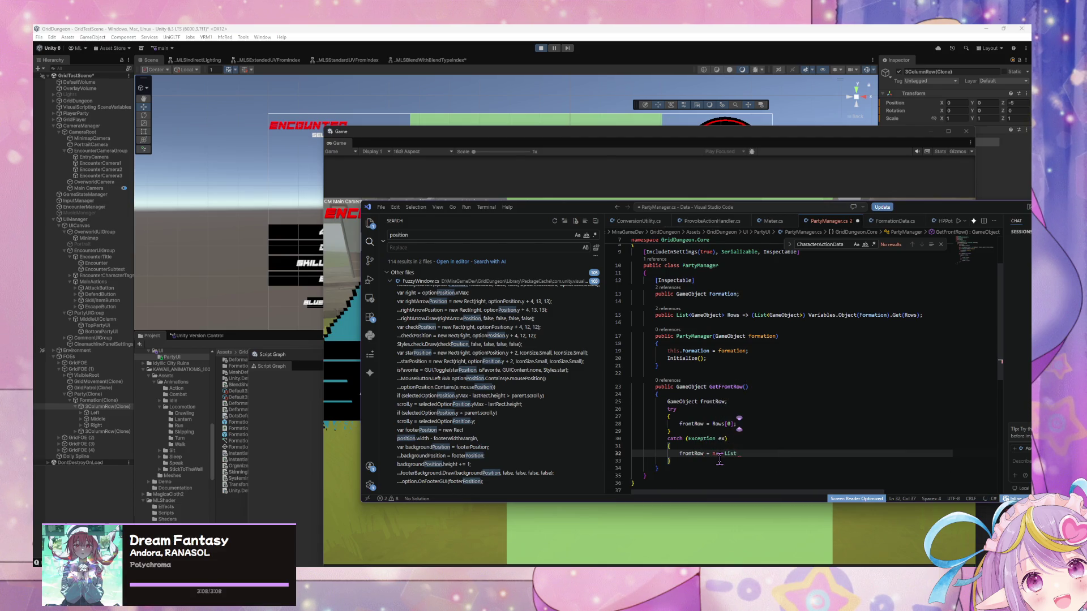
pyautogui.press('BackSpace')
pyautogui.press('BackSpace')
pyautogui.press('BackSpace')
pyautogui.write('null')
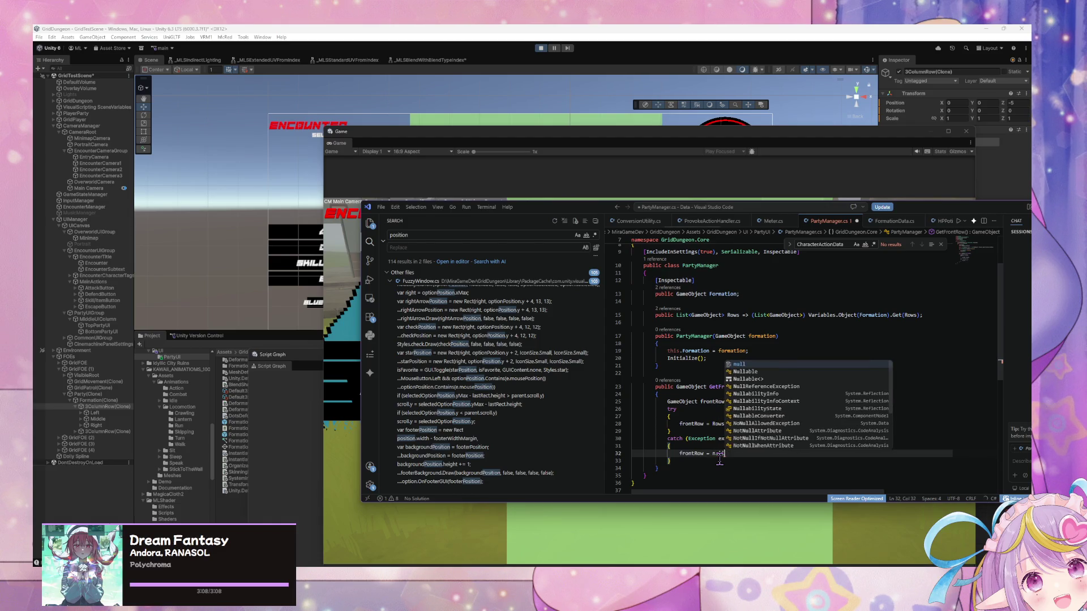
pyautogui.press('Down')
pyautogui.press('Return')
pyautogui.press('Return')
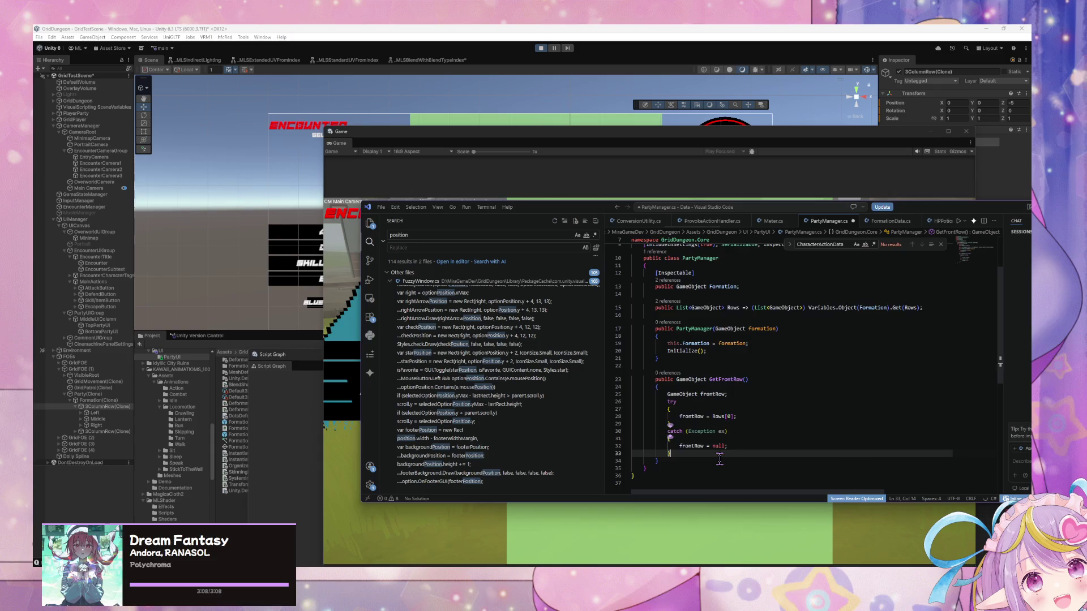
pyautogui.write('re')
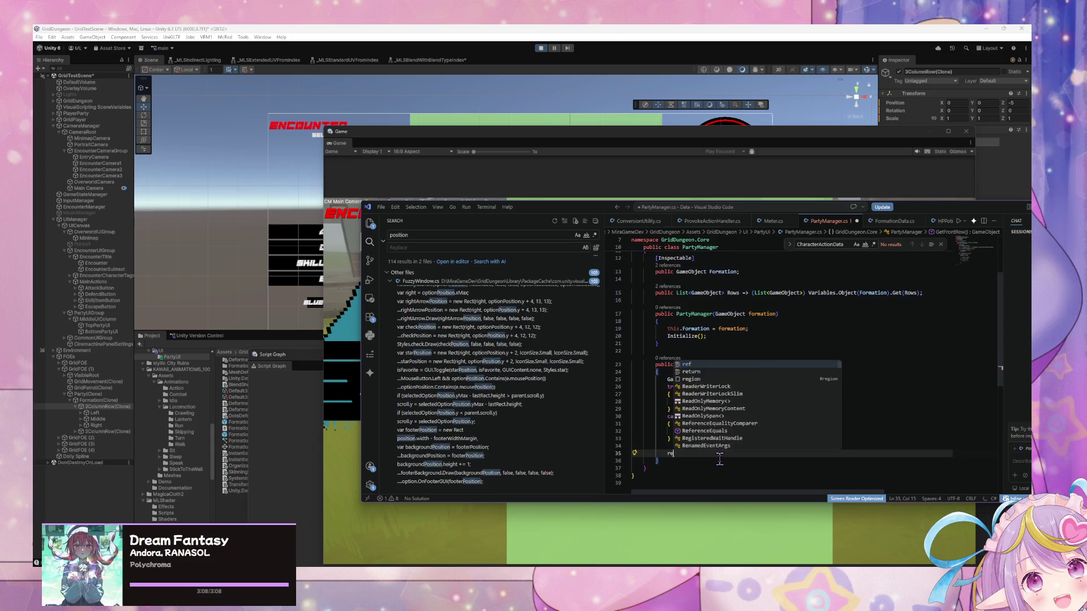
pyautogui.write('turn fro')
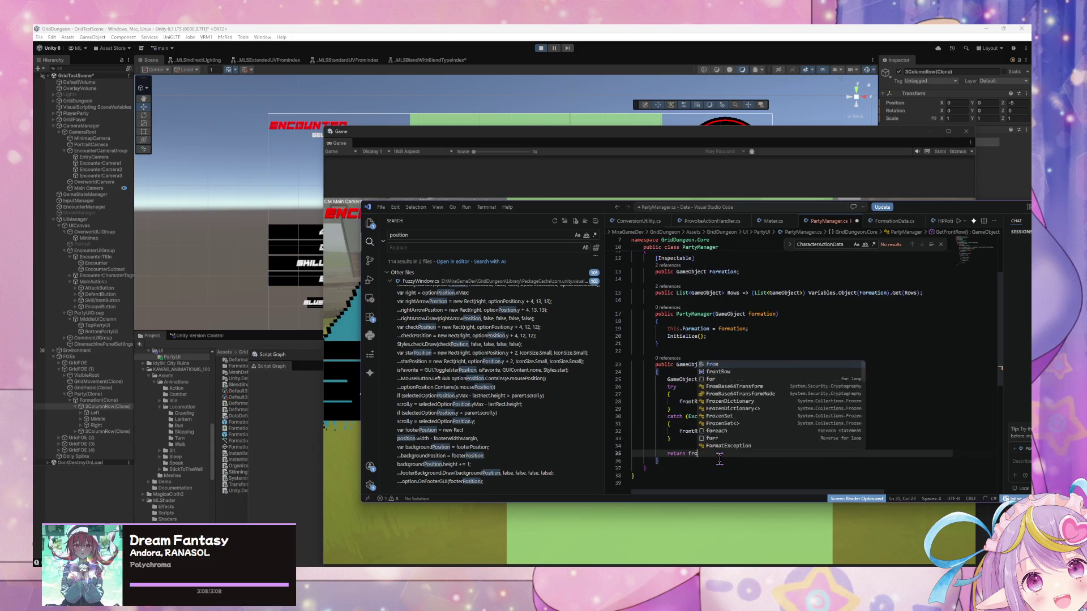
pyautogui.write('ntRow;')
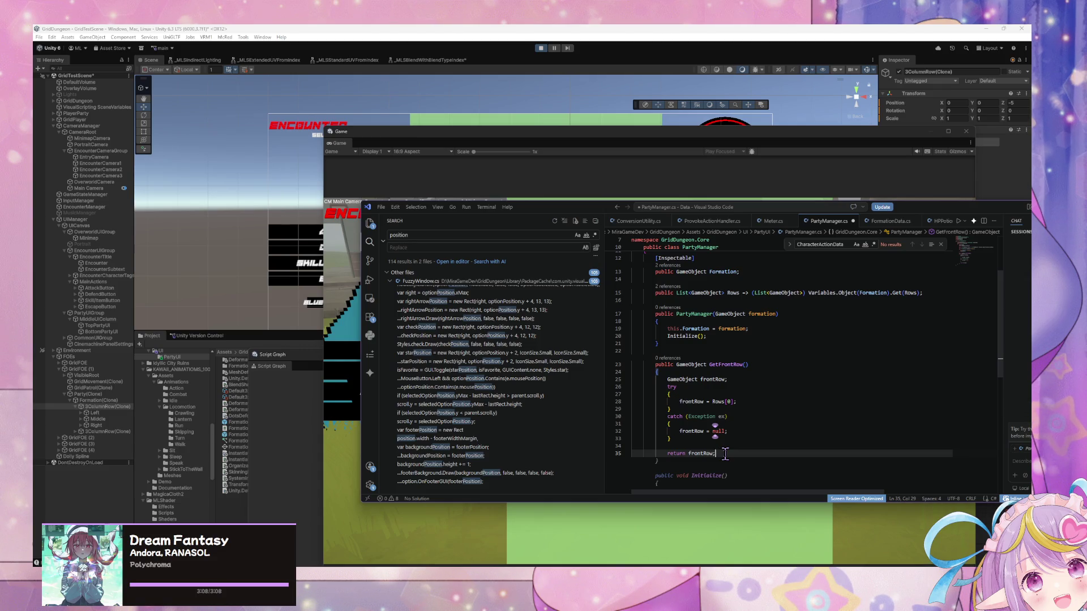
pyautogui.click(680, 461)
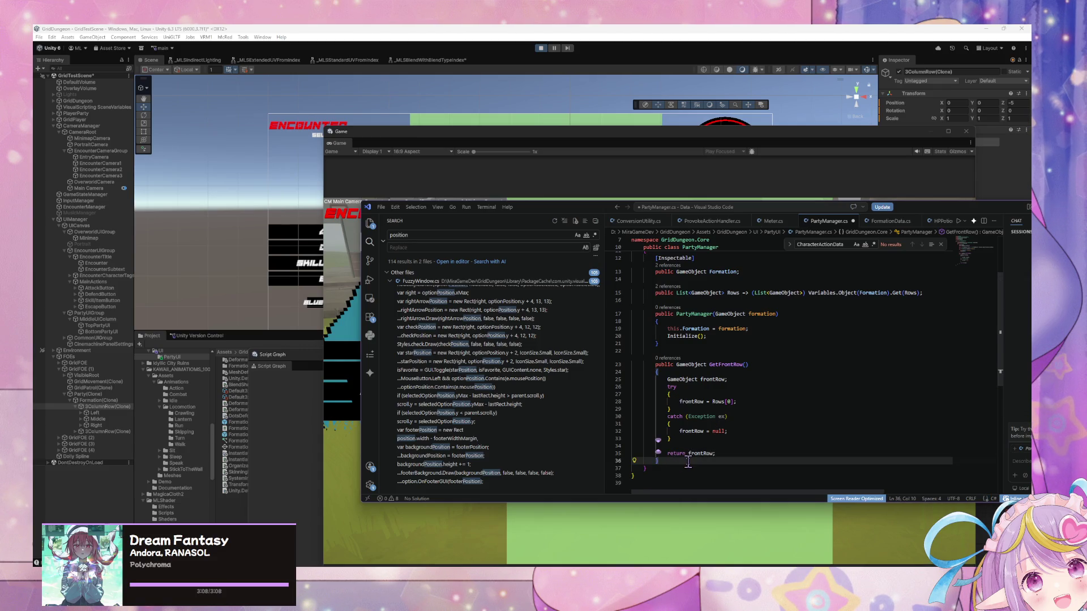
pyautogui.press('Return')
pyautogui.press('Return')
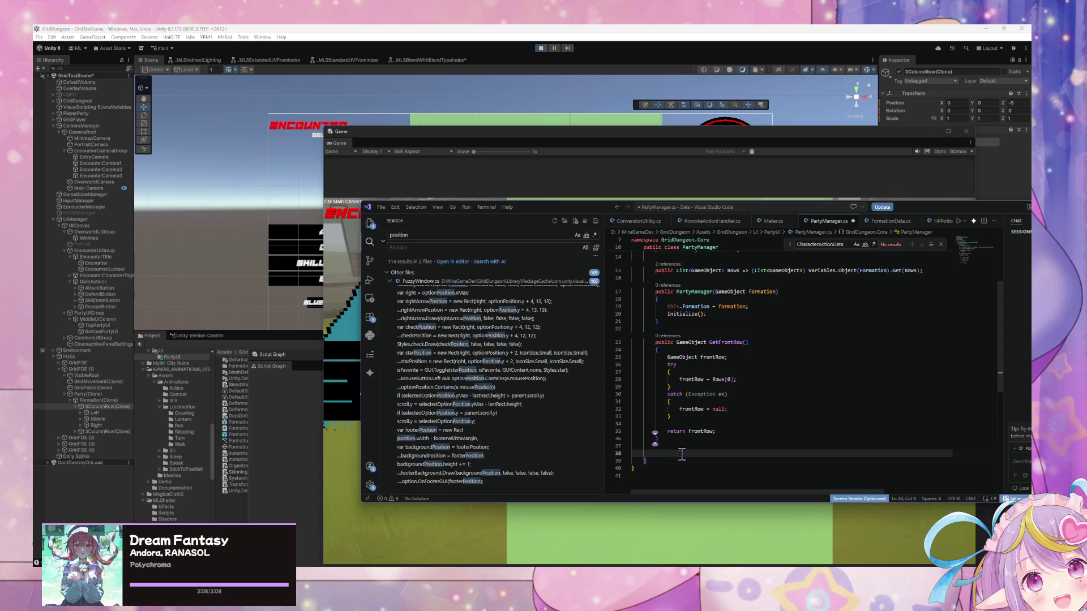
pyautogui.hotkey('alt', 'Tab')
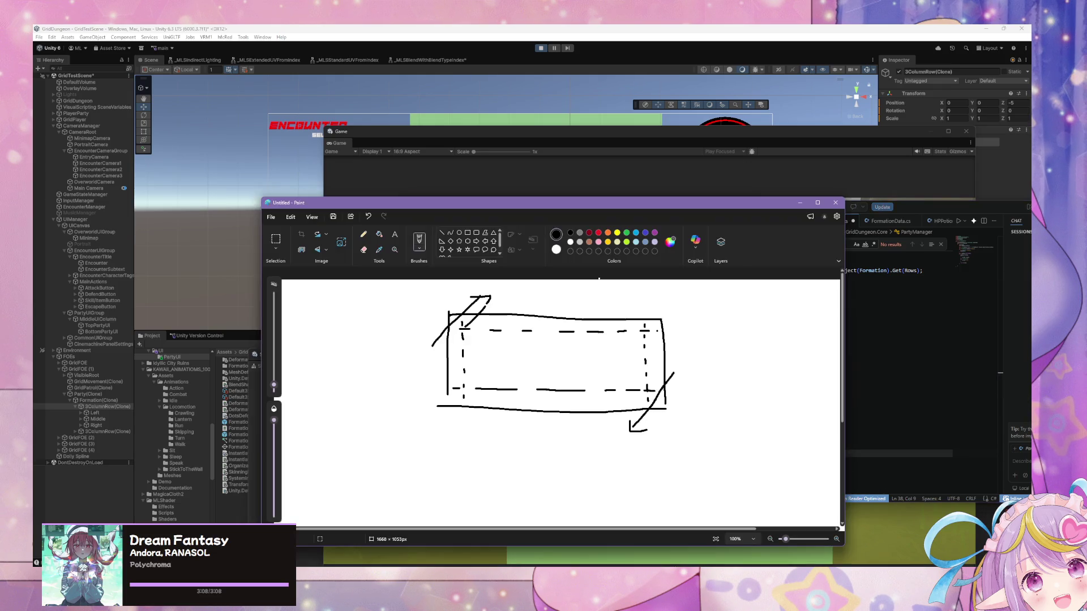
# Step: Start a new blank Paint canvas, discarding the old sketch without saving
pyautogui.click(271, 217)
pyautogui.press('Escape')
pyautogui.hotkey('ctrl', 'n')
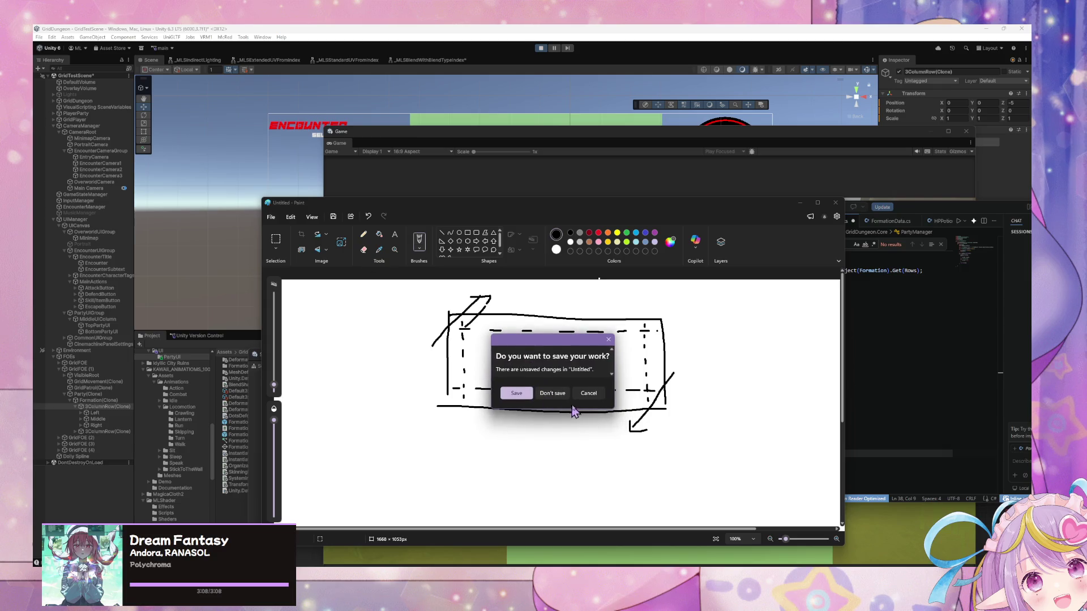
pyautogui.click(544, 391)
# Step: Draw black circles in a row of three with one above the middle
pyautogui.moveTo(413, 312)
pyautogui.mouseDown()
pyautogui.moveTo(412, 417)
pyautogui.moveTo(473, 311)
pyautogui.moveTo(506, 311)
pyautogui.mouseUp()
pyautogui.hotkey('ctrl', 'z')
pyautogui.hotkey('ctrl', 'z')
pyautogui.moveTo(407, 315)
pyautogui.mouseDown()
pyautogui.moveTo(501, 328)
pyautogui.moveTo(497, 314)
pyautogui.mouseUp()
pyautogui.moveTo(409, 347)
pyautogui.mouseDown()
pyautogui.moveTo(410, 364)
pyautogui.moveTo(408, 348)
pyautogui.mouseUp()
pyautogui.moveTo(460, 352)
pyautogui.mouseDown()
pyautogui.moveTo(448, 355)
pyautogui.moveTo(460, 352)
pyautogui.mouseUp()
pyautogui.moveTo(506, 352); pyautogui.dragTo(504, 342)
pyautogui.hotkey('ctrl', 'z')
pyautogui.hotkey('ctrl', 'z')
pyautogui.hotkey('ctrl', 'z')
pyautogui.hotkey('ctrl', 'z')
pyautogui.hotkey('ctrl', 'z')
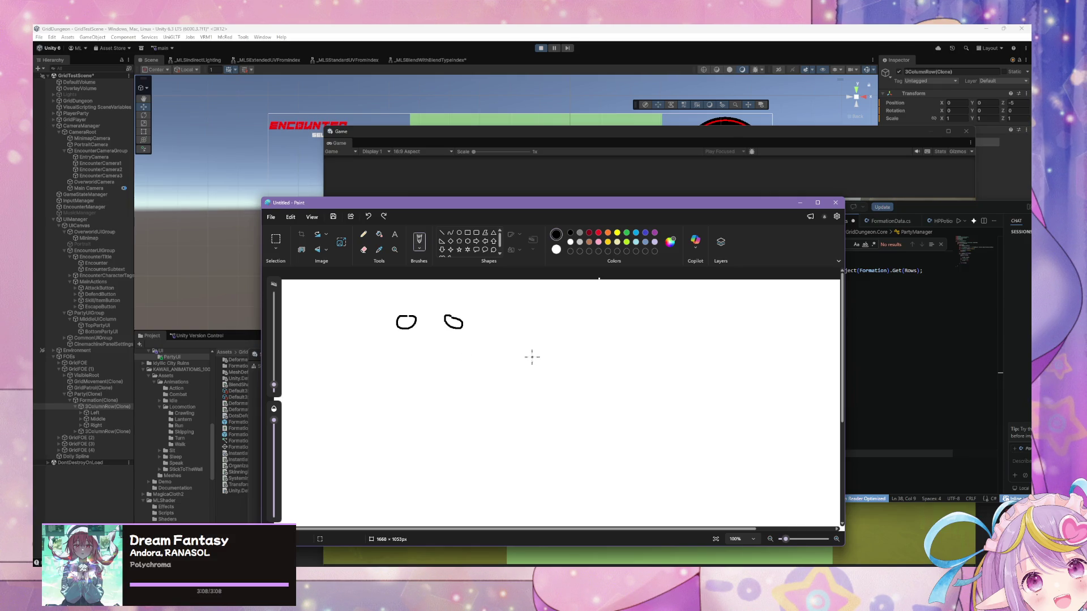
pyautogui.moveTo(456, 314)
pyautogui.mouseDown()
pyautogui.moveTo(427, 354)
pyautogui.moveTo(426, 338)
pyautogui.moveTo(527, 342)
pyautogui.mouseUp()
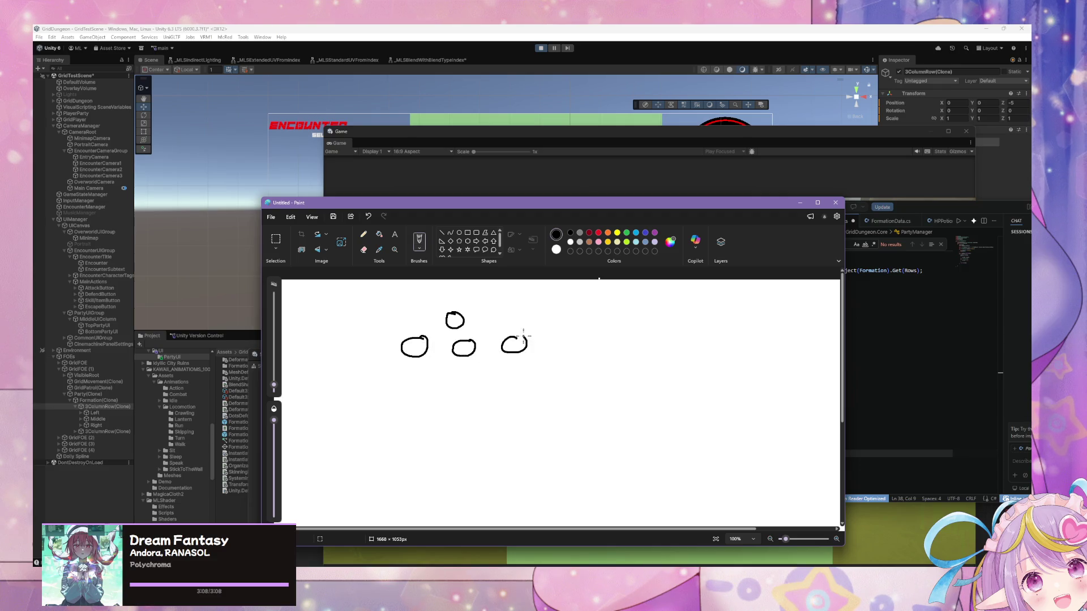
# Step: In red, draw upward arrows through the left and right circles
pyautogui.click(598, 232)
pyautogui.moveTo(386, 346)
pyautogui.mouseDown()
pyautogui.moveTo(538, 346)
pyautogui.moveTo(528, 351)
pyautogui.mouseUp()
pyautogui.hotkey('ctrl', 'z')
pyautogui.hotkey('ctrl', 'z')
pyautogui.moveTo(407, 388)
pyautogui.mouseDown()
pyautogui.moveTo(412, 398)
pyautogui.moveTo(414, 299)
pyautogui.moveTo(418, 306)
pyautogui.mouseUp()
pyautogui.moveTo(516, 389); pyautogui.dragTo(509, 300)
pyautogui.moveTo(504, 308); pyautogui.dragTo(509, 300)
pyautogui.moveTo(509, 300); pyautogui.dragTo(516, 310)
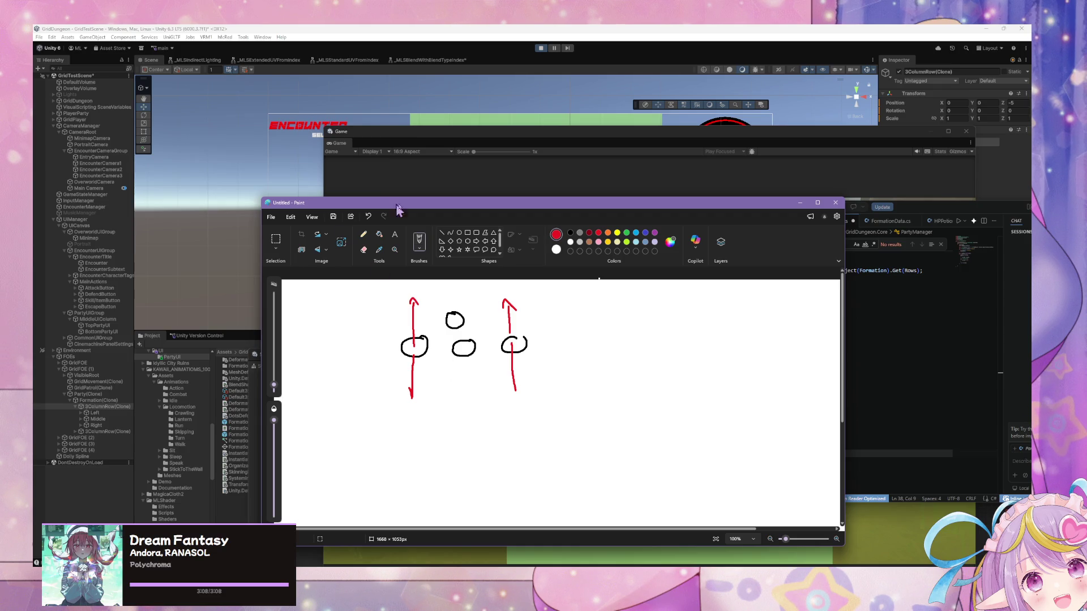
# Step: Add circles atop the red arrows and number the first formation's circles 0 and 1 in red
pyautogui.moveTo(386, 359); pyautogui.dragTo(499, 364)
pyautogui.click(570, 233)
pyautogui.moveTo(426, 309)
pyautogui.mouseDown()
pyautogui.moveTo(411, 317)
pyautogui.moveTo(429, 311)
pyautogui.mouseUp()
pyautogui.moveTo(519, 312)
pyautogui.mouseDown()
pyautogui.moveTo(504, 318)
pyautogui.moveTo(519, 312)
pyautogui.mouseUp()
pyautogui.click(599, 233)
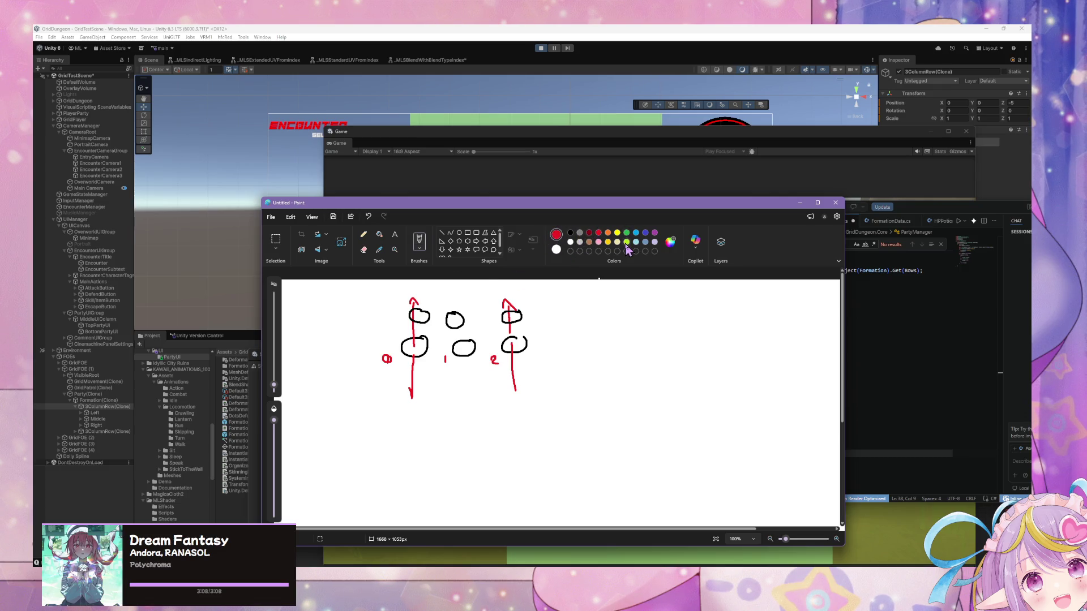
pyautogui.moveTo(394, 318); pyautogui.dragTo(503, 329)
pyautogui.click(636, 233)
# Step: Sketch a second formation to the right, numbered in red, with light-blue row arrows
pyautogui.click(570, 233)
pyautogui.moveTo(618, 308)
pyautogui.mouseDown()
pyautogui.moveTo(606, 337)
pyautogui.moveTo(669, 336)
pyautogui.mouseUp()
pyautogui.moveTo(719, 335)
pyautogui.mouseDown()
pyautogui.moveTo(705, 342)
pyautogui.moveTo(716, 335)
pyautogui.mouseUp()
pyautogui.click(599, 233)
pyautogui.moveTo(602, 320)
pyautogui.mouseDown()
pyautogui.moveTo(602, 356)
pyautogui.moveTo(708, 365)
pyautogui.mouseUp()
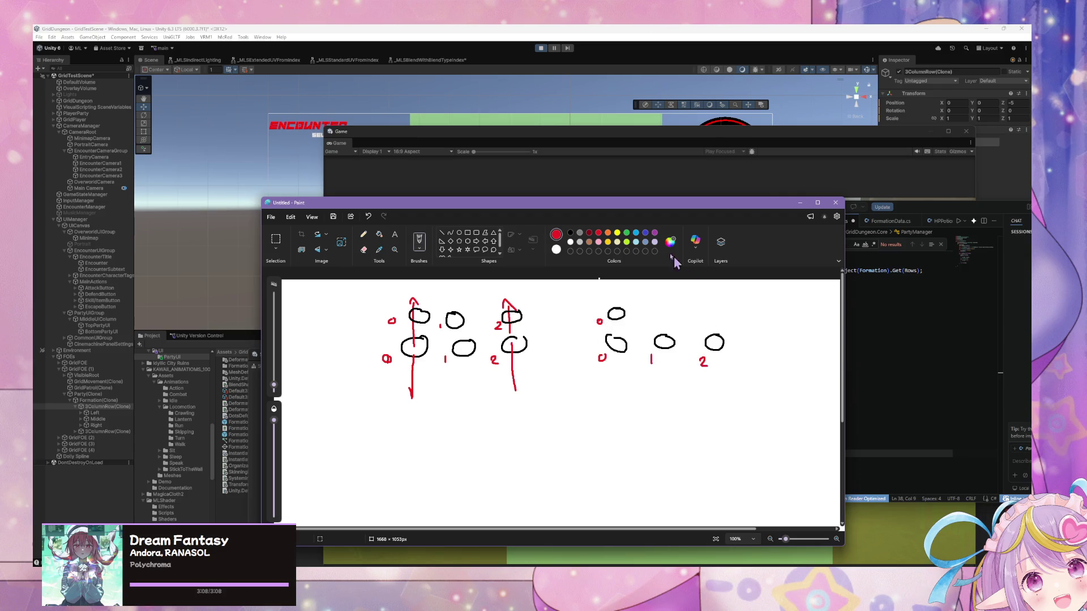
pyautogui.click(635, 233)
pyautogui.moveTo(663, 382); pyautogui.dragTo(665, 293)
pyautogui.moveTo(700, 372)
pyautogui.mouseDown()
pyautogui.moveTo(607, 295)
pyautogui.moveTo(624, 299)
pyautogui.mouseUp()
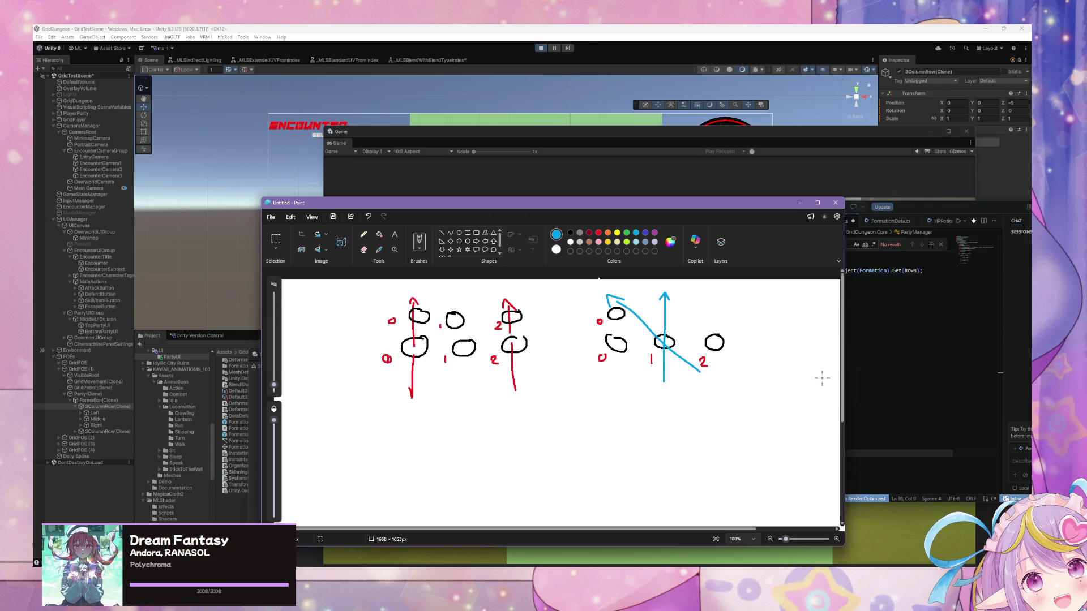
pyautogui.hotkey('alt', 'Tab')
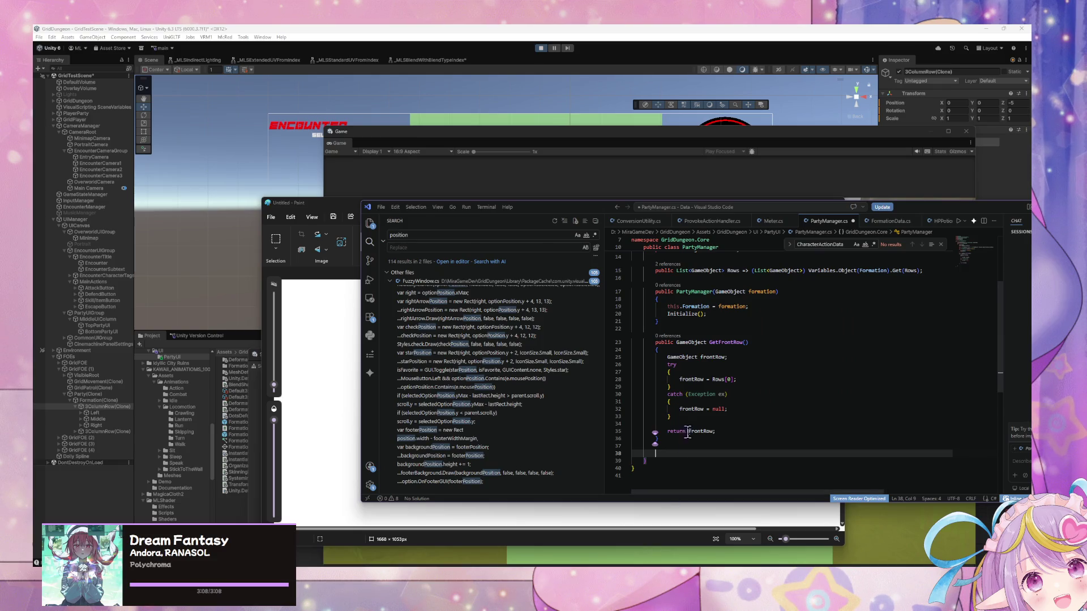
# Step: Remove the 'this.' prefix and the Initialize call from the PartyManager constructor
pyautogui.scroll(1, 741, 343)
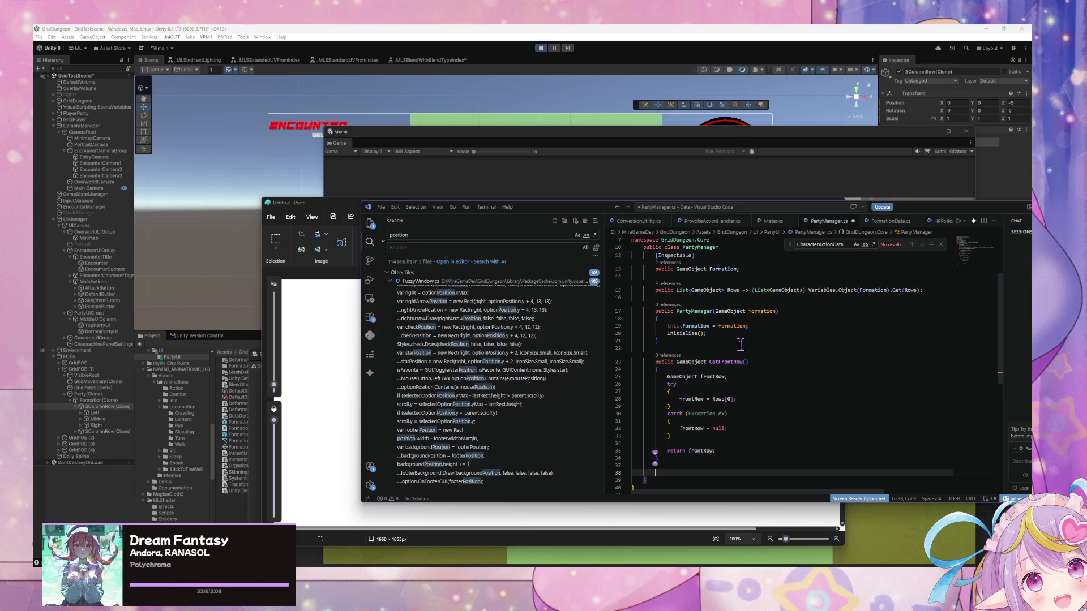
pyautogui.moveTo(683, 327); pyautogui.dragTo(669, 327)
pyautogui.press('BackSpace')
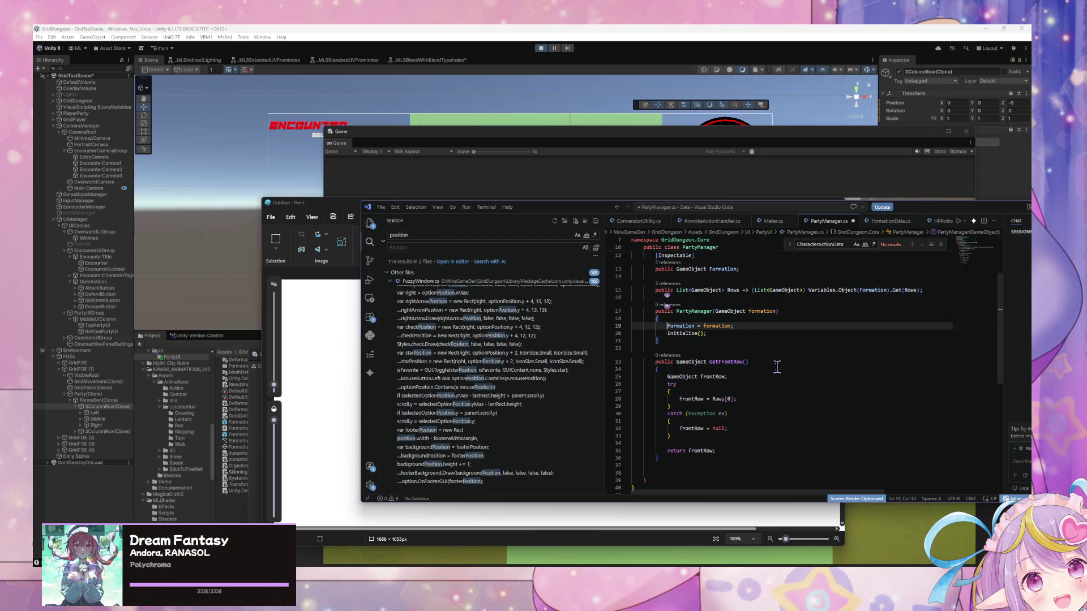
pyautogui.moveTo(748, 334); pyautogui.dragTo(734, 326)
pyautogui.press('BackSpace')
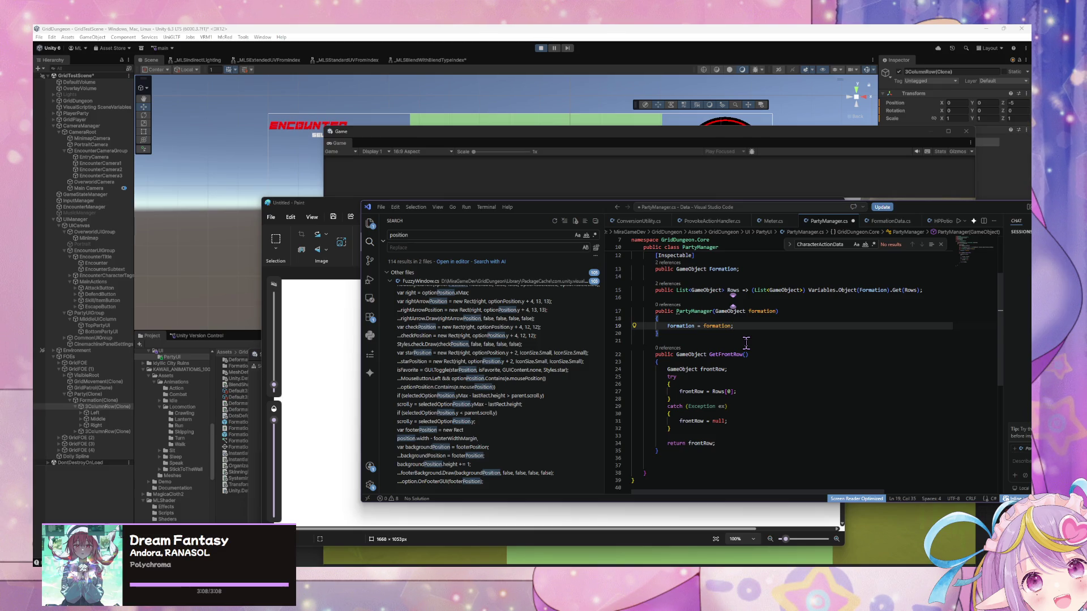
# Step: Reject the suggested GetBackRow stub below GetFrontRow and bring Paint back to the front
pyautogui.click(672, 465)
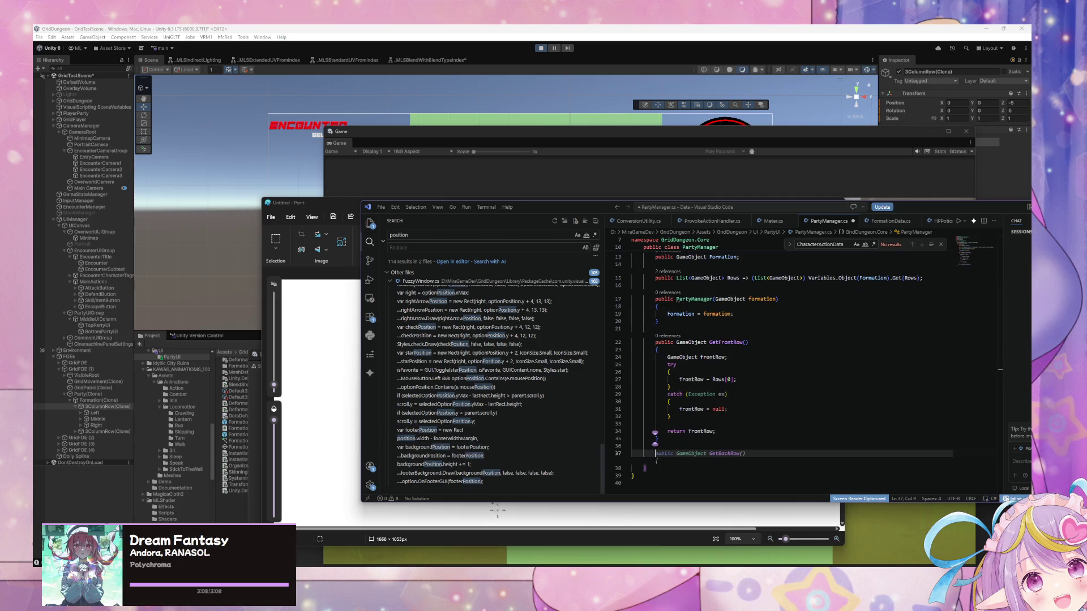
pyautogui.hotkey('alt', 'Tab')
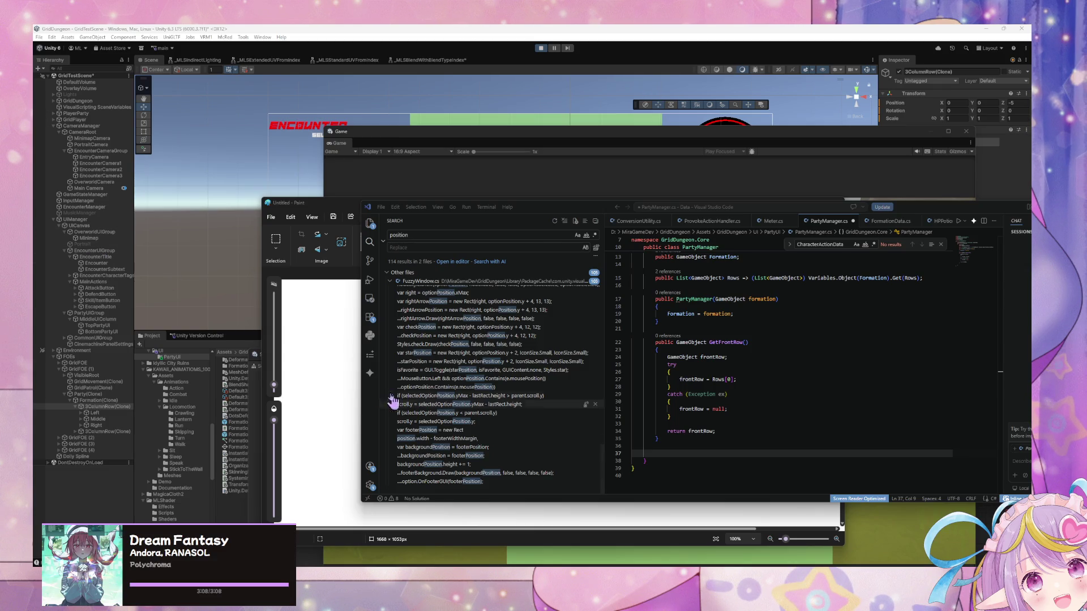
pyautogui.hotkey('alt', 'Tab')
# Step: Draw three red '0 1 2' label rows under the left diagram
pyautogui.click(570, 233)
pyautogui.click(598, 233)
pyautogui.moveTo(463, 448)
pyautogui.mouseDown()
pyautogui.moveTo(515, 458)
pyautogui.moveTo(548, 450)
pyautogui.mouseUp()
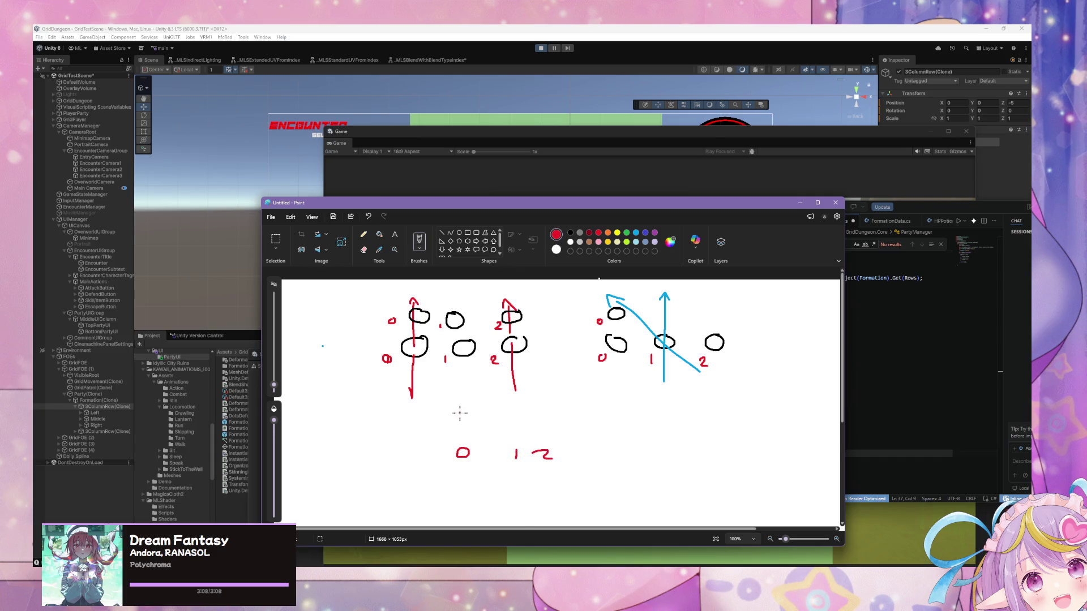
pyautogui.moveTo(465, 415); pyautogui.dragTo(466, 417)
pyautogui.moveTo(534, 420); pyautogui.dragTo(548, 429)
pyautogui.moveTo(466, 391)
pyautogui.mouseDown()
pyautogui.moveTo(462, 400)
pyautogui.moveTo(512, 402)
pyautogui.mouseUp()
pyautogui.moveTo(533, 393); pyautogui.dragTo(547, 402)
# Step: Draw a black grid of three '0 1 2' rows under the right diagram
pyautogui.click(570, 233)
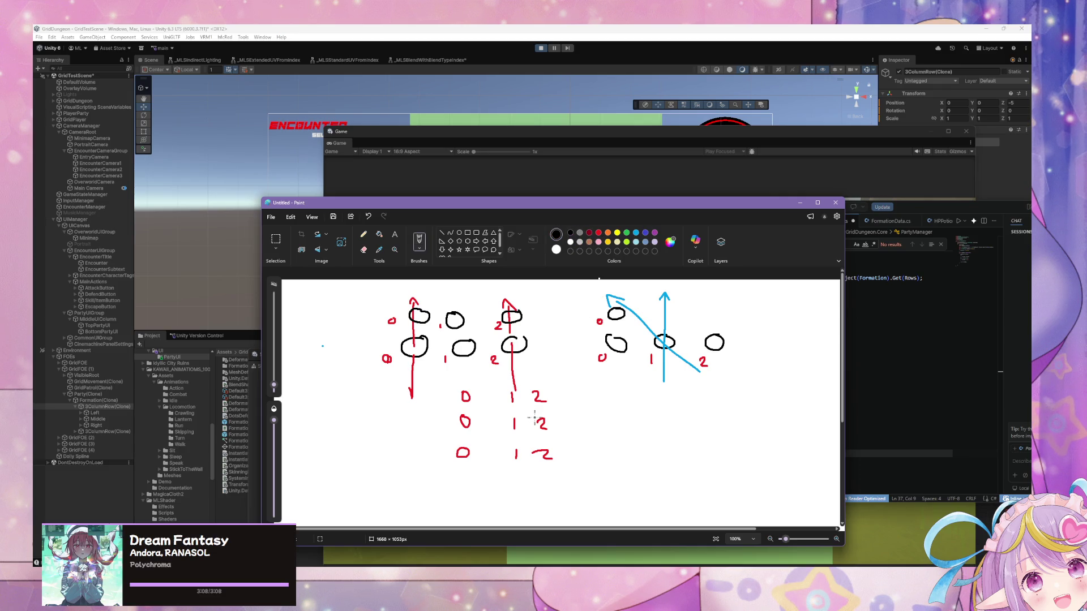
pyautogui.click(627, 233)
pyautogui.click(570, 233)
pyautogui.moveTo(648, 451); pyautogui.dragTo(646, 450)
pyautogui.moveTo(740, 449); pyautogui.dragTo(749, 459)
pyautogui.moveTo(650, 419)
pyautogui.mouseDown()
pyautogui.moveTo(645, 431)
pyautogui.moveTo(649, 420)
pyautogui.moveTo(745, 430)
pyautogui.mouseUp()
pyautogui.moveTo(647, 391)
pyautogui.mouseDown()
pyautogui.moveTo(642, 400)
pyautogui.moveTo(744, 403)
pyautogui.mouseUp()
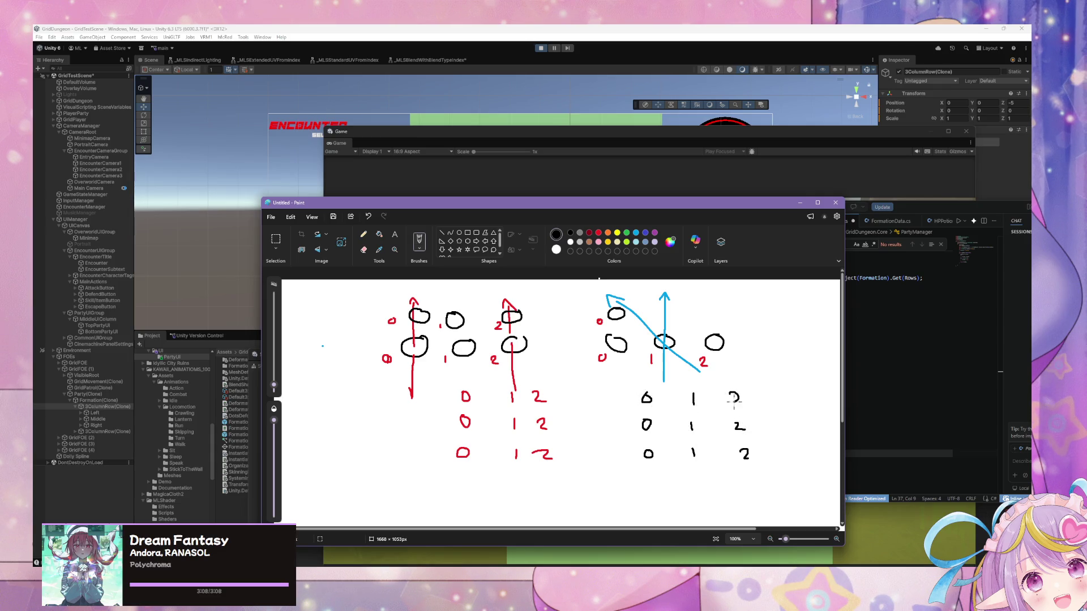
# Step: Outline the right grid's middle column in light green
pyautogui.click(627, 241)
pyautogui.click(627, 243)
pyautogui.moveTo(692, 416)
pyautogui.mouseDown()
pyautogui.moveTo(680, 430)
pyautogui.moveTo(700, 417)
pyautogui.mouseUp()
pyautogui.moveTo(681, 395)
pyautogui.mouseDown()
pyautogui.moveTo(696, 383)
pyautogui.moveTo(703, 407)
pyautogui.moveTo(678, 419)
pyautogui.moveTo(677, 456)
pyautogui.mouseUp()
pyautogui.hotkey('ctrl', 'z')
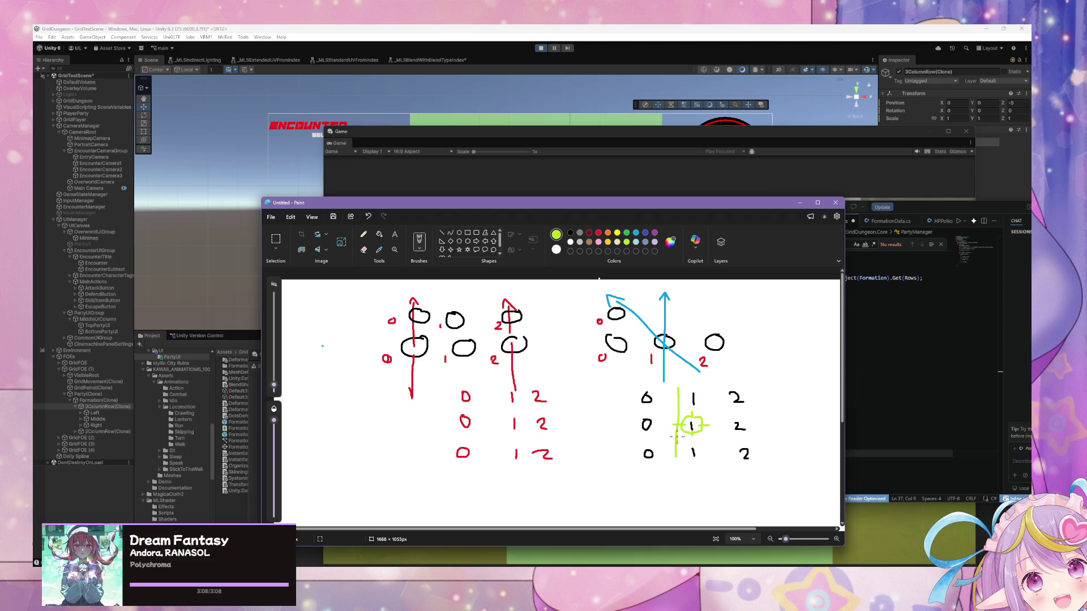
pyautogui.moveTo(689, 386)
pyautogui.mouseDown()
pyautogui.moveTo(712, 460)
pyautogui.moveTo(683, 457)
pyautogui.mouseUp()
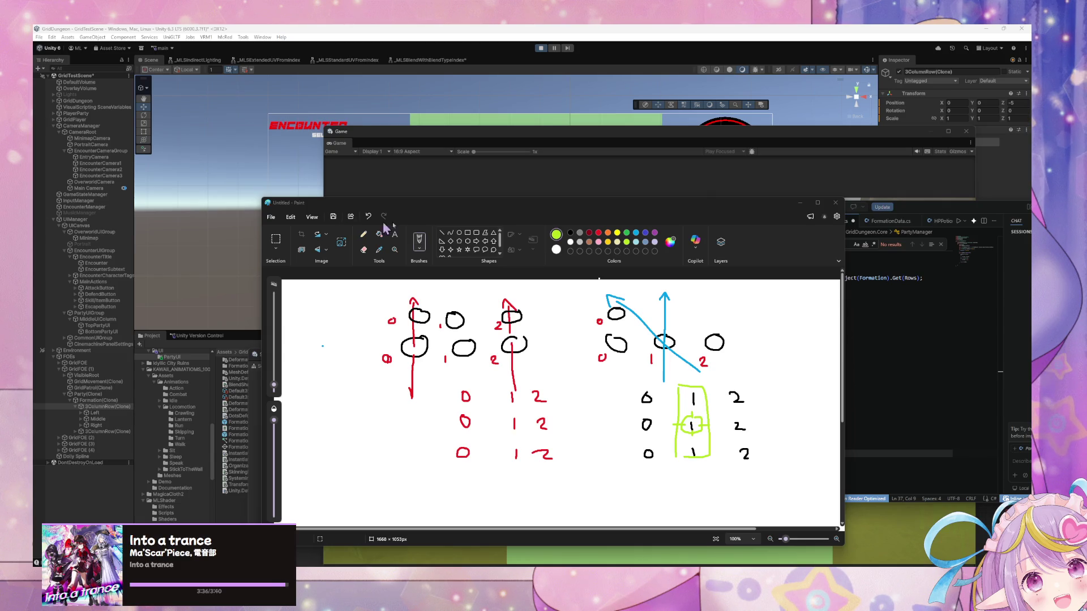
# Step: Move and resize the Paint window, then bring Unity's encounter scene to the front
pyautogui.moveTo(747, 211)
pyautogui.mouseDown()
pyautogui.moveTo(574, 134)
pyautogui.moveTo(550, 150)
pyautogui.mouseUp()
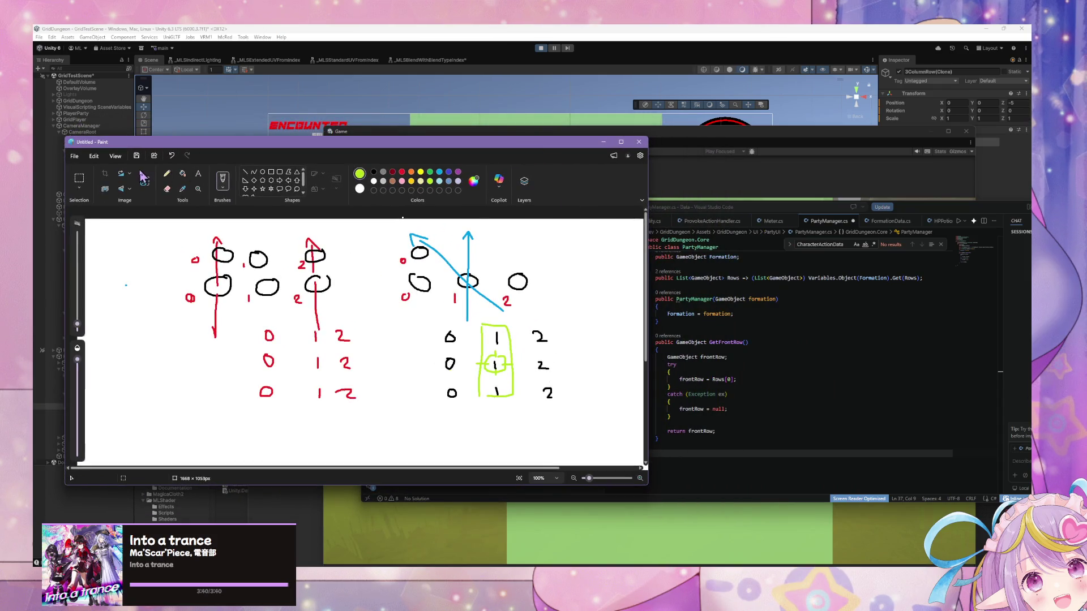
pyautogui.moveTo(645, 486); pyautogui.dragTo(743, 566)
pyautogui.moveTo(430, 47); pyautogui.dragTo(425, 60)
pyautogui.moveTo(692, 390); pyautogui.dragTo(712, 483)
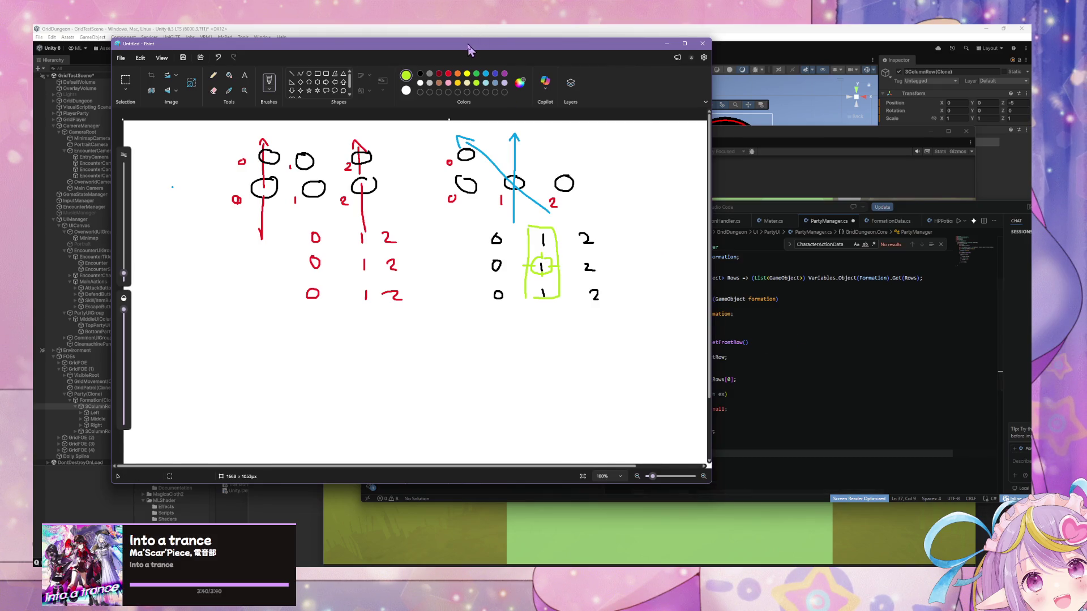
pyautogui.moveTo(475, 47); pyautogui.dragTo(711, 274)
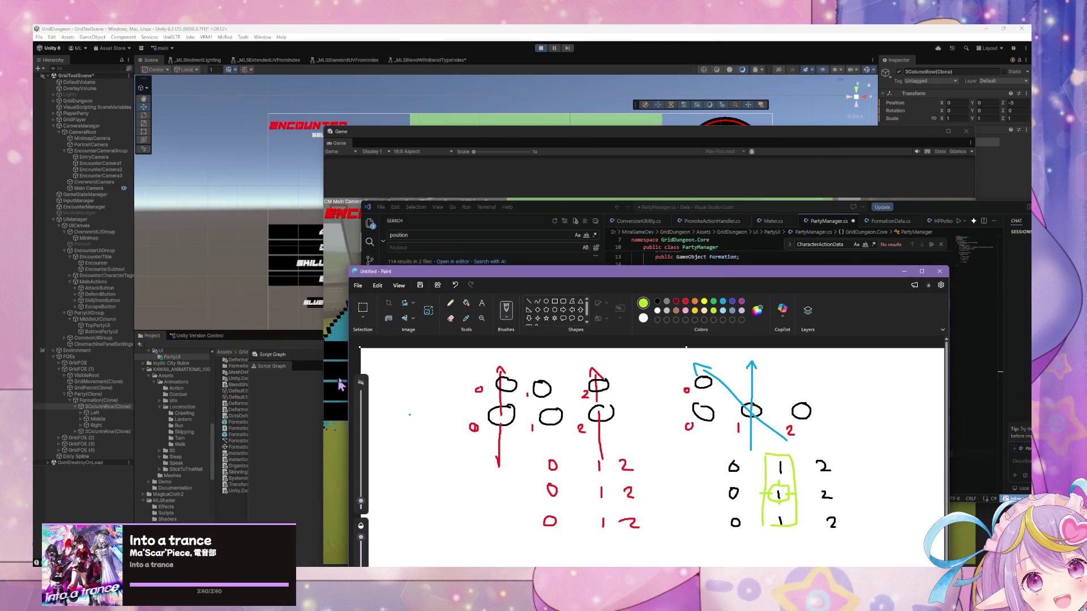
pyautogui.click(308, 348)
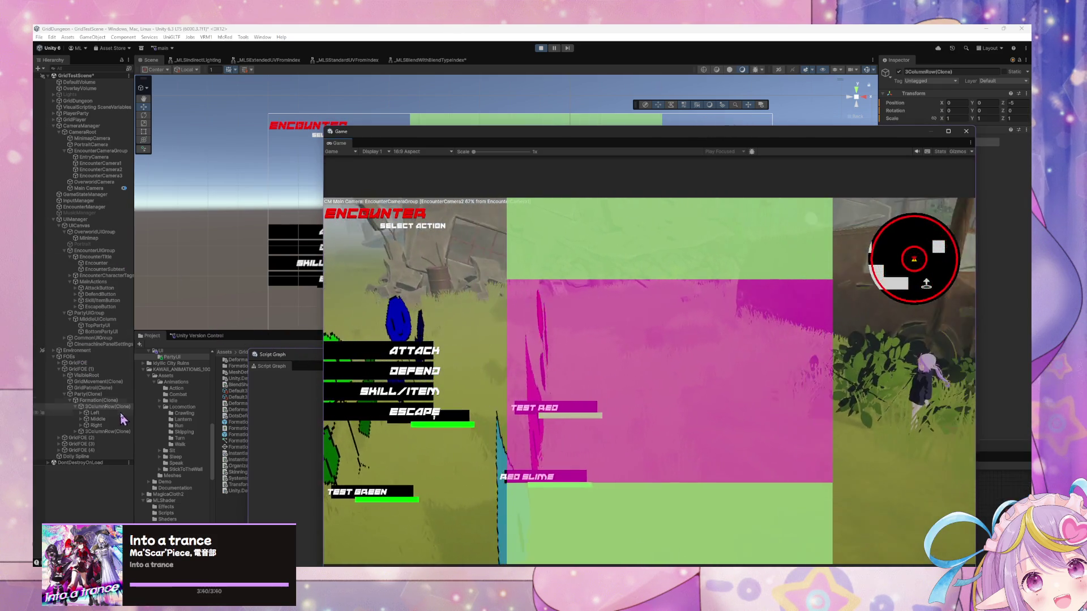
# Step: Expand GridFOE (2), (3) and (4) in the Hierarchy to show their children
pyautogui.click(59, 438)
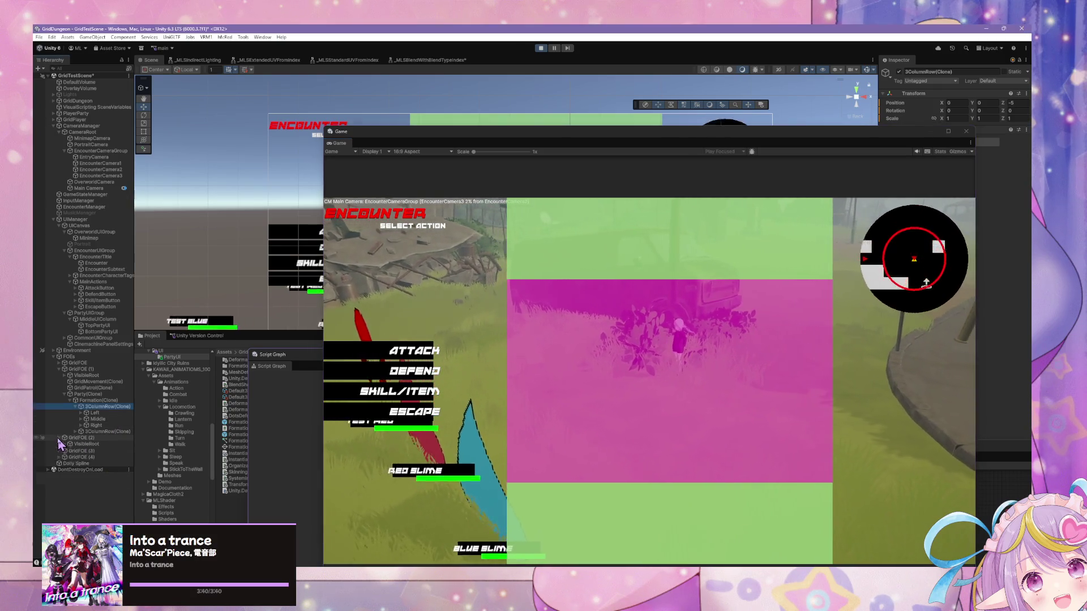
pyautogui.click(59, 462)
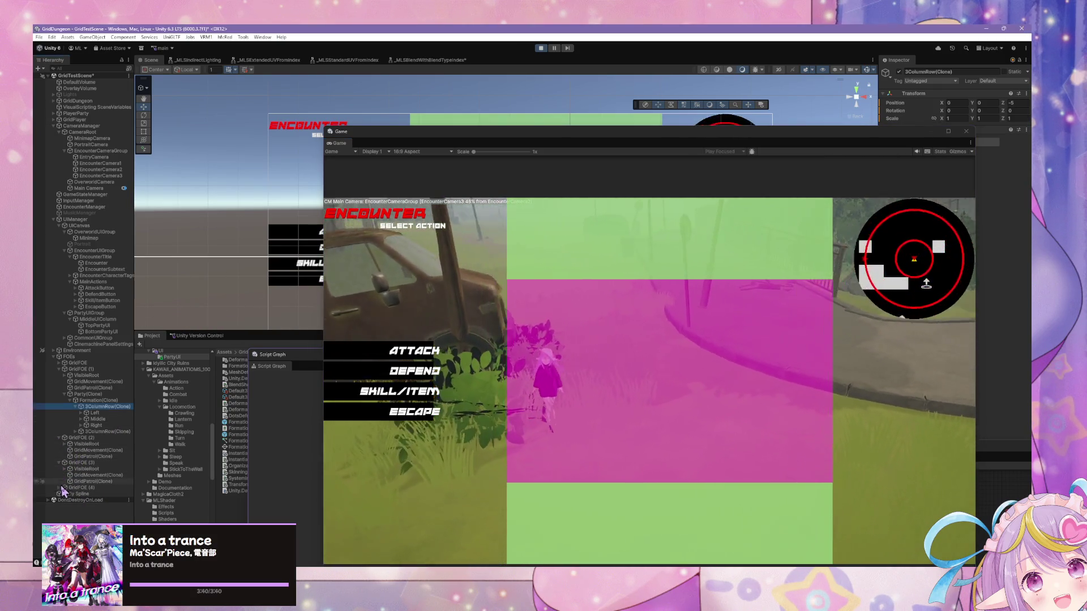
pyautogui.click(59, 487)
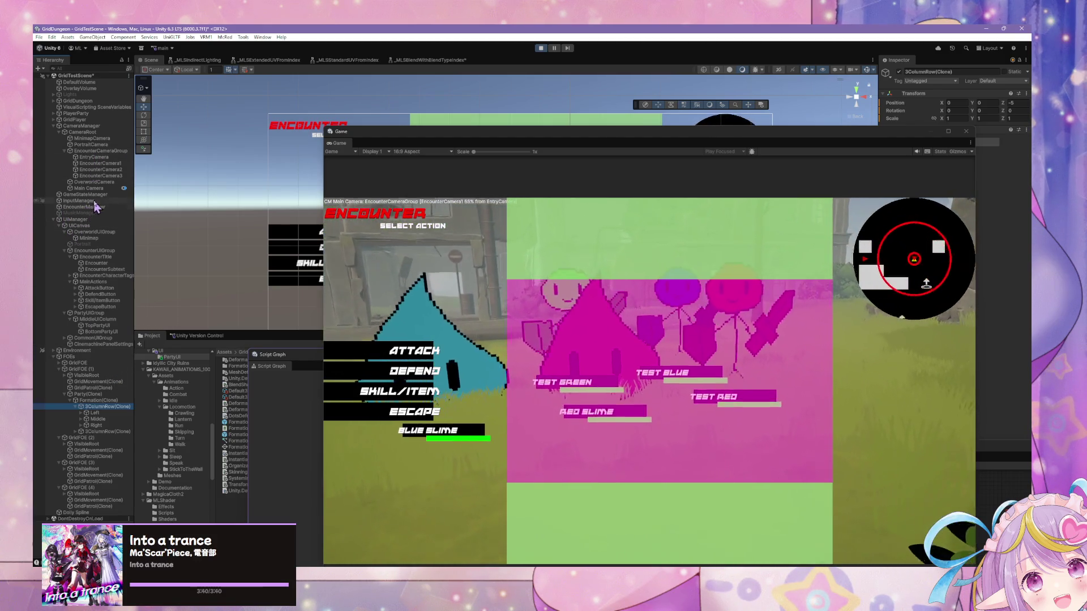
# Step: Inspect EncounterManager, then select Party(Clone) and open its State Graph editor
pyautogui.click(91, 207)
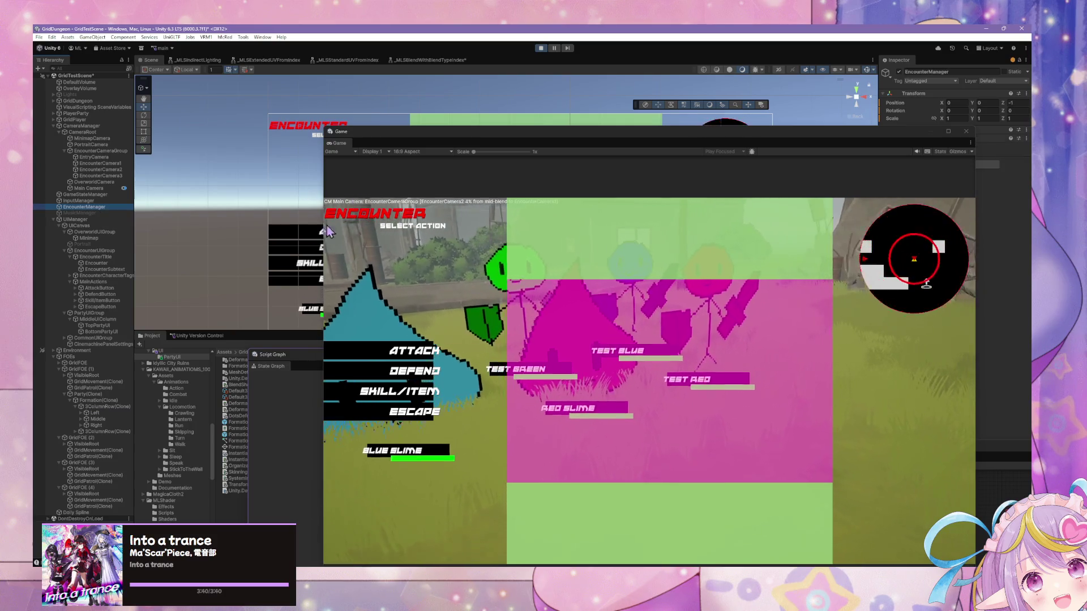
pyautogui.click(80, 69)
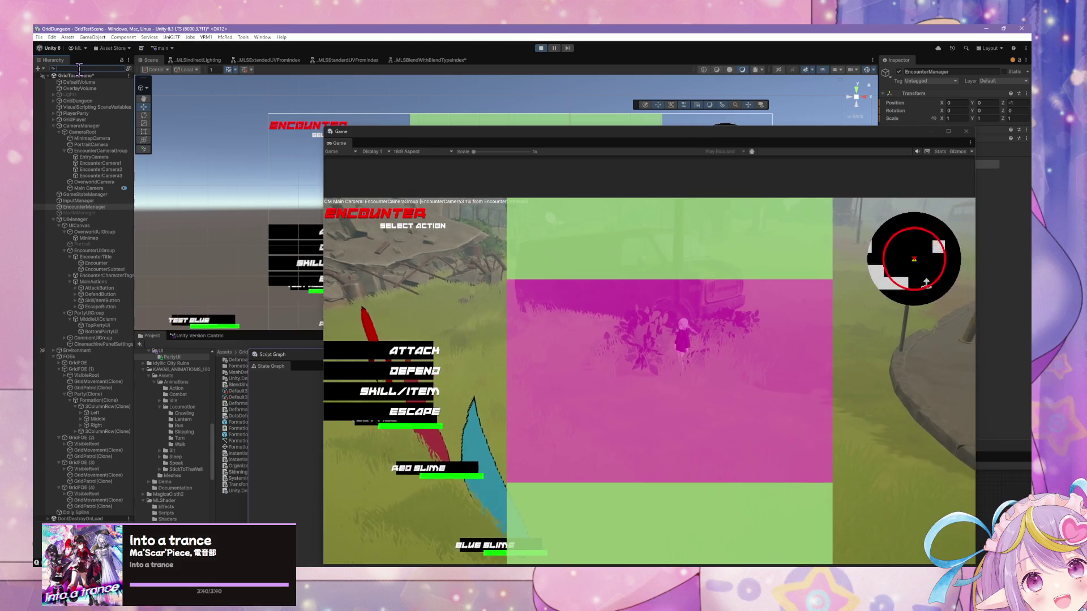
pyautogui.click(88, 394)
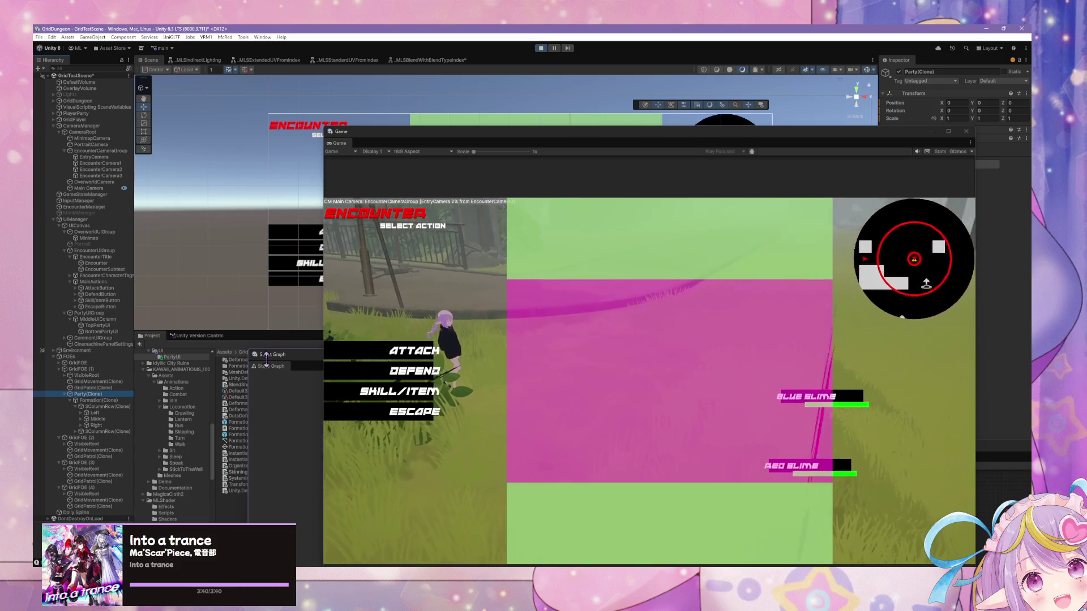
pyautogui.click(289, 365)
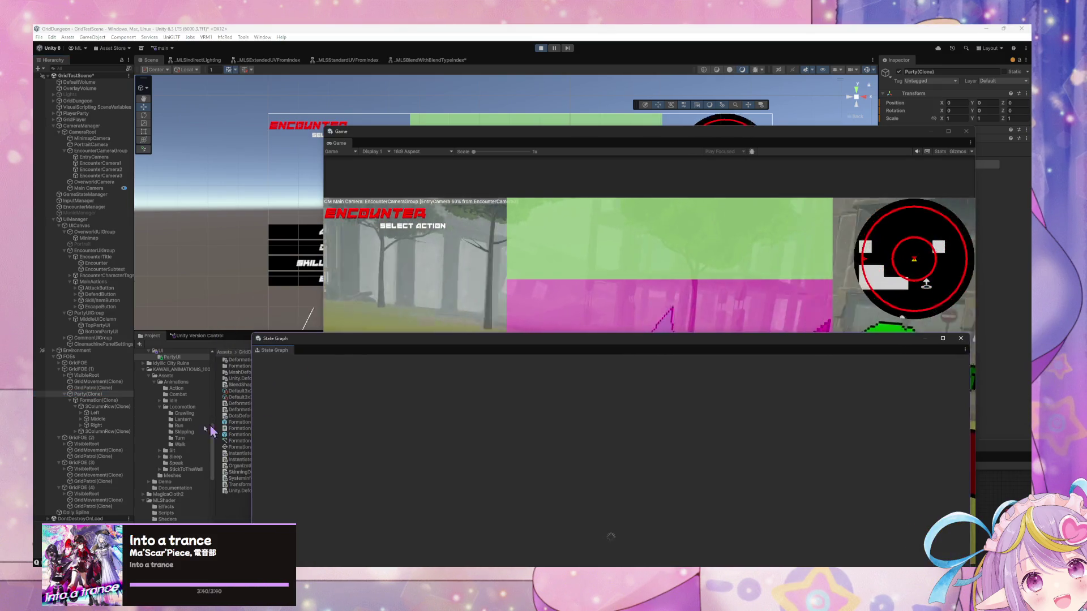
pyautogui.moveTo(303, 340); pyautogui.dragTo(467, 433)
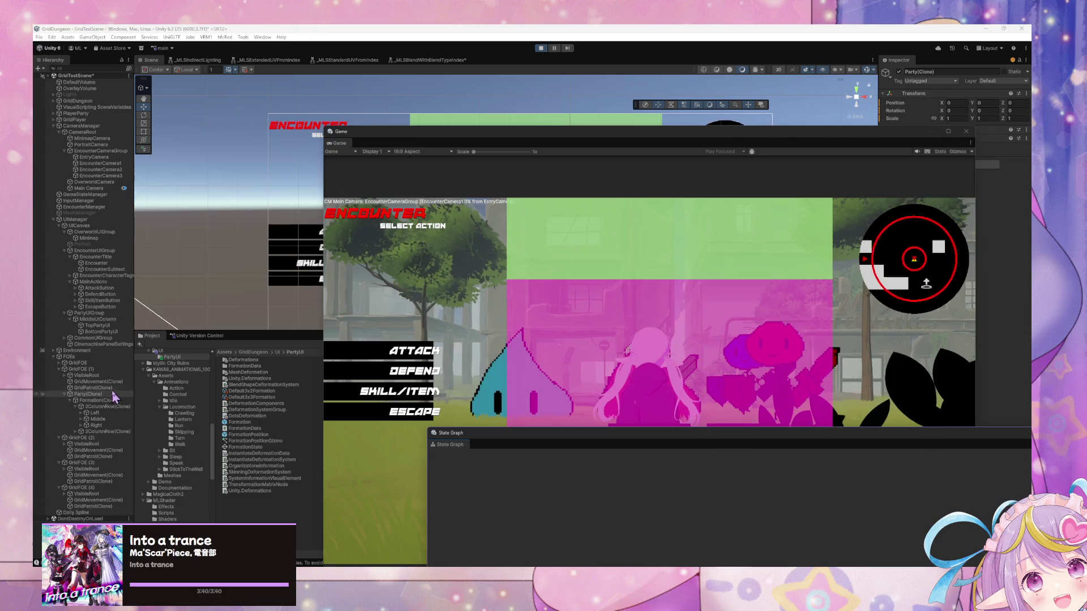
# Step: Reselect Party(Clone) in the Hierarchy and switch to PartyManager.cs in VS Code
pyautogui.click(109, 396)
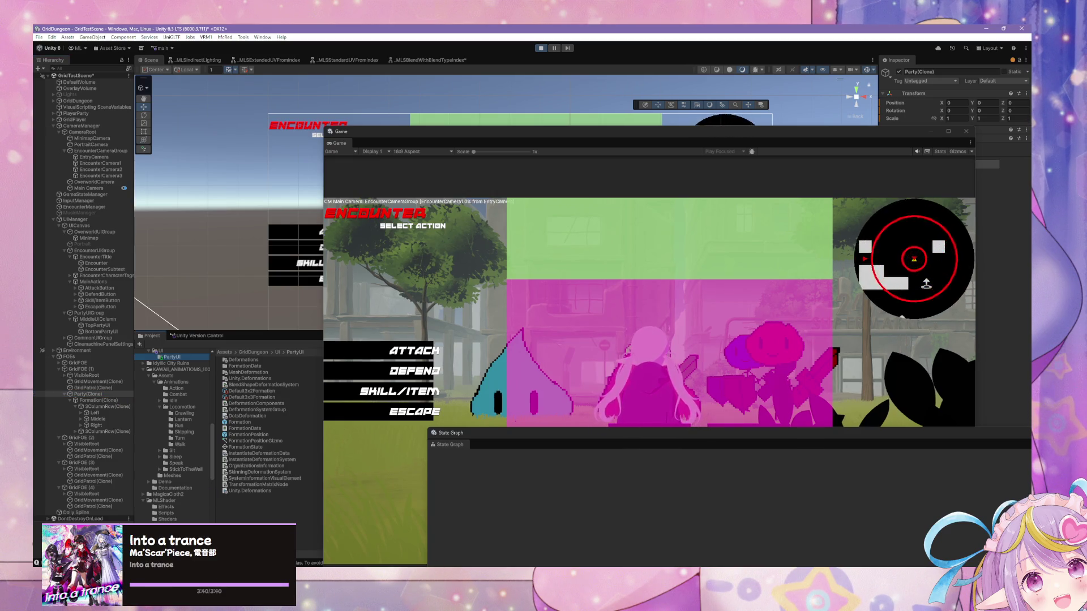
pyautogui.hotkey('alt', 'Tab')
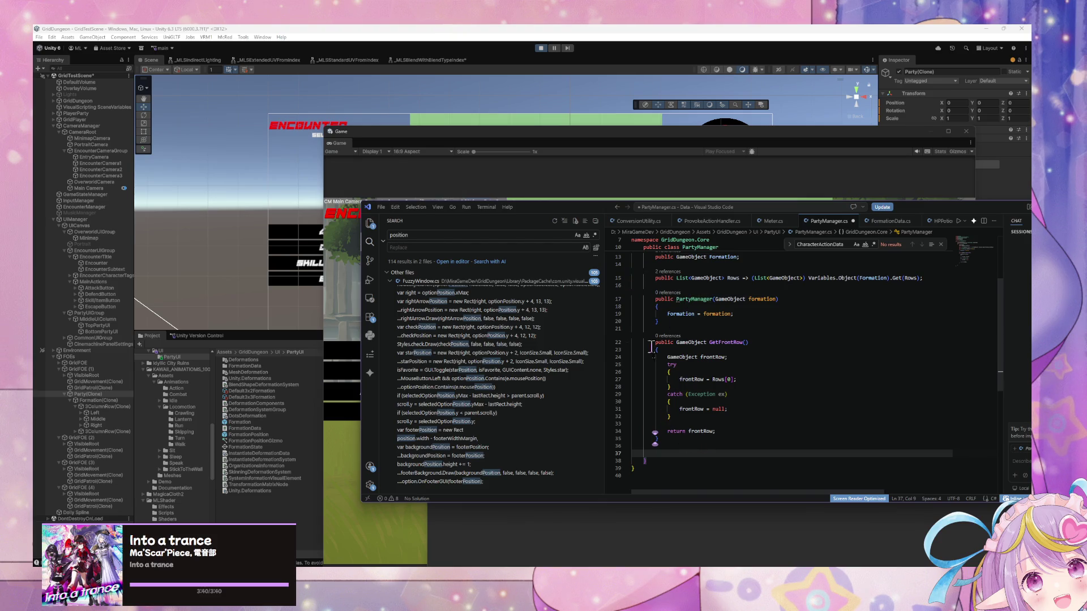
# Step: Read through PartyManager.cs, including the constructor's IDE0290 hint, then return to Unity's Game view
pyautogui.scroll(3, 703, 365)
pyautogui.scroll(-1, 702, 336)
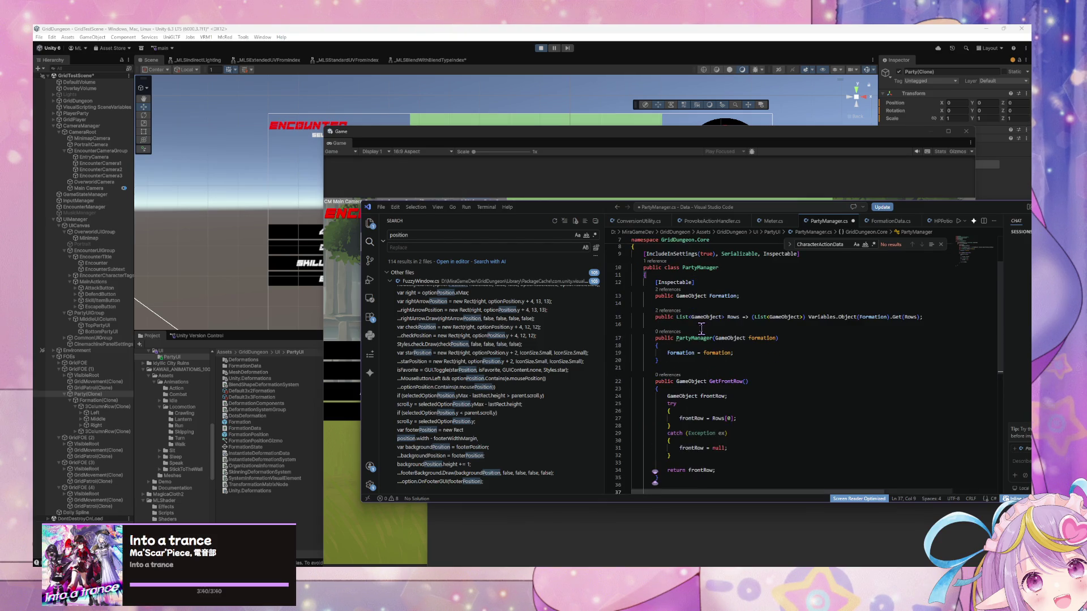
pyautogui.scroll(-3, 701, 329)
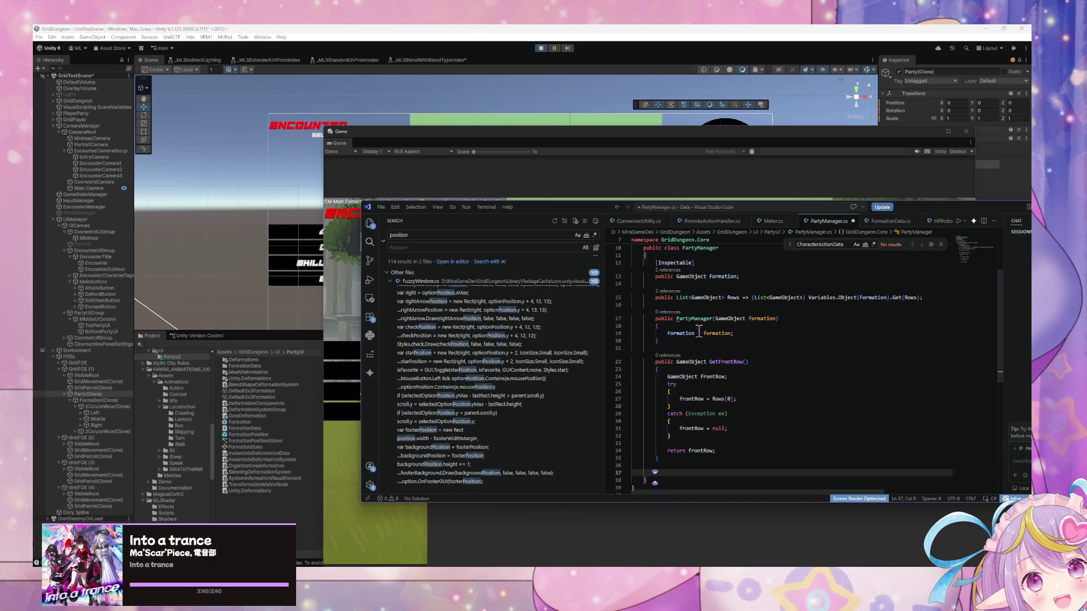
pyautogui.scroll(5, 699, 332)
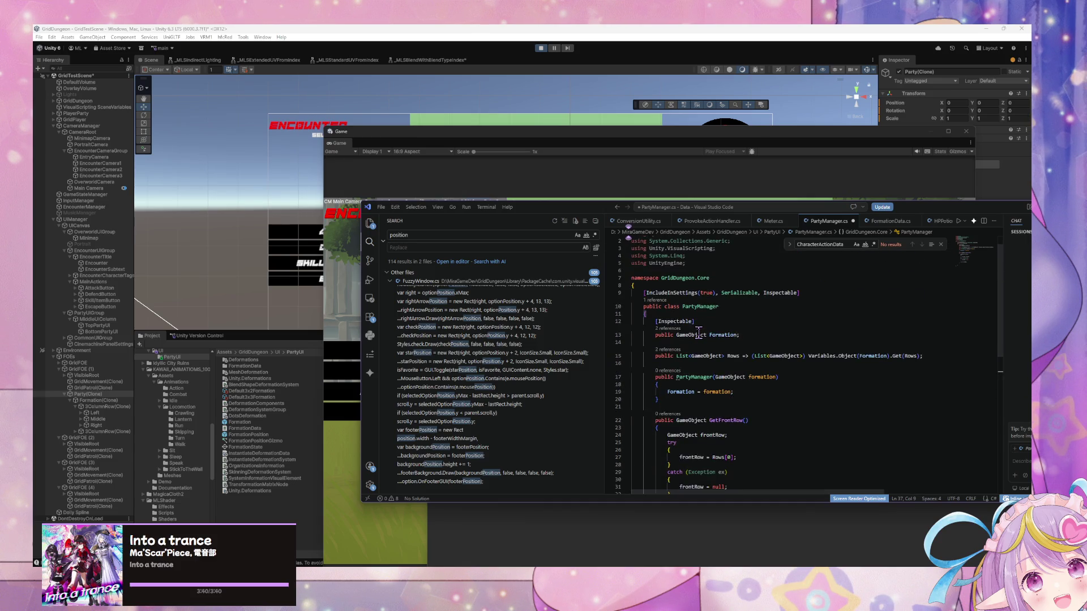
pyautogui.scroll(-2, 699, 334)
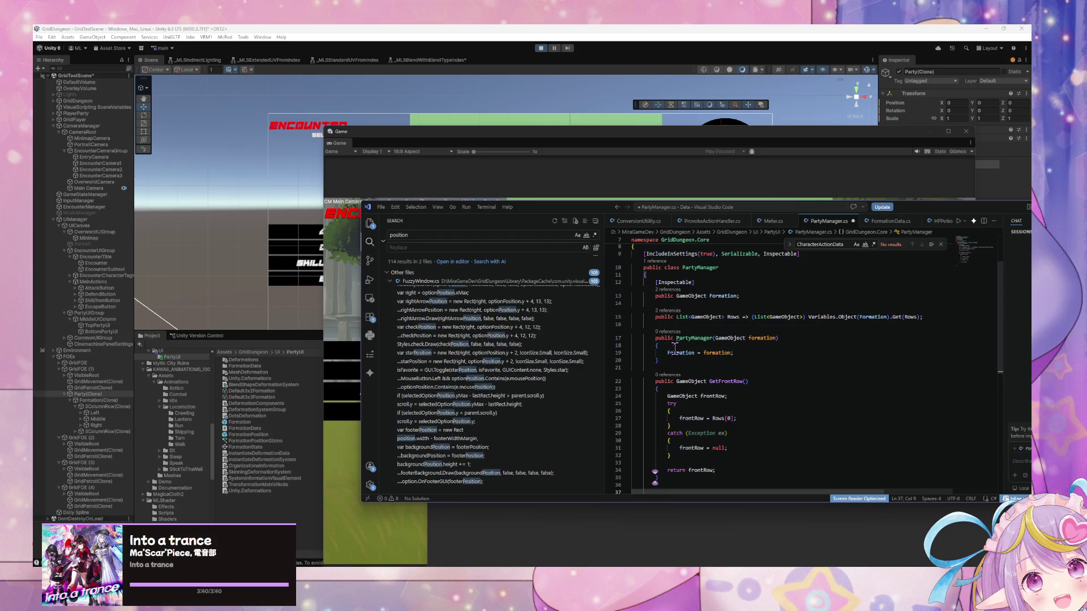
pyautogui.moveTo(675, 340)
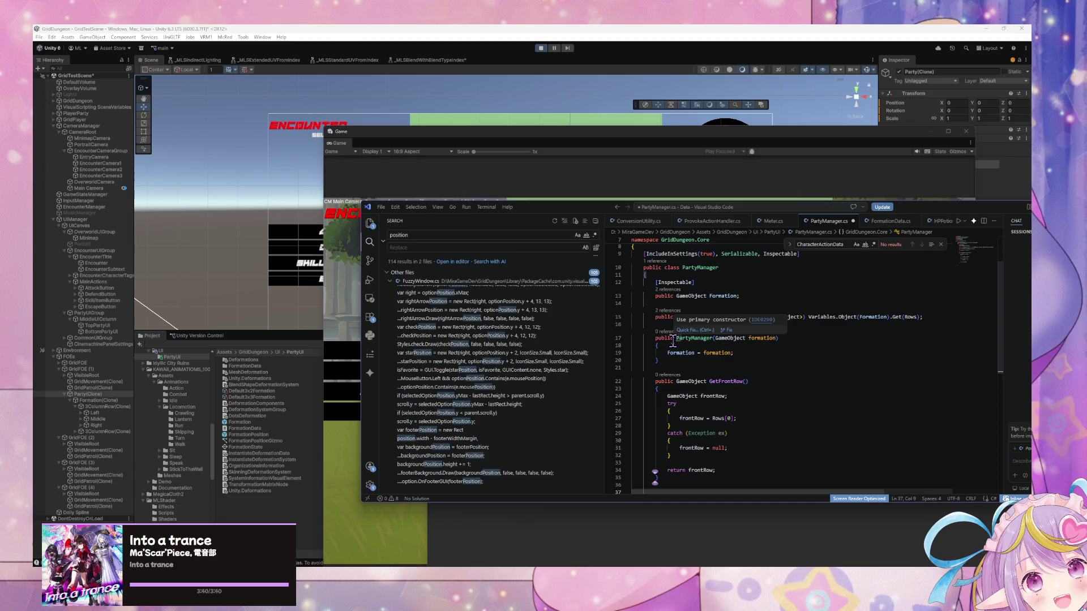
pyautogui.scroll(-3, 673, 341)
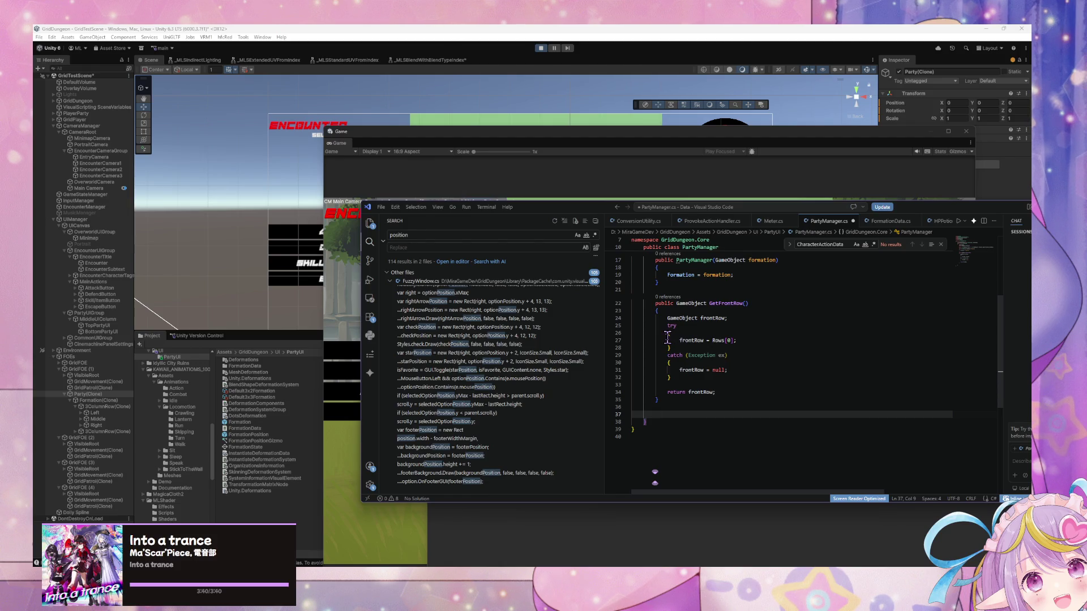
pyautogui.moveTo(405, 132)
pyautogui.mouseDown()
pyautogui.moveTo(601, 277)
pyautogui.moveTo(427, 120)
pyautogui.mouseUp()
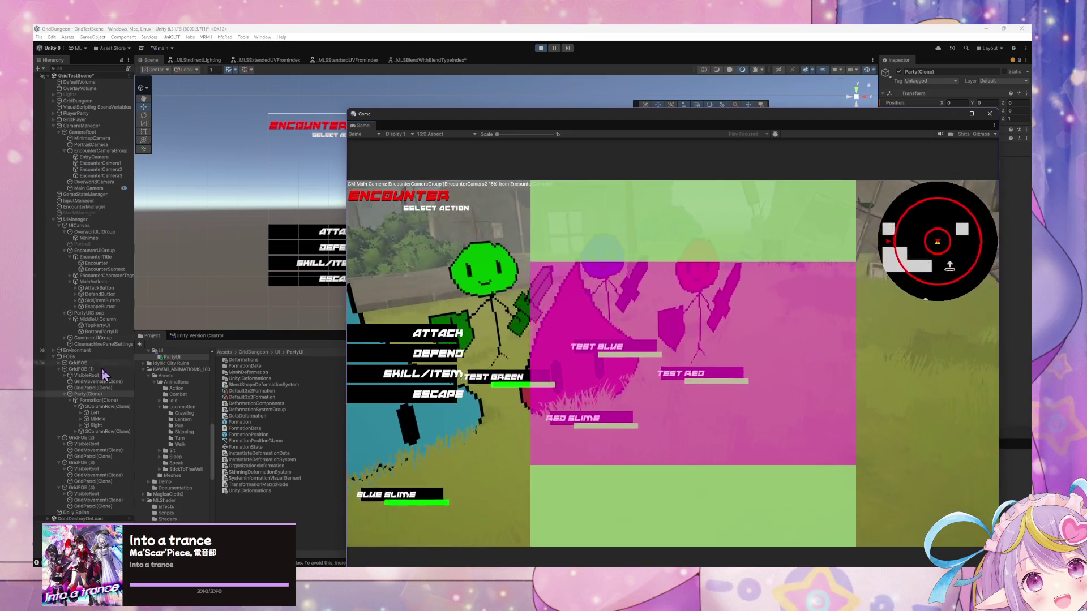
# Step: Select EncounterManager, rearrange the Game and State Graph windows, and close the floating State Graph
pyautogui.click(87, 207)
pyautogui.moveTo(498, 116)
pyautogui.mouseDown()
pyautogui.moveTo(397, 195)
pyautogui.moveTo(323, 215)
pyautogui.moveTo(324, 398)
pyautogui.mouseUp()
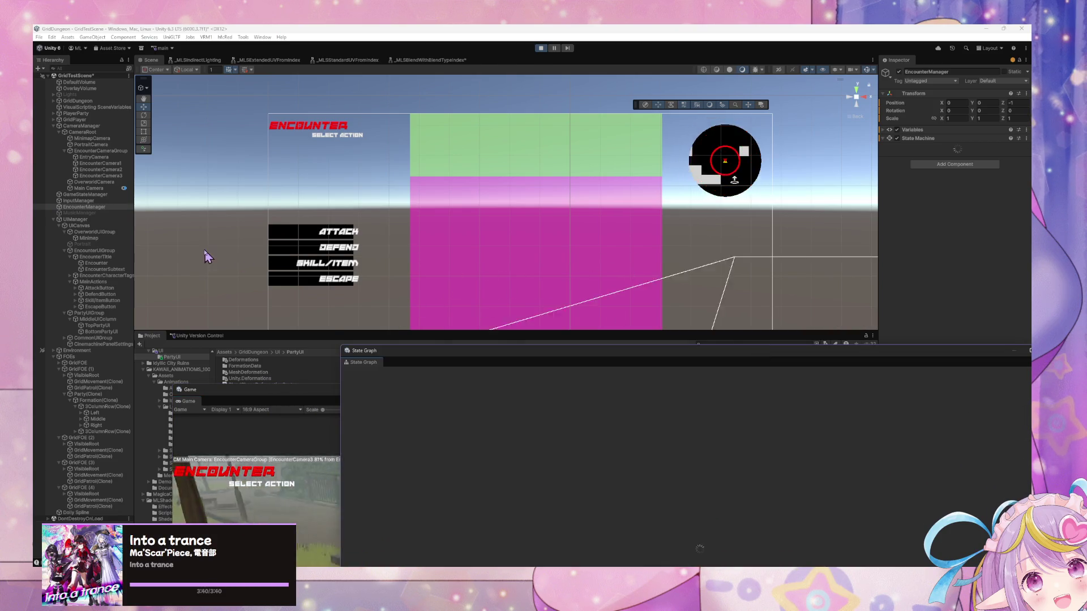
pyautogui.click(85, 207)
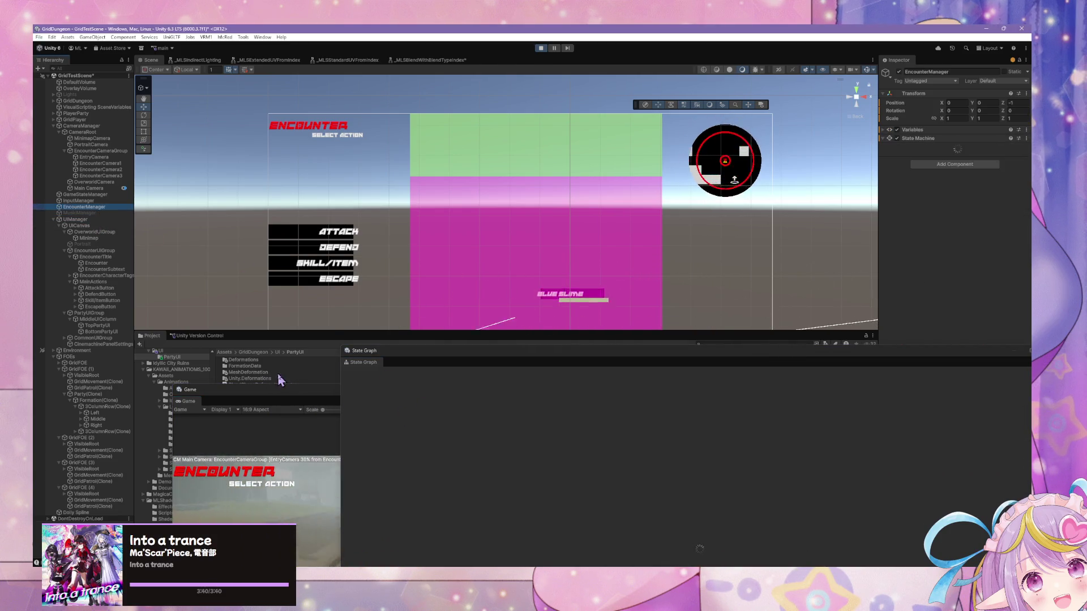
pyautogui.moveTo(266, 396)
pyautogui.mouseDown()
pyautogui.moveTo(601, 369)
pyautogui.moveTo(224, 205)
pyautogui.mouseUp()
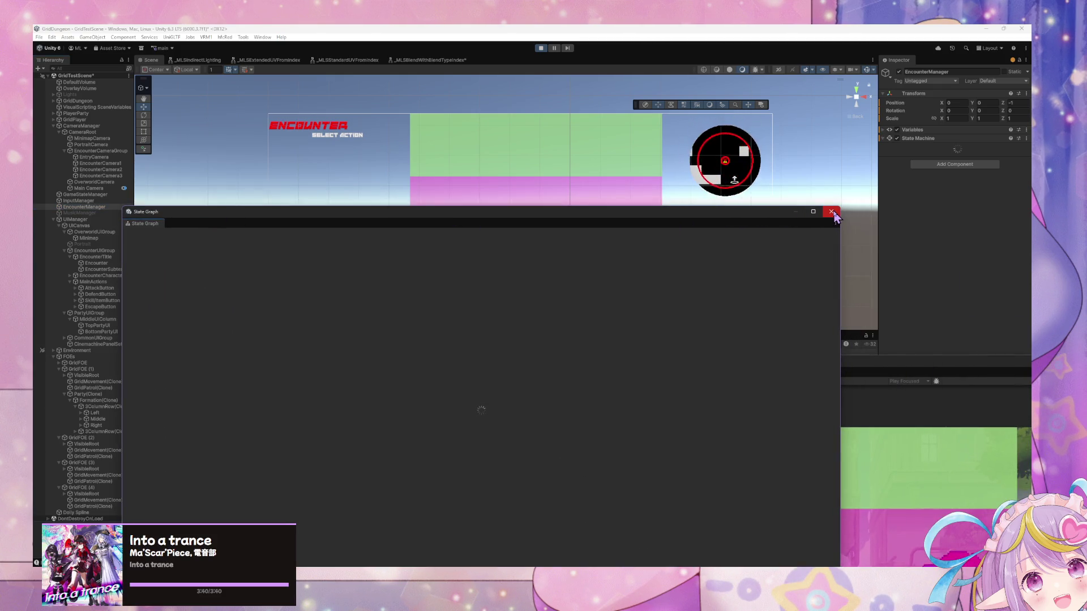
pyautogui.click(841, 201)
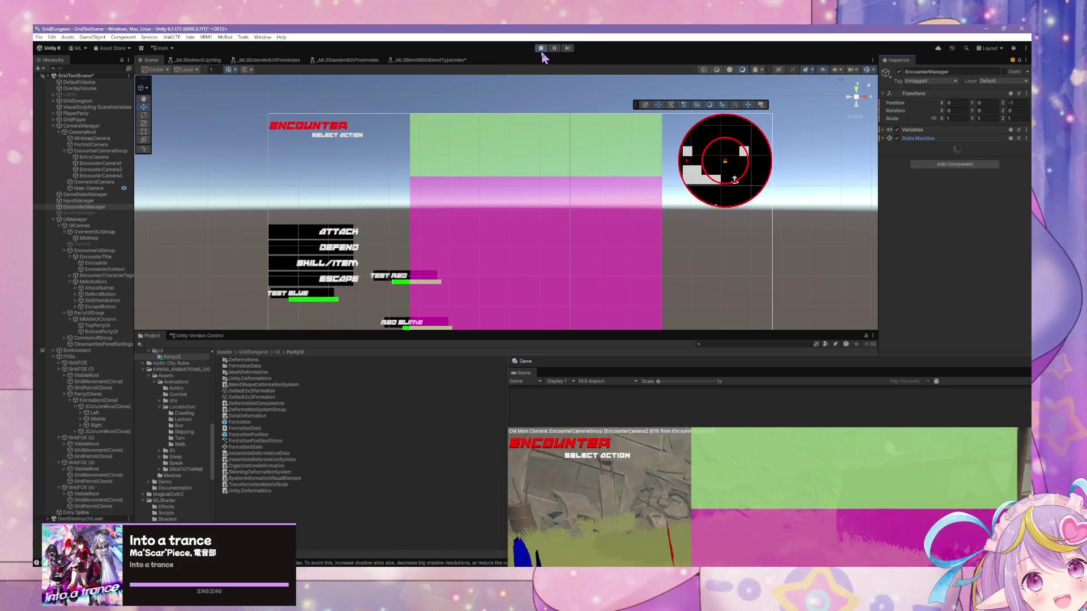
# Step: Stop Play mode and drill from EncounterManager's state graph into the Encounter Start script graph
pyautogui.hotkey('ctrl', 'p')
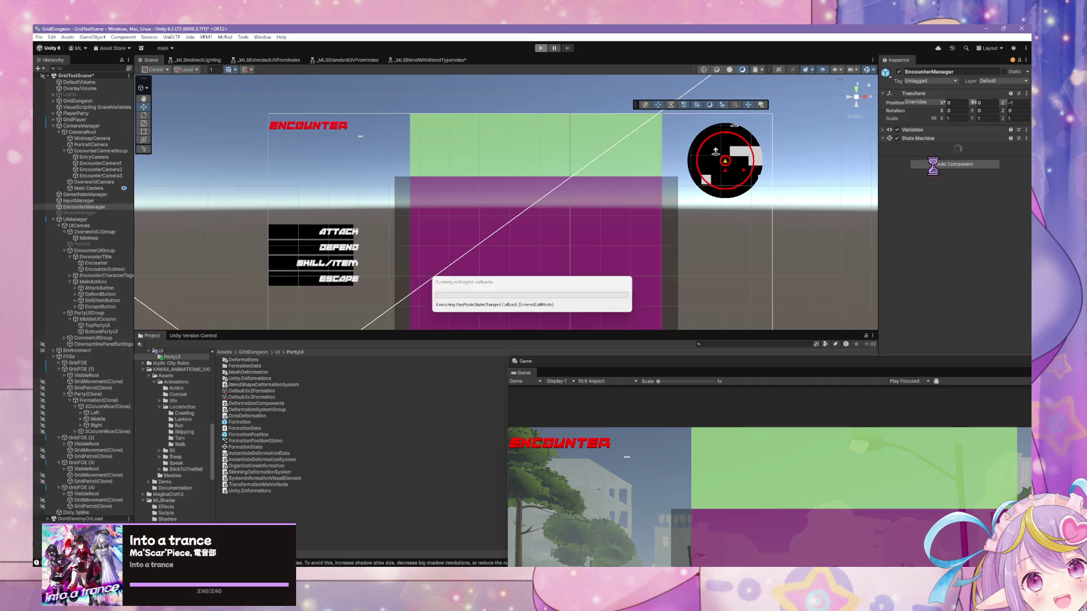
pyautogui.click(962, 199)
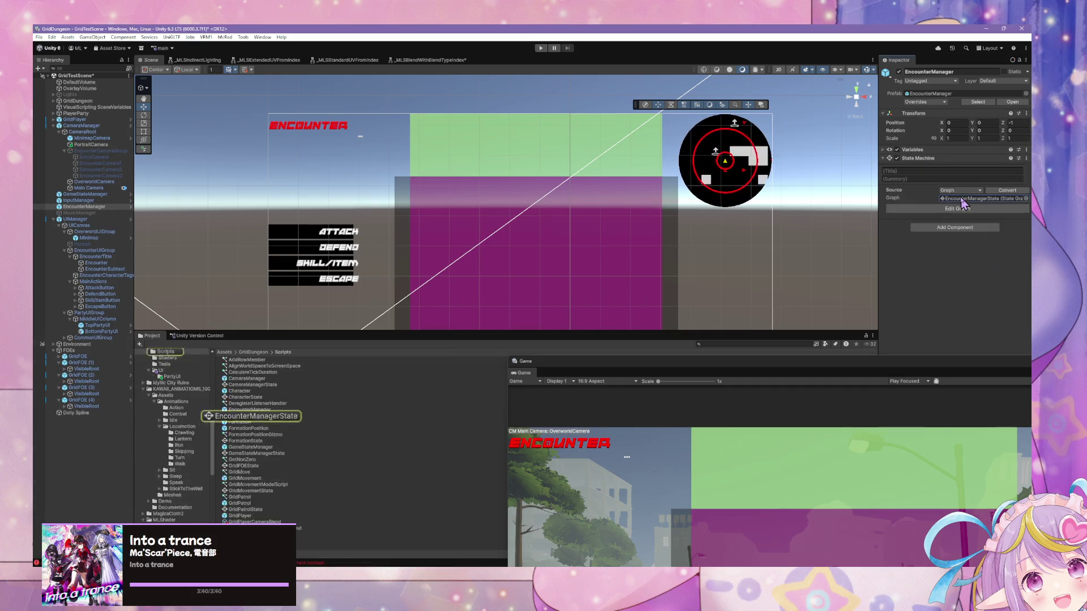
pyautogui.click(962, 208)
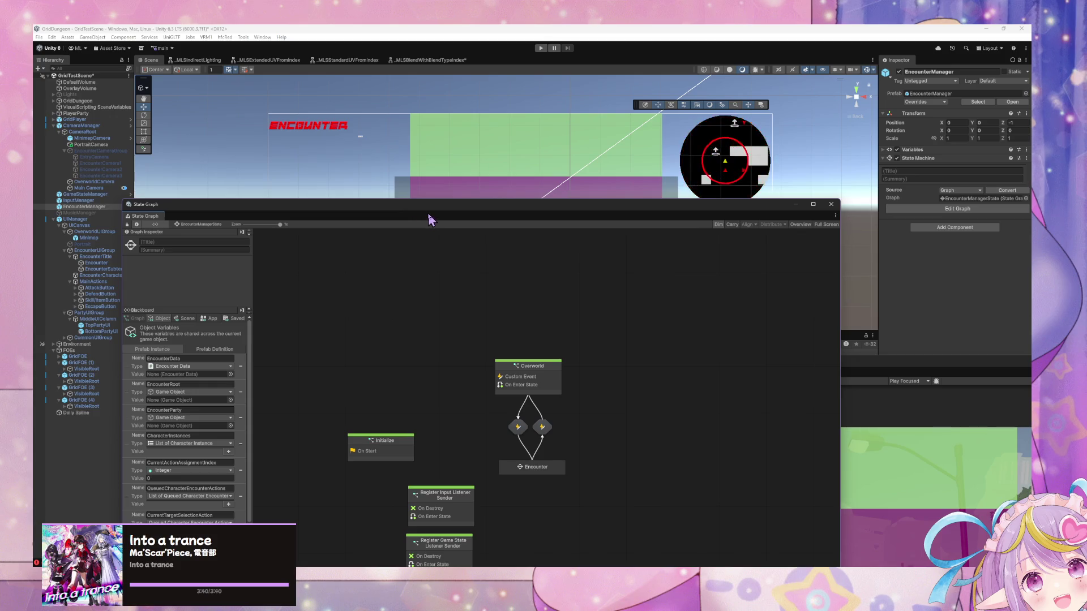
pyautogui.moveTo(434, 210); pyautogui.dragTo(523, 166)
pyautogui.doubleClick(625, 424)
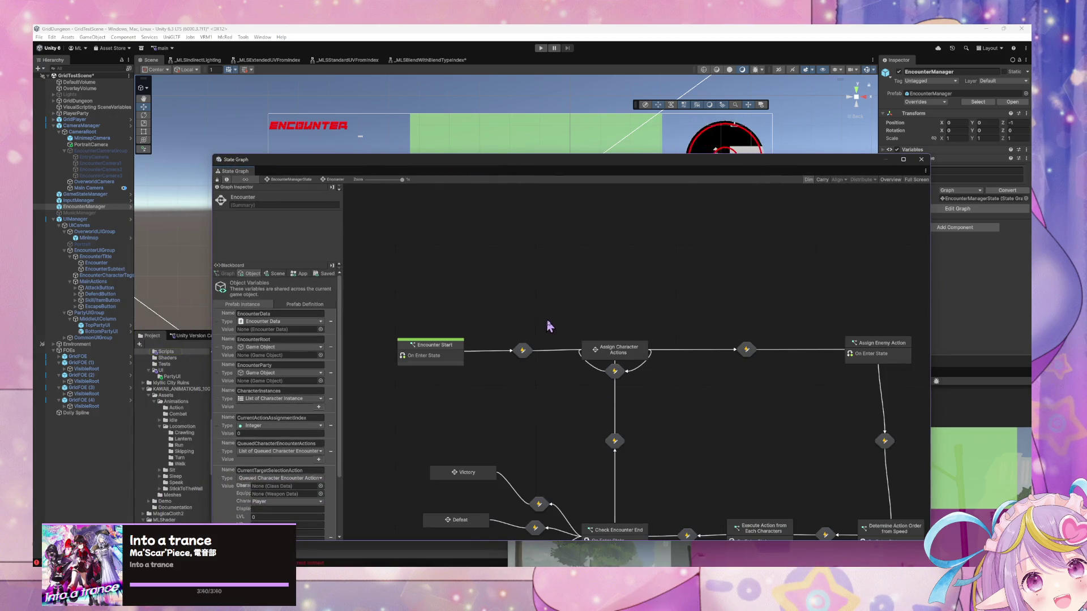
pyautogui.doubleClick(447, 352)
pyautogui.scroll(-5, 438, 306)
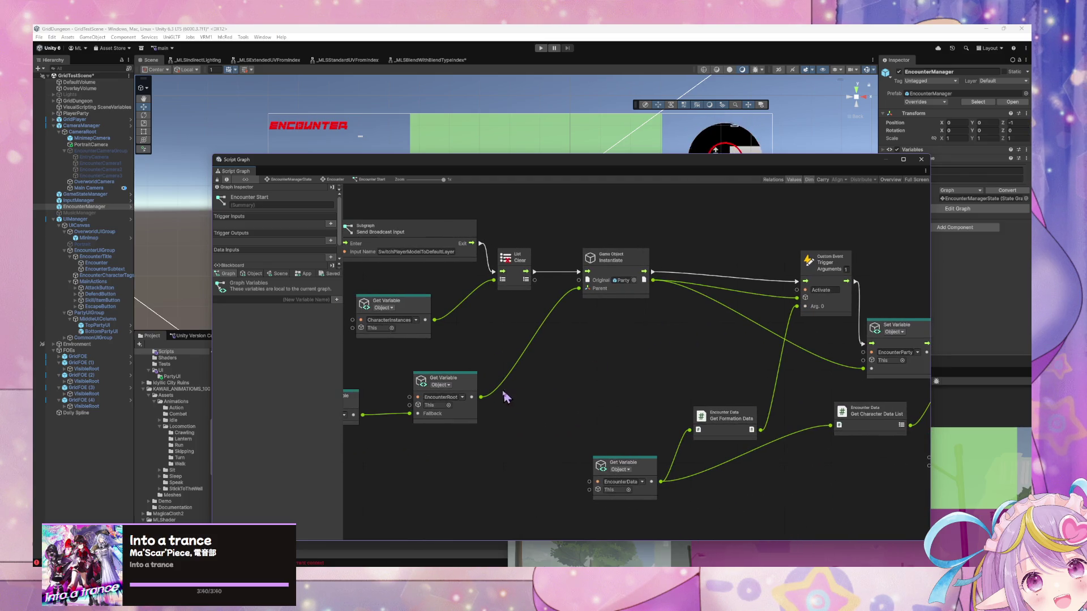
# Step: Pan across the Encounter Start graph and set Set Character Team to Encounter
pyautogui.click(453, 396)
pyautogui.moveTo(505, 340); pyautogui.dragTo(612, 335)
pyautogui.moveTo(742, 342); pyautogui.dragTo(592, 342)
pyautogui.moveTo(784, 381); pyautogui.dragTo(678, 344)
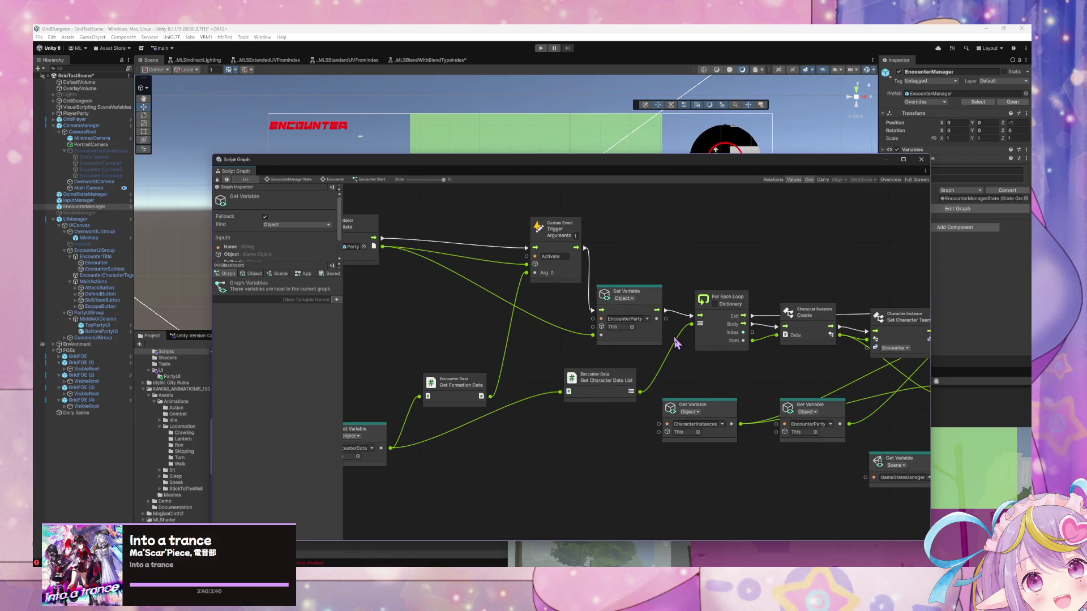
pyautogui.moveTo(541, 350)
pyautogui.mouseDown()
pyautogui.moveTo(623, 351)
pyautogui.moveTo(557, 356)
pyautogui.mouseUp()
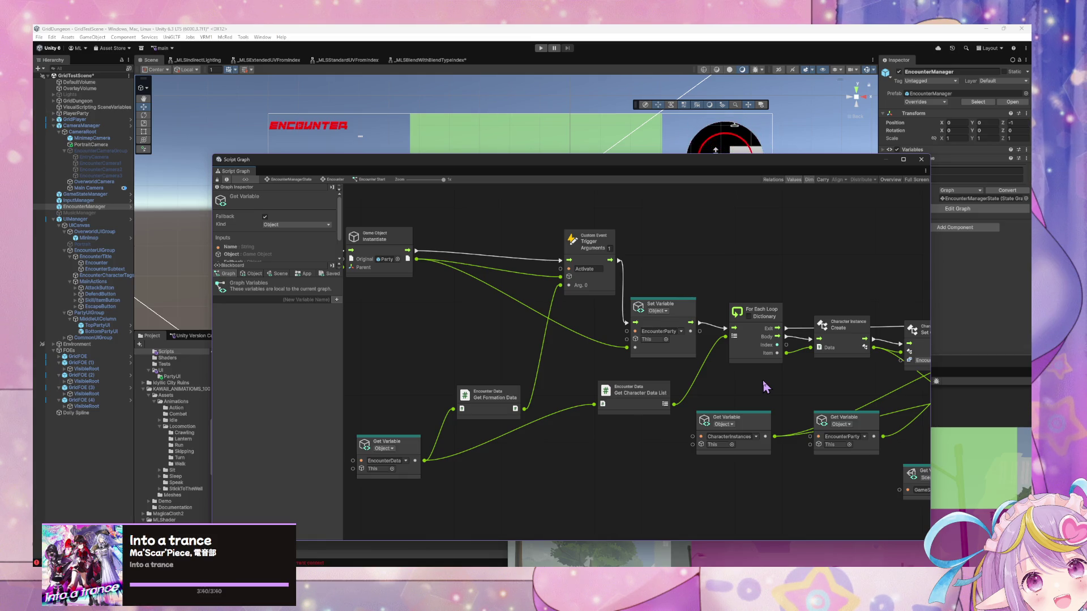
pyautogui.moveTo(842, 405); pyautogui.dragTo(742, 408)
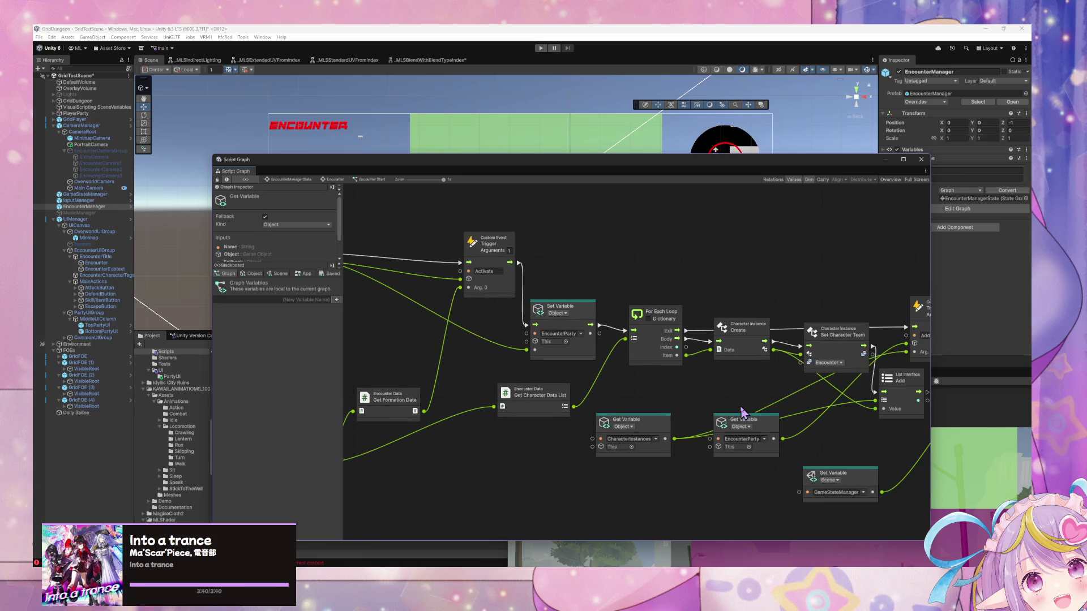
pyautogui.click(839, 363)
pyautogui.click(839, 381)
# Step: Nudge the List Interface Add node into place, show the Blackboard App variables, and undo a stray Custom Event
pyautogui.moveTo(851, 390); pyautogui.dragTo(711, 418)
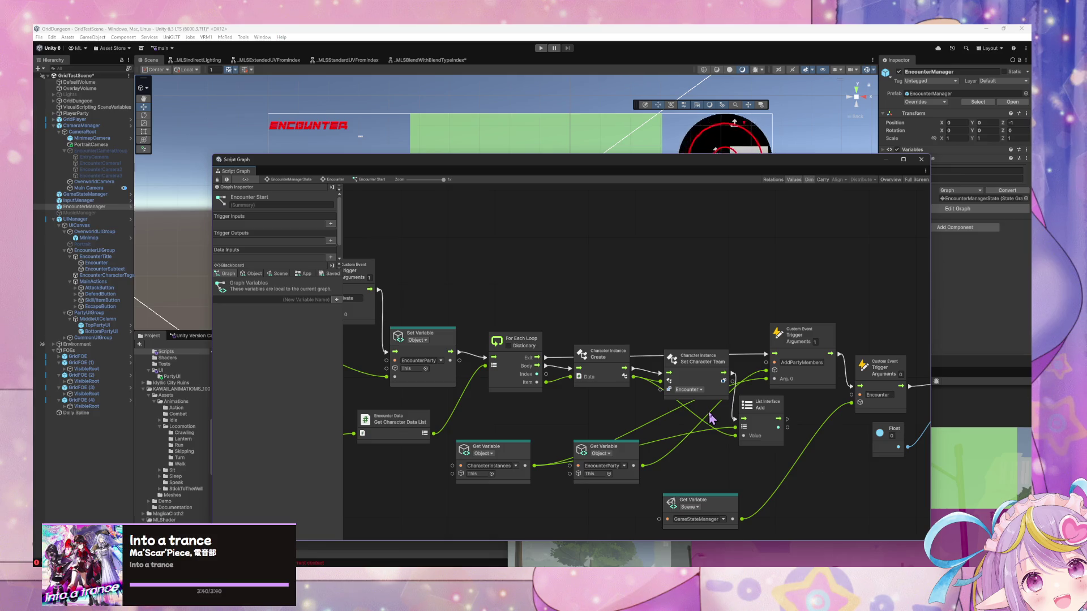
pyautogui.moveTo(866, 436); pyautogui.dragTo(639, 400)
pyautogui.moveTo(730, 391)
pyautogui.mouseDown()
pyautogui.moveTo(579, 387)
pyautogui.moveTo(729, 374)
pyautogui.mouseUp()
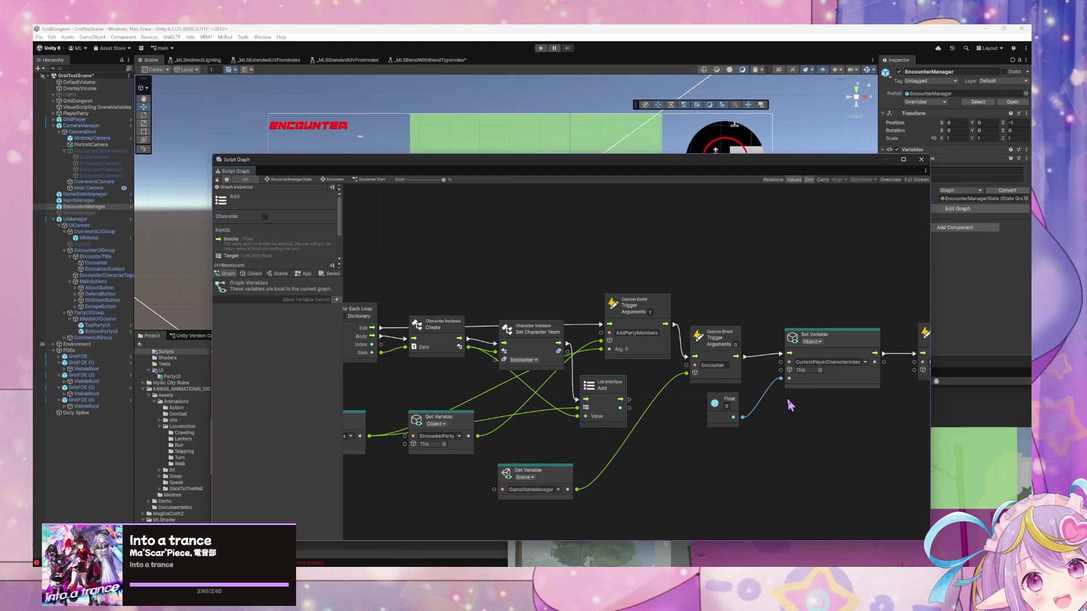
pyautogui.moveTo(621, 399)
pyautogui.mouseDown()
pyautogui.moveTo(841, 385)
pyautogui.moveTo(525, 389)
pyautogui.moveTo(714, 390)
pyautogui.moveTo(439, 372)
pyautogui.moveTo(670, 381)
pyautogui.mouseUp()
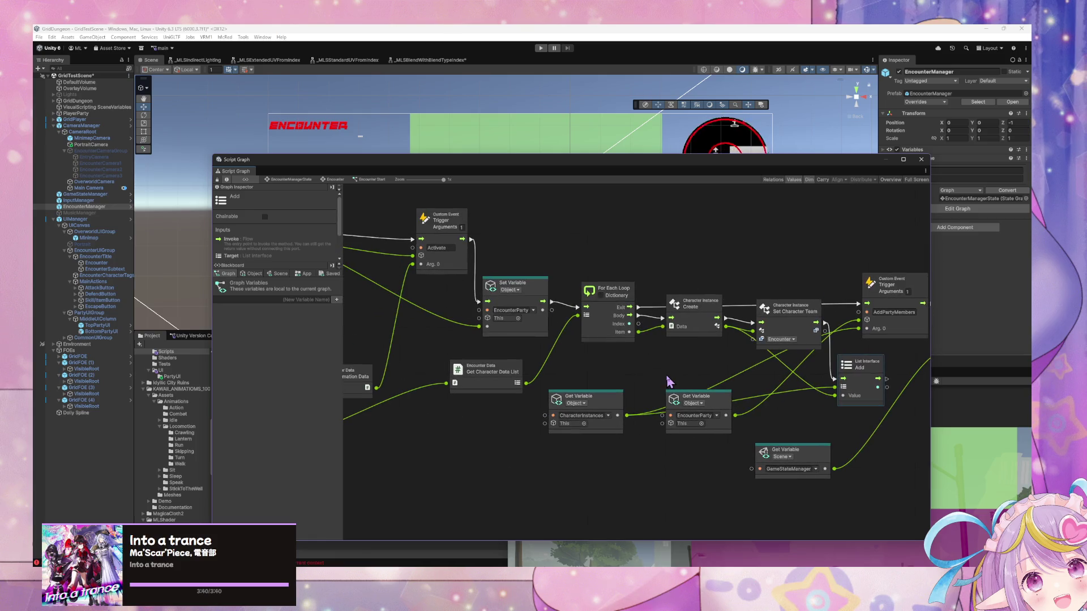
pyautogui.click(304, 273)
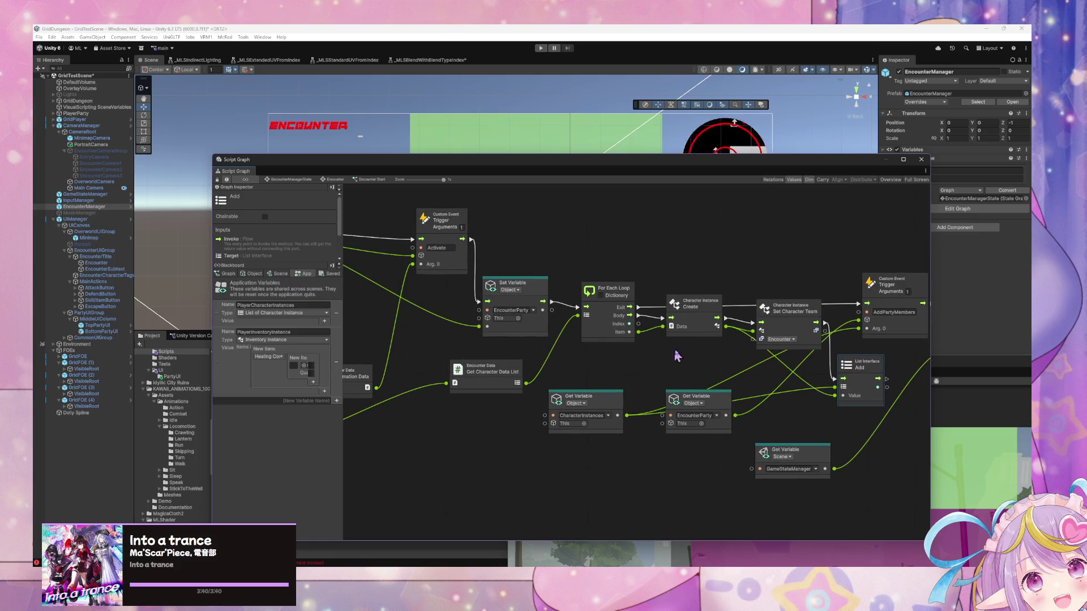
pyautogui.moveTo(667, 338); pyautogui.dragTo(472, 325)
pyautogui.moveTo(772, 391)
pyautogui.mouseDown()
pyautogui.moveTo(730, 388)
pyautogui.moveTo(694, 303)
pyautogui.mouseUp()
pyautogui.hotkey('ctrl', 'z')
pyautogui.hotkey('ctrl', 'z')
pyautogui.hotkey('ctrl', 'z')
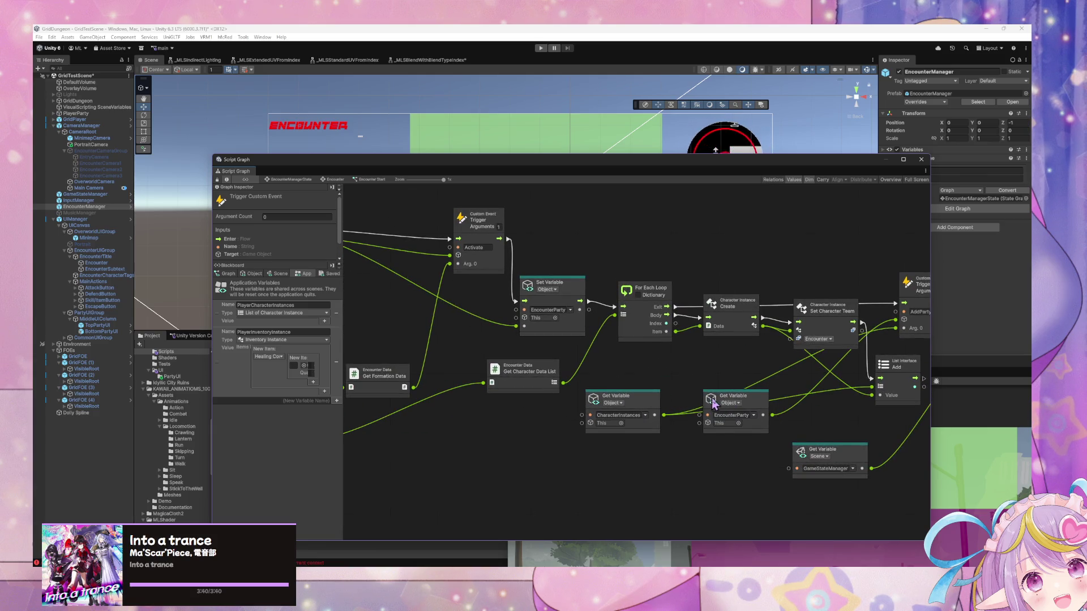
# Step: Move the Get Formation Data node higher in the graph
pyautogui.hscroll(-5, 711, 400)
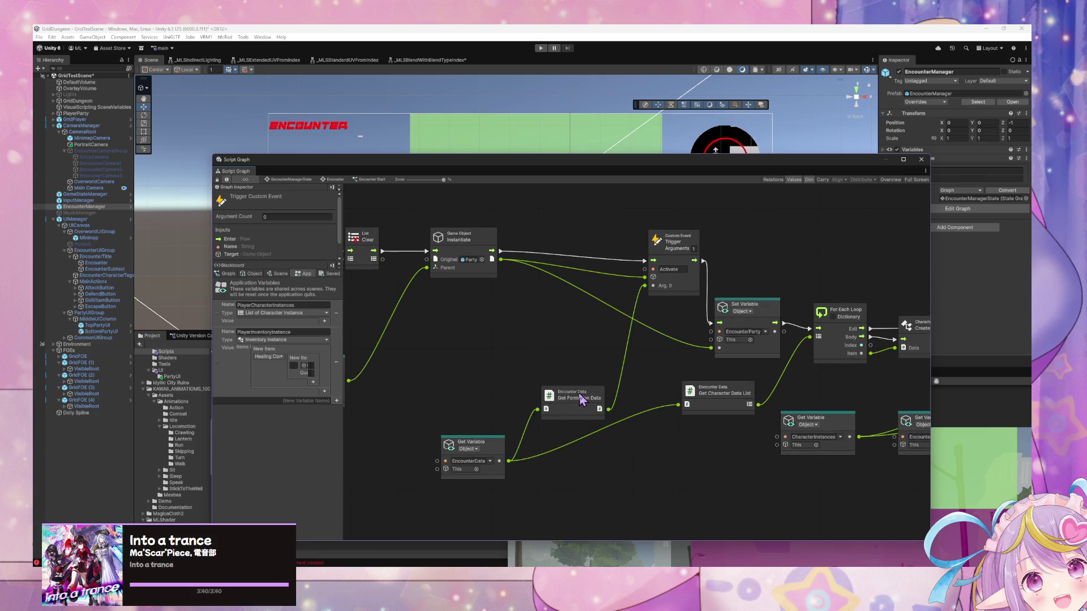
pyautogui.moveTo(581, 395); pyautogui.dragTo(577, 345)
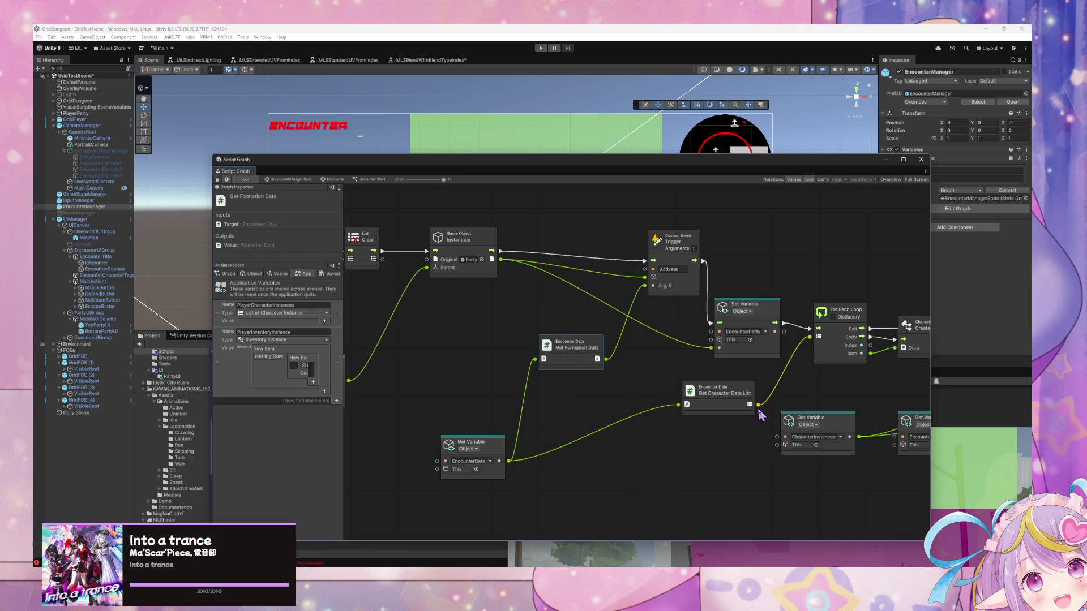
pyautogui.hscroll(3, 611, 368)
pyautogui.hscroll(-3, 659, 387)
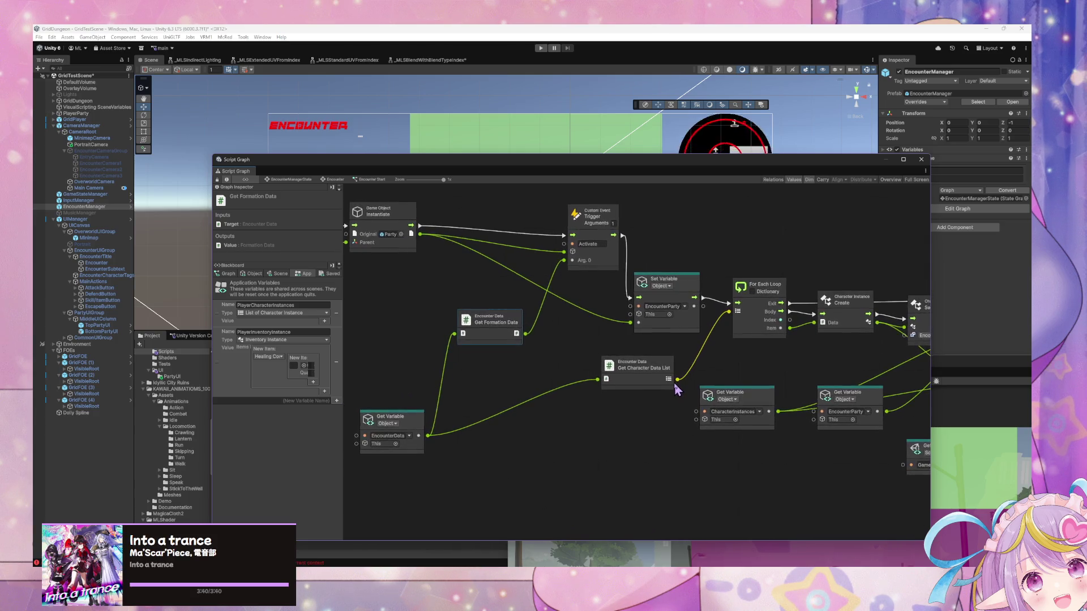
pyautogui.hscroll(-8, 721, 398)
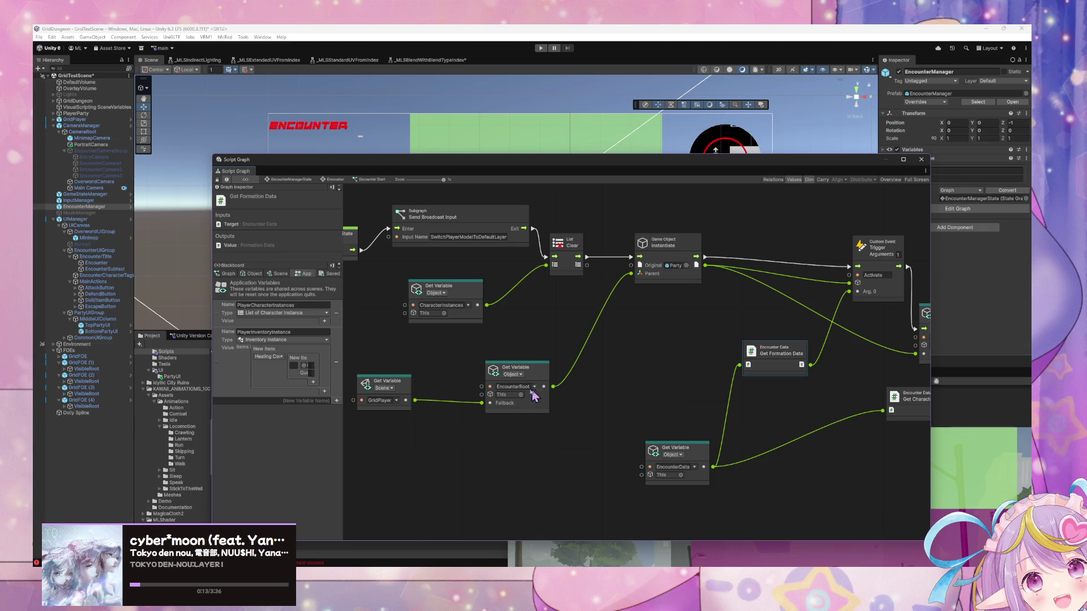
pyautogui.hscroll(-4, 606, 419)
pyautogui.hscroll(2, 585, 400)
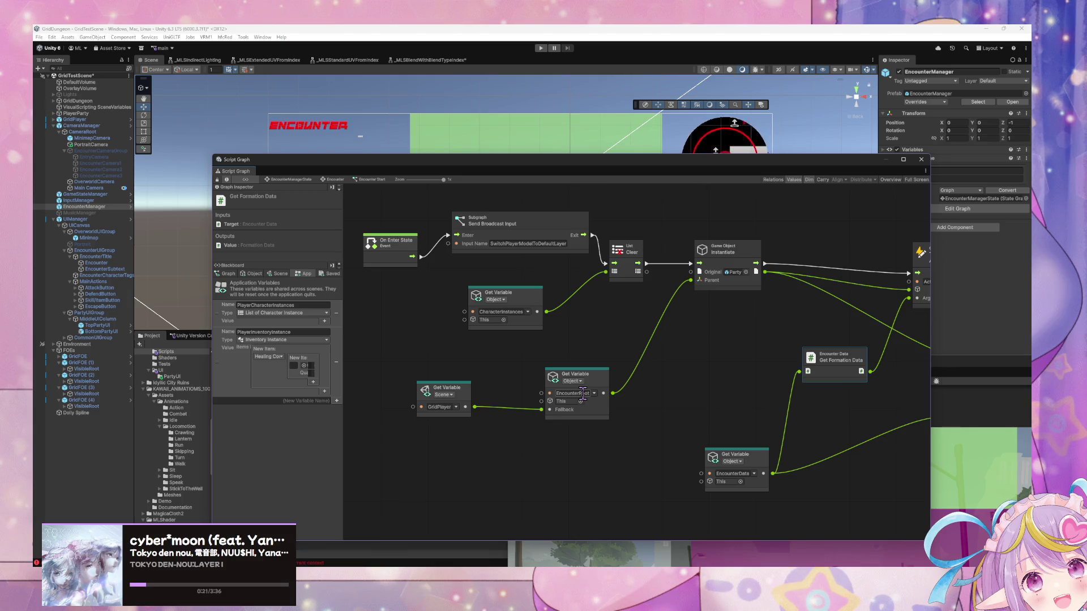
pyautogui.moveTo(532, 575)
pyautogui.moveTo(605, 531)
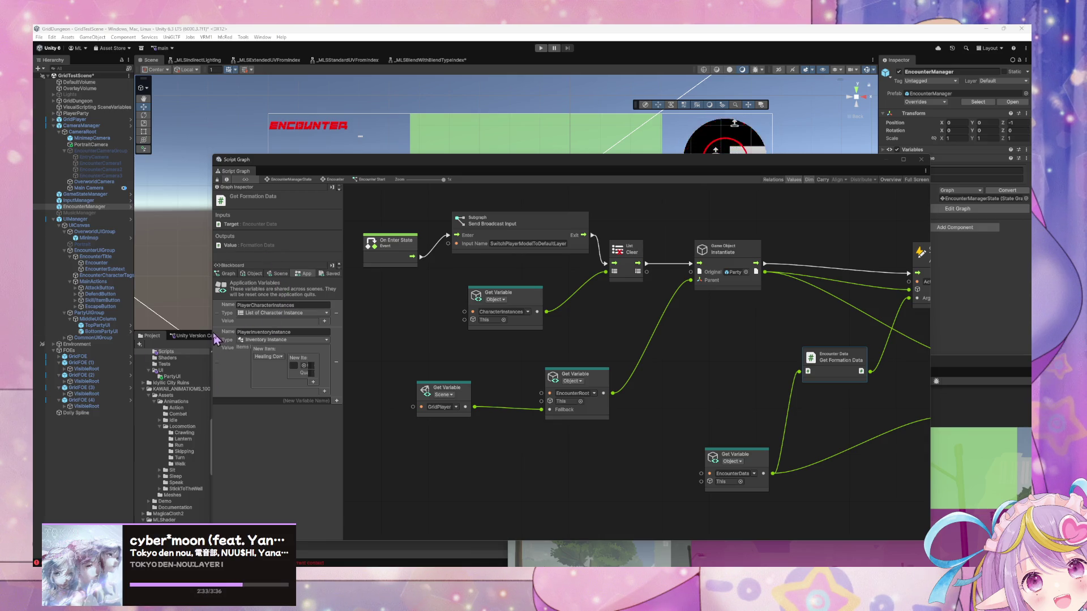
# Step: Drag PlayerCharacterInstances from the App variables into the graph and position it in open space
pyautogui.moveTo(227, 310); pyautogui.dragTo(474, 443)
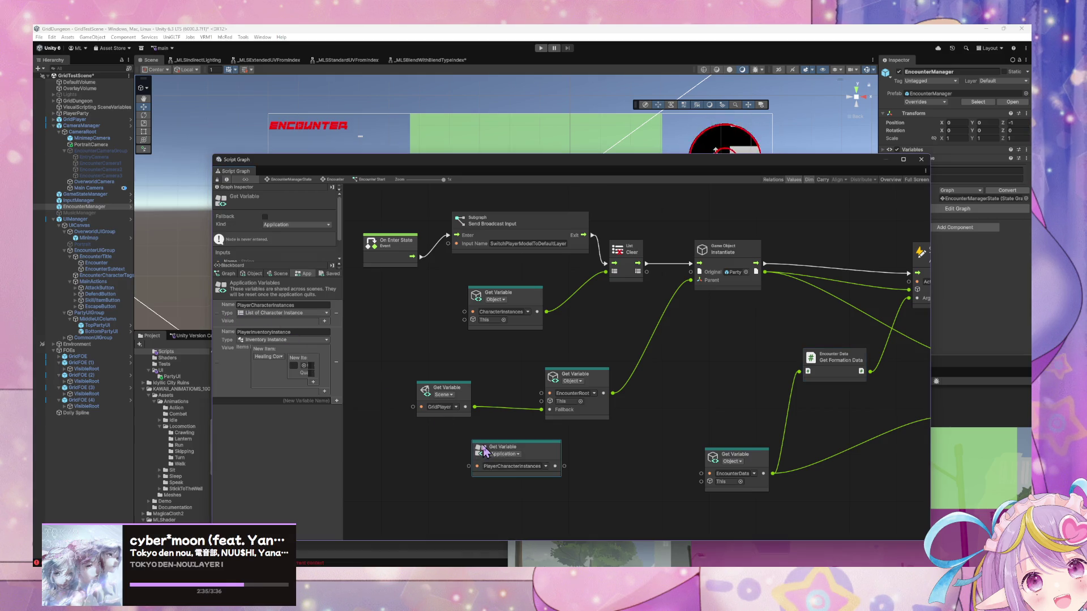
pyautogui.moveTo(558, 438); pyautogui.dragTo(555, 500)
pyautogui.moveTo(610, 439); pyautogui.dragTo(491, 417)
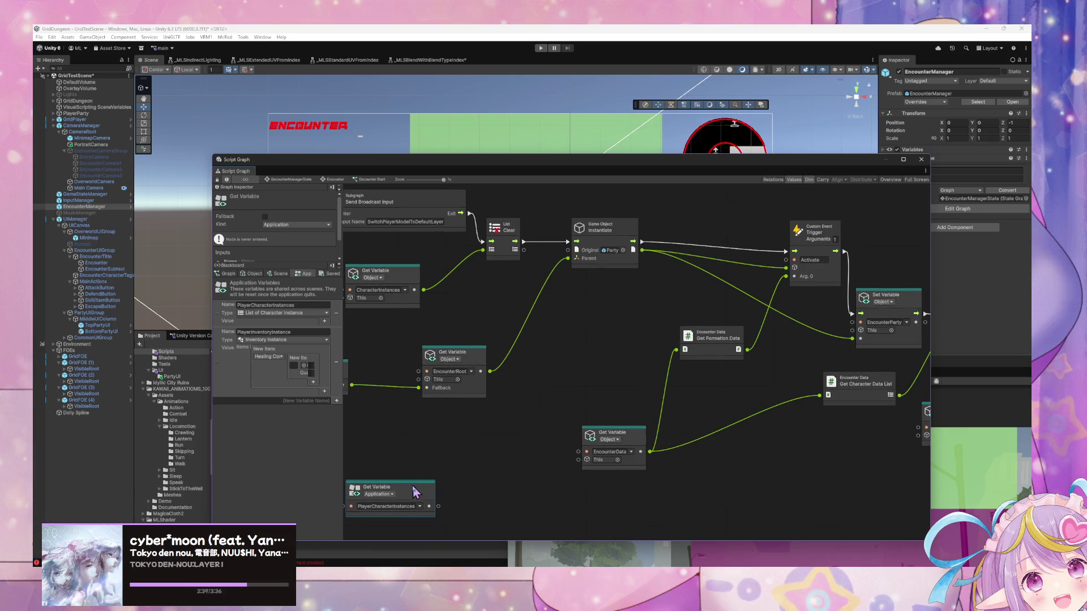
pyautogui.moveTo(414, 494); pyautogui.dragTo(407, 515)
pyautogui.moveTo(436, 441); pyautogui.dragTo(522, 432)
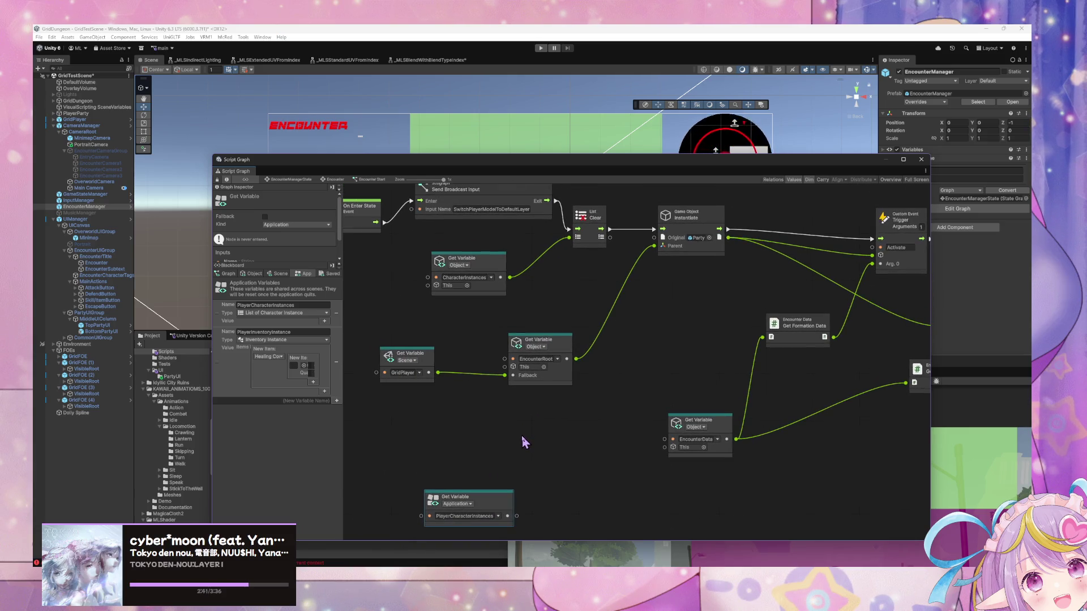
pyautogui.moveTo(513, 496); pyautogui.dragTo(403, 464)
pyautogui.moveTo(406, 403)
pyautogui.mouseDown()
pyautogui.moveTo(461, 432)
pyautogui.moveTo(602, 444)
pyautogui.moveTo(706, 408)
pyautogui.moveTo(521, 403)
pyautogui.moveTo(596, 393)
pyautogui.mouseUp()
pyautogui.moveTo(503, 449); pyautogui.dragTo(680, 469)
pyautogui.moveTo(767, 423)
pyautogui.mouseDown()
pyautogui.moveTo(589, 462)
pyautogui.moveTo(559, 446)
pyautogui.mouseUp()
pyautogui.moveTo(479, 494); pyautogui.dragTo(429, 501)
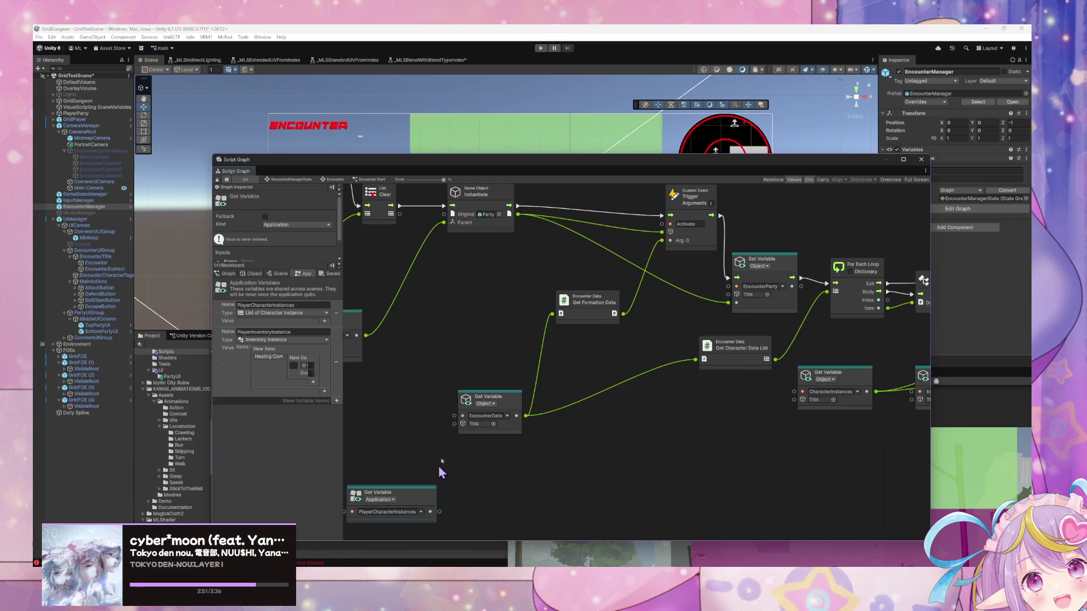
# Step: Duplicate the Instantiate node and place the copy in the lower middle
pyautogui.click(495, 226)
pyautogui.hotkey('ctrl', 'd')
pyautogui.moveTo(623, 357)
pyautogui.mouseDown()
pyautogui.moveTo(576, 451)
pyautogui.moveTo(491, 501)
pyautogui.mouseUp()
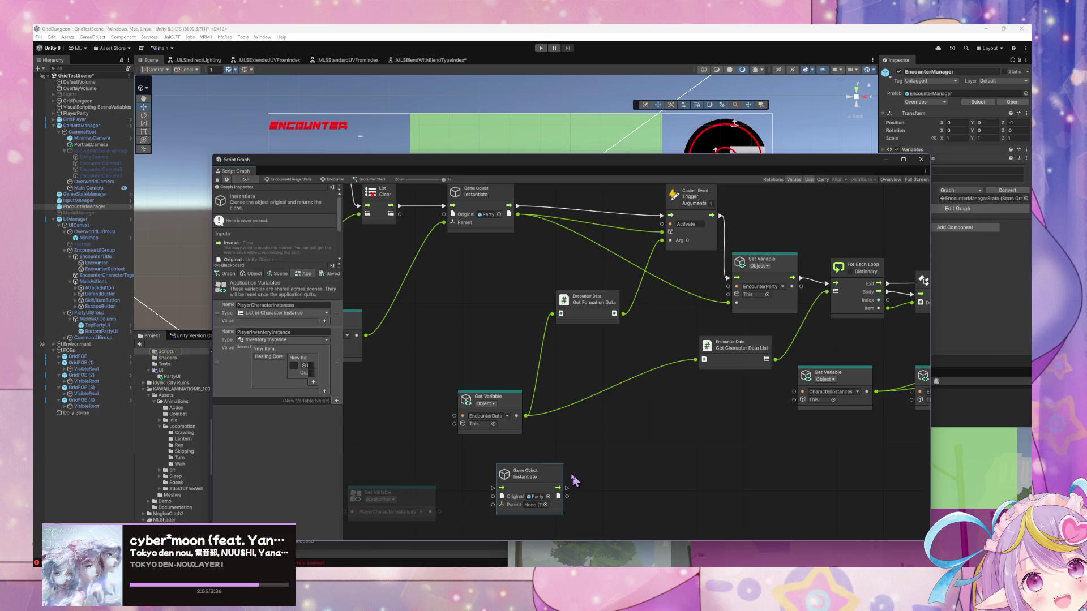
pyautogui.moveTo(644, 422); pyautogui.dragTo(596, 429)
# Step: Duplicate the Trigger Custom Event node beside the Instantiate copy and connect its flow
pyautogui.click(646, 246)
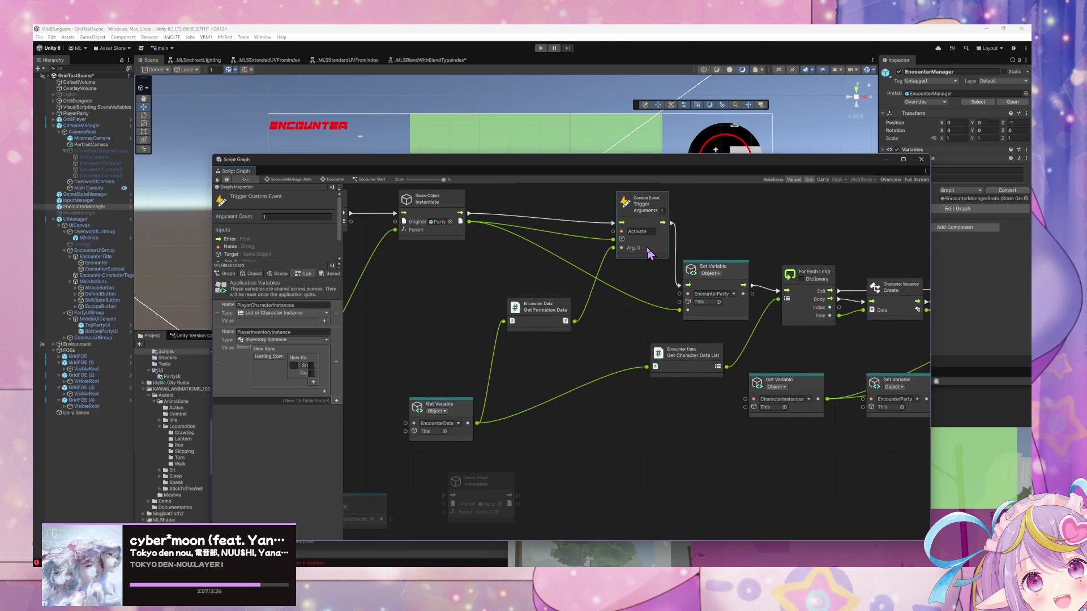
pyautogui.hotkey('ctrl', 'd')
pyautogui.moveTo(641, 346); pyautogui.dragTo(603, 479)
pyautogui.moveTo(609, 429); pyautogui.dragTo(602, 385)
pyautogui.moveTo(511, 443); pyautogui.dragTo(566, 447)
pyautogui.rightClick(512, 487)
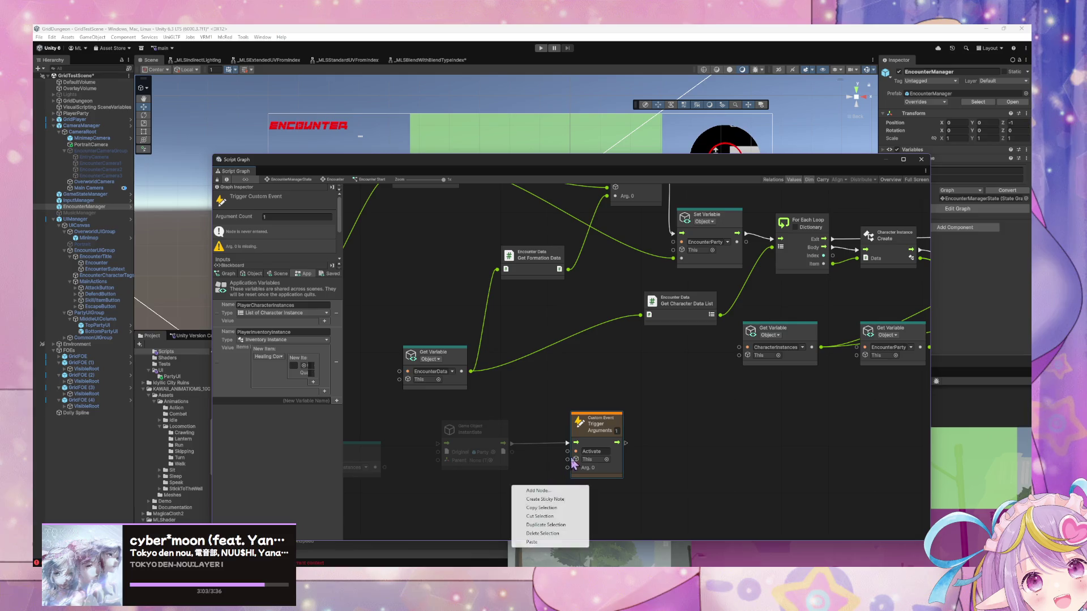
# Step: Add a Formation Data Literal set to Default3x2Formation and wire it into the Custom Event copy
pyautogui.click(553, 490)
pyautogui.write('fo')
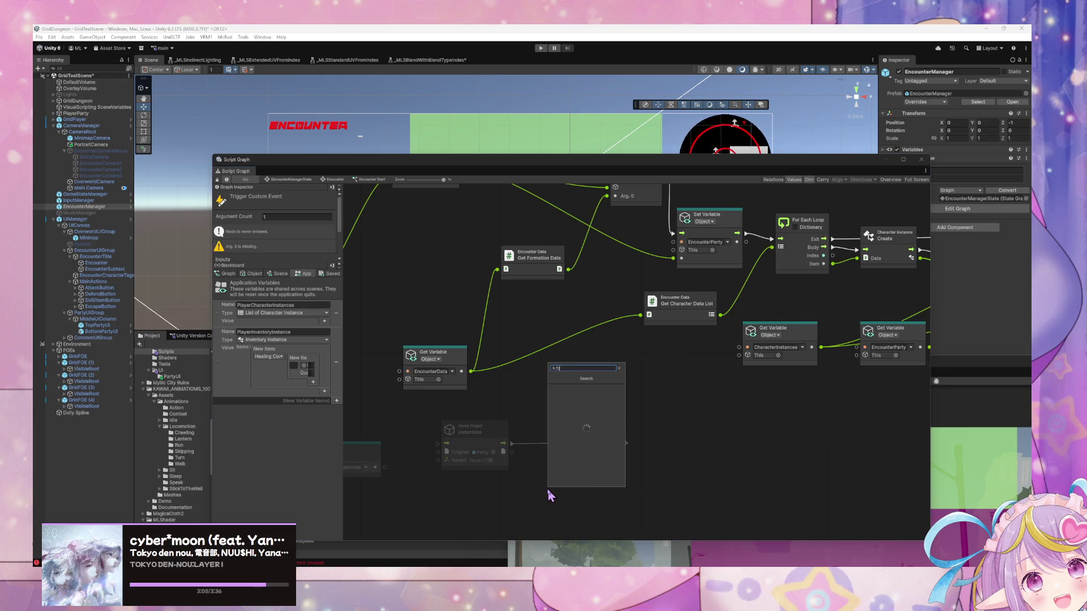
pyautogui.write('rmation data literal')
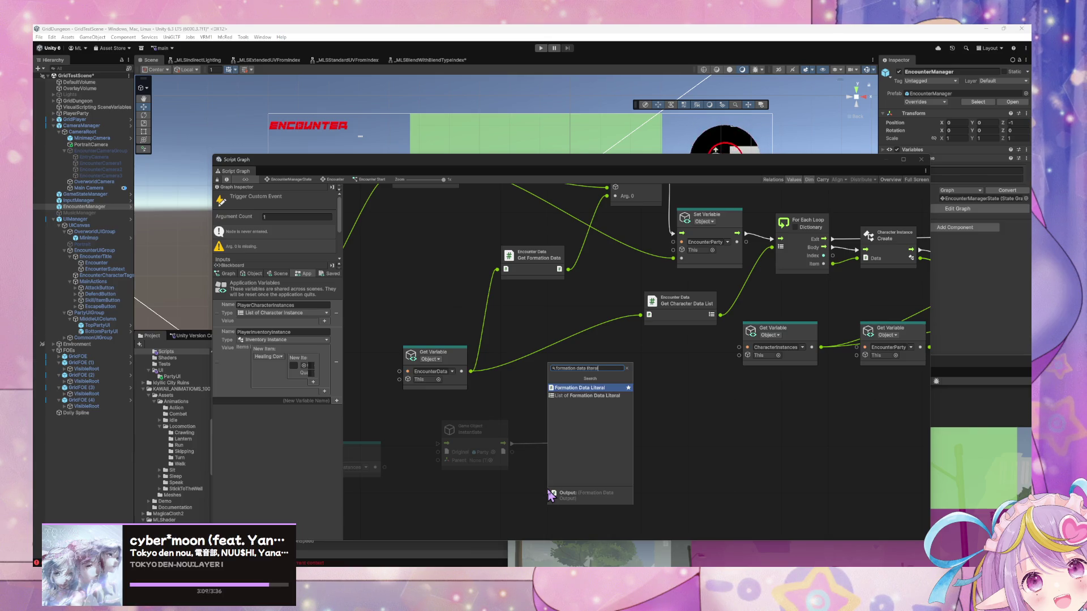
pyautogui.press('Return')
pyautogui.click(551, 499)
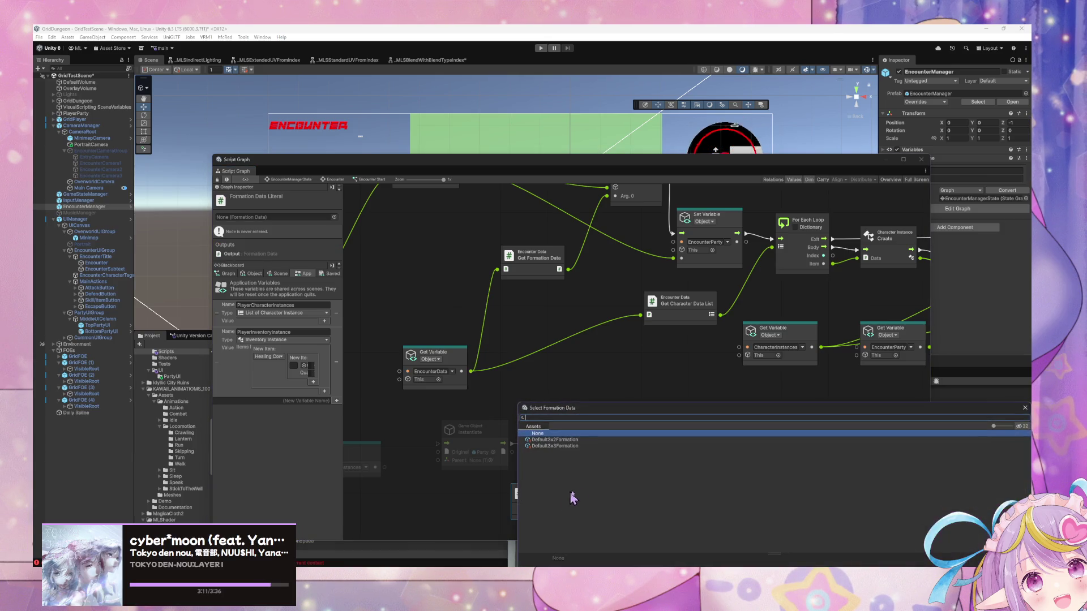
pyautogui.click(574, 441)
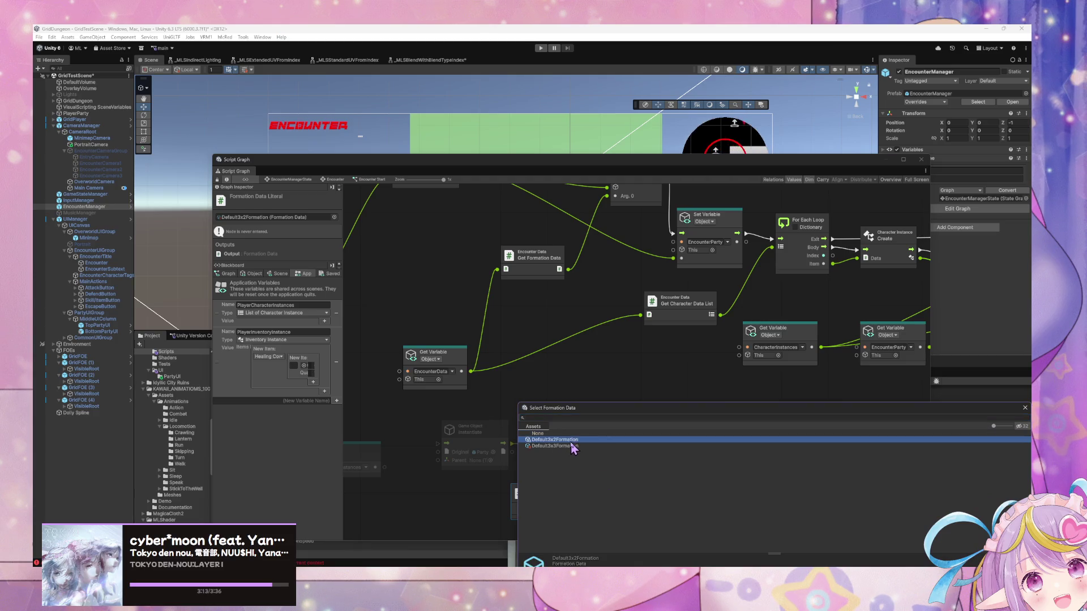
pyautogui.doubleClick(574, 440)
pyautogui.moveTo(558, 494)
pyautogui.mouseDown()
pyautogui.moveTo(510, 494)
pyautogui.moveTo(568, 468)
pyautogui.mouseUp()
pyautogui.moveTo(628, 391)
pyautogui.mouseDown()
pyautogui.moveTo(618, 394)
pyautogui.moveTo(624, 370)
pyautogui.moveTo(655, 405)
pyautogui.moveTo(655, 376)
pyautogui.moveTo(708, 376)
pyautogui.mouseUp()
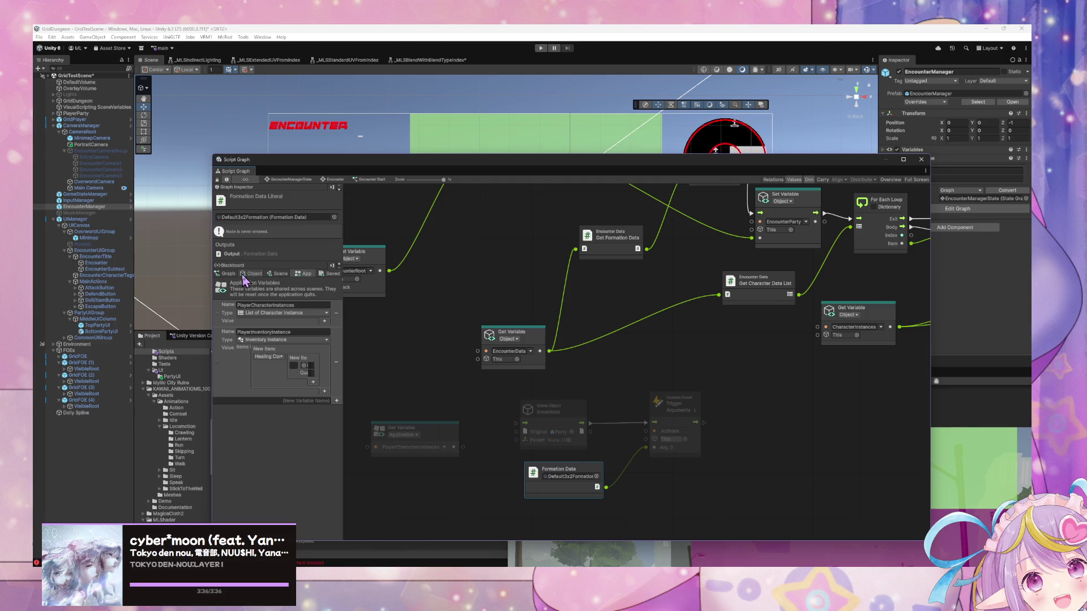
# Step: On the Blackboard Scene tab, create the PlayerFormation variable with type Game Object
pyautogui.click(279, 274)
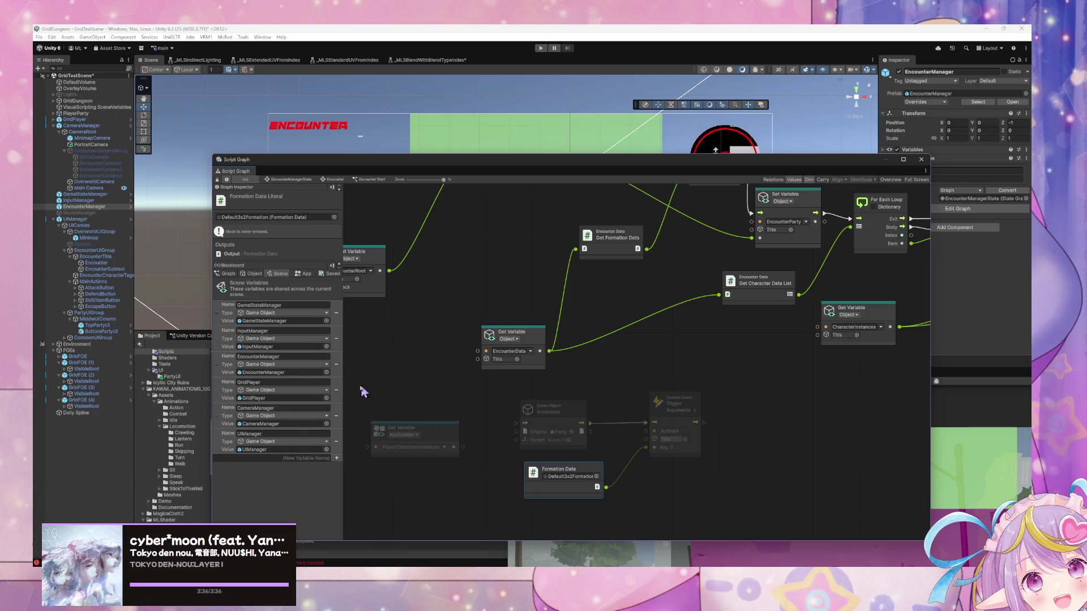
pyautogui.click(309, 457)
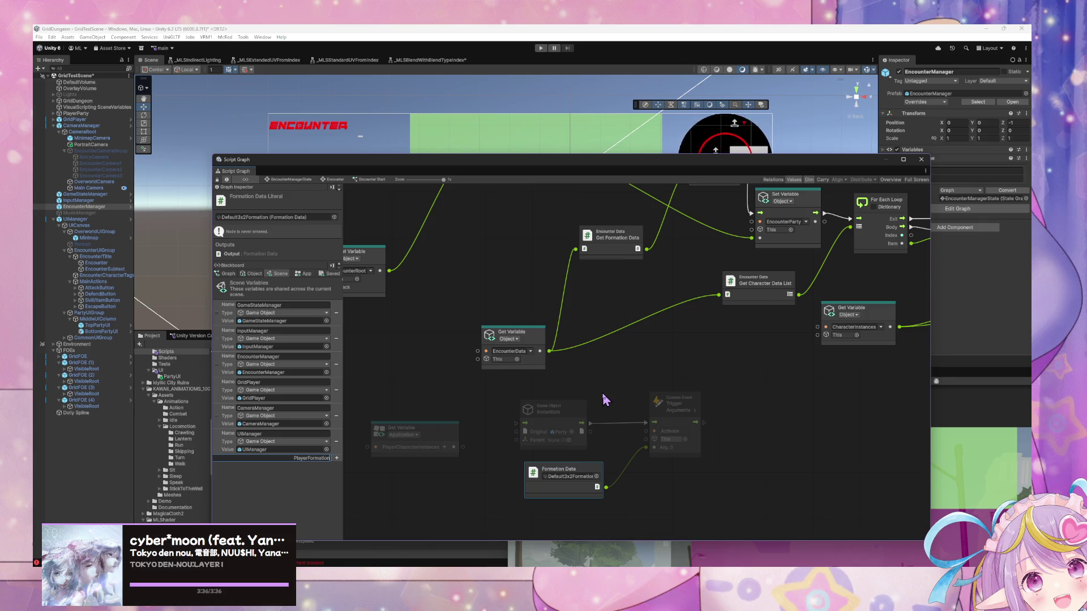
pyautogui.press('Return')
pyautogui.click(286, 468)
pyautogui.write('ameobject')
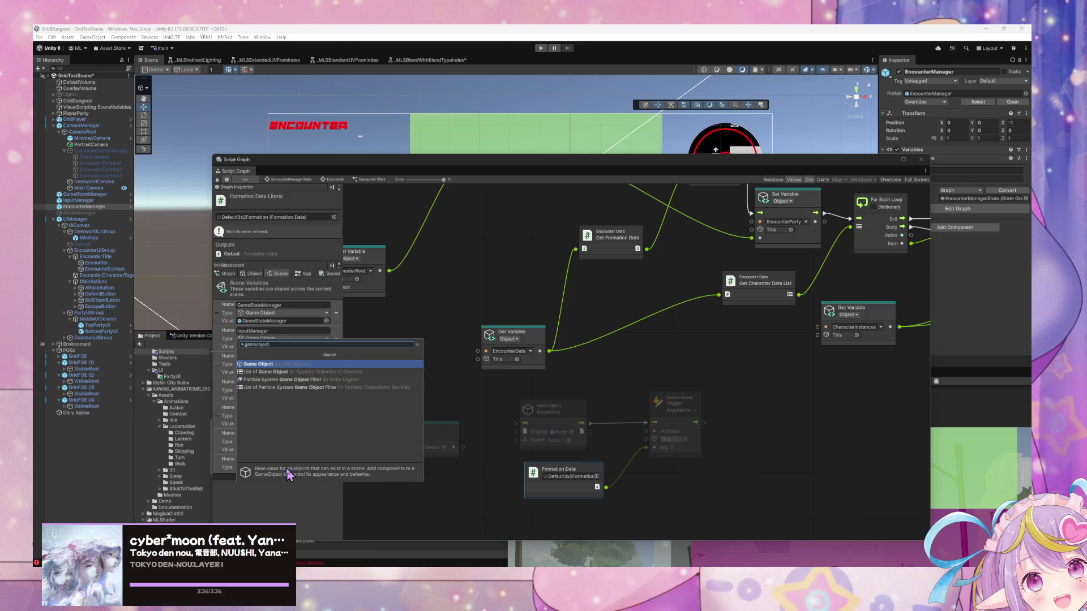
pyautogui.press('Return')
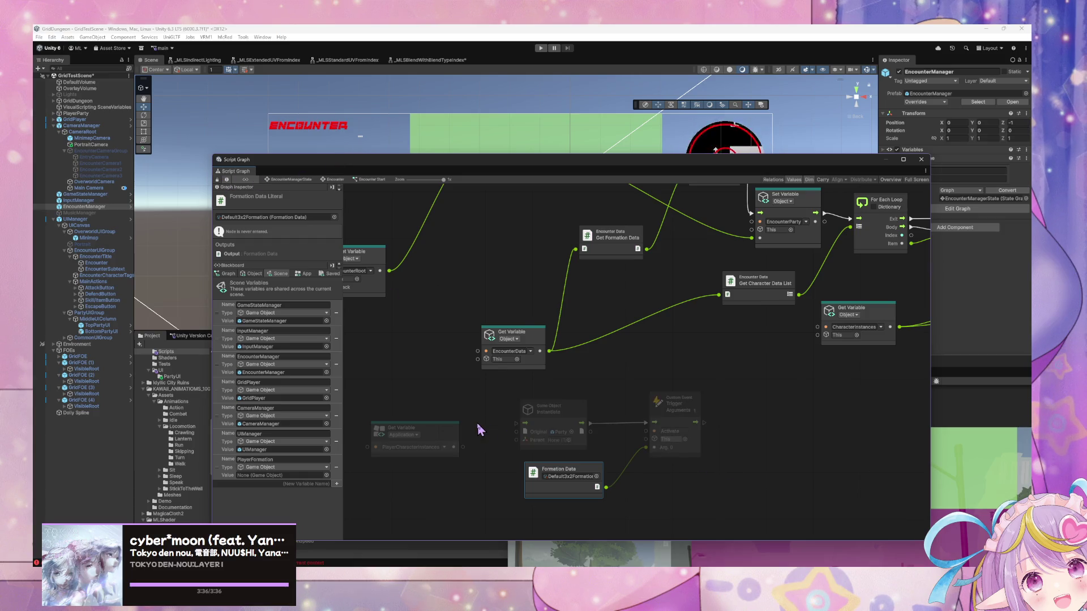
pyautogui.moveTo(641, 376)
pyautogui.mouseDown()
pyautogui.moveTo(546, 437)
pyautogui.moveTo(547, 418)
pyautogui.moveTo(564, 424)
pyautogui.mouseUp()
# Step: Group the PlayerCharacterInstances getter with the spawning nodes and cut all four from Encounter Start
pyautogui.scroll(3, 575, 429)
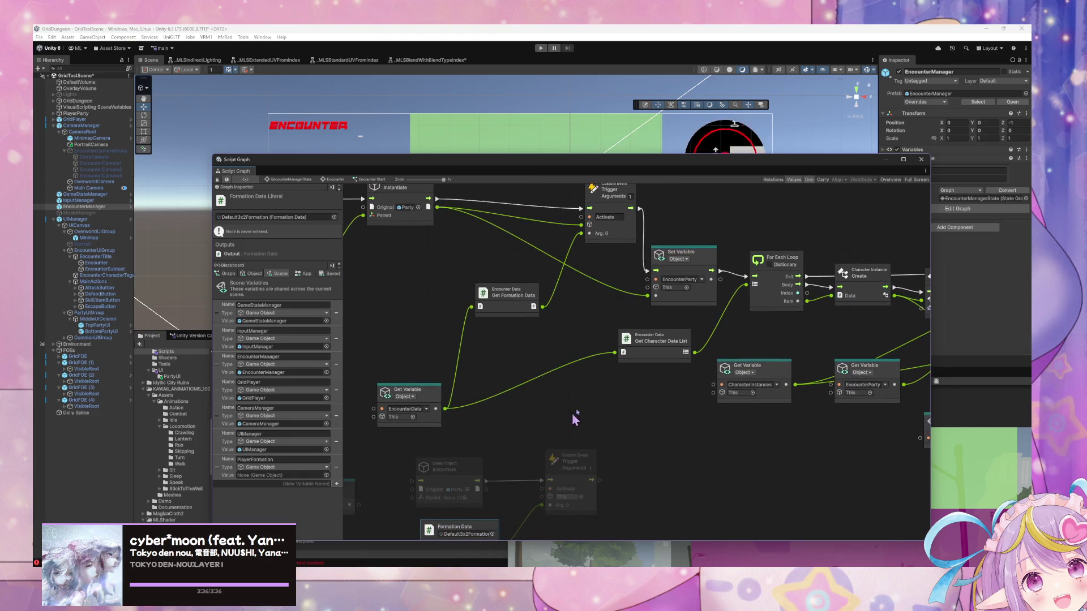
pyautogui.scroll(-4, 549, 385)
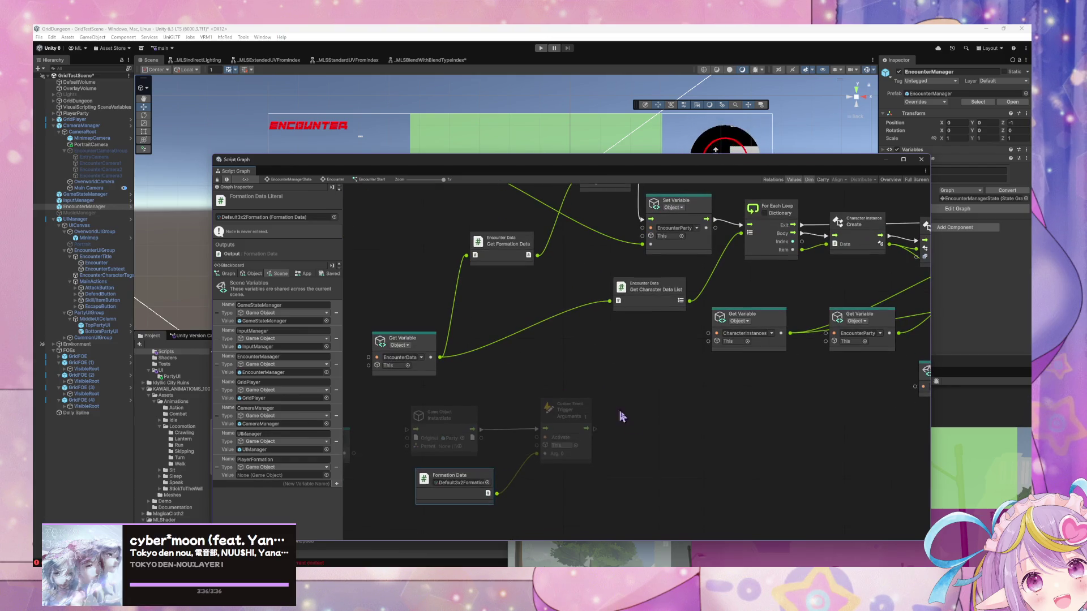
pyautogui.moveTo(388, 400); pyautogui.dragTo(501, 374)
pyautogui.hotkey('ctrl', 'v')
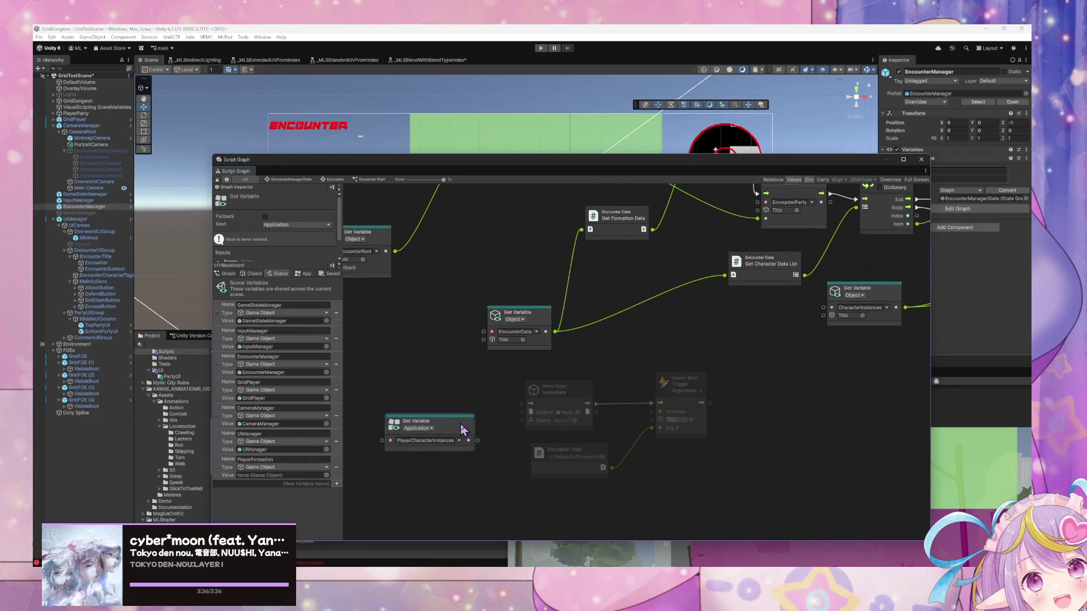
pyautogui.moveTo(476, 428); pyautogui.dragTo(486, 453)
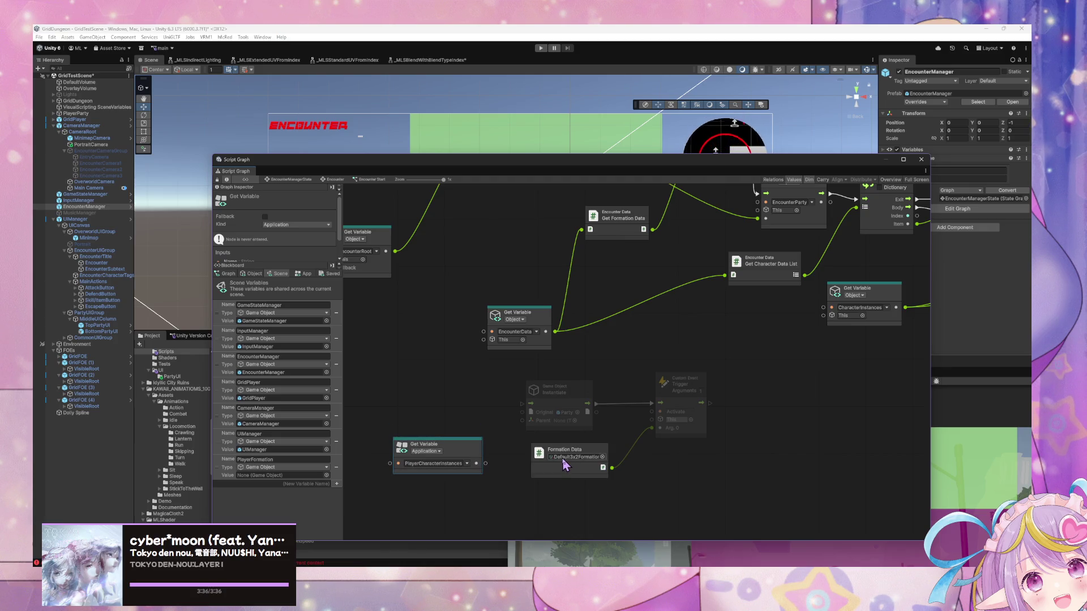
pyautogui.moveTo(385, 367); pyautogui.dragTo(704, 485)
pyautogui.press('Delete')
# Step: Paste the four spawning nodes into GridPlayer's Load Player Data graph
pyautogui.click(77, 119)
pyautogui.moveTo(608, 370)
pyautogui.mouseDown()
pyautogui.moveTo(704, 313)
pyautogui.moveTo(712, 350)
pyautogui.mouseUp()
pyautogui.hotkey('ctrl', 'v')
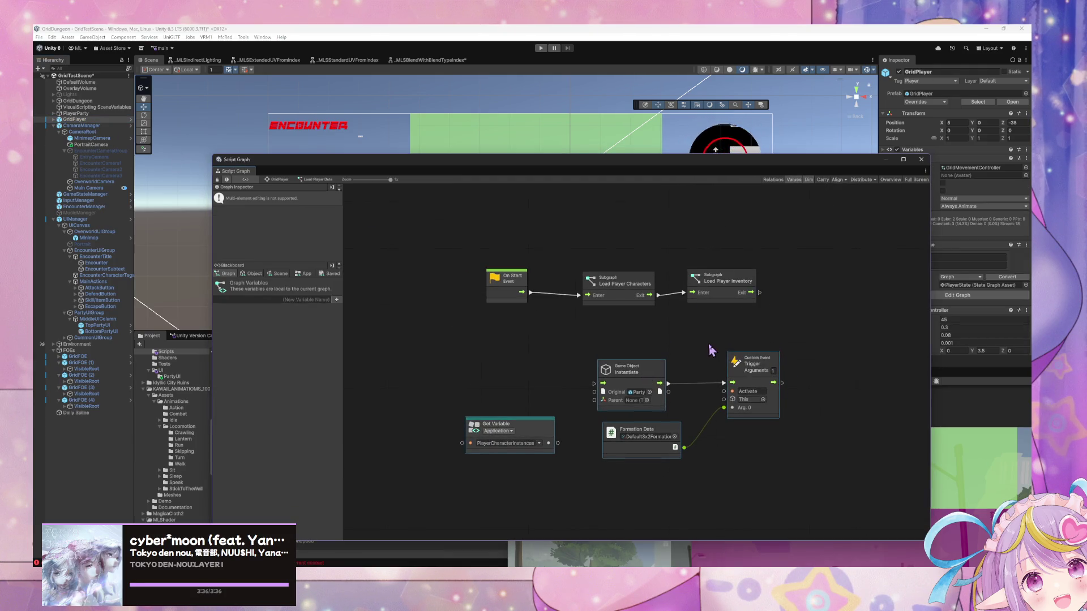
# Step: Select EncounterManager to show its Initialize, Overworld and Encounter state graph
pyautogui.click(92, 206)
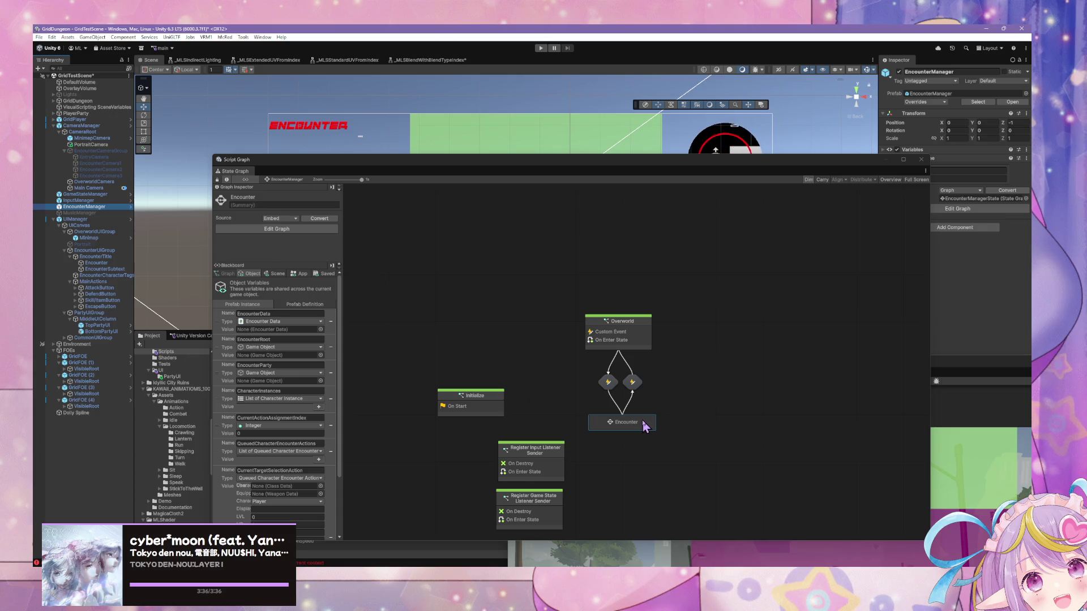
# Step: Open the Encounter Start script graph nested inside the Encounter state
pyautogui.doubleClick(645, 424)
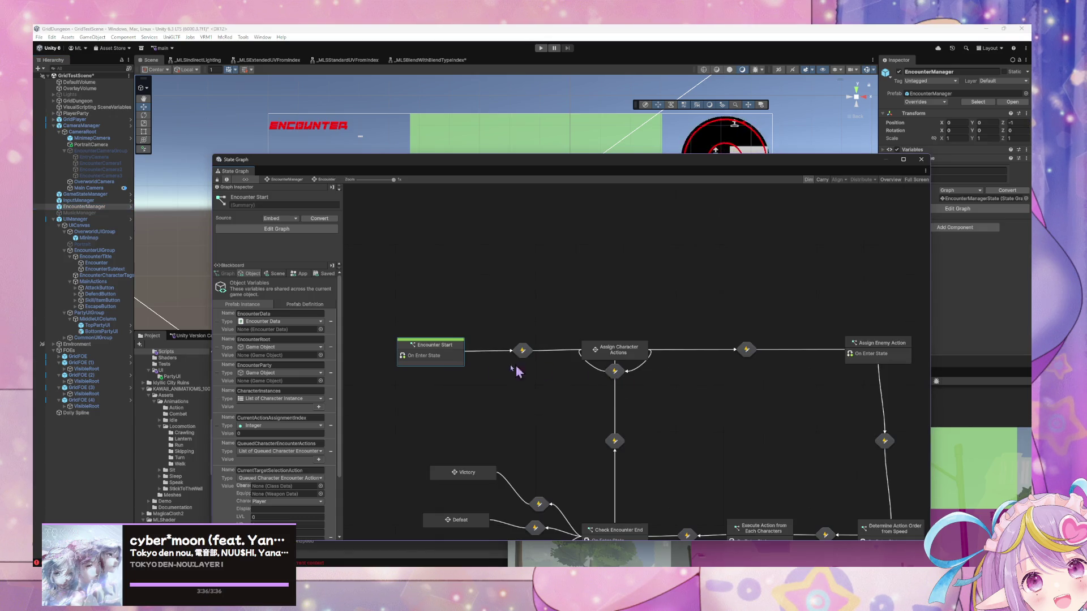
pyautogui.doubleClick(452, 352)
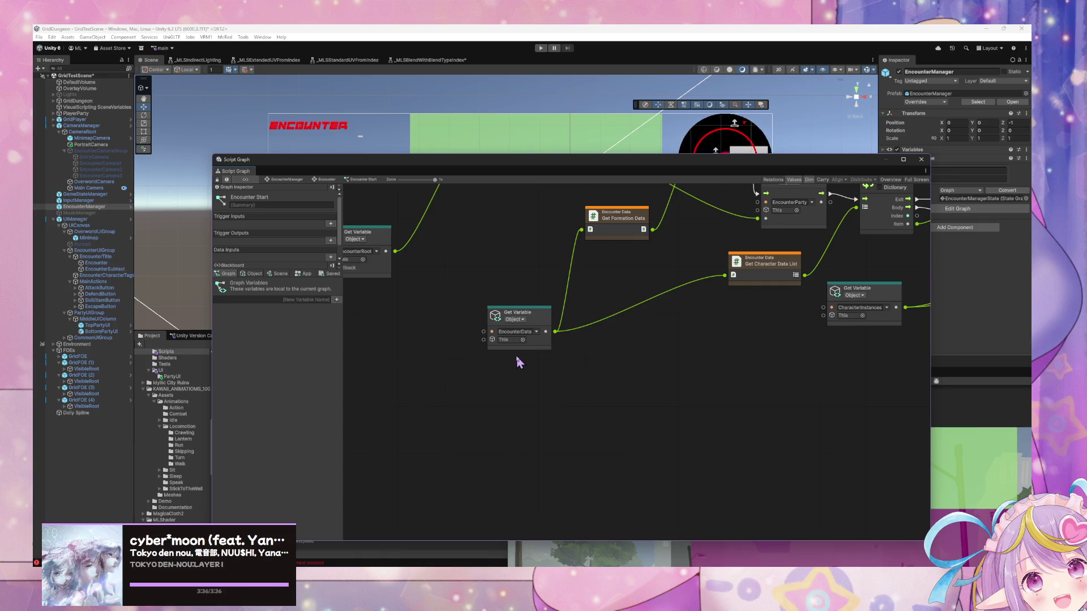
pyautogui.moveTo(672, 362); pyautogui.dragTo(616, 434)
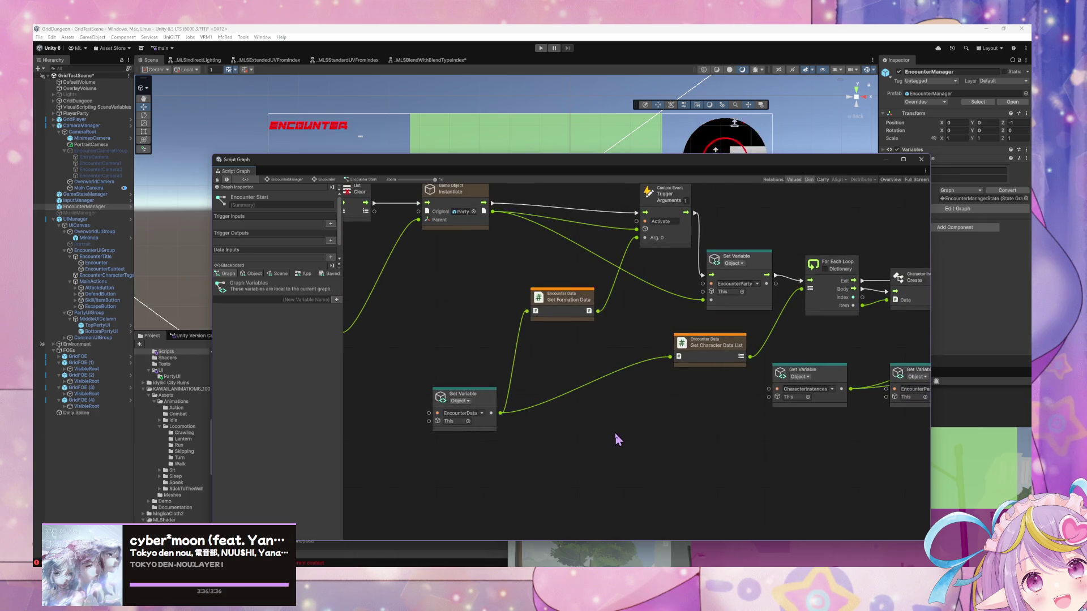
pyautogui.moveTo(638, 392)
pyautogui.mouseDown()
pyautogui.moveTo(553, 399)
pyautogui.moveTo(486, 388)
pyautogui.moveTo(647, 376)
pyautogui.moveTo(505, 354)
pyautogui.moveTo(525, 374)
pyautogui.mouseUp()
# Step: Box-select the party-setup chain from For Each Loop through Set Variable
pyautogui.hscroll(10, 623, 379)
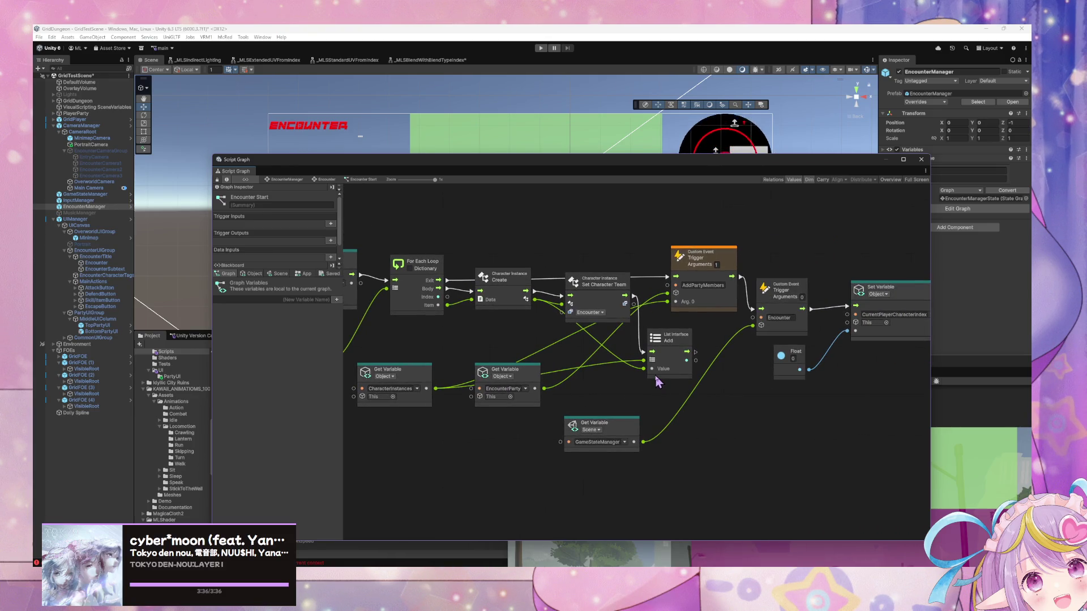
pyautogui.scroll(-3, 655, 375)
pyautogui.moveTo(851, 447); pyautogui.dragTo(583, 317)
pyautogui.hscroll(3, 731, 373)
pyautogui.moveTo(867, 445); pyautogui.dragTo(386, 272)
pyautogui.moveTo(853, 445)
pyautogui.mouseDown()
pyautogui.moveTo(387, 301)
pyautogui.moveTo(393, 285)
pyautogui.mouseUp()
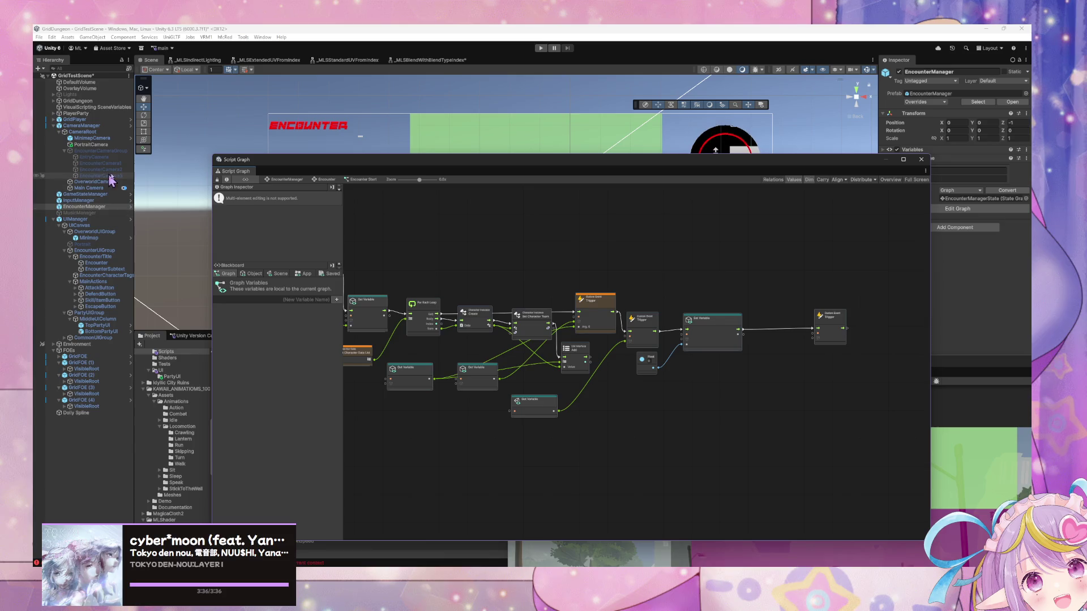
# Step: Reopen GridPlayer's Load Player Data graph, inspect Set Character Team, and check the Object and App variables
pyautogui.click(85, 126)
pyautogui.click(88, 146)
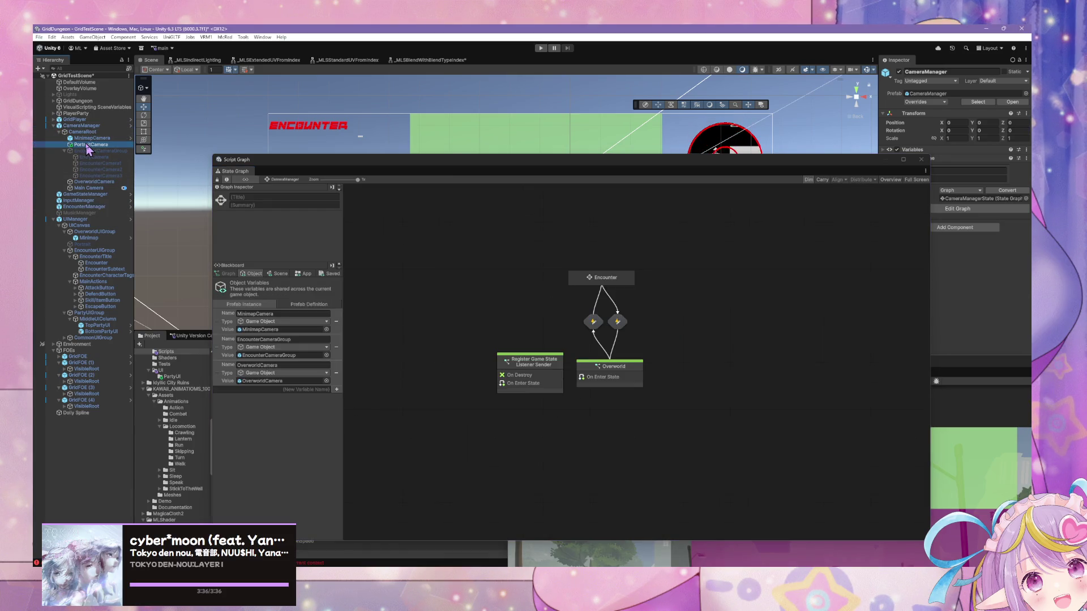
pyautogui.click(79, 126)
pyautogui.click(78, 120)
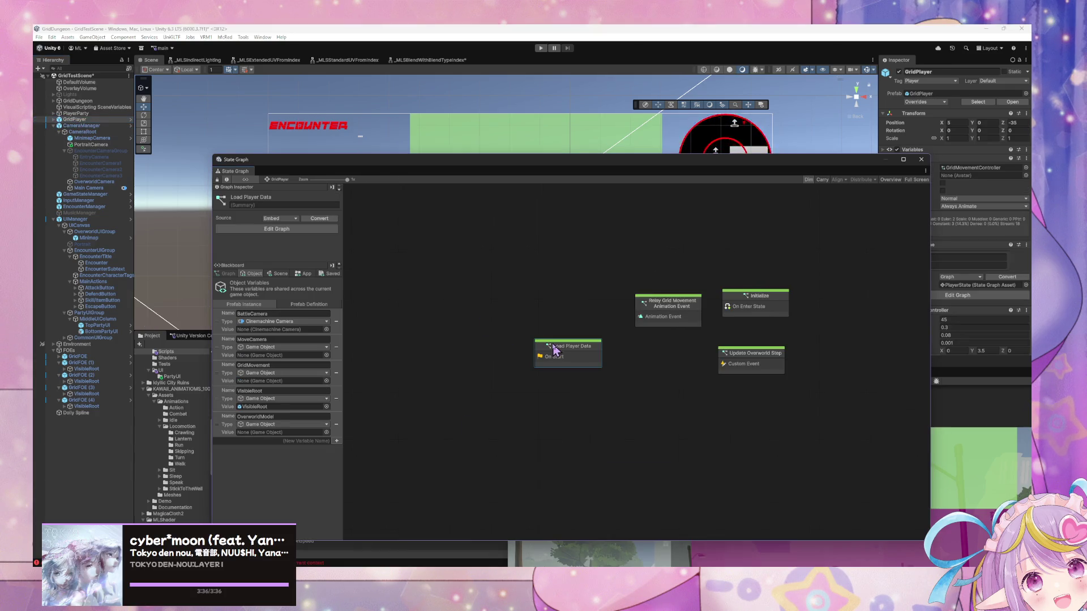
pyautogui.doubleClick(566, 347)
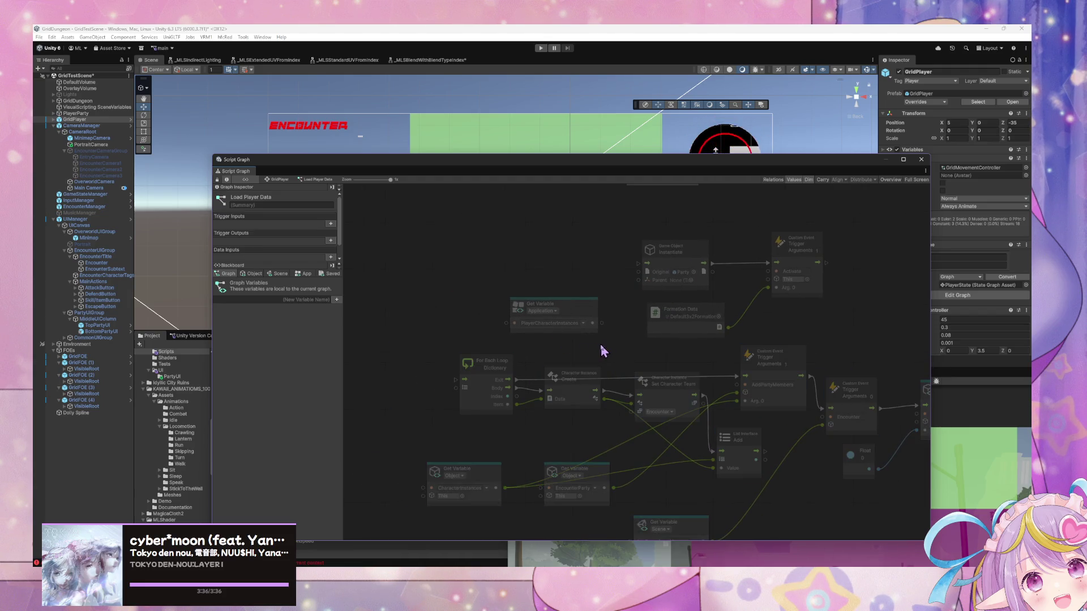
pyautogui.click(674, 381)
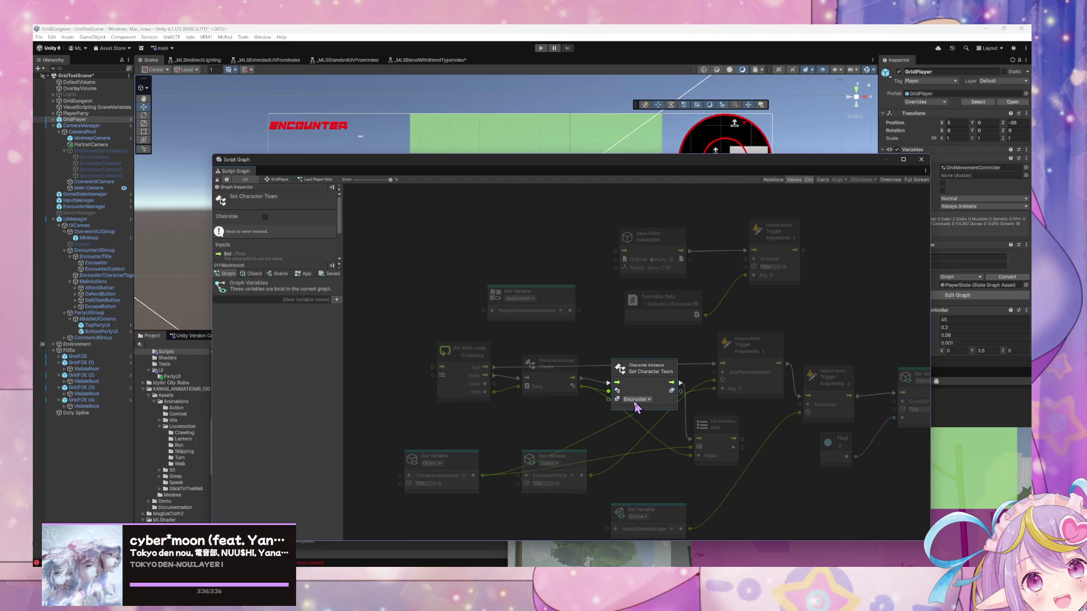
pyautogui.click(254, 274)
pyautogui.click(286, 275)
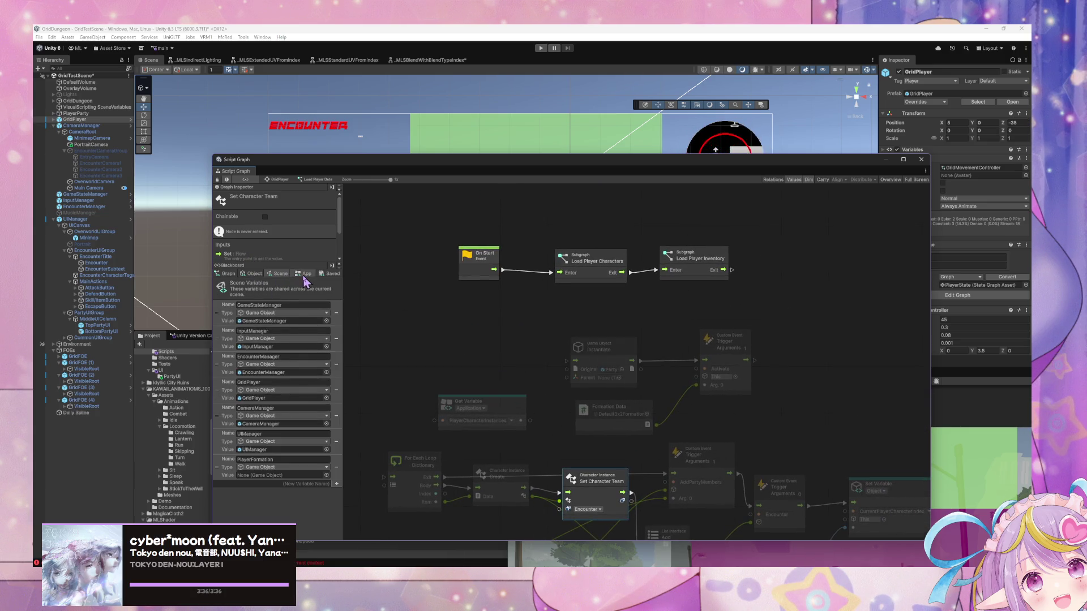
# Step: Check the App and Saved Blackboard variables, then enter the Load Player Characters subgraph
pyautogui.click(304, 274)
pyautogui.click(332, 274)
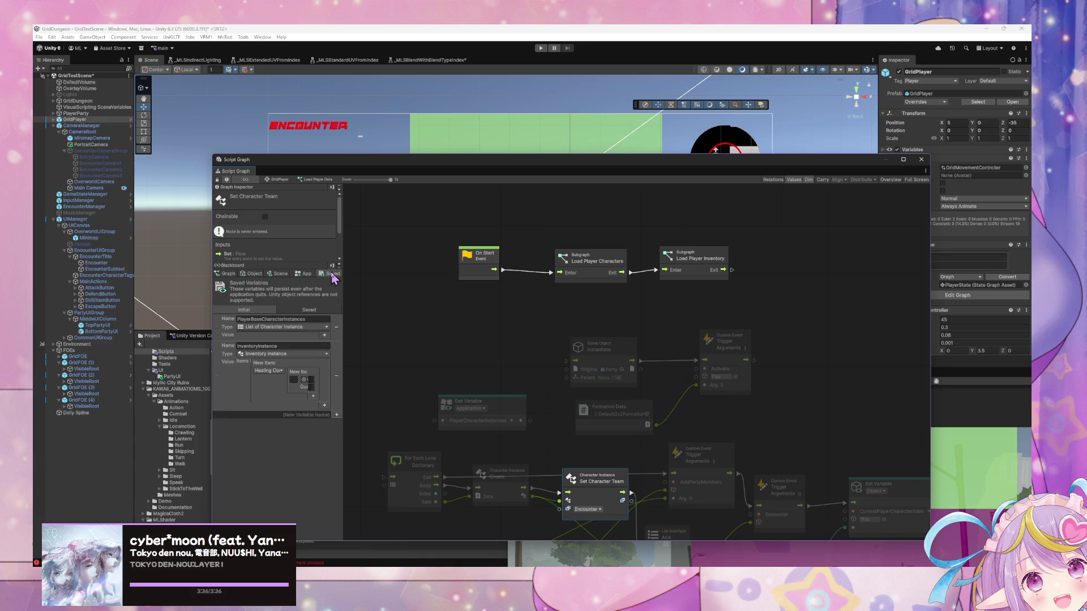
pyautogui.click(305, 274)
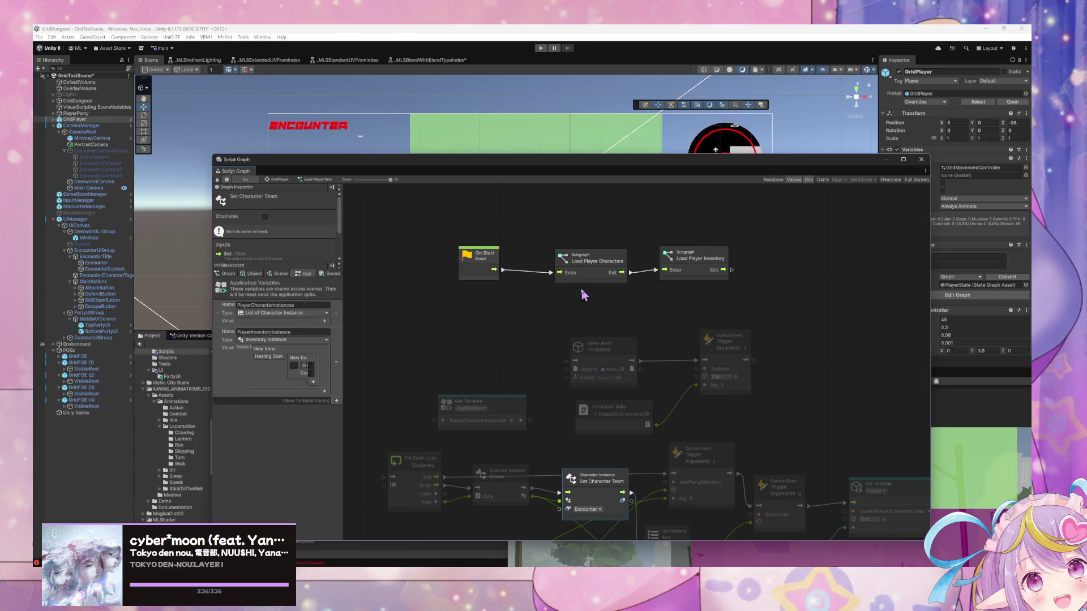
pyautogui.doubleClick(579, 272)
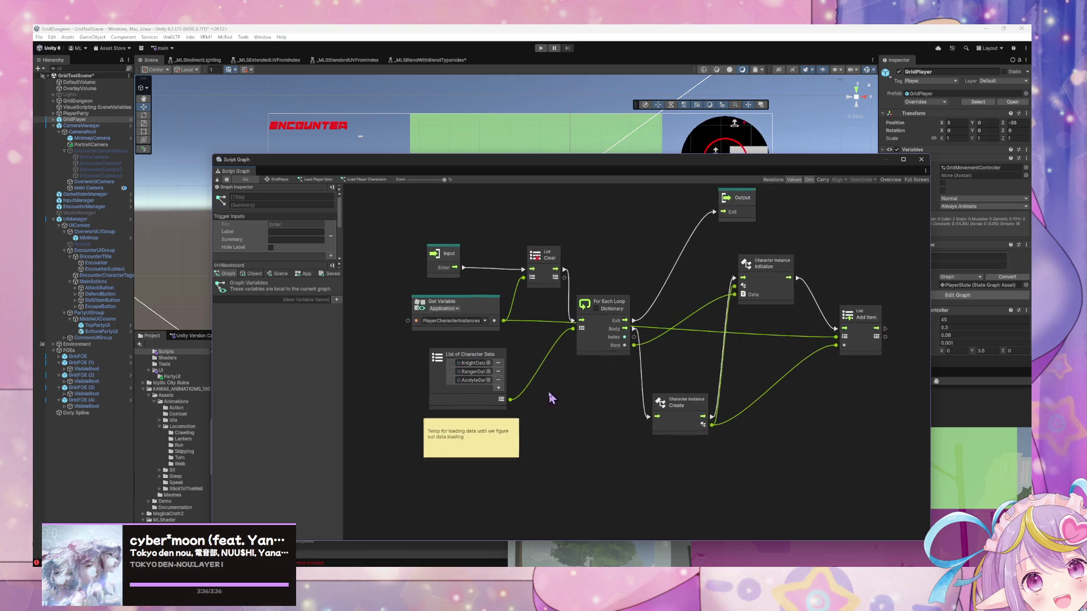
# Step: Move the graph window off the Inspector and shift the Add Item node right
pyautogui.click(279, 274)
pyautogui.click(458, 372)
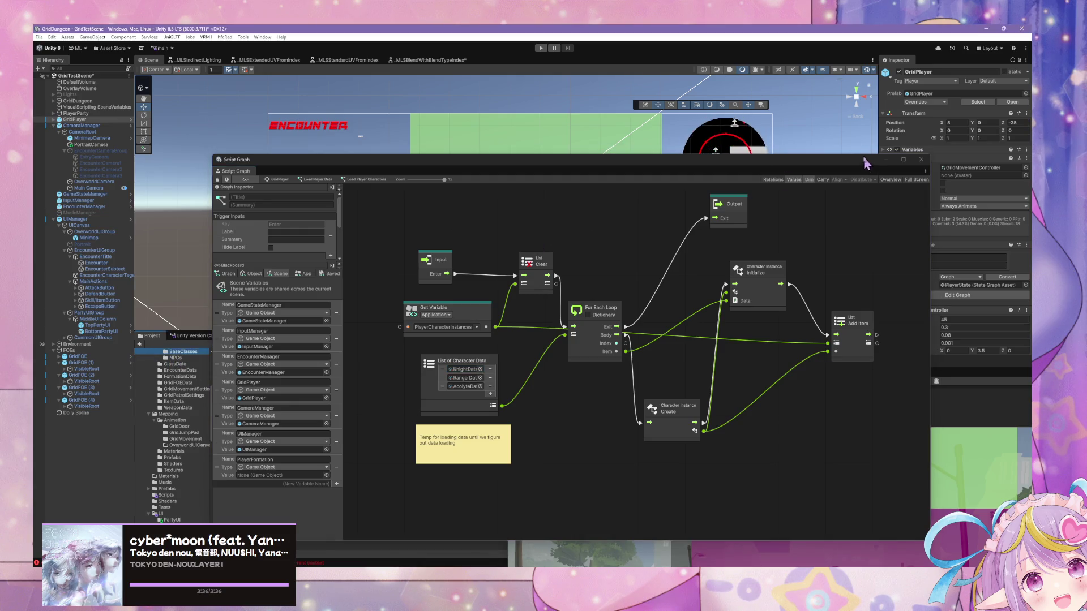
pyautogui.moveTo(822, 164); pyautogui.dragTo(652, 220)
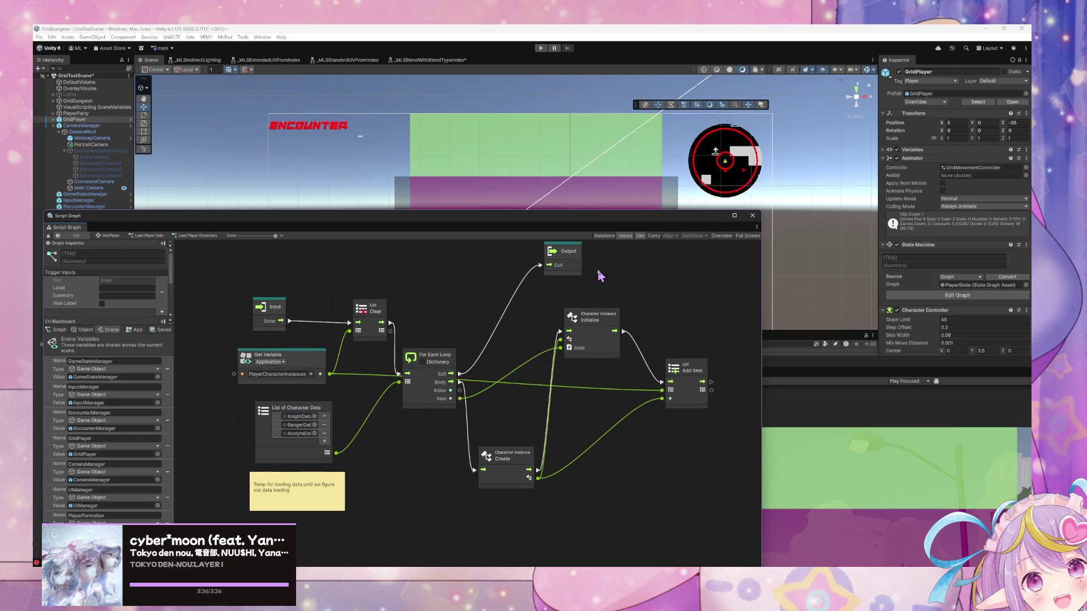
pyautogui.moveTo(685, 375)
pyautogui.mouseDown()
pyautogui.moveTo(752, 365)
pyautogui.moveTo(563, 353)
pyautogui.mouseUp()
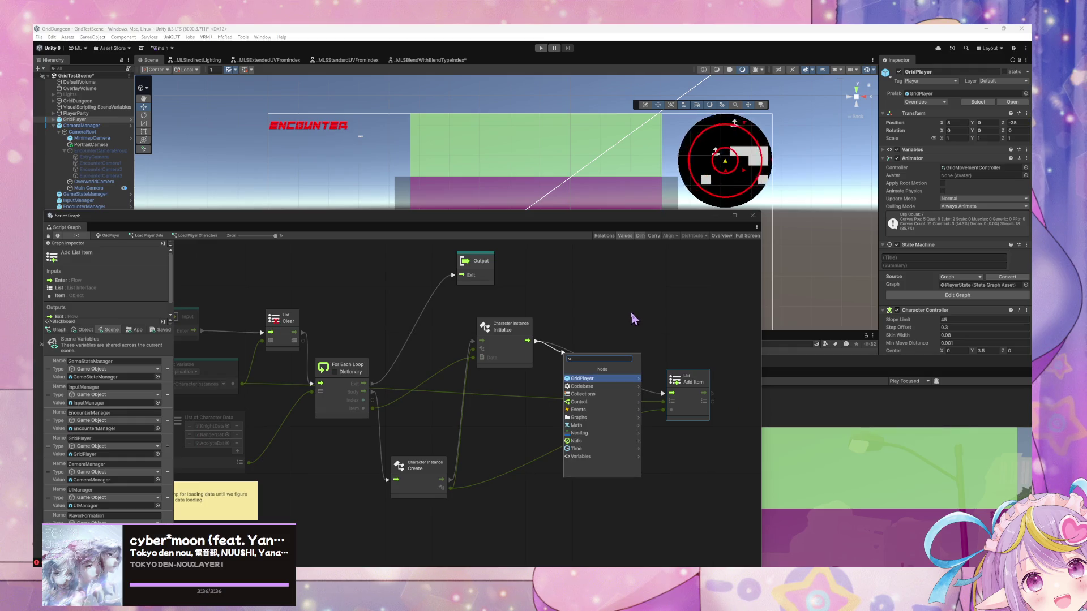
# Step: Add a Set Character Team node after Initialize and wire it into List Add Item
pyautogui.click(606, 387)
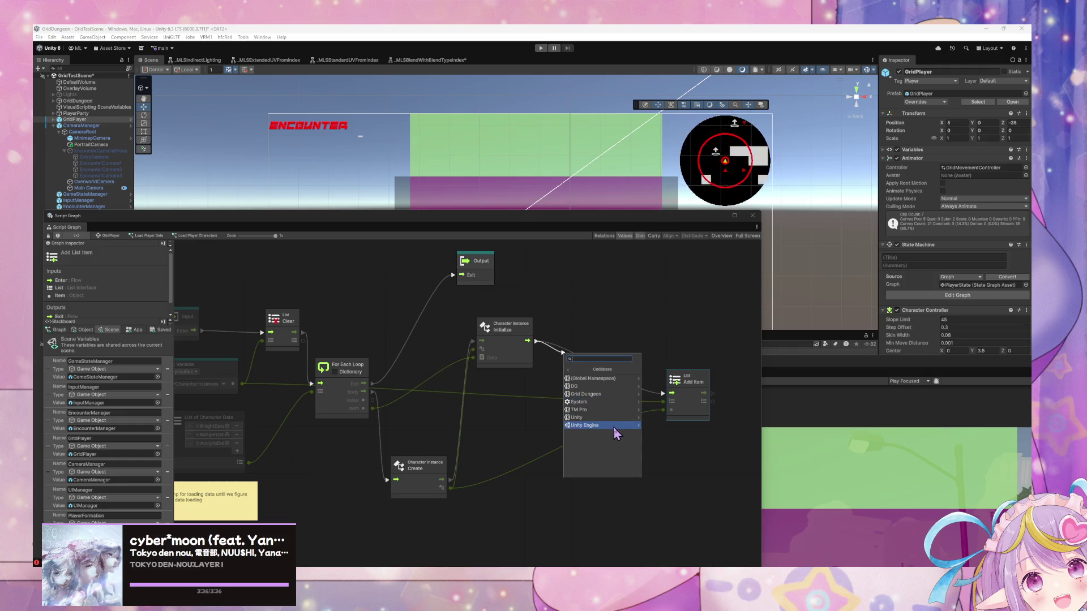
pyautogui.click(619, 403)
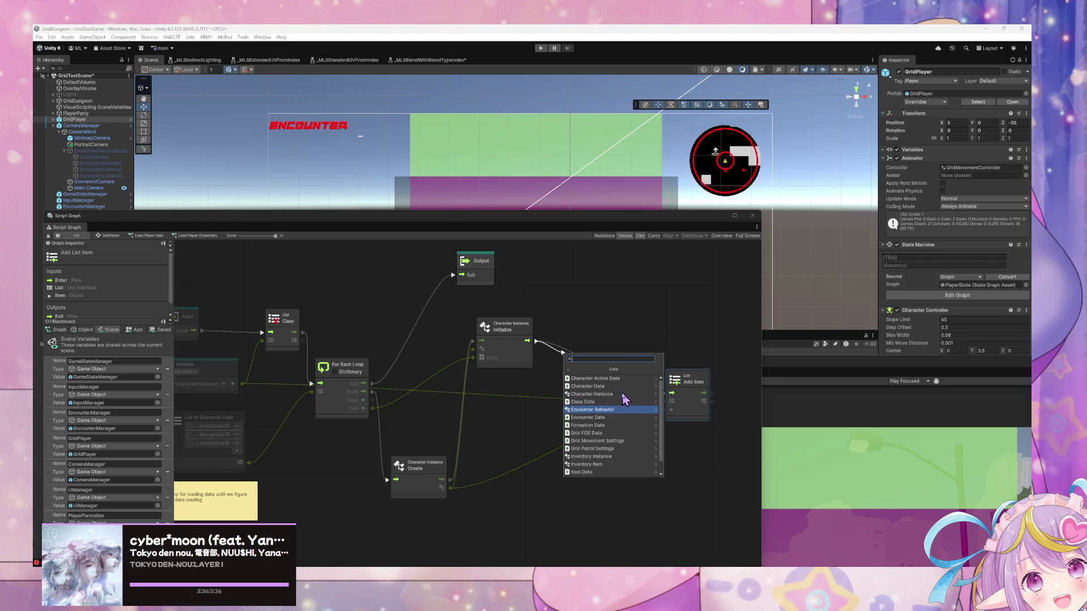
pyautogui.click(608, 394)
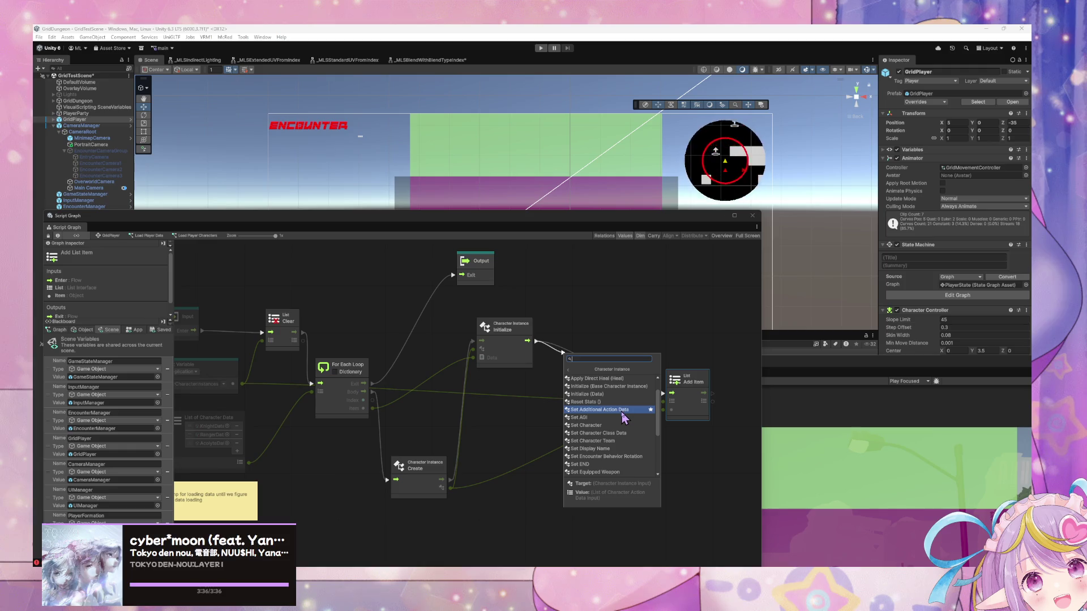
pyautogui.click(611, 418)
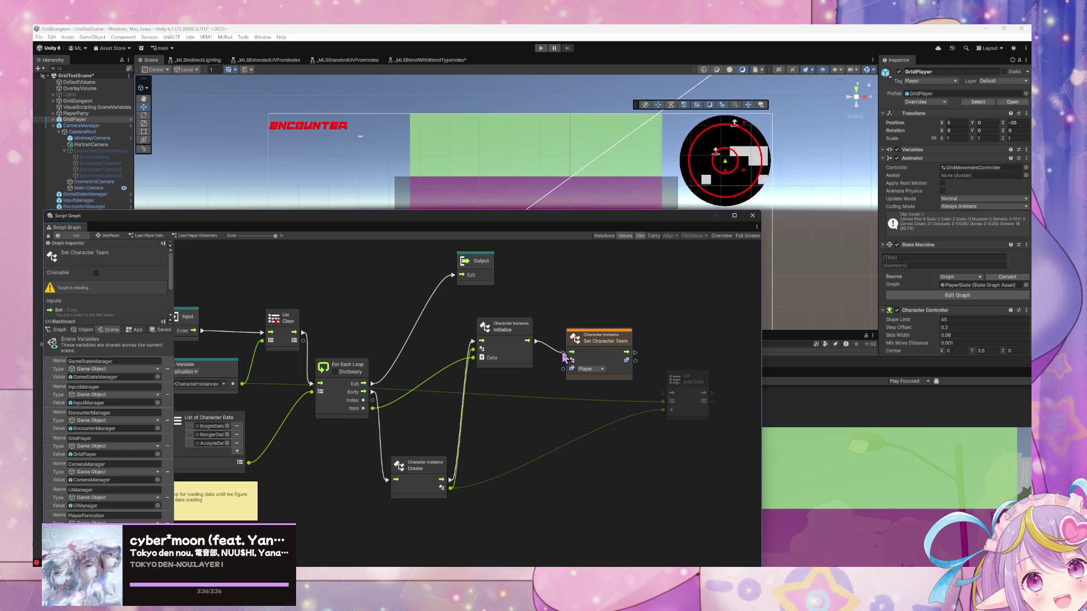
pyautogui.click(584, 369)
pyautogui.click(638, 358)
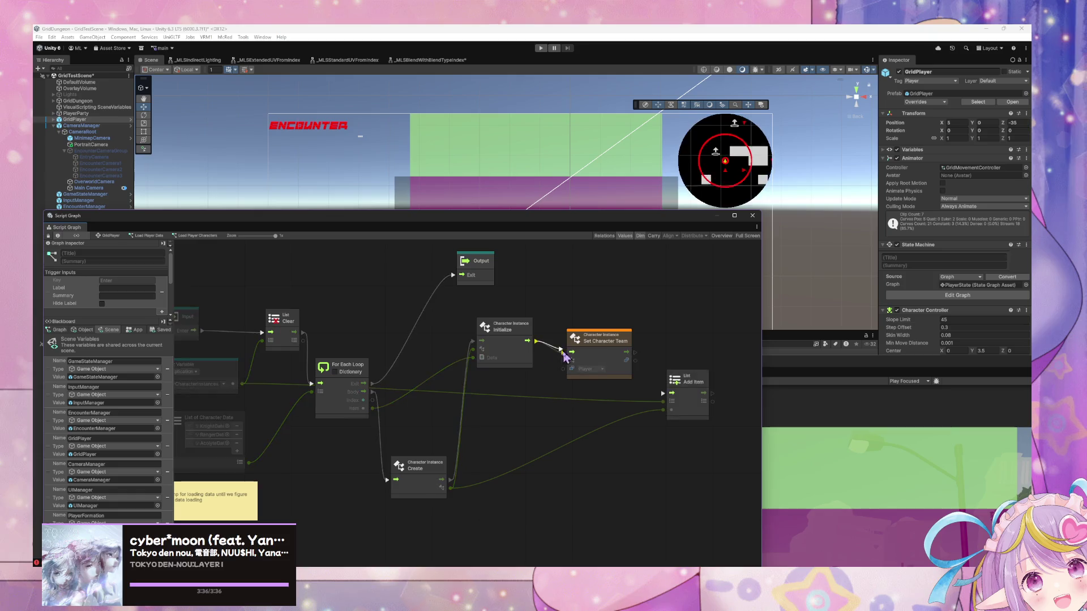
pyautogui.moveTo(636, 357); pyautogui.dragTo(672, 393)
pyautogui.moveTo(589, 429)
pyautogui.mouseDown()
pyautogui.moveTo(649, 435)
pyautogui.moveTo(633, 431)
pyautogui.mouseUp()
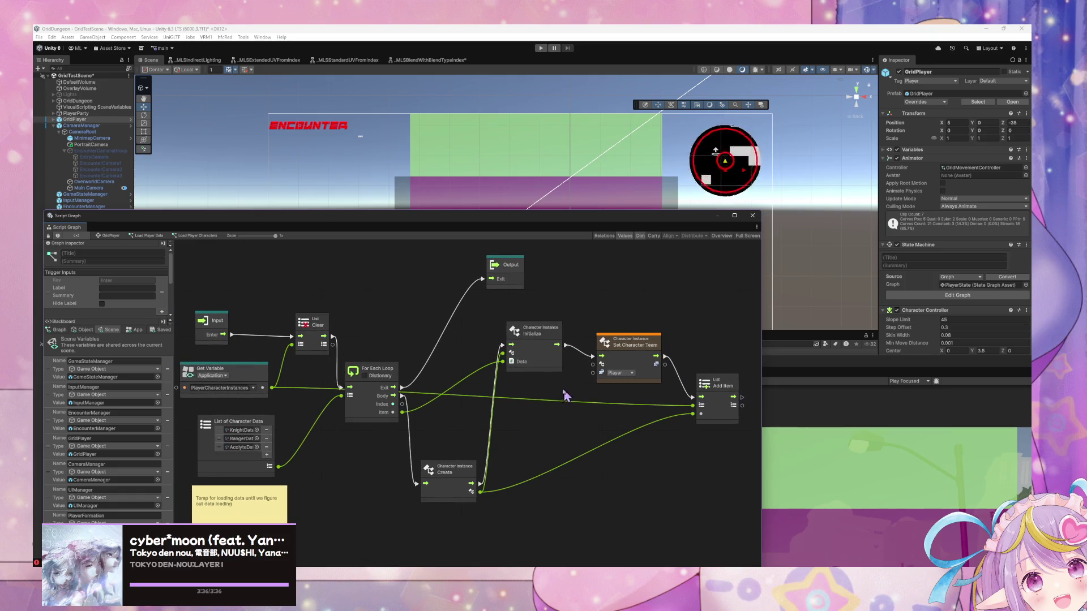
# Step: Tidy the Input node, return to GridPlayer's state graph, then show EncounterManager's state graph
pyautogui.moveTo(383, 224); pyautogui.dragTo(439, 213)
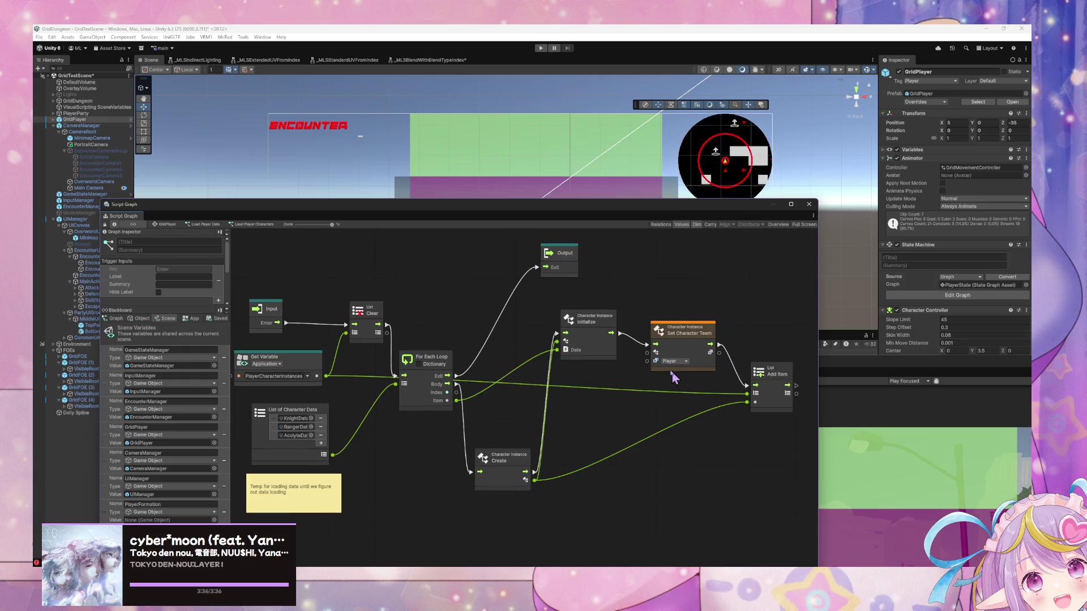
pyautogui.moveTo(275, 311)
pyautogui.mouseDown()
pyautogui.moveTo(500, 323)
pyautogui.moveTo(339, 327)
pyautogui.mouseUp()
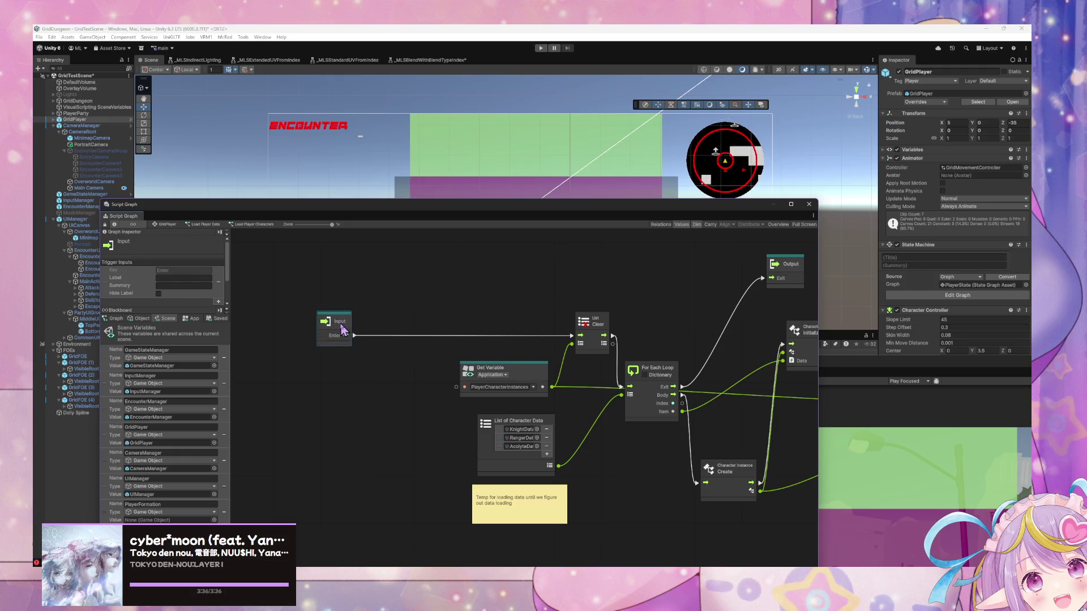
pyautogui.click(162, 225)
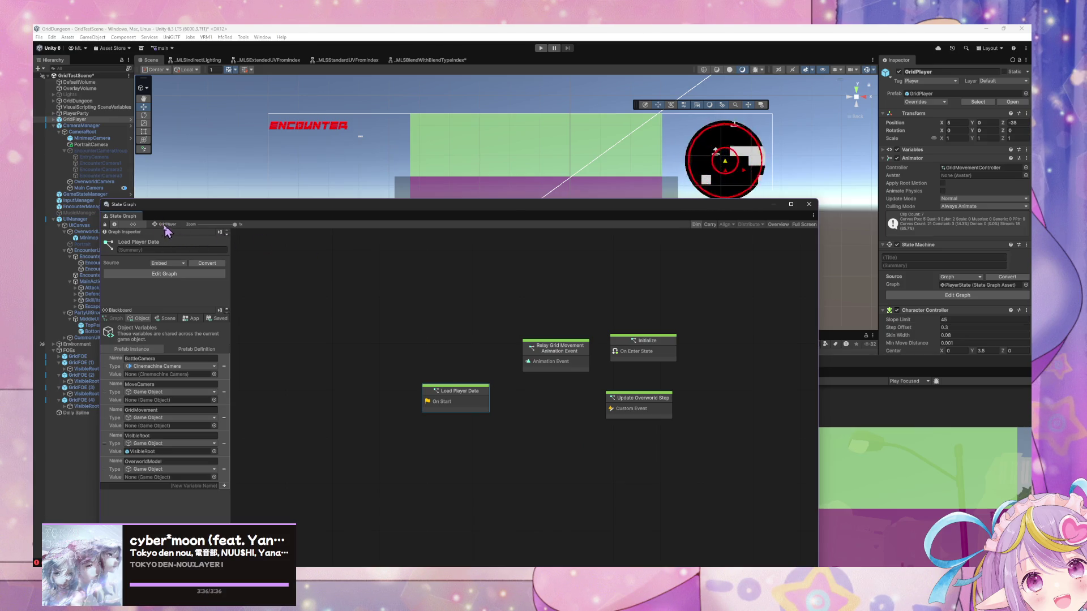
pyautogui.moveTo(142, 207); pyautogui.dragTo(254, 205)
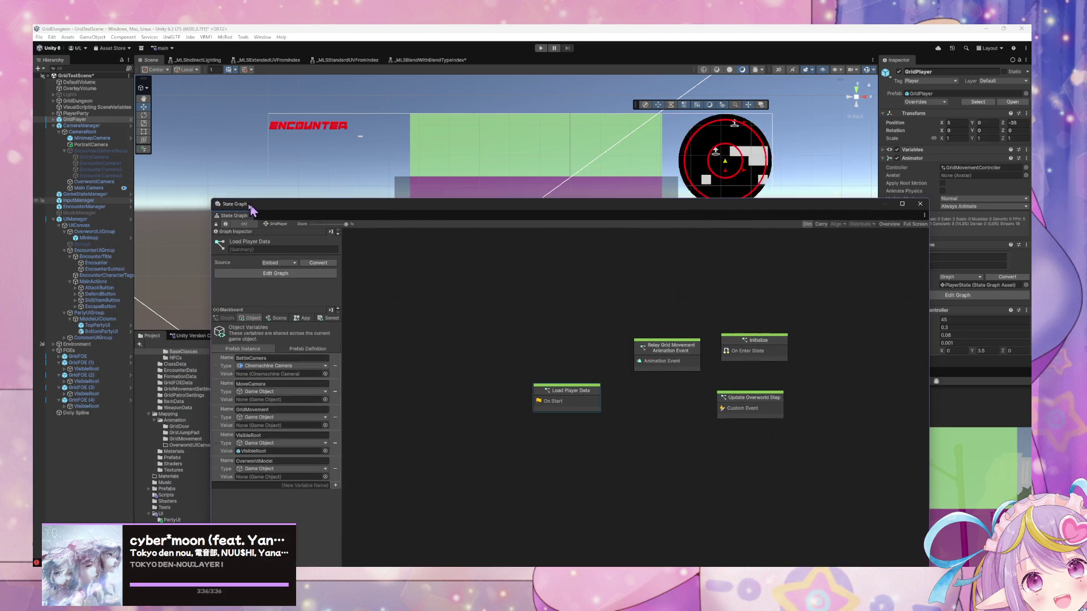
pyautogui.click(93, 208)
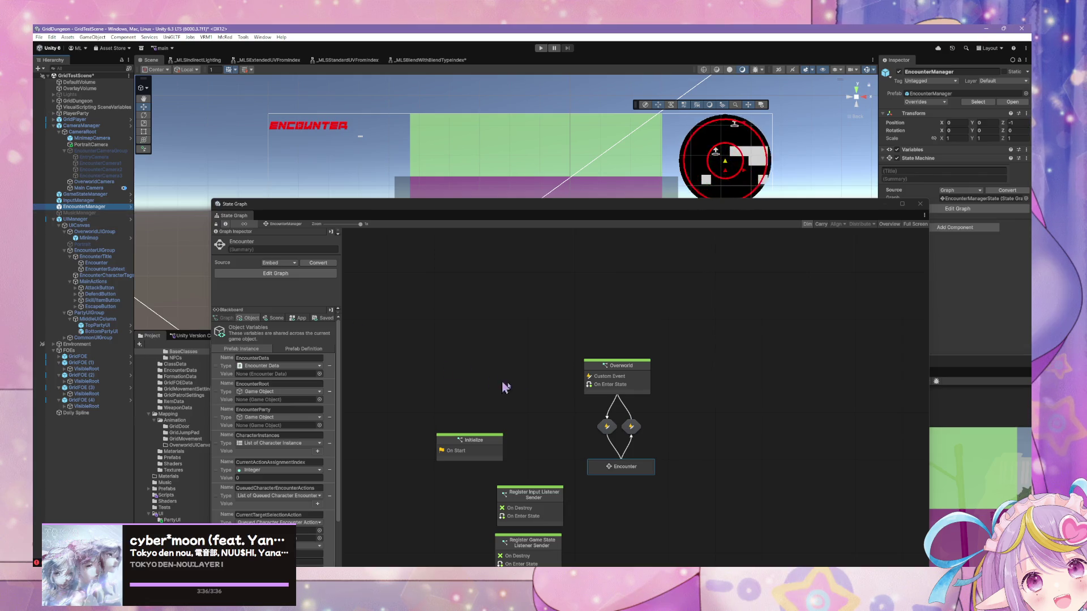
pyautogui.moveTo(645, 464)
pyautogui.mouseDown()
pyautogui.moveTo(529, 369)
pyautogui.moveTo(580, 405)
pyautogui.mouseUp()
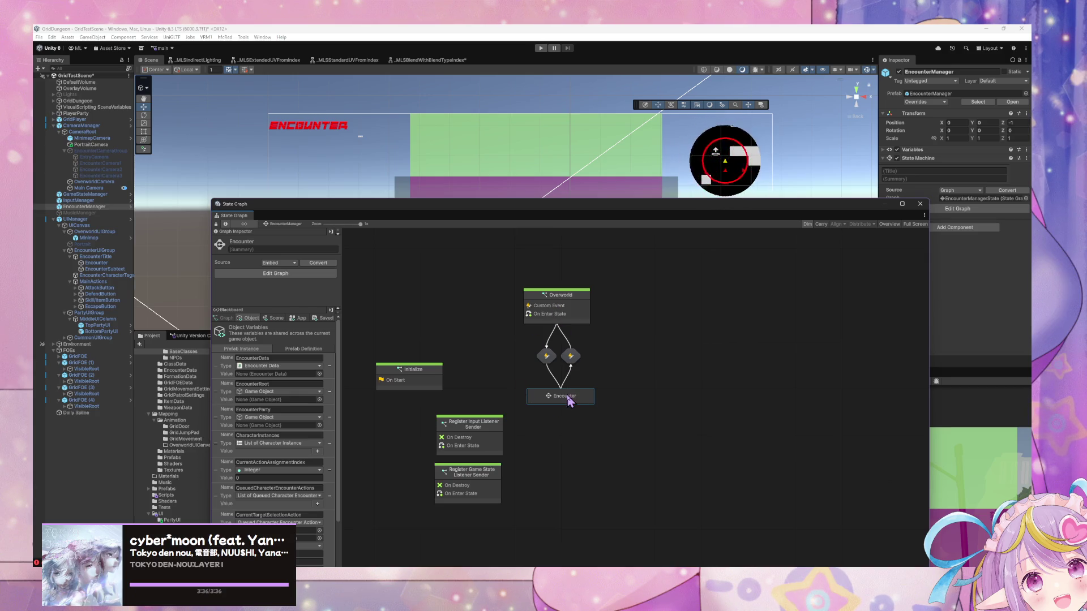
pyautogui.doubleClick(569, 397)
pyautogui.doubleClick(596, 399)
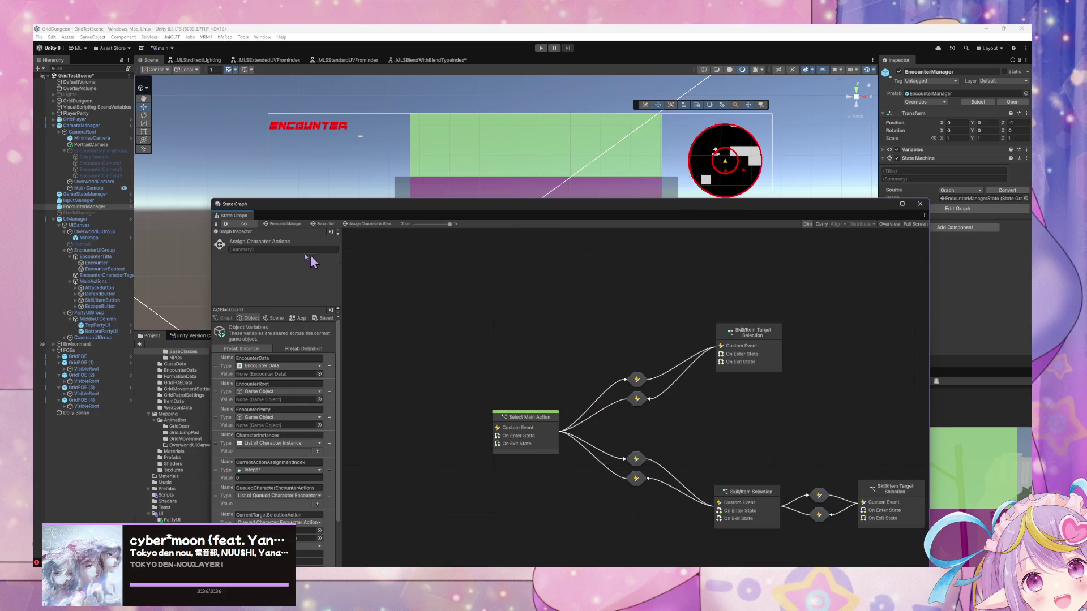
pyautogui.click(295, 226)
pyautogui.doubleClick(422, 378)
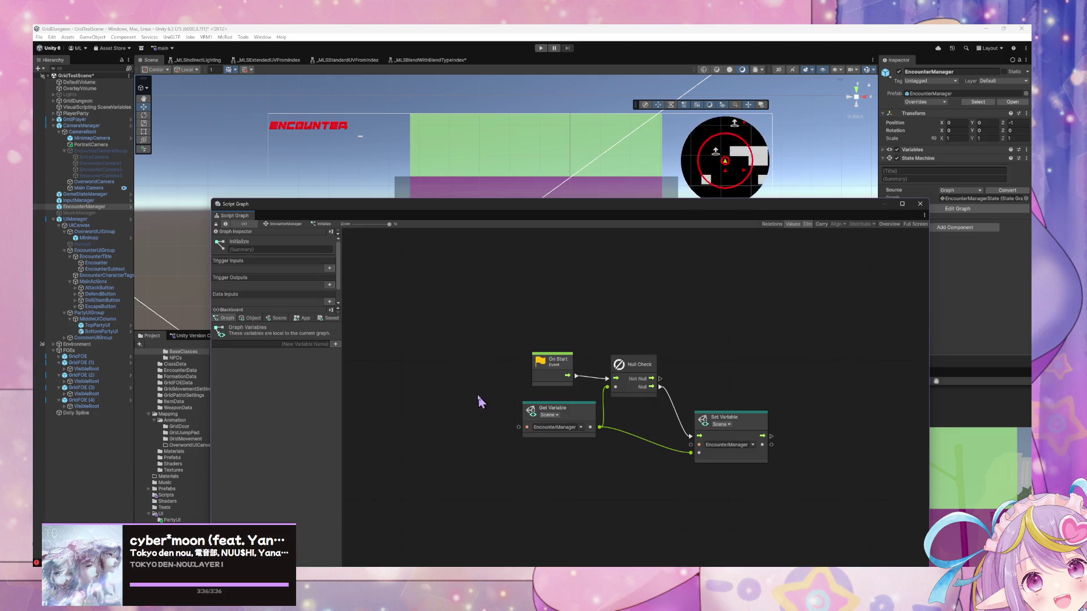
pyautogui.click(295, 226)
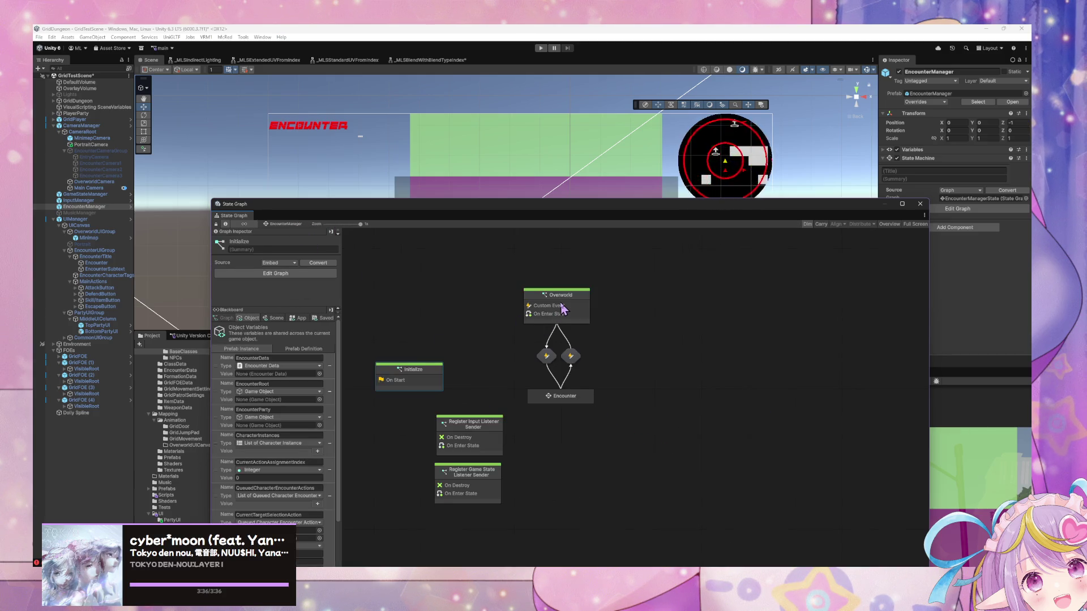
pyautogui.doubleClick(562, 308)
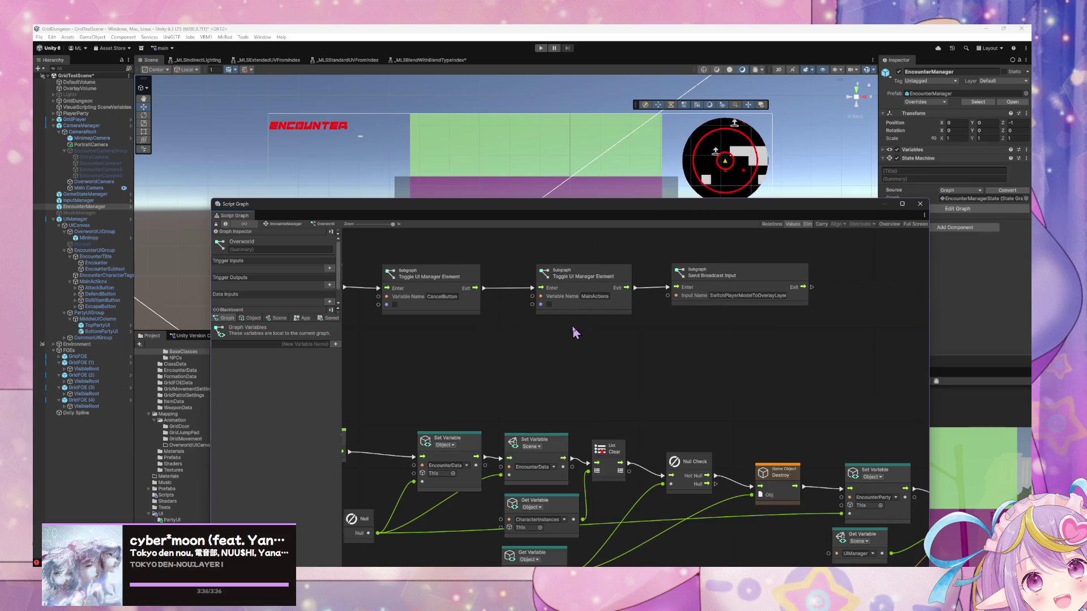
pyautogui.scroll(-10, 575, 333)
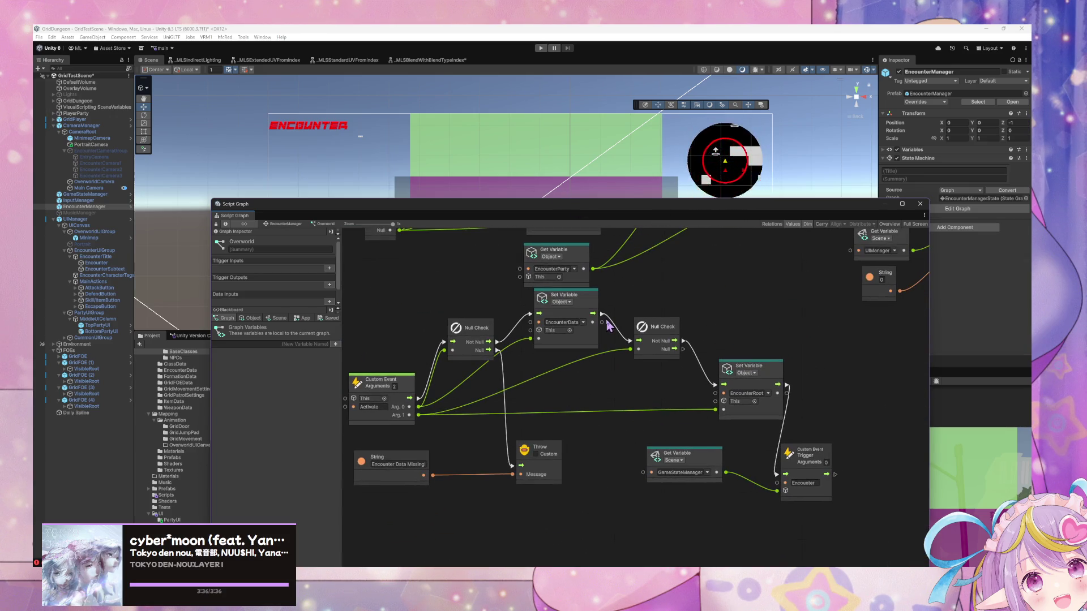
pyautogui.scroll(1, 607, 311)
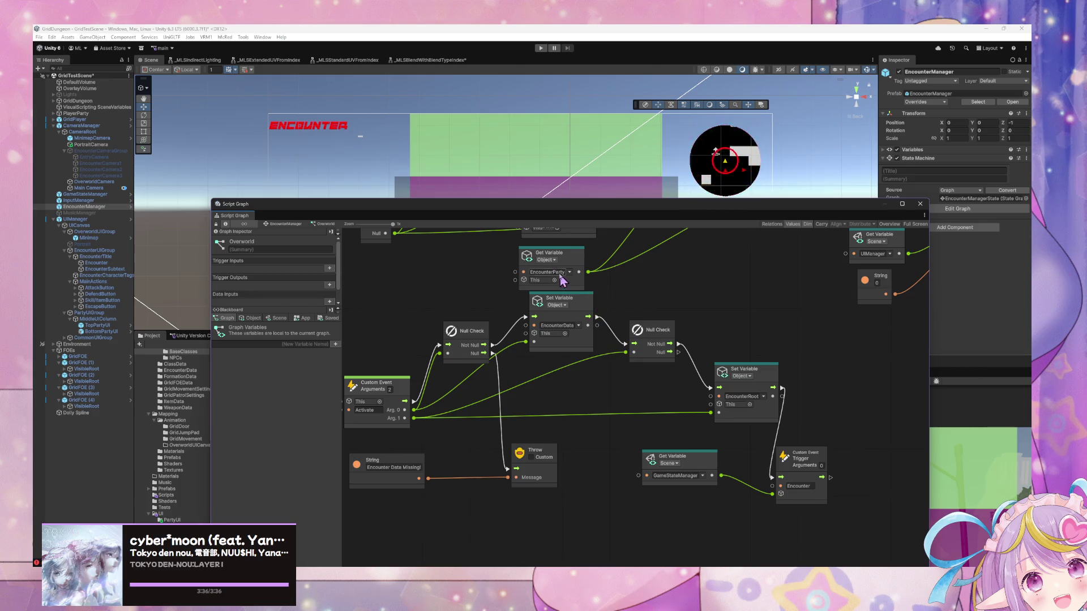
pyautogui.scroll(5, 563, 281)
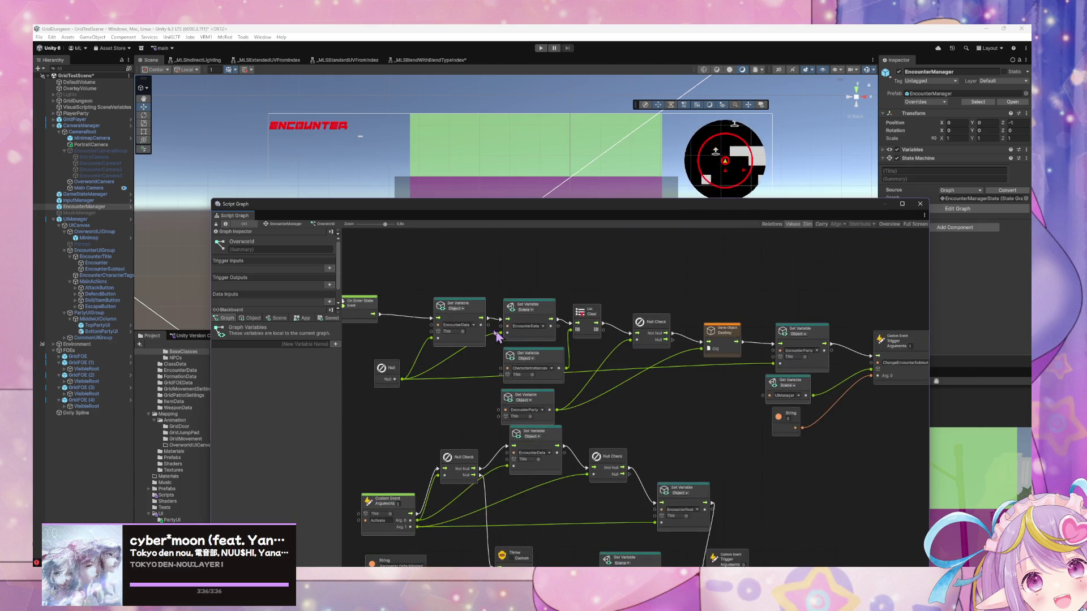
pyautogui.click(304, 225)
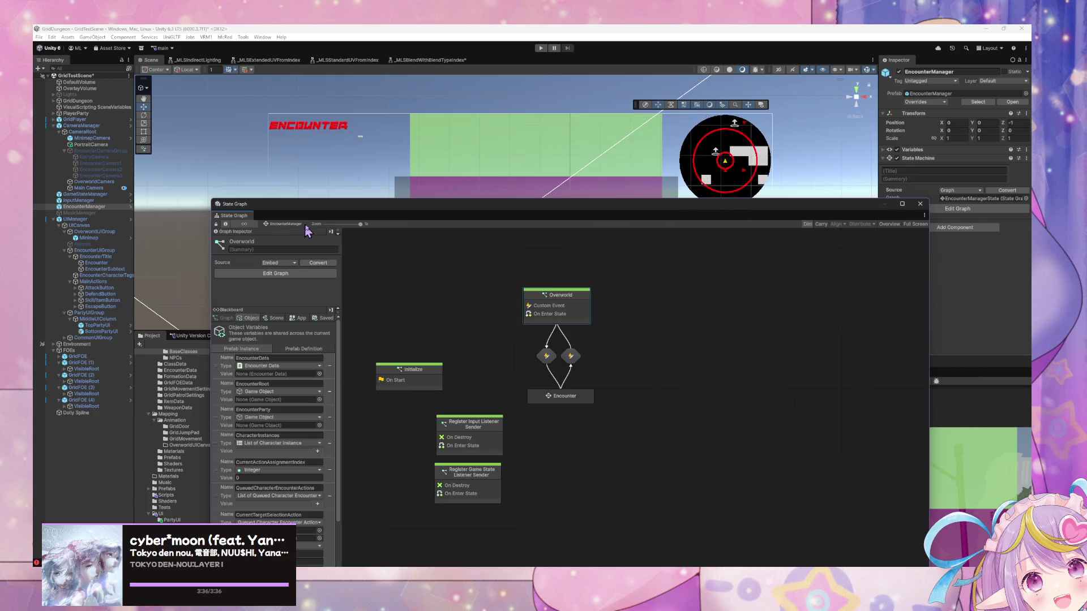
pyautogui.doubleClick(560, 396)
pyautogui.doubleClick(447, 396)
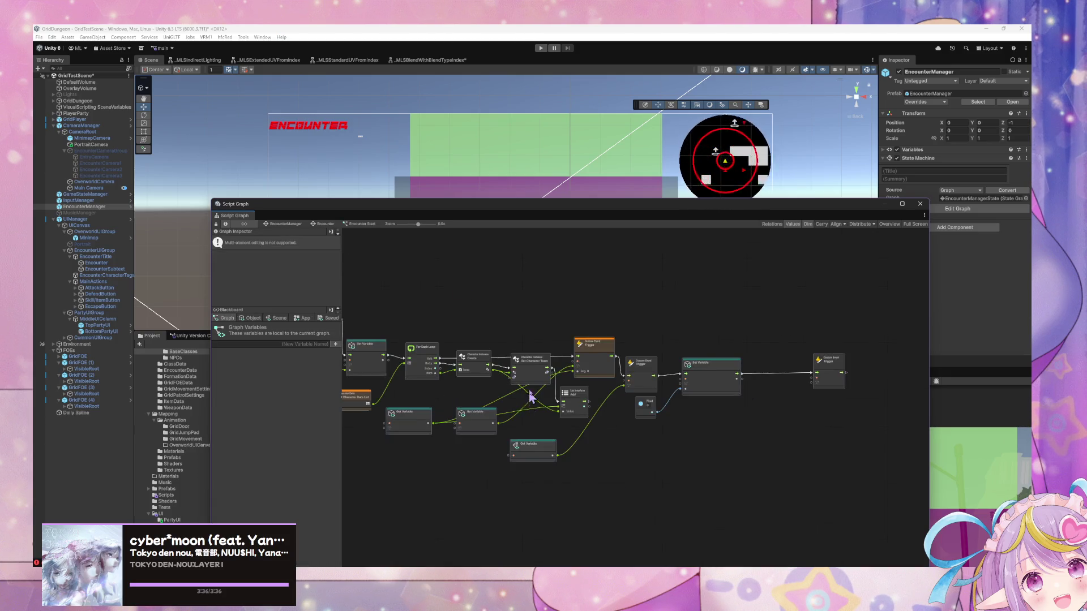
pyautogui.moveTo(548, 319); pyautogui.dragTo(668, 360)
pyautogui.moveTo(875, 409); pyautogui.dragTo(453, 278)
pyautogui.click(93, 119)
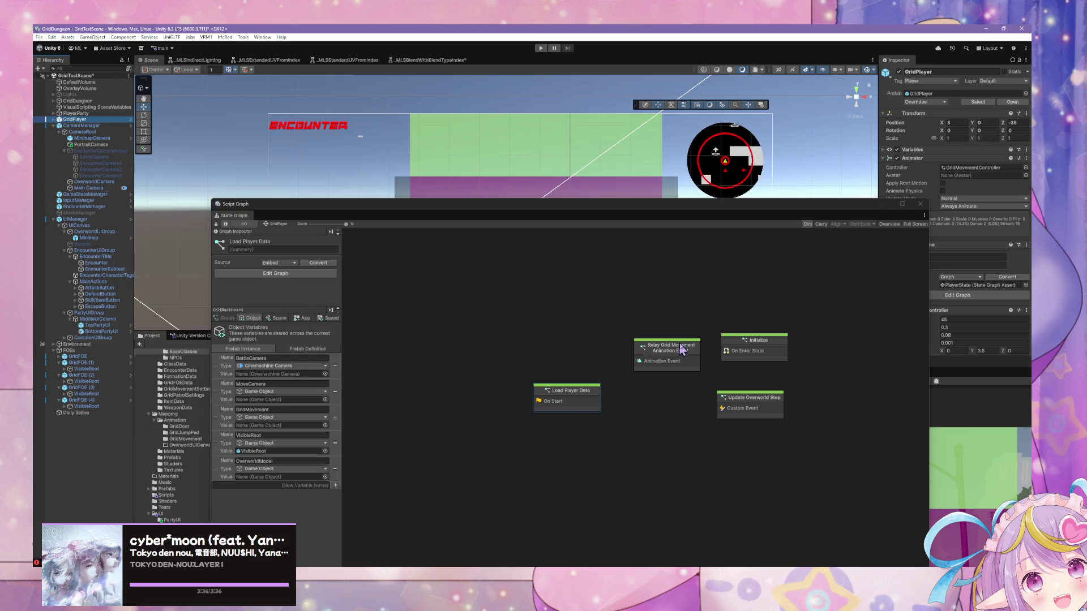
# Step: Delete the leftover lower nodes from the Load Player Data graph
pyautogui.moveTo(589, 401)
pyautogui.mouseDown()
pyautogui.moveTo(589, 287)
pyautogui.moveTo(593, 295)
pyautogui.mouseUp()
pyautogui.scroll(-4, 674, 417)
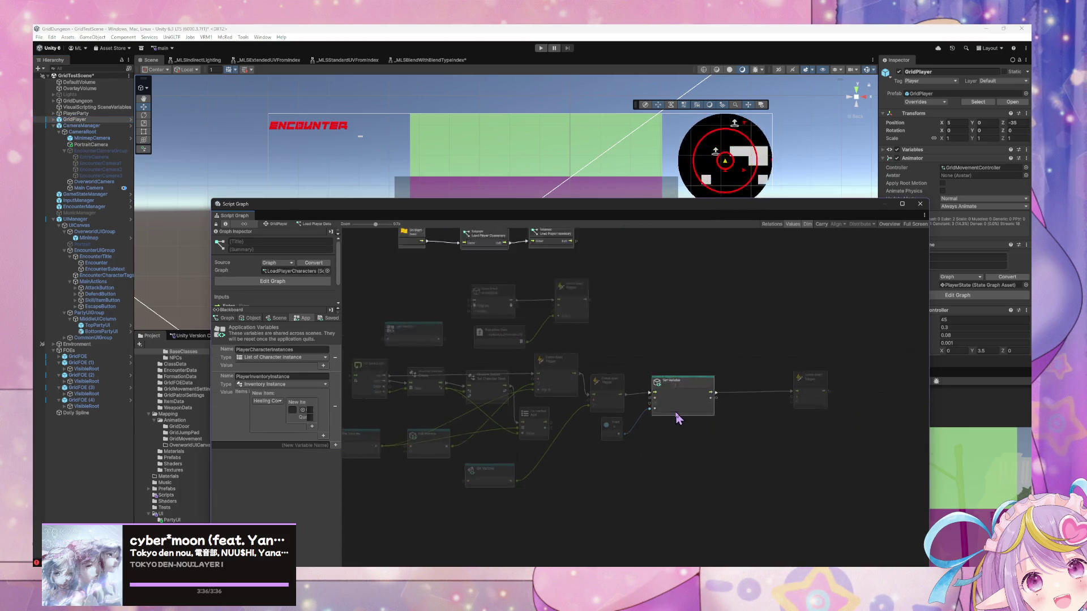
pyautogui.moveTo(793, 467)
pyautogui.mouseDown()
pyautogui.moveTo(439, 329)
pyautogui.moveTo(441, 346)
pyautogui.mouseUp()
pyautogui.press('Delete')
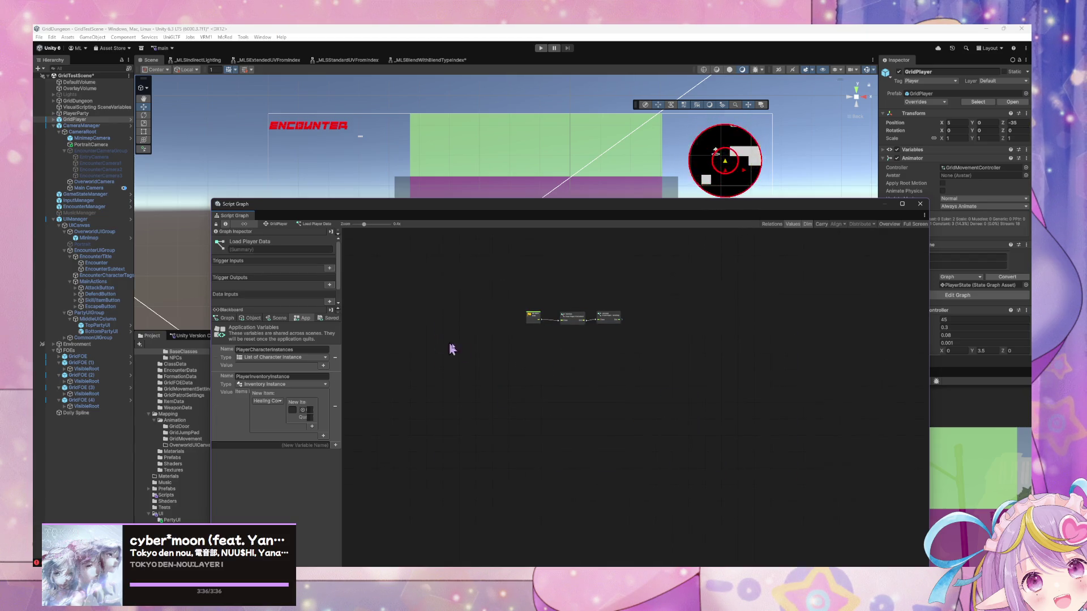
# Step: Paste the copied encounter nodes into the Load Player Characters subgraph
pyautogui.doubleClick(573, 317)
pyautogui.scroll(5, 527, 261)
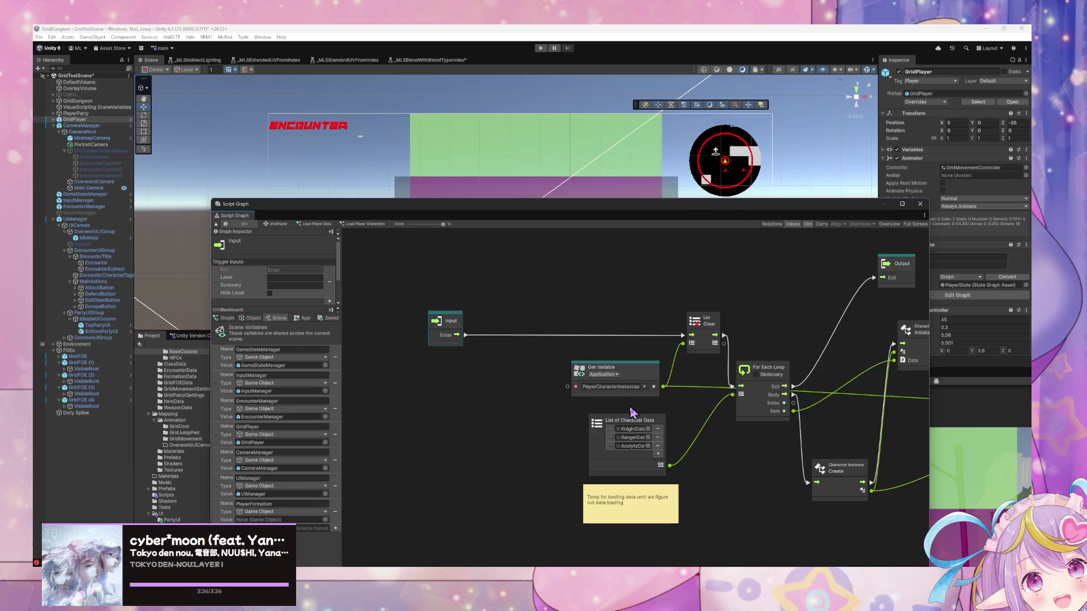
pyautogui.scroll(-8, 590, 313)
pyautogui.scroll(3, 636, 367)
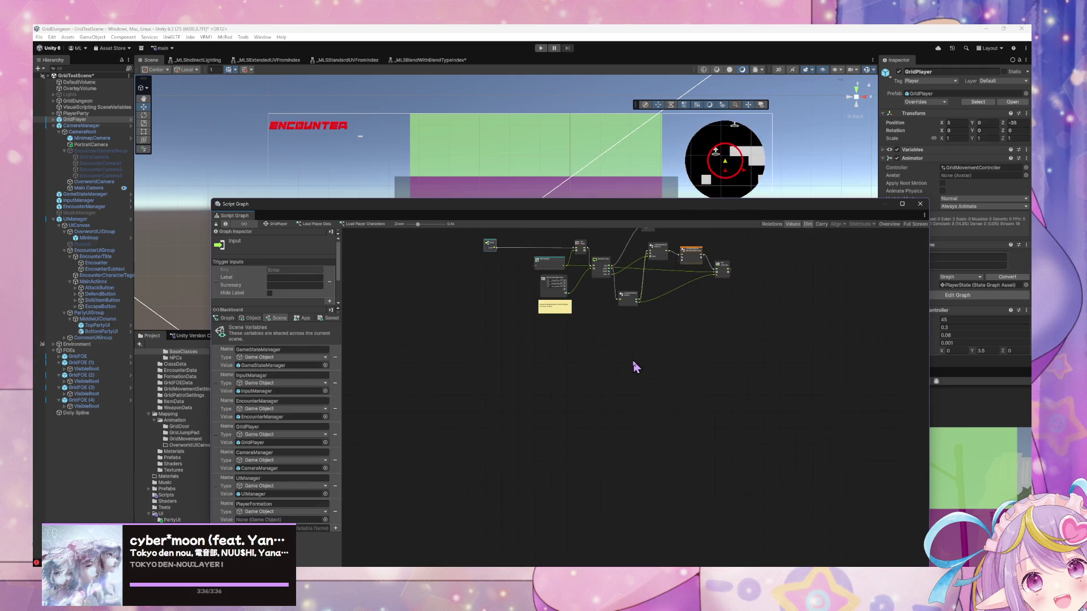
pyautogui.hotkey('ctrl', 'v')
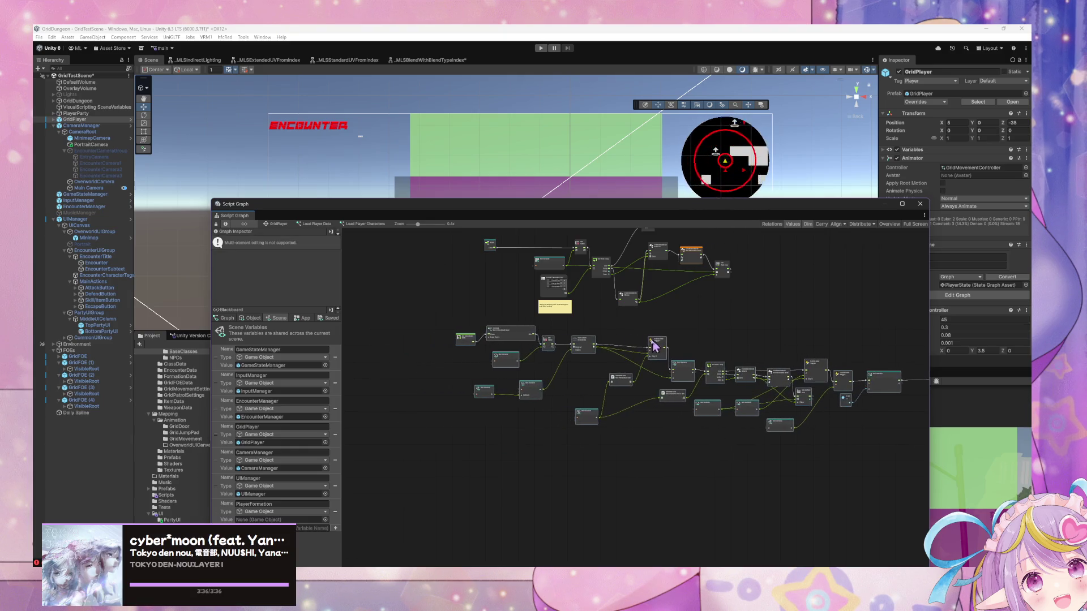
pyautogui.scroll(2, 611, 330)
pyautogui.scroll(4, 565, 332)
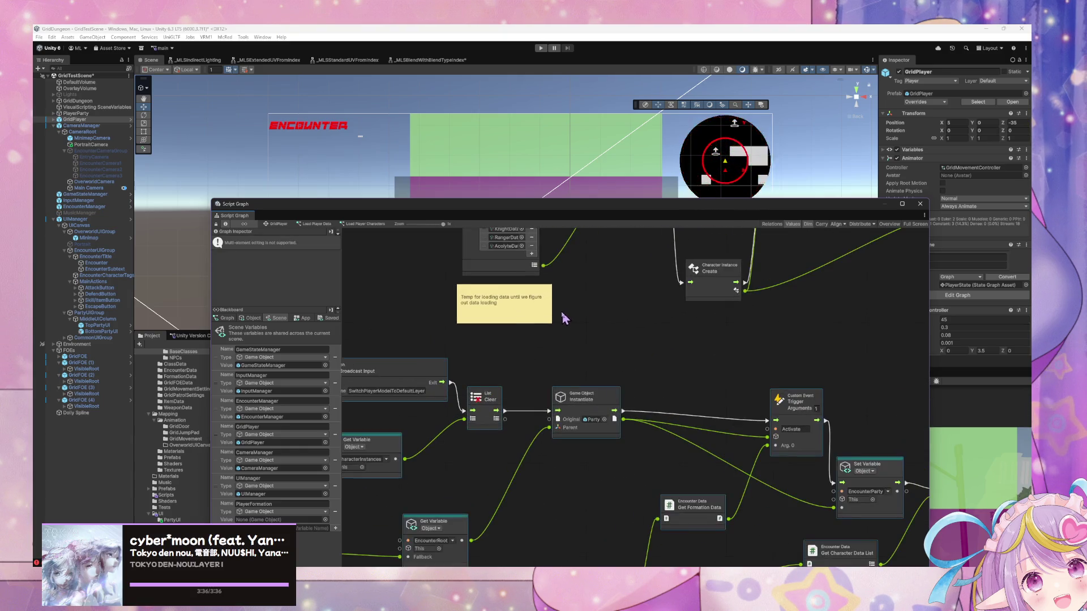
pyautogui.moveTo(509, 262); pyautogui.dragTo(409, 262)
pyautogui.moveTo(569, 395); pyautogui.dragTo(503, 306)
# Step: Duplicate the party Instantiate node and route Input through it into List Clear, then select PlayerParty
pyautogui.click(758, 470)
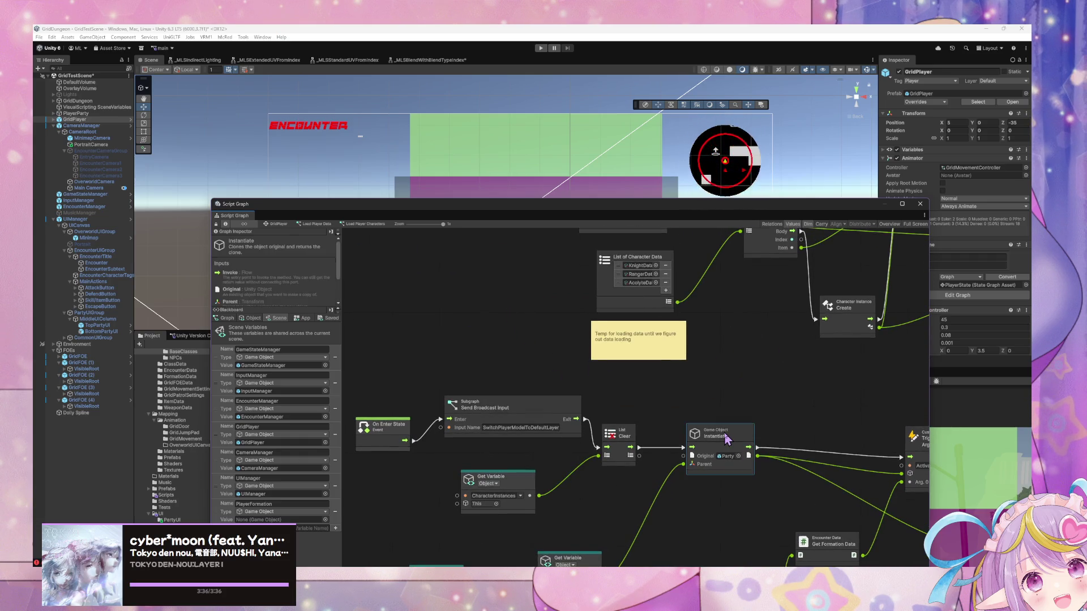
pyautogui.hotkey('ctrl', 'd')
pyautogui.moveTo(637, 387); pyautogui.dragTo(505, 233)
pyautogui.moveTo(533, 288); pyautogui.dragTo(605, 432)
pyautogui.click(52, 120)
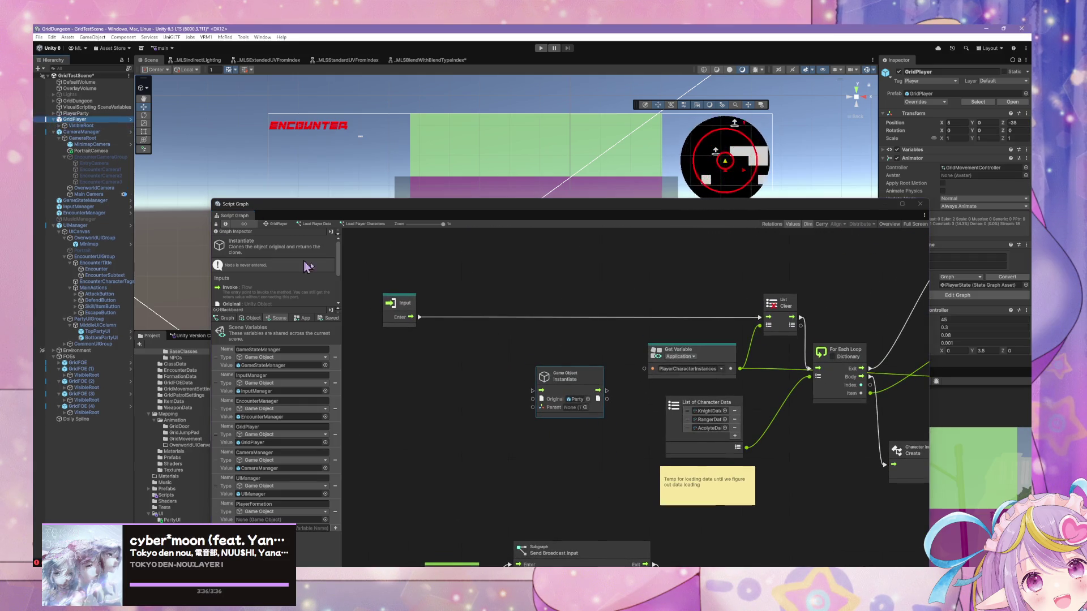
pyautogui.moveTo(566, 375); pyautogui.dragTo(560, 307)
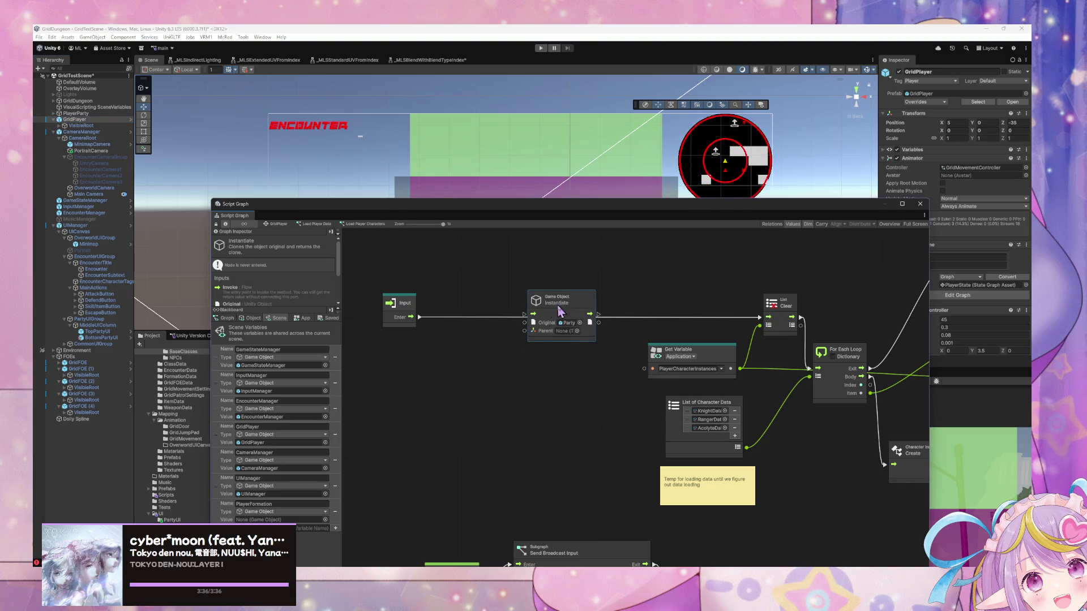
pyautogui.moveTo(420, 317)
pyautogui.mouseDown()
pyautogui.moveTo(622, 331)
pyautogui.moveTo(759, 318)
pyautogui.mouseUp()
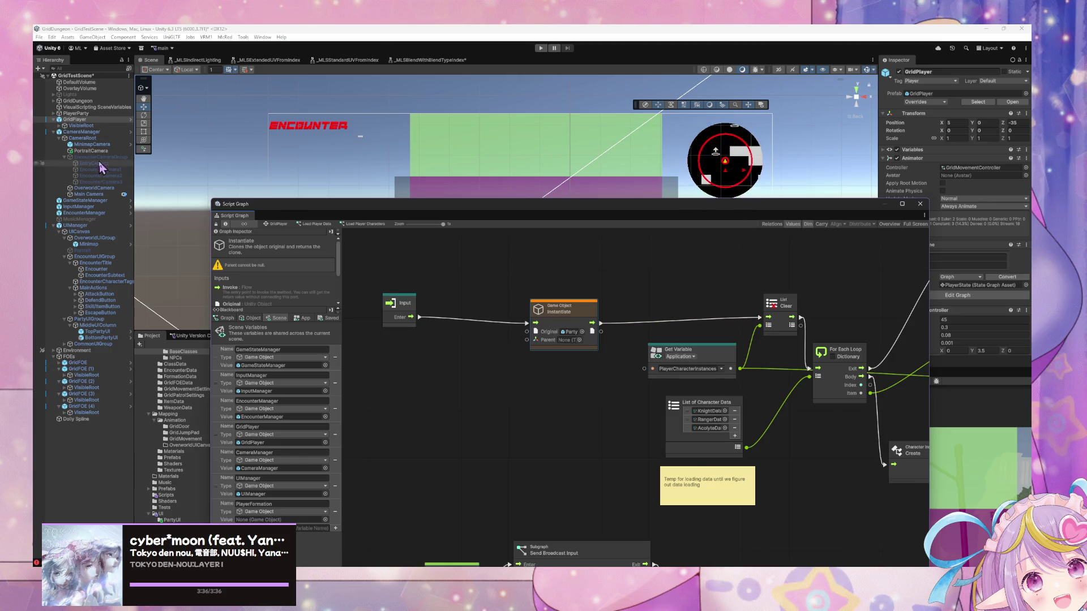
pyautogui.click(59, 125)
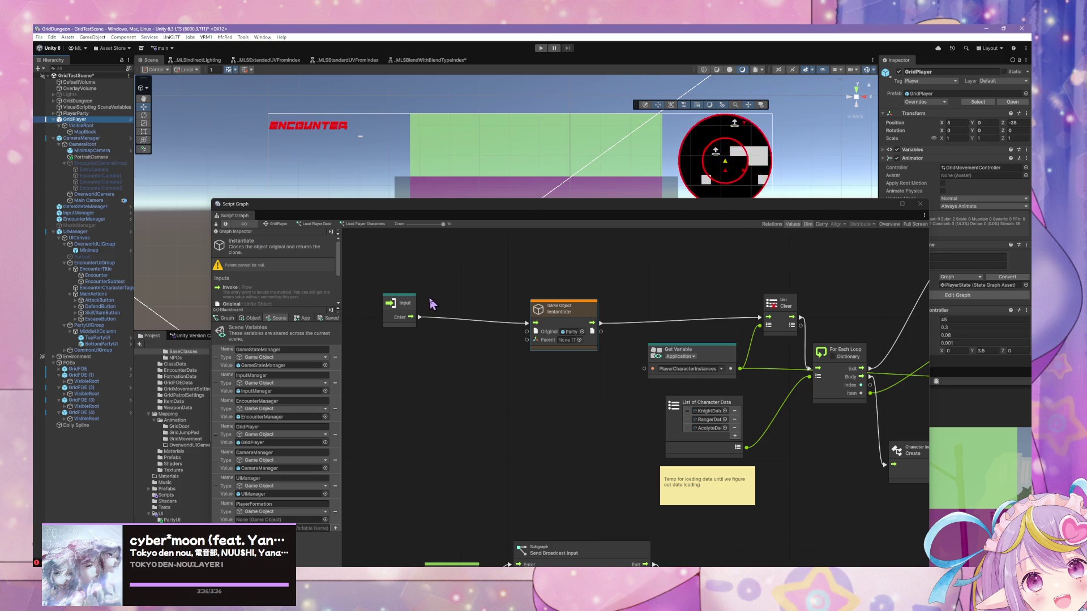
pyautogui.click(50, 114)
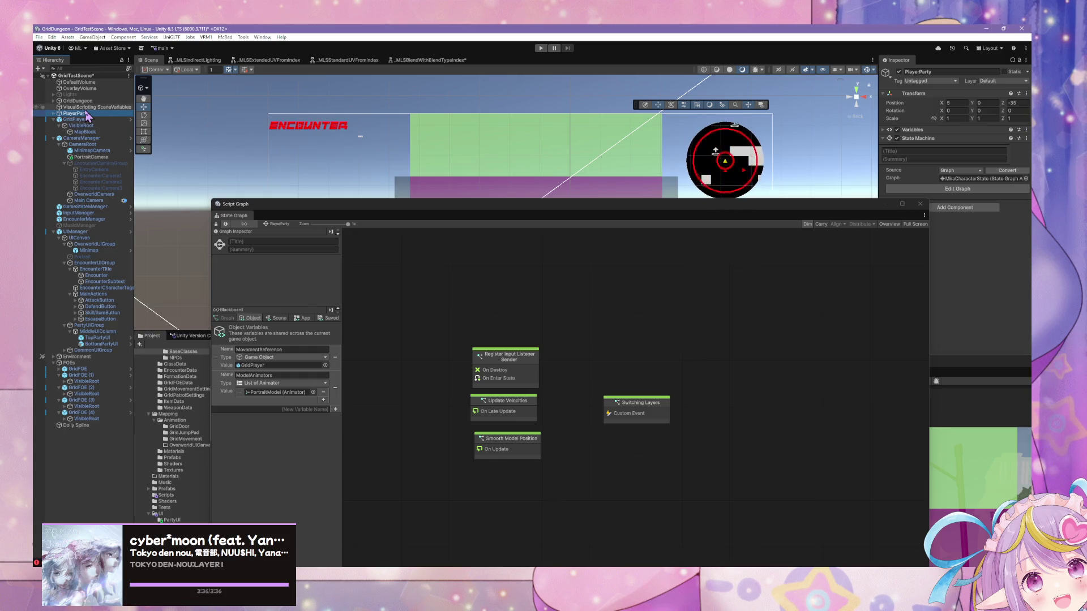
# Step: Look into the Load Player Characters subgraph under GridPlayer's Load Player Data
pyautogui.click(76, 119)
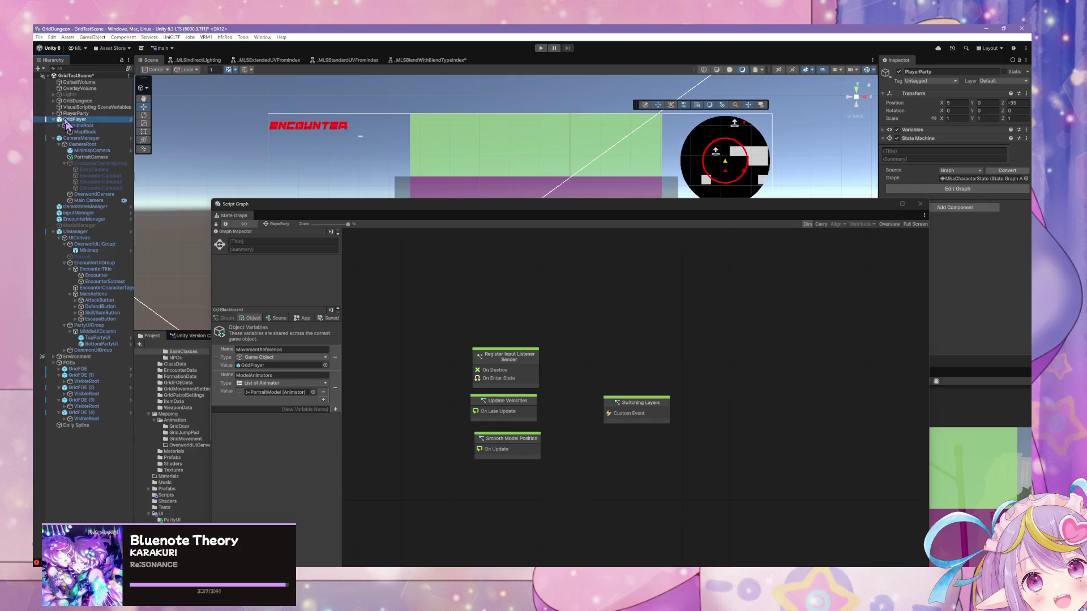
pyautogui.doubleClick(581, 399)
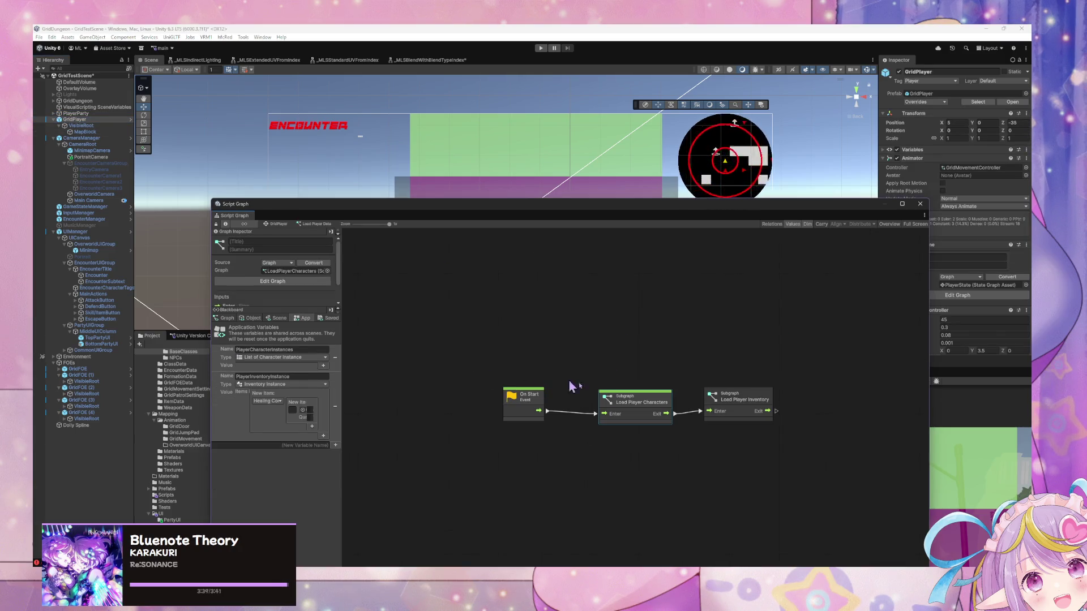
pyautogui.doubleClick(647, 408)
pyautogui.hscroll(4, 464, 309)
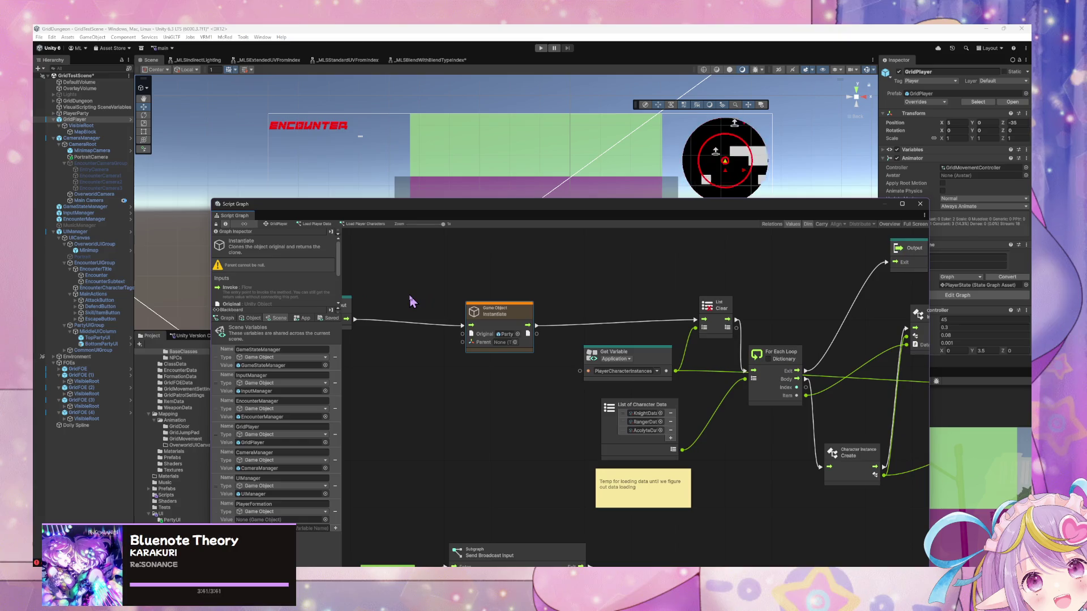
# Step: Rename PlayerParty to MainCharacter and reopen GridPlayer's Load Player Data graph
pyautogui.click(111, 114)
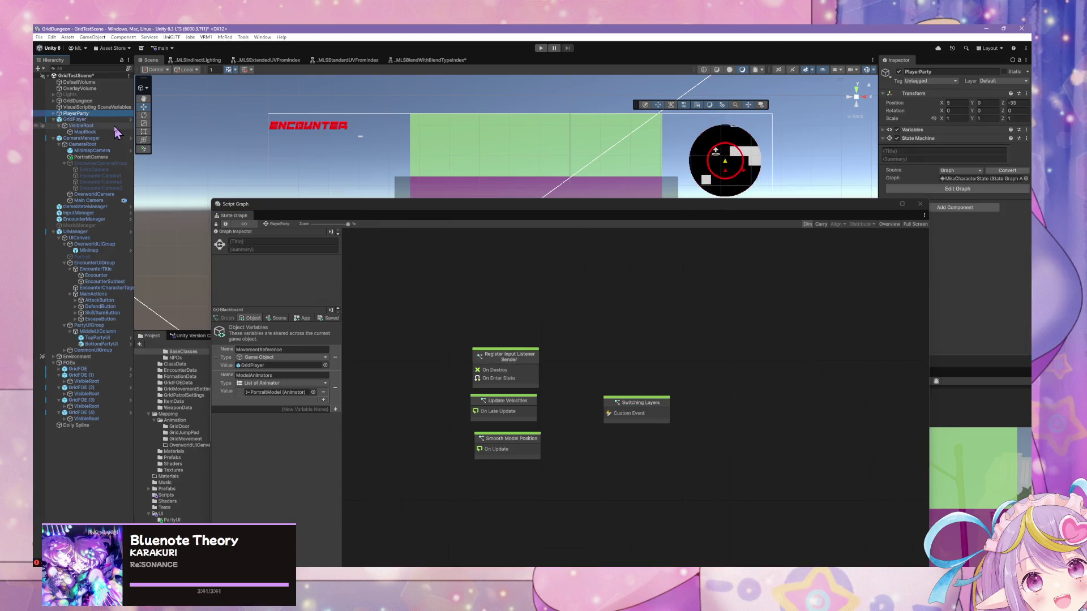
pyautogui.press('F2')
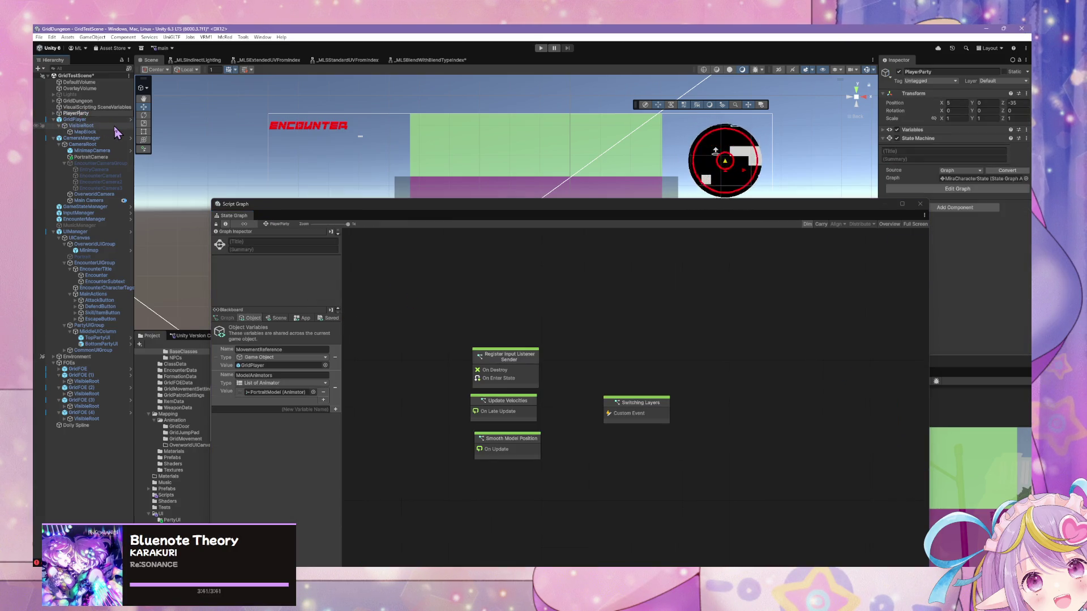
pyautogui.write('UI')
pyautogui.press('Return')
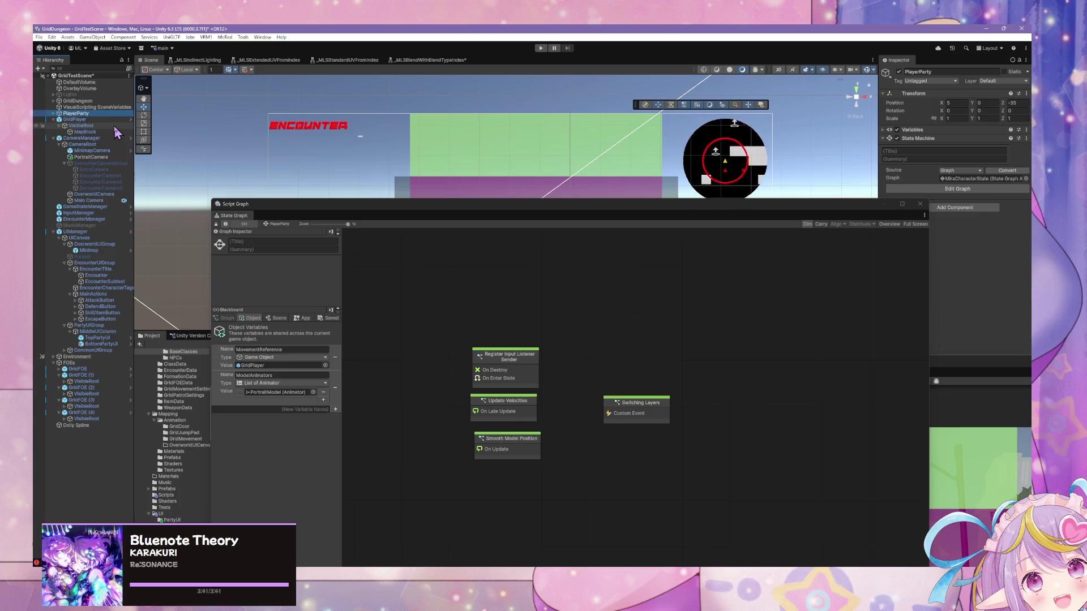
pyautogui.click(105, 113)
pyautogui.write('MainC')
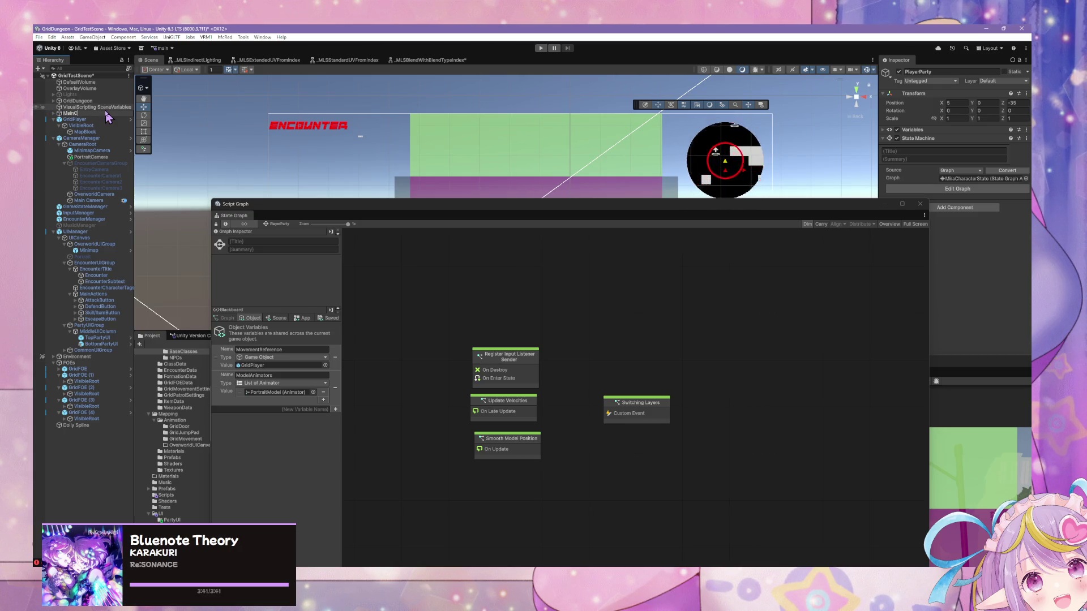
pyautogui.write('haracter')
pyautogui.press('Return')
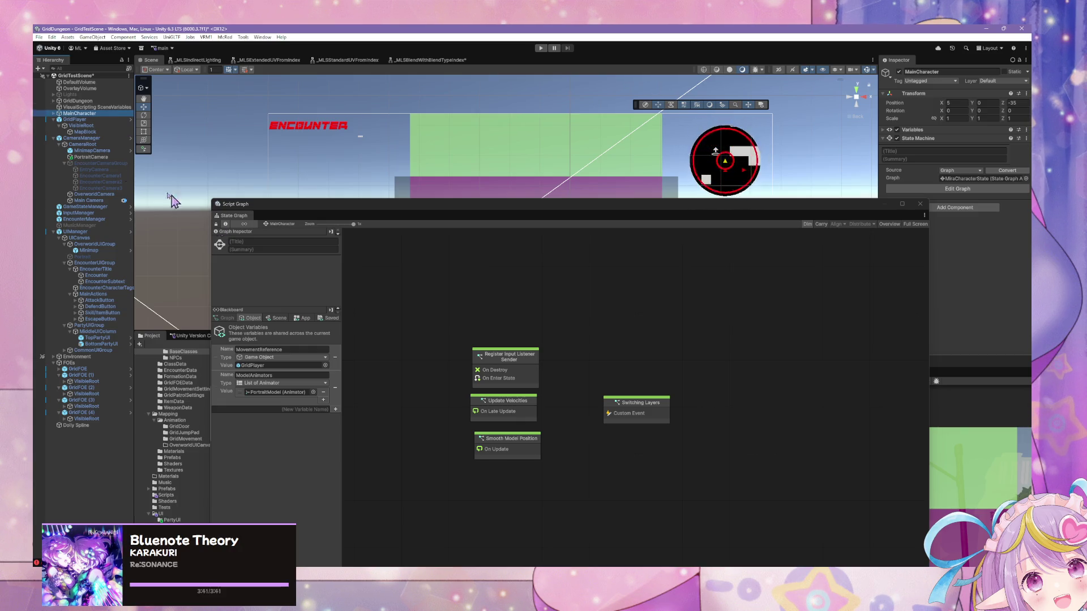
pyautogui.click(91, 120)
pyautogui.doubleClick(560, 399)
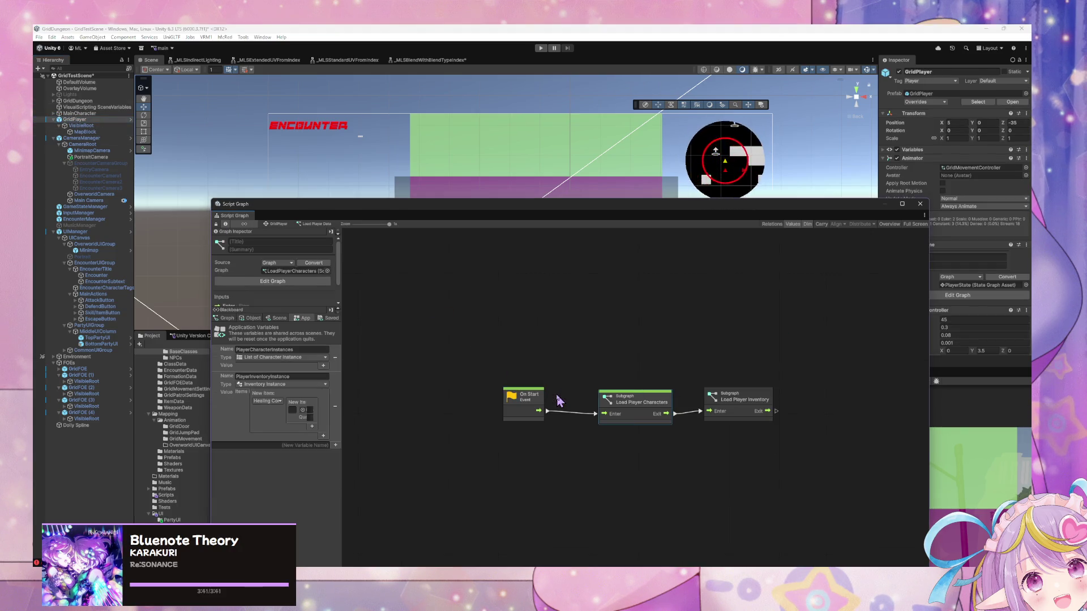
# Step: Add a PlayerCharacterInstances getter from the App Blackboard into Load Player Characters
pyautogui.doubleClick(609, 388)
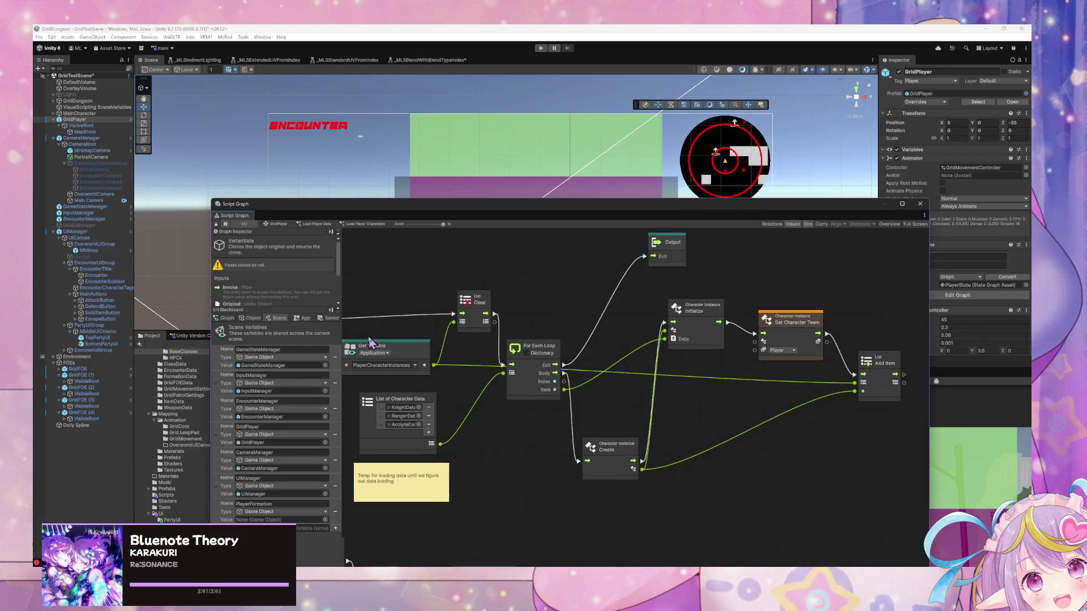
pyautogui.scroll(-3, 696, 403)
pyautogui.hscroll(-5, 679, 379)
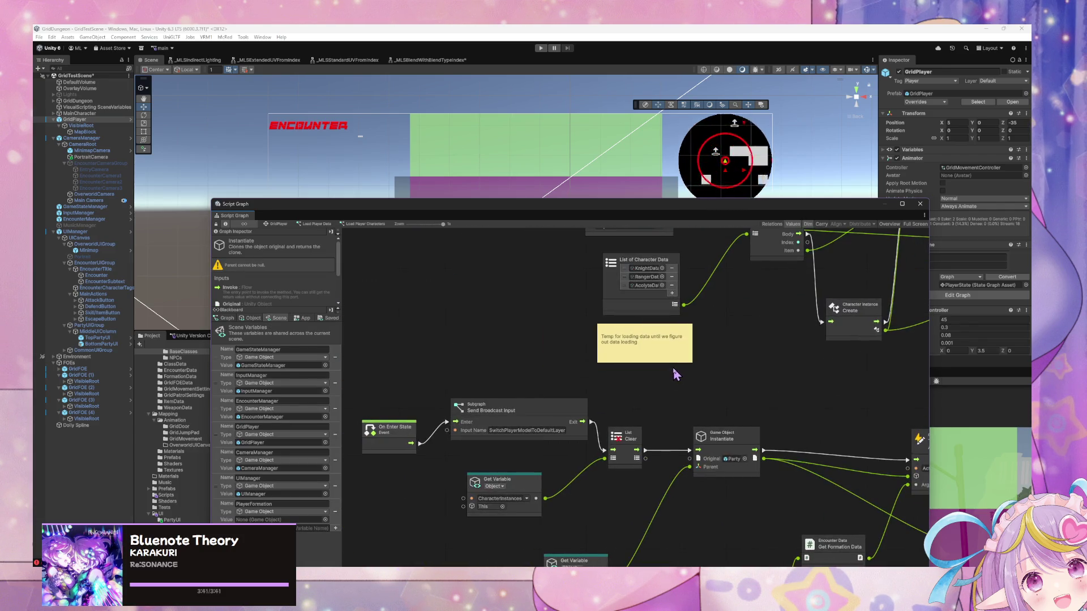
pyautogui.scroll(-2, 671, 359)
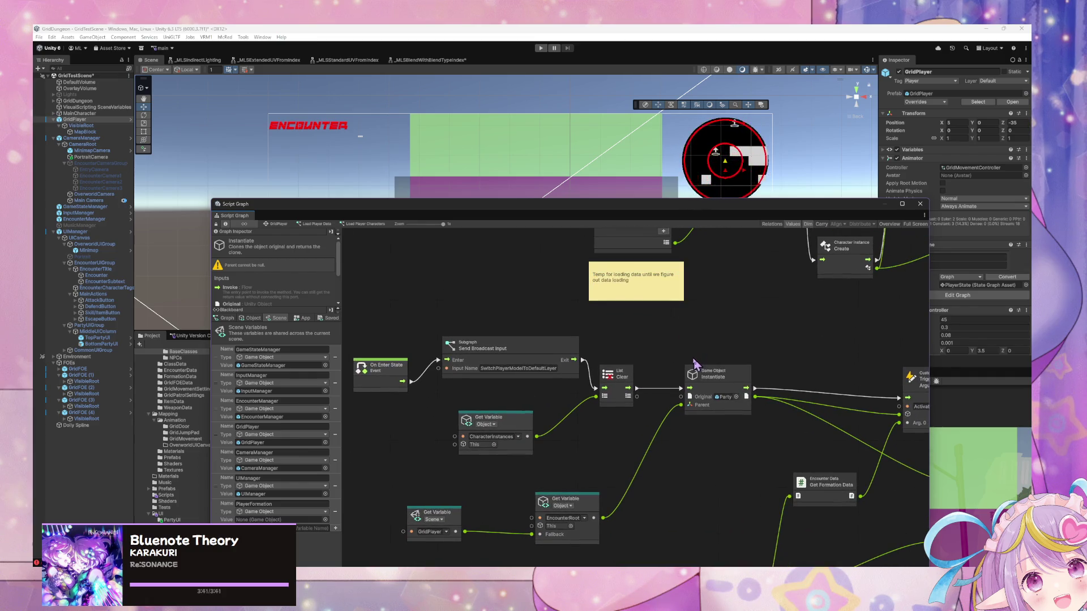
pyautogui.scroll(-3, 686, 356)
pyautogui.scroll(3, 635, 369)
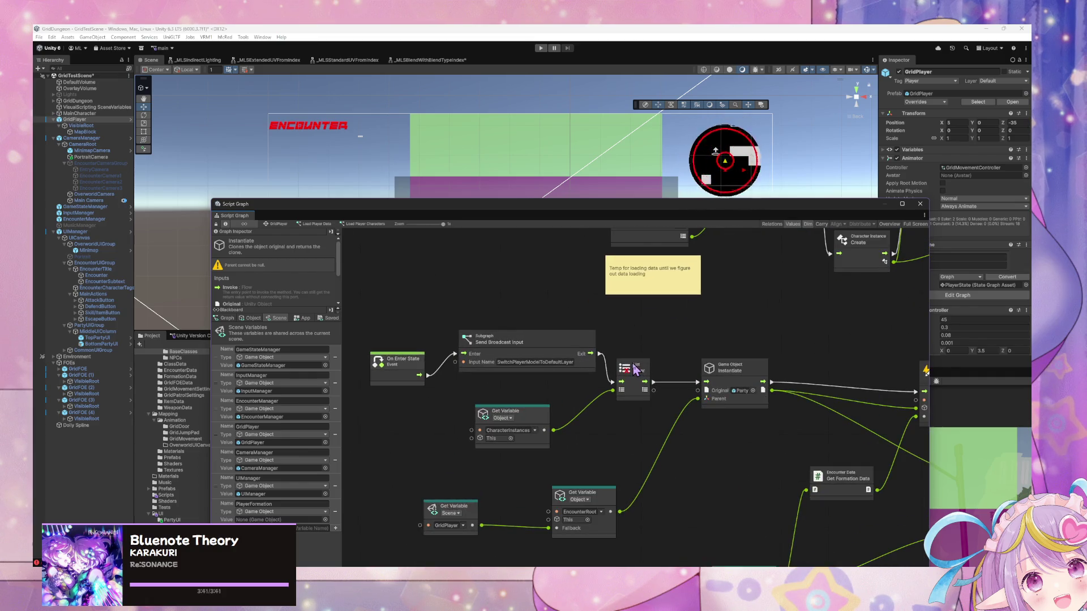
pyautogui.hscroll(-1, 593, 360)
pyautogui.click(304, 318)
pyautogui.moveTo(216, 357); pyautogui.dragTo(422, 433)
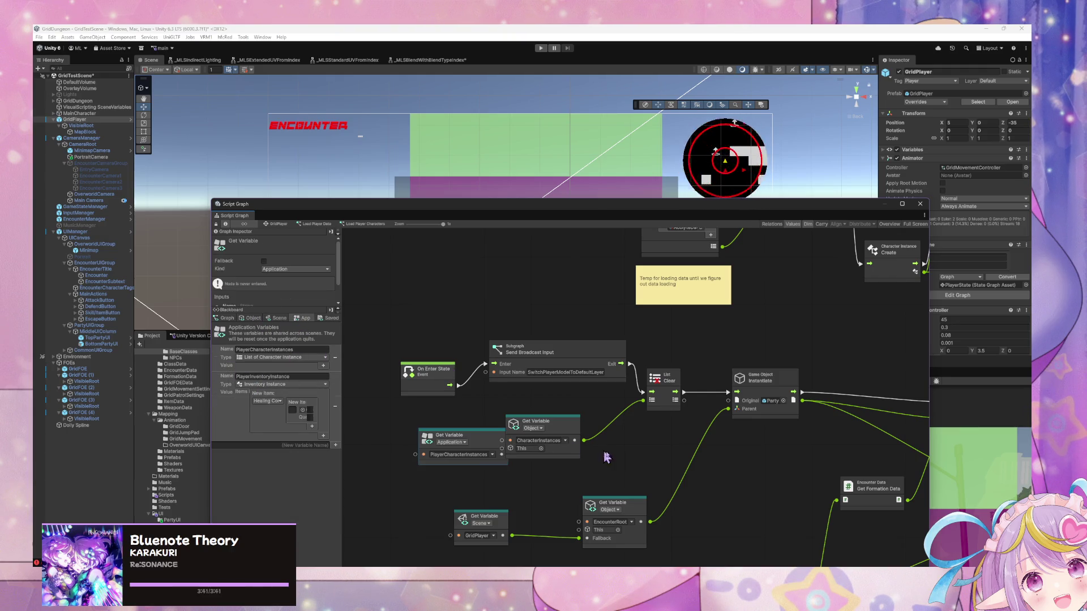
pyautogui.moveTo(488, 440); pyautogui.dragTo(792, 495)
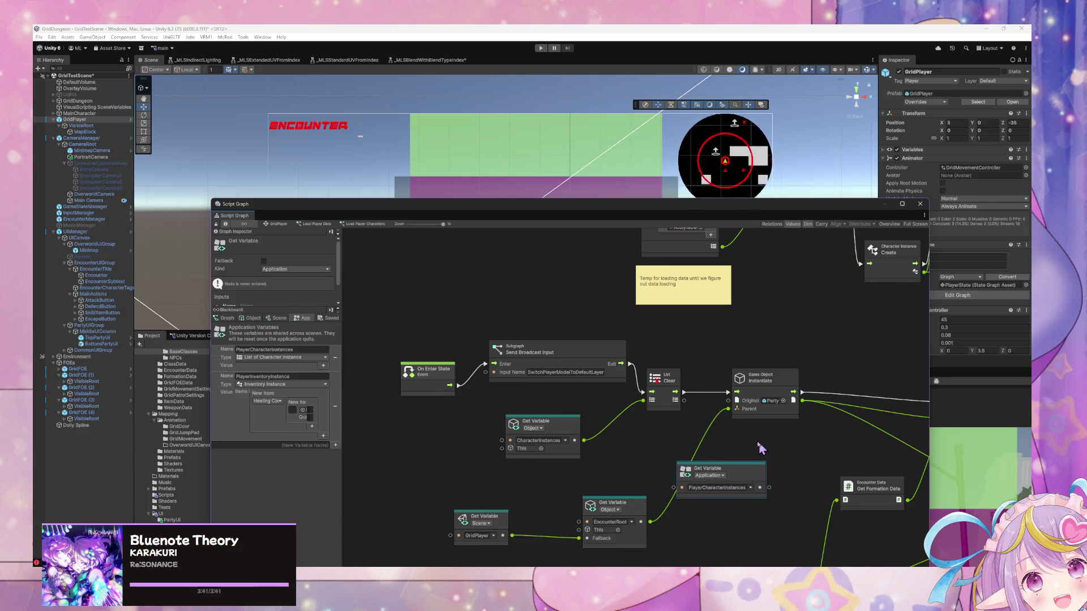
# Step: Delete the broadcast subgraph and List Clear nodes, wiring On Enter State straight to Instantiate
pyautogui.hscroll(4, 651, 408)
pyautogui.hscroll(-2, 623, 405)
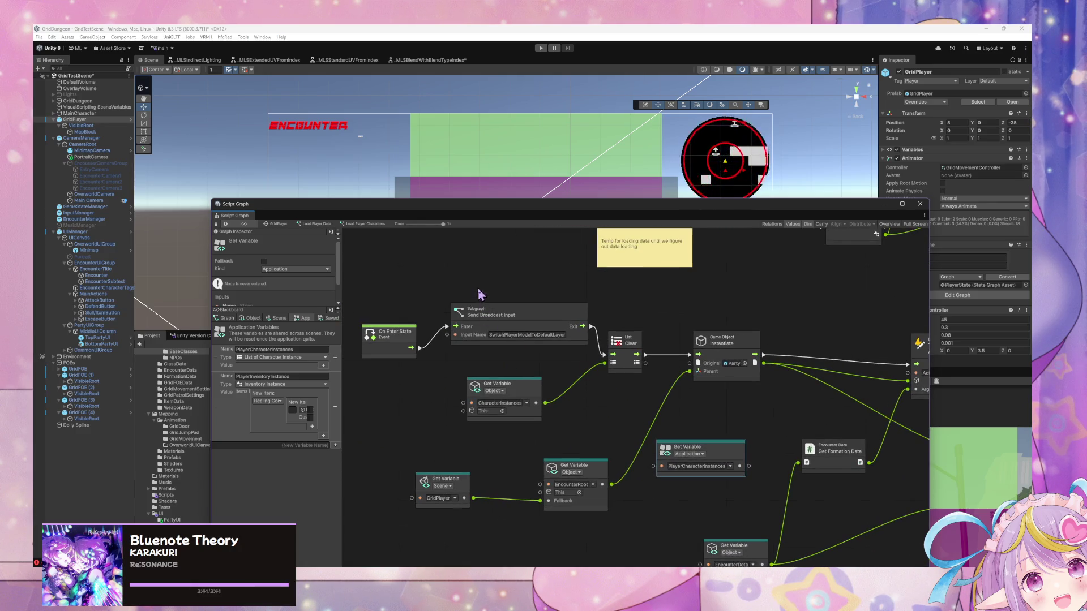
pyautogui.moveTo(481, 289); pyautogui.dragTo(623, 376)
pyautogui.press('Delete')
pyautogui.moveTo(411, 348); pyautogui.dragTo(689, 355)
pyautogui.moveTo(418, 338); pyautogui.dragTo(640, 342)
# Step: Delete the old CharacterInstances getter and rearrange Set Variable and Get Formation Data
pyautogui.moveTo(498, 388)
pyautogui.mouseDown()
pyautogui.moveTo(611, 393)
pyautogui.moveTo(622, 415)
pyautogui.moveTo(702, 376)
pyautogui.moveTo(634, 420)
pyautogui.mouseUp()
pyautogui.press('Delete')
pyautogui.hscroll(5, 660, 376)
pyautogui.hscroll(5, 793, 366)
pyautogui.moveTo(607, 354); pyautogui.dragTo(617, 343)
pyautogui.moveTo(504, 364); pyautogui.dragTo(628, 354)
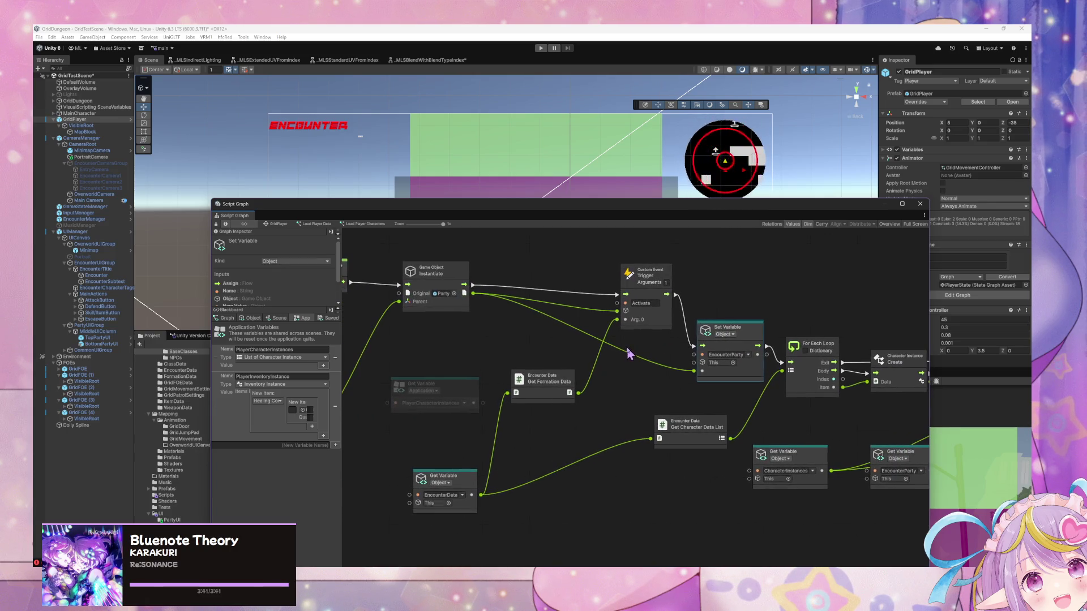
# Step: Set the Set Variable node to the Scene variable PlayerFormation
pyautogui.click(278, 318)
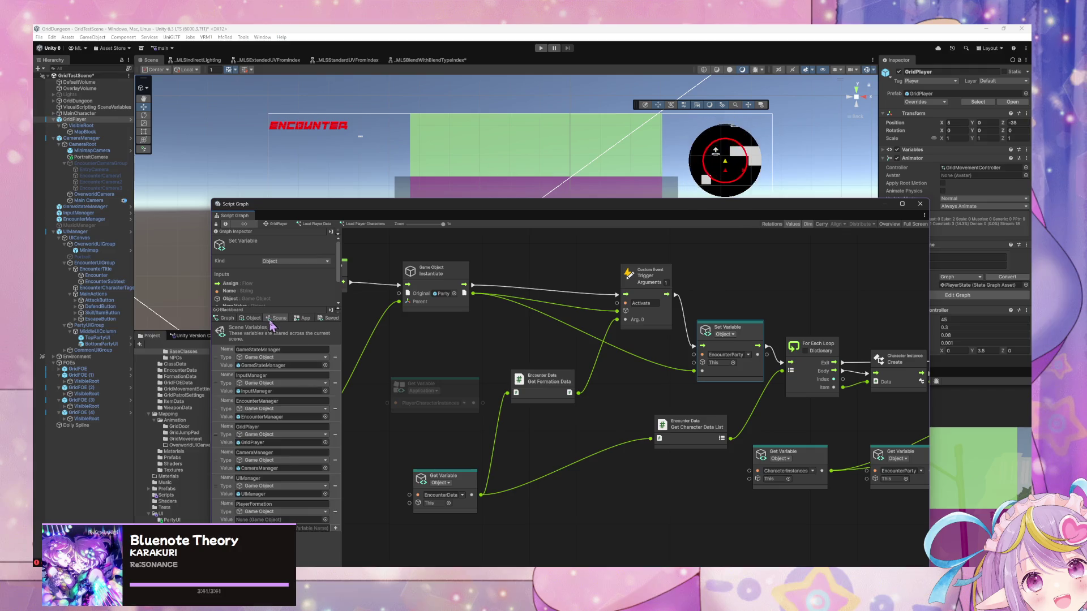
pyautogui.click(726, 335)
pyautogui.click(748, 368)
pyautogui.click(748, 355)
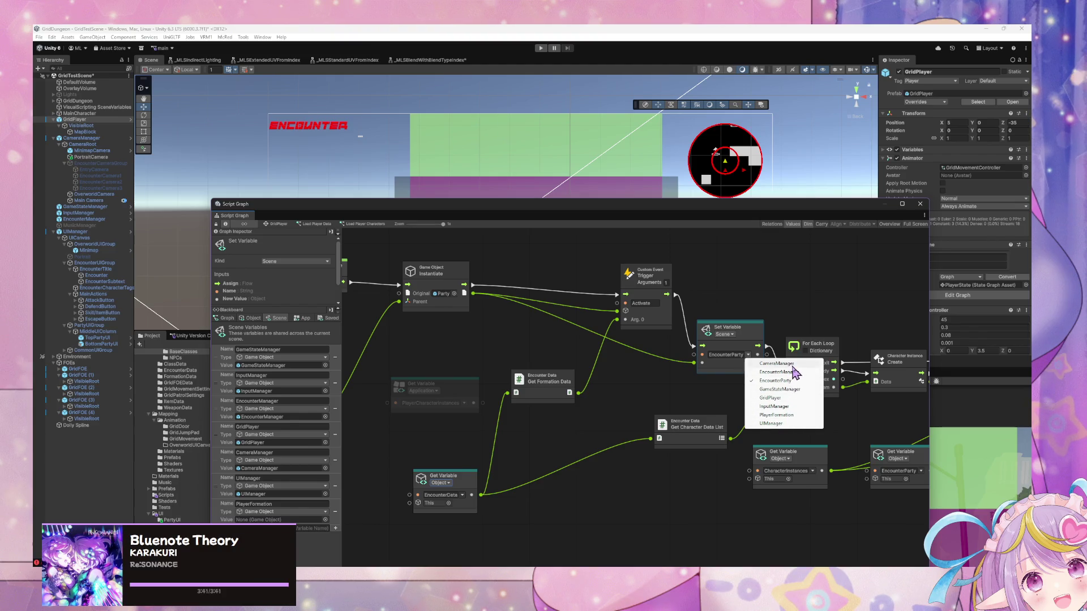
pyautogui.click(777, 415)
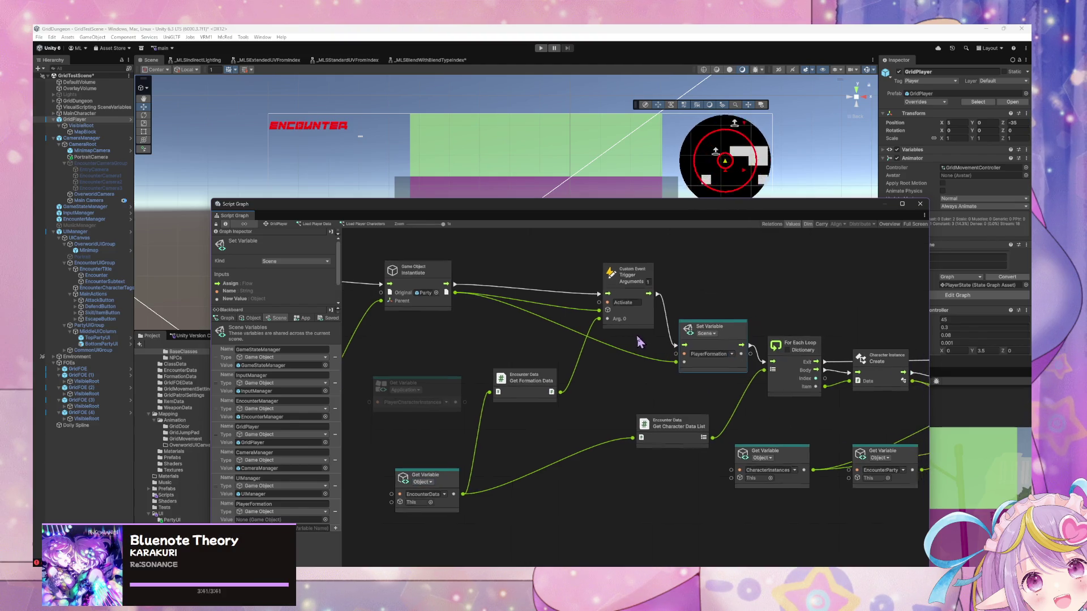
# Step: Rearrange the Custom Event and getter nodes and delete the EncounterData getter
pyautogui.click(617, 275)
pyautogui.moveTo(617, 276); pyautogui.dragTo(582, 276)
pyautogui.moveTo(699, 326); pyautogui.dragTo(675, 320)
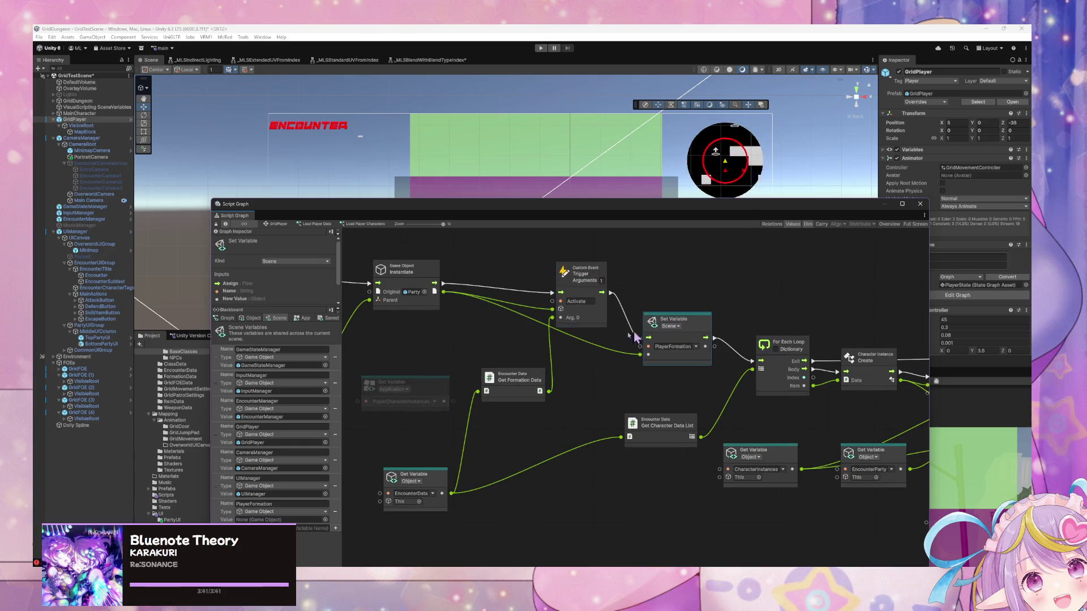
pyautogui.moveTo(430, 388)
pyautogui.mouseDown()
pyautogui.moveTo(637, 388)
pyautogui.moveTo(623, 463)
pyautogui.mouseUp()
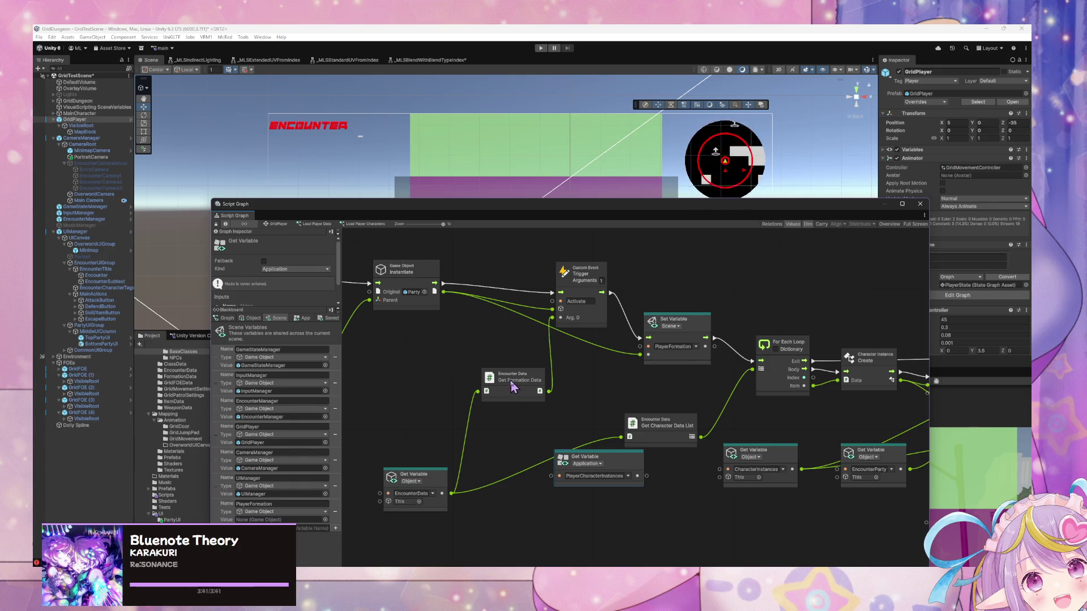
pyautogui.moveTo(510, 381); pyautogui.dragTo(517, 367)
pyautogui.click(436, 478)
pyautogui.press('Delete')
pyautogui.press('Delete')
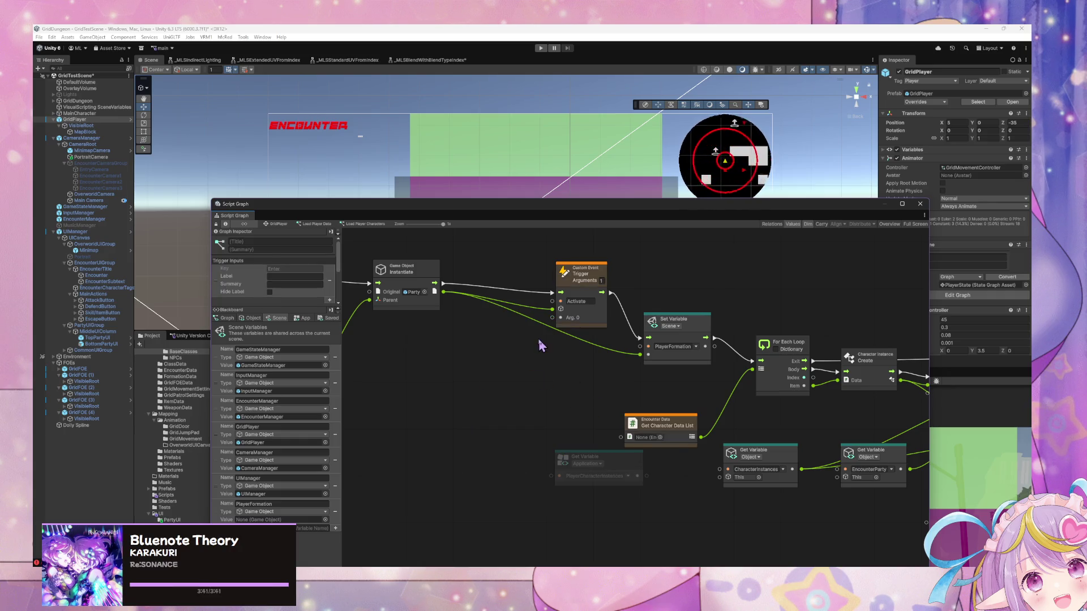
# Step: Wire a Formation Data literal set to Default3x2Formation into Trigger Custom Event's Arg. 0
pyautogui.moveTo(501, 362); pyautogui.dragTo(553, 379)
pyautogui.moveTo(605, 335); pyautogui.dragTo(531, 369)
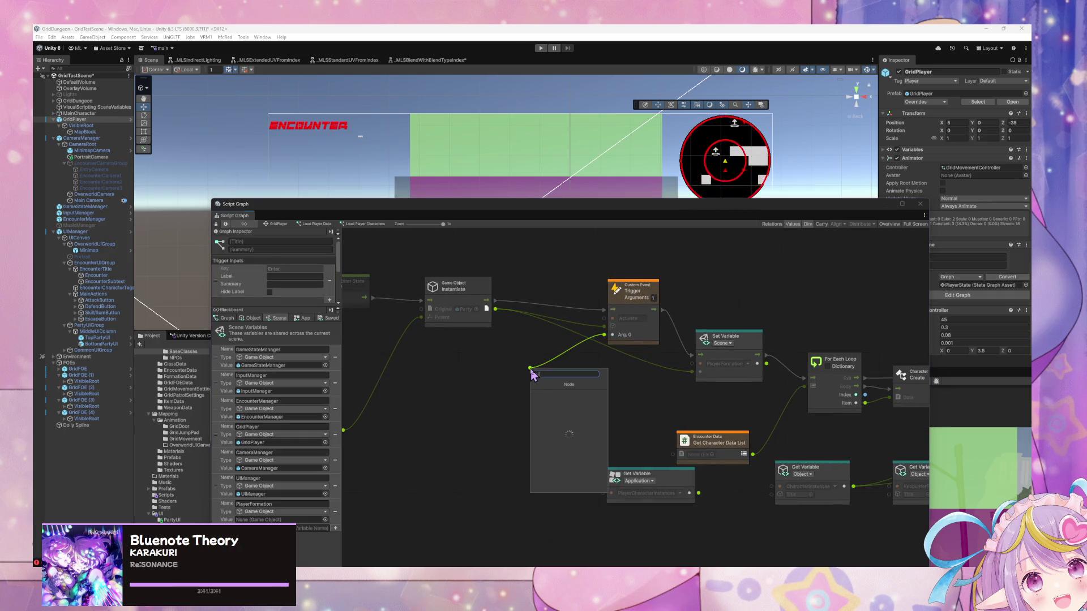
pyautogui.write('forma')
pyautogui.write('de')
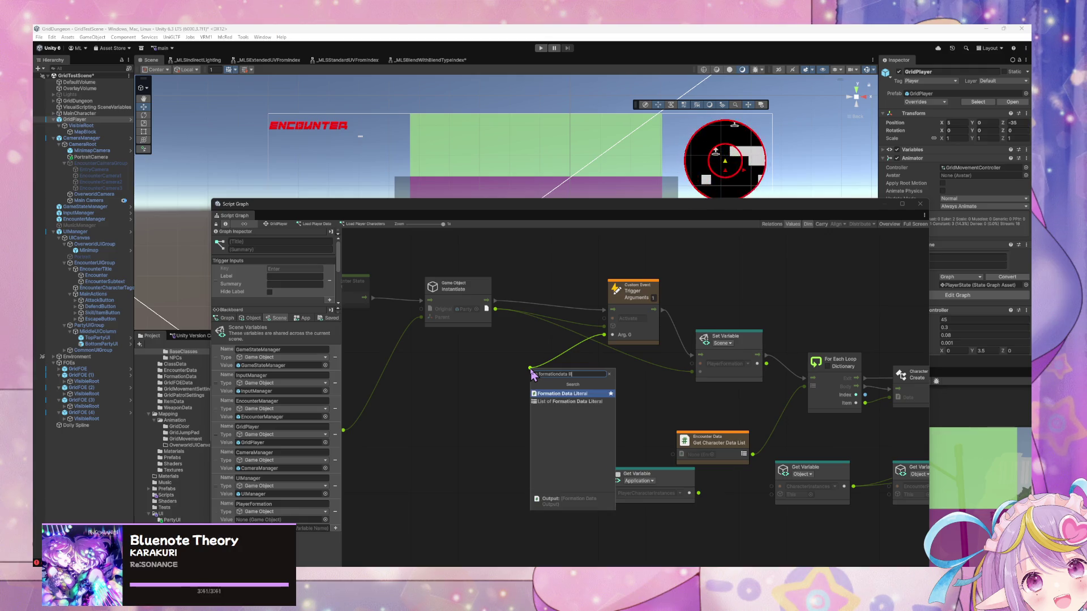
pyautogui.press('Return')
pyautogui.click(517, 366)
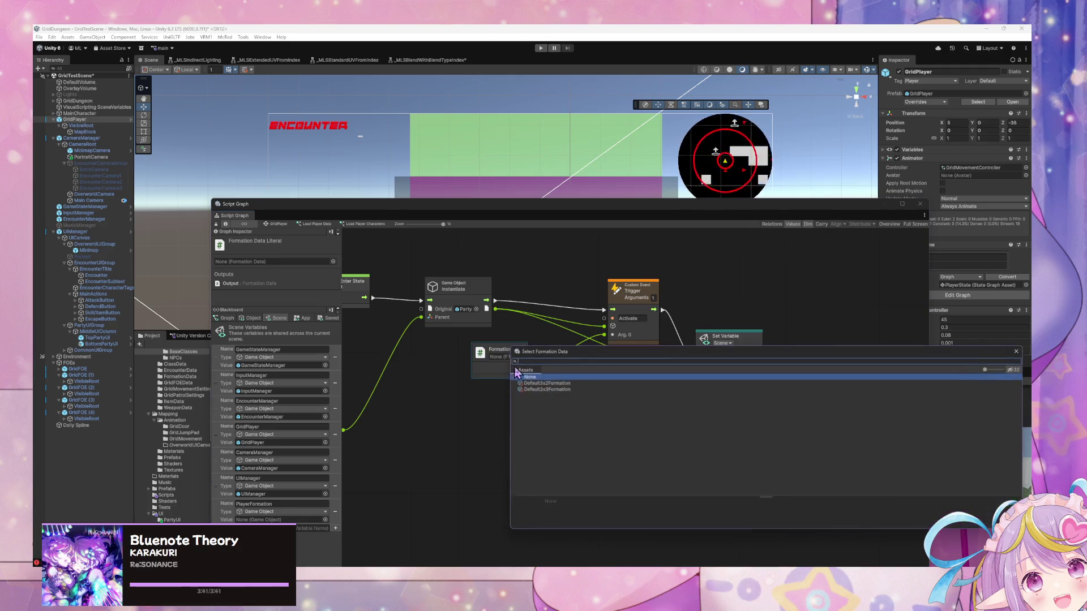
pyautogui.doubleClick(559, 391)
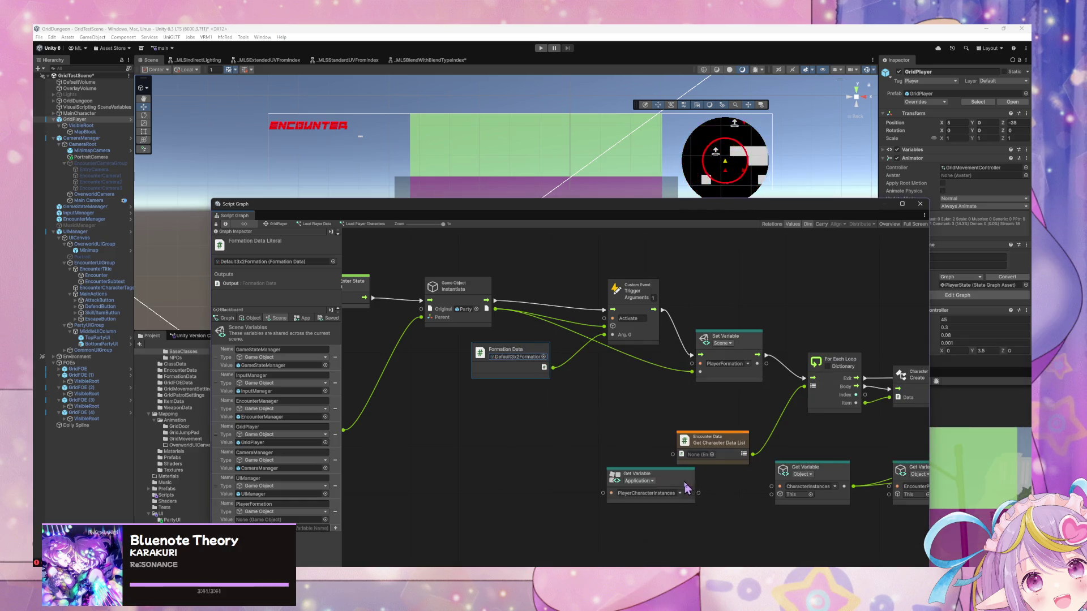
pyautogui.moveTo(693, 490); pyautogui.dragTo(648, 439)
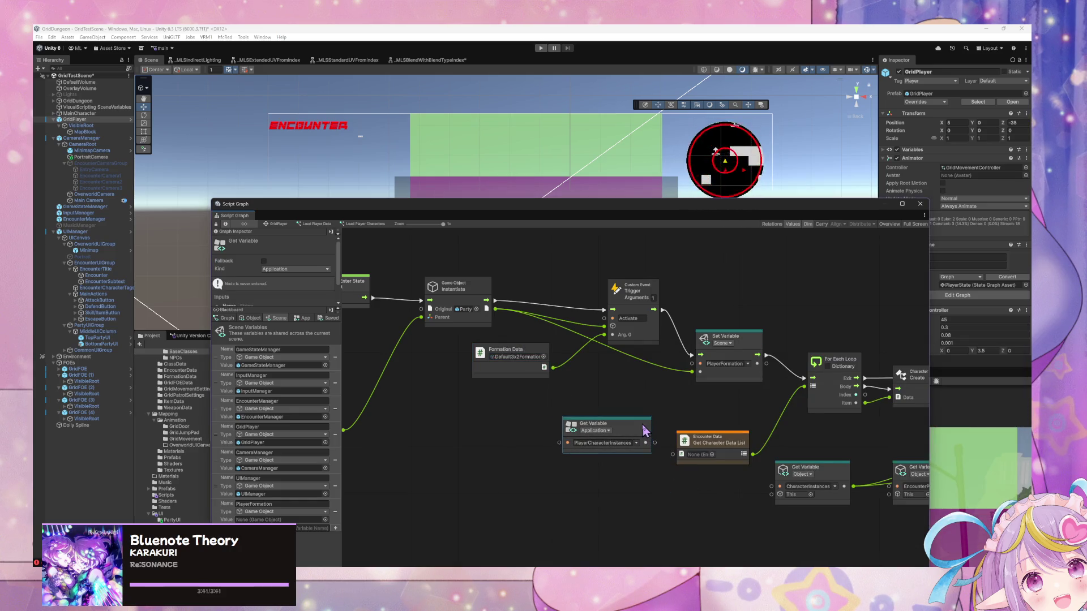
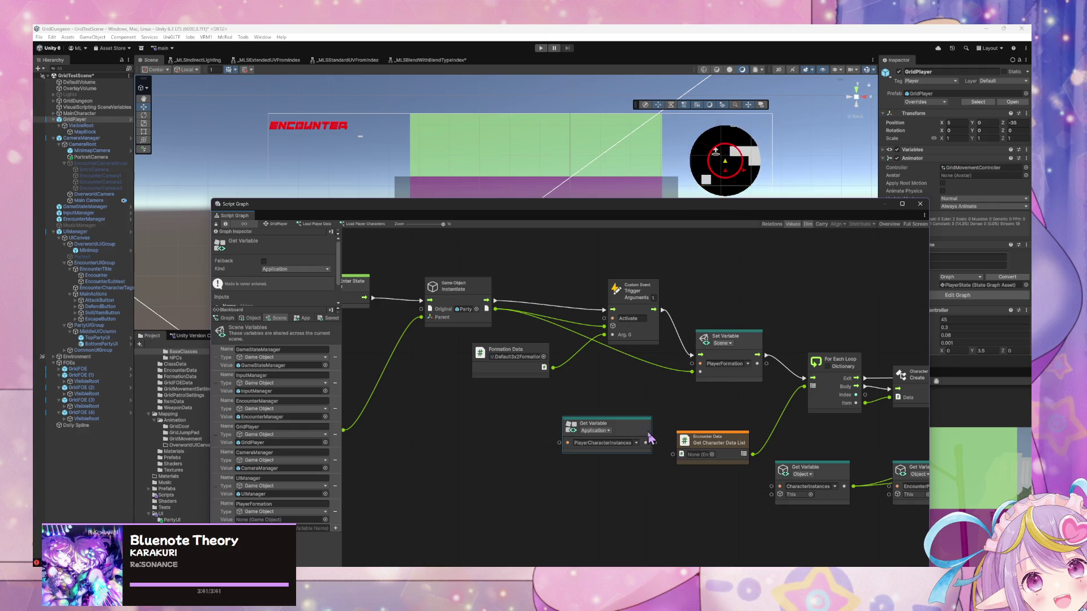
# Step: Feed the PlayerCharacterInstances variable into the For Each Loop's collection and delete Get Character Data List
pyautogui.moveTo(646, 443); pyautogui.dragTo(805, 386)
pyautogui.click(731, 446)
pyautogui.press('Delete')
# Step: Connect the loop's Body flow to Set Character Team
pyautogui.moveTo(644, 427)
pyautogui.mouseDown()
pyautogui.moveTo(759, 429)
pyautogui.moveTo(664, 428)
pyautogui.mouseUp()
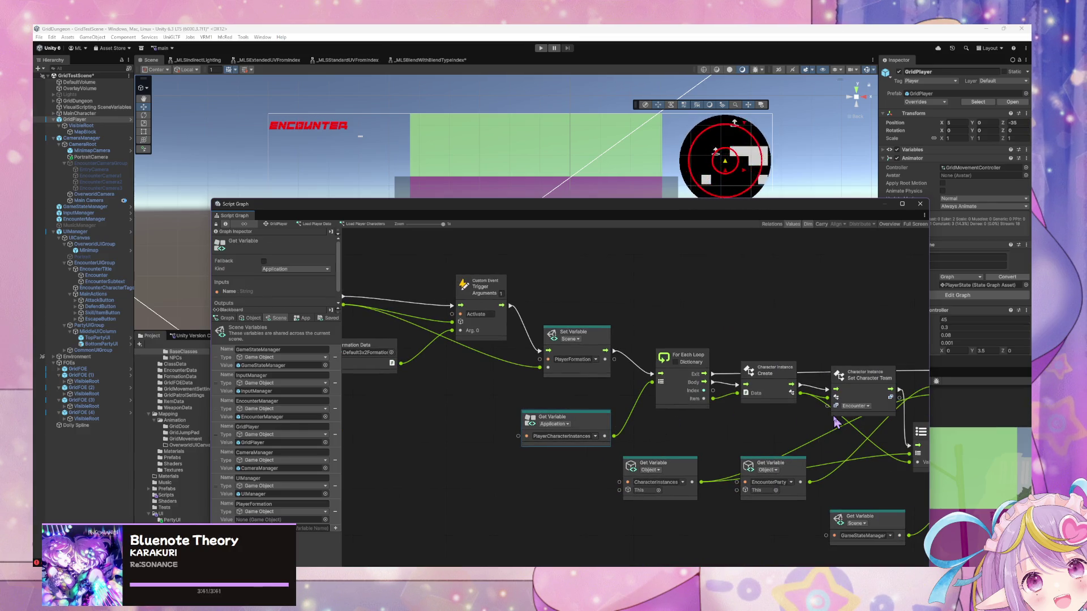
pyautogui.moveTo(834, 418); pyautogui.dragTo(679, 413)
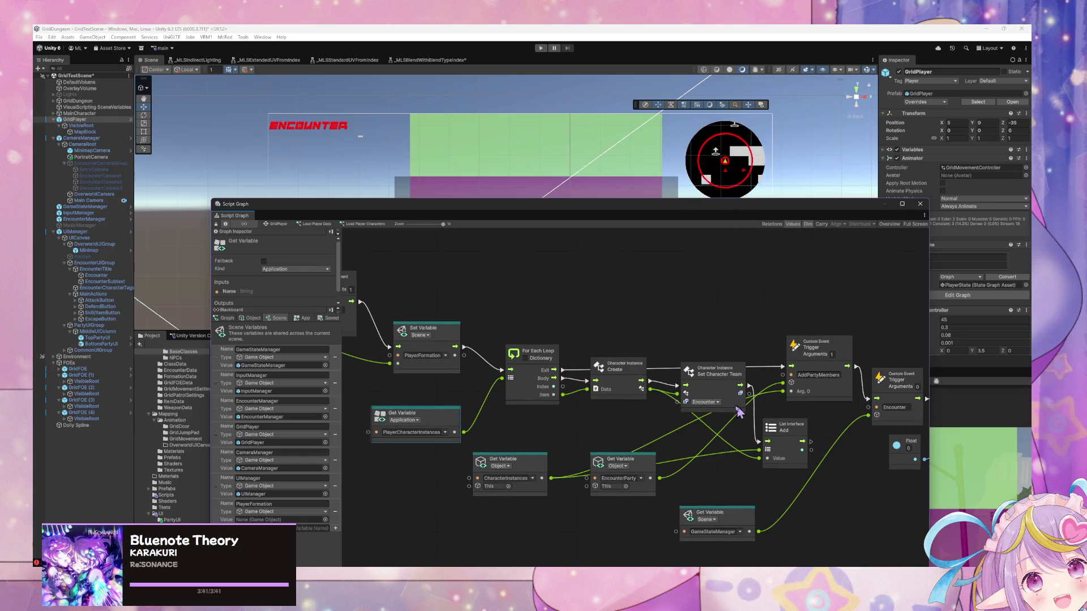
pyautogui.moveTo(563, 379); pyautogui.dragTo(685, 386)
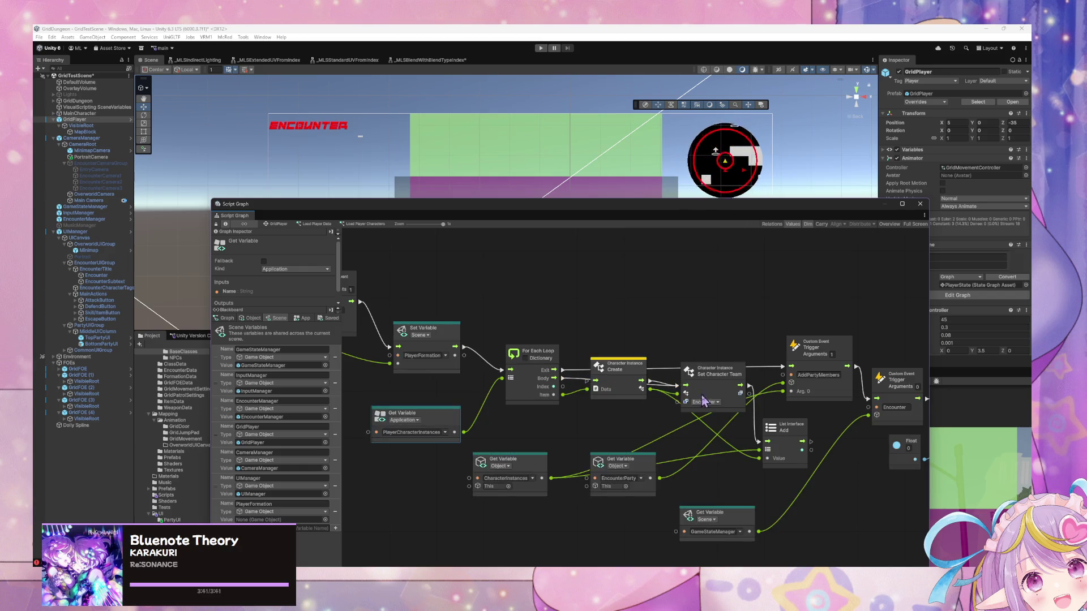
pyautogui.moveTo(617, 367); pyautogui.dragTo(620, 405)
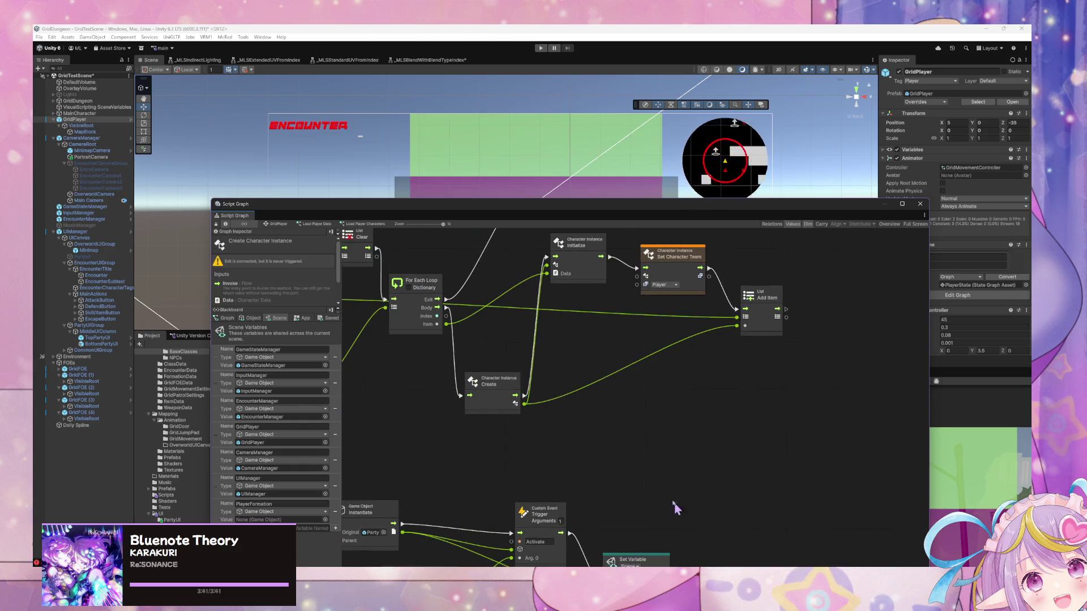
# Step: Delete the GridPlayer and EncounterRoot Get Variable nodes and pull a new link from Instantiate's Parent input
pyautogui.scroll(-2, 656, 447)
pyautogui.scroll(2, 657, 447)
pyautogui.moveTo(657, 447)
pyautogui.mouseDown()
pyautogui.moveTo(708, 521)
pyautogui.moveTo(720, 562)
pyautogui.moveTo(757, 376)
pyautogui.moveTo(875, 403)
pyautogui.mouseUp()
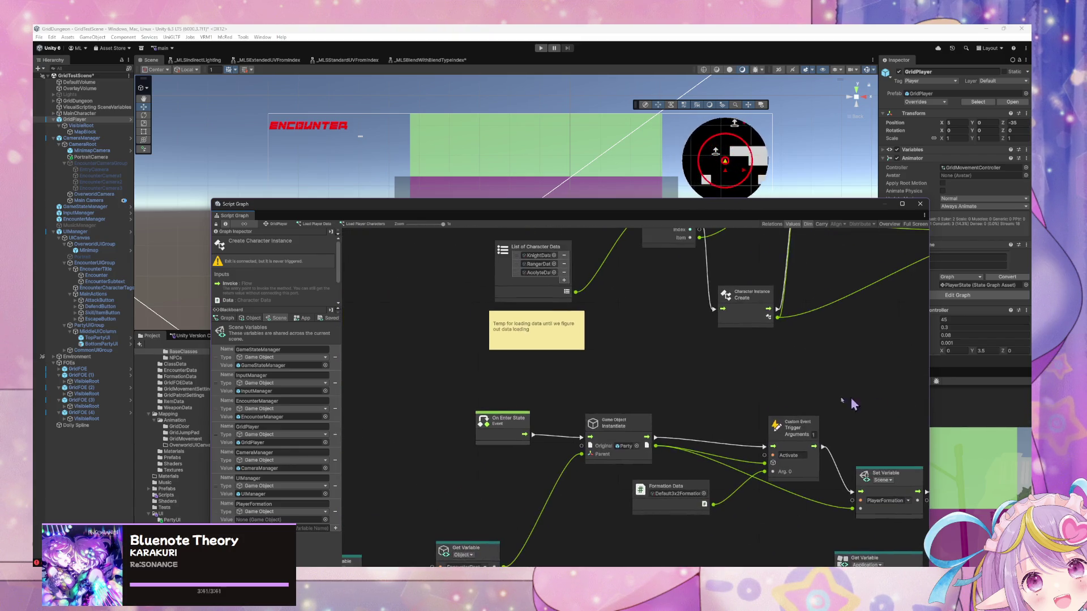
pyautogui.moveTo(674, 406); pyautogui.dragTo(695, 331)
pyautogui.moveTo(611, 552); pyautogui.dragTo(437, 480)
pyautogui.press('Delete')
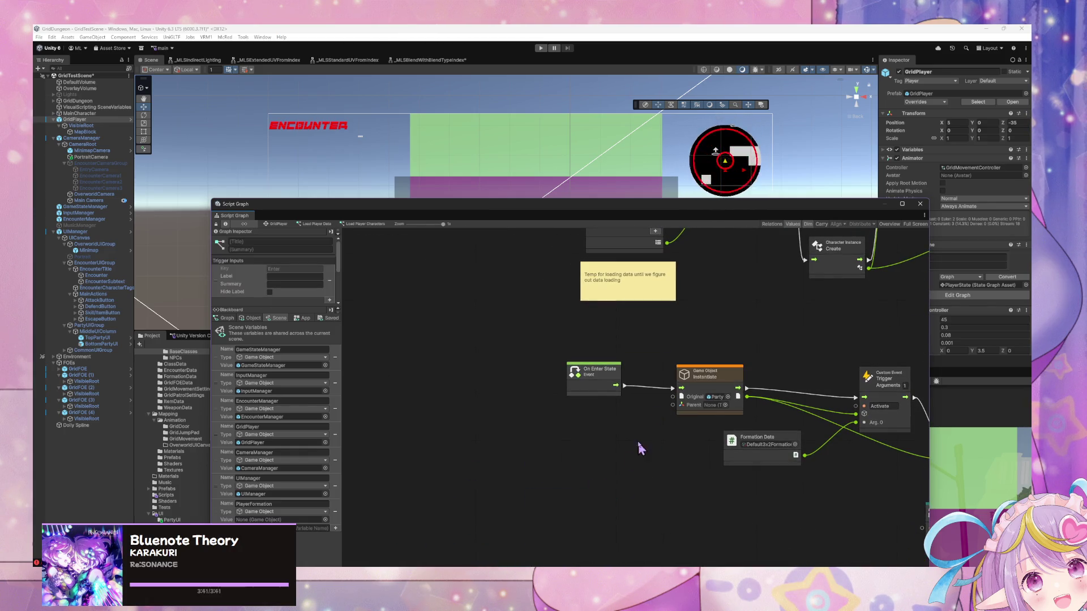
pyautogui.hotkey('ctrl', 'z')
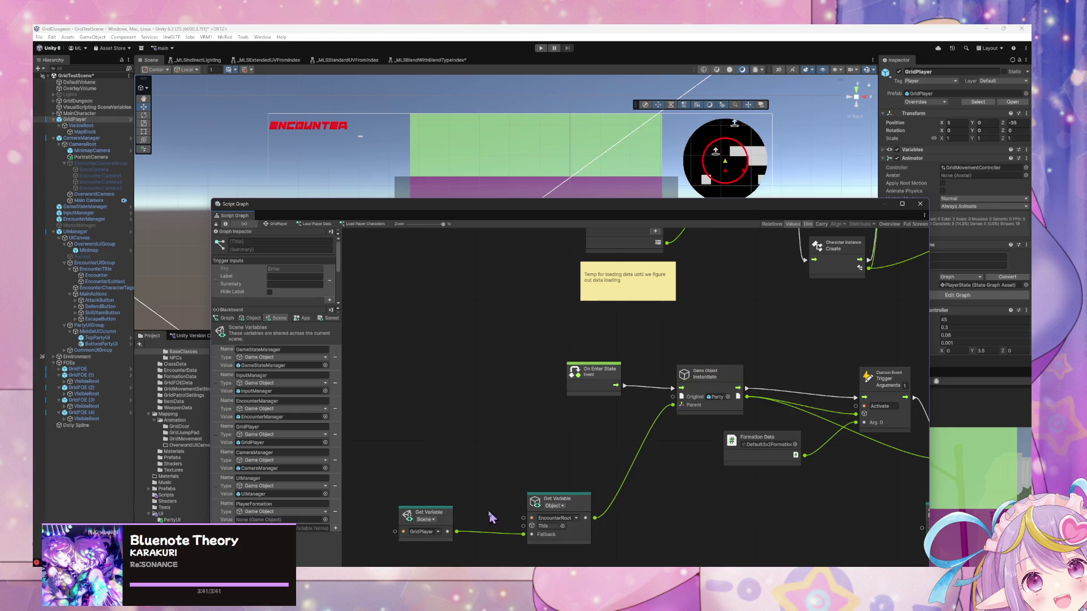
pyautogui.moveTo(451, 524); pyautogui.dragTo(531, 454)
pyautogui.moveTo(653, 529); pyautogui.dragTo(452, 468)
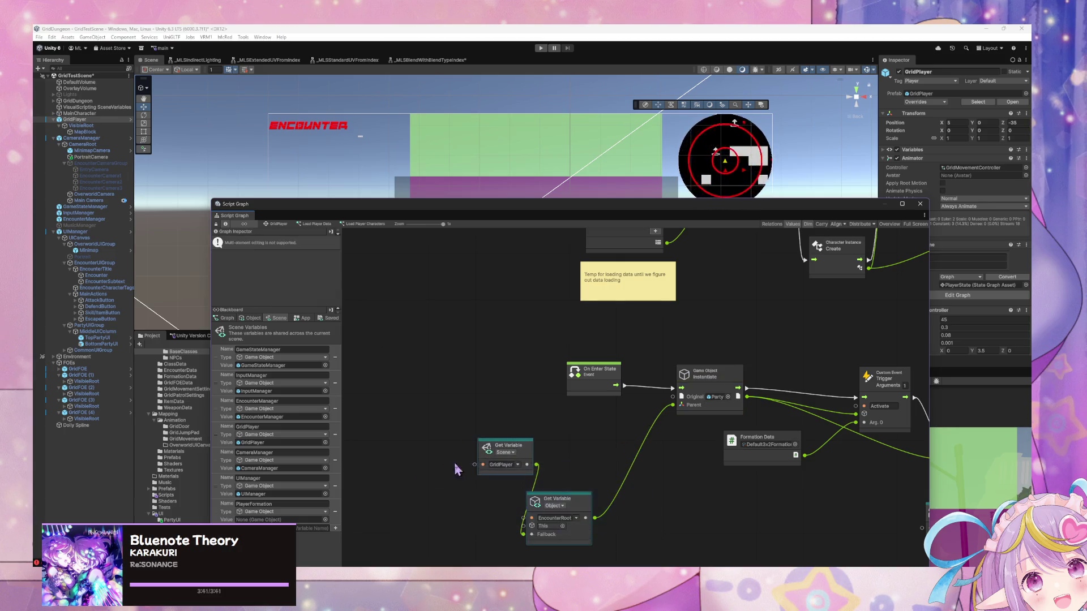
pyautogui.press('Delete')
pyautogui.moveTo(673, 405); pyautogui.dragTo(638, 417)
# Step: Add a 'this' node and wire it to the upper Instantiate's Parent instead of the lower one
pyautogui.write('this')
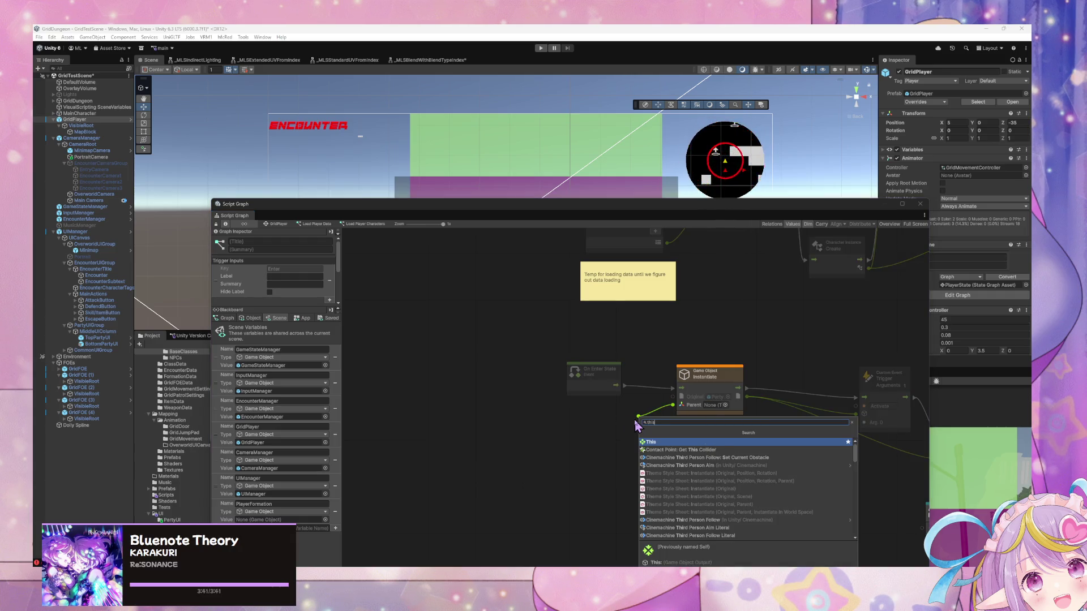
pyautogui.press('Return')
pyautogui.scroll(5, 628, 378)
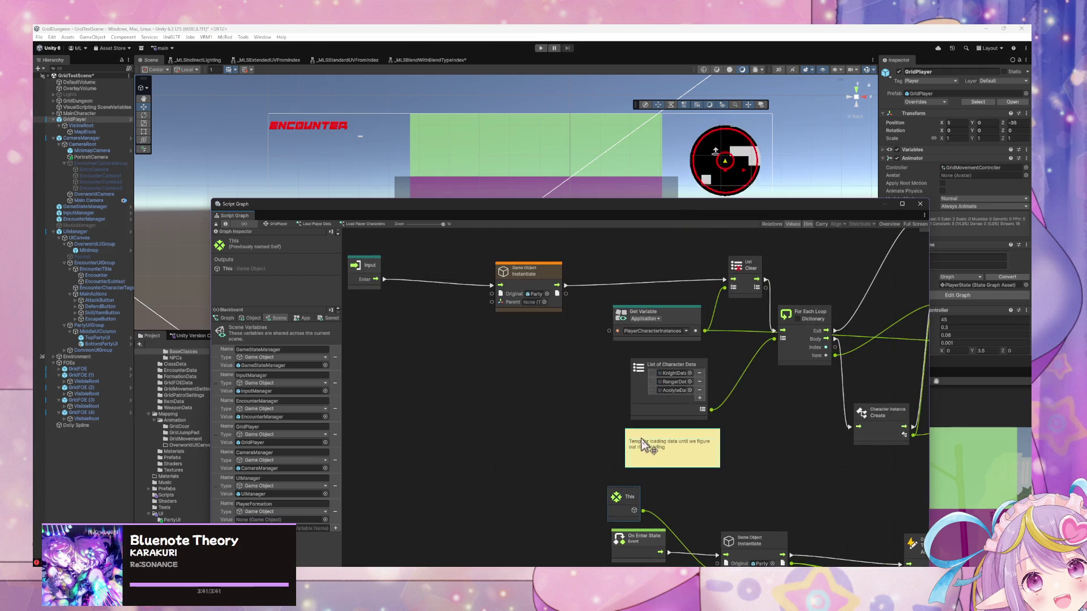
pyautogui.hscroll(-3, 638, 340)
pyautogui.moveTo(638, 298)
pyautogui.mouseDown()
pyautogui.moveTo(684, 295)
pyautogui.moveTo(670, 292)
pyautogui.mouseUp()
pyautogui.scroll(-5, 800, 534)
pyautogui.hscroll(6, 800, 534)
pyautogui.moveTo(668, 463)
pyautogui.mouseDown()
pyautogui.moveTo(547, 245)
pyautogui.moveTo(586, 412)
pyautogui.moveTo(443, 276)
pyautogui.moveTo(422, 271)
pyautogui.mouseUp()
pyautogui.rightClick(745, 528)
# Step: Move the Input, This and Instantiate nodes left as a group
pyautogui.scroll(3, 684, 406)
pyautogui.hscroll(-3, 684, 406)
pyautogui.moveTo(681, 398); pyautogui.dragTo(462, 290)
pyautogui.moveTo(588, 316); pyautogui.dragTo(404, 313)
pyautogui.click(619, 406)
pyautogui.scroll(-3, 566, 371)
pyautogui.hscroll(3, 566, 371)
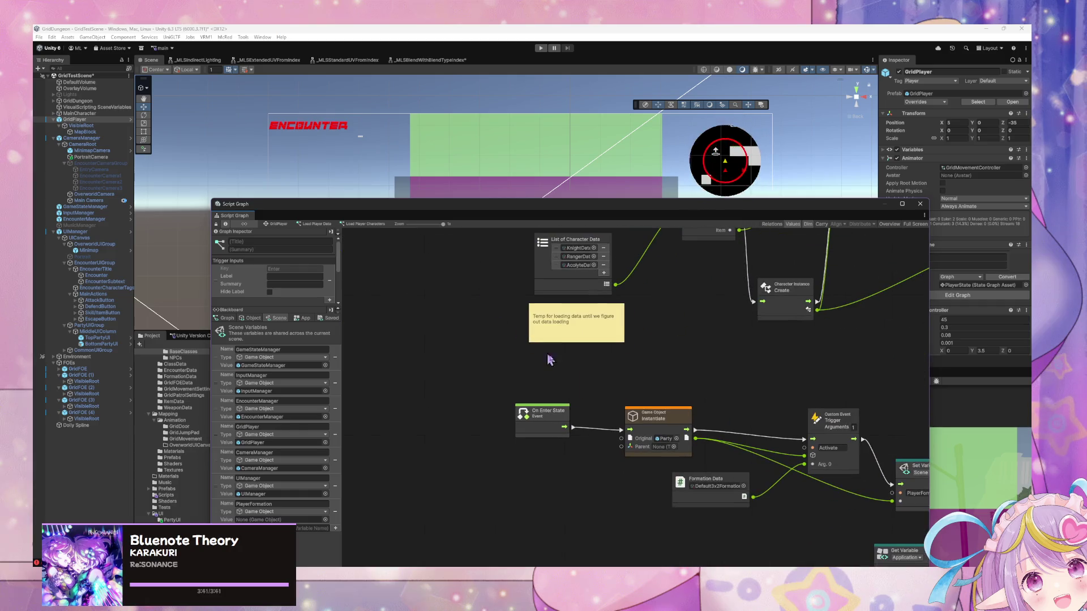
# Step: Paste copies of the Formation Data and Activate trigger nodes, fed by Instantiate's flow and spawned object
pyautogui.moveTo(837, 469); pyautogui.dragTo(715, 525)
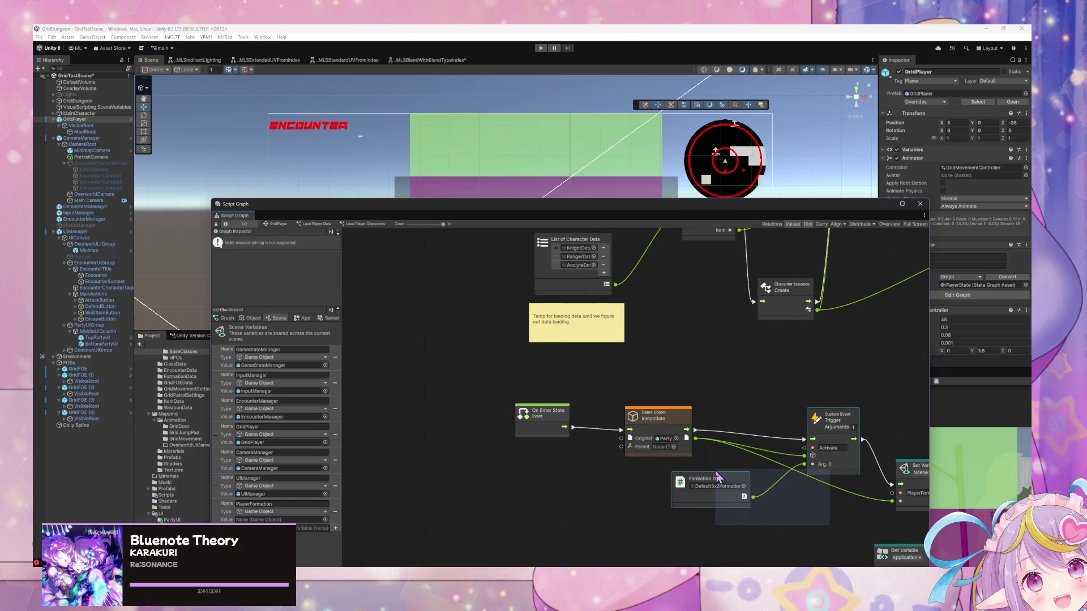
pyautogui.scroll(3, 726, 489)
pyautogui.hscroll(-3, 726, 489)
pyautogui.hotkey('ctrl', 'v')
pyautogui.moveTo(595, 335); pyautogui.dragTo(669, 388)
pyautogui.moveTo(594, 347)
pyautogui.mouseDown()
pyautogui.moveTo(650, 401)
pyautogui.moveTo(599, 343)
pyautogui.moveTo(674, 405)
pyautogui.mouseUp()
# Step: Move the copied nodes up and connect the trigger's output flow to List Clear
pyautogui.moveTo(718, 441); pyautogui.dragTo(590, 405)
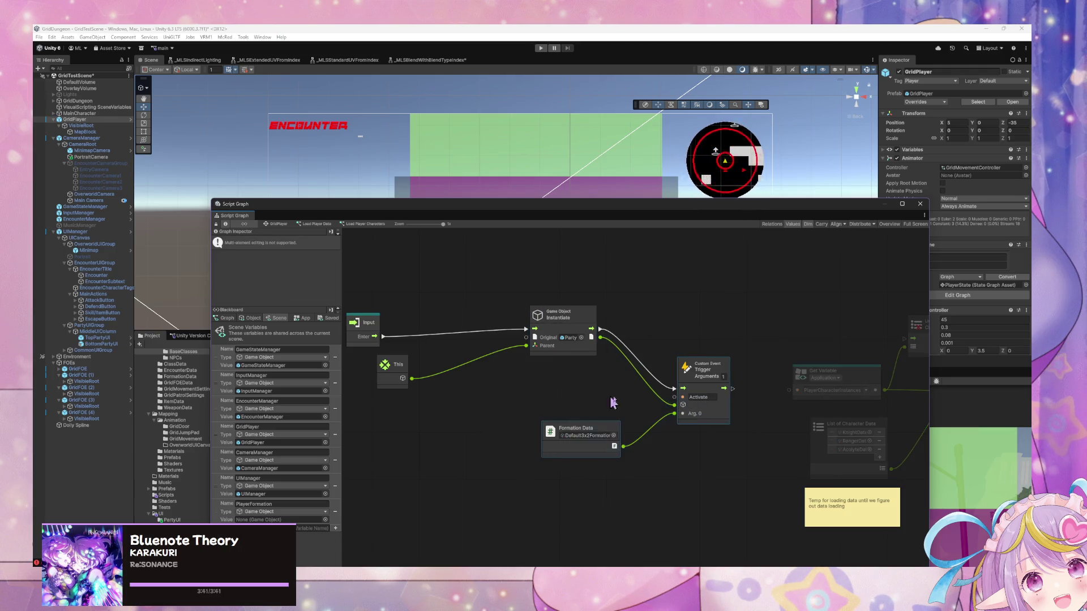
pyautogui.moveTo(725, 399); pyautogui.dragTo(720, 367)
pyautogui.moveTo(782, 378); pyautogui.dragTo(631, 388)
pyautogui.moveTo(578, 367); pyautogui.dragTo(753, 351)
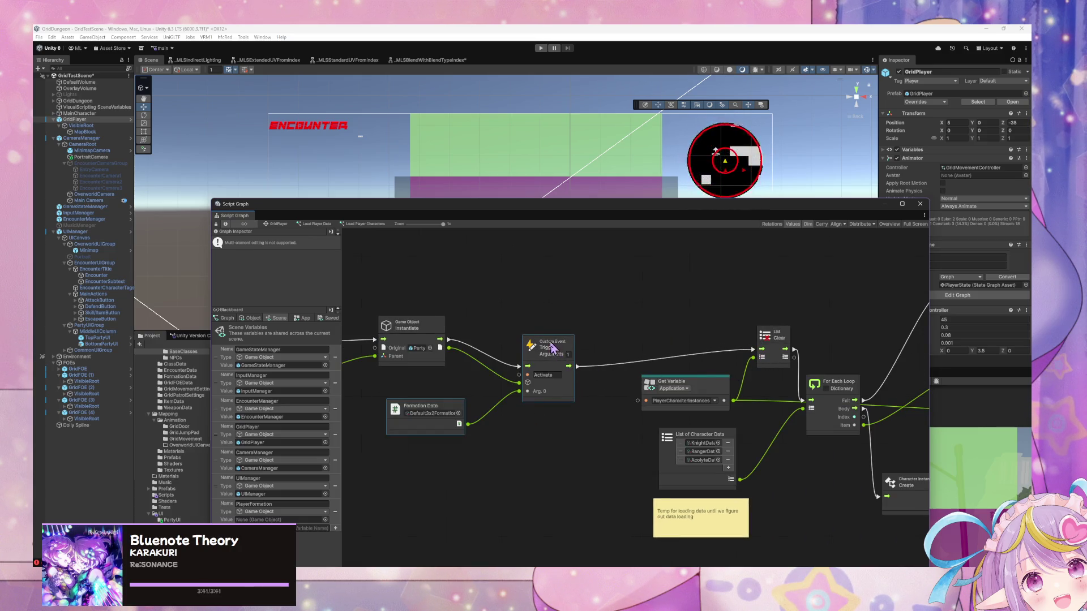
pyautogui.moveTo(564, 353); pyautogui.dragTo(568, 332)
# Step: Tidy the loop layout, lowering Initialize and shifting List Add Item further right
pyautogui.moveTo(533, 437)
pyautogui.mouseDown()
pyautogui.moveTo(630, 425)
pyautogui.moveTo(796, 463)
pyautogui.moveTo(473, 394)
pyautogui.mouseUp()
pyautogui.moveTo(637, 417)
pyautogui.mouseDown()
pyautogui.moveTo(573, 467)
pyautogui.moveTo(704, 453)
pyautogui.moveTo(564, 403)
pyautogui.mouseUp()
pyautogui.moveTo(726, 446)
pyautogui.mouseDown()
pyautogui.moveTo(634, 444)
pyautogui.moveTo(656, 436)
pyautogui.moveTo(609, 481)
pyautogui.mouseUp()
pyautogui.moveTo(603, 325); pyautogui.dragTo(595, 355)
pyautogui.click(701, 340)
pyautogui.moveTo(788, 378); pyautogui.dragTo(890, 372)
pyautogui.moveTo(665, 460)
pyautogui.mouseDown()
pyautogui.moveTo(600, 447)
pyautogui.moveTo(611, 444)
pyautogui.mouseUp()
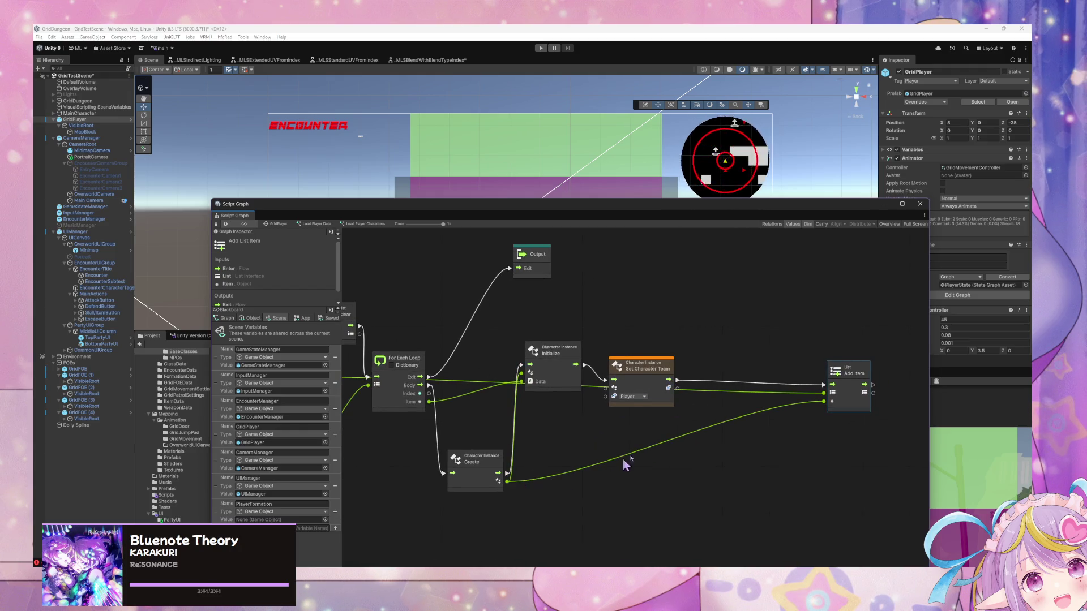
# Step: Add a PlayerCharacterInstances Get Variable from the application variables and feed it into List Add Item
pyautogui.moveTo(656, 366); pyautogui.dragTo(652, 335)
pyautogui.moveTo(570, 406)
pyautogui.mouseDown()
pyautogui.moveTo(793, 397)
pyautogui.moveTo(722, 399)
pyautogui.mouseUp()
pyautogui.click(254, 321)
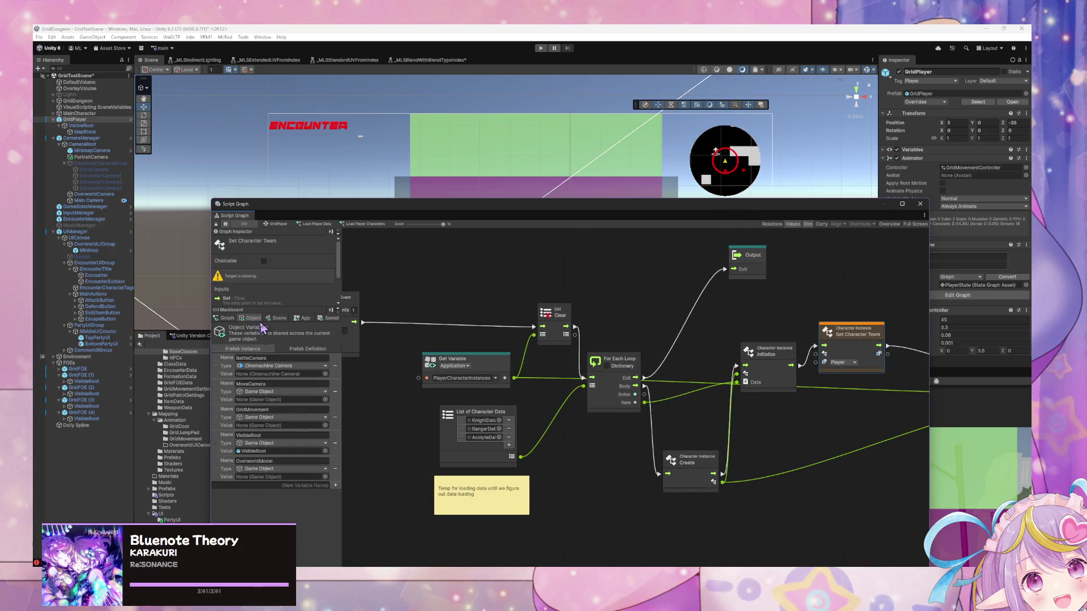
pyautogui.click(285, 320)
pyautogui.click(304, 320)
pyautogui.click(280, 321)
pyautogui.click(304, 321)
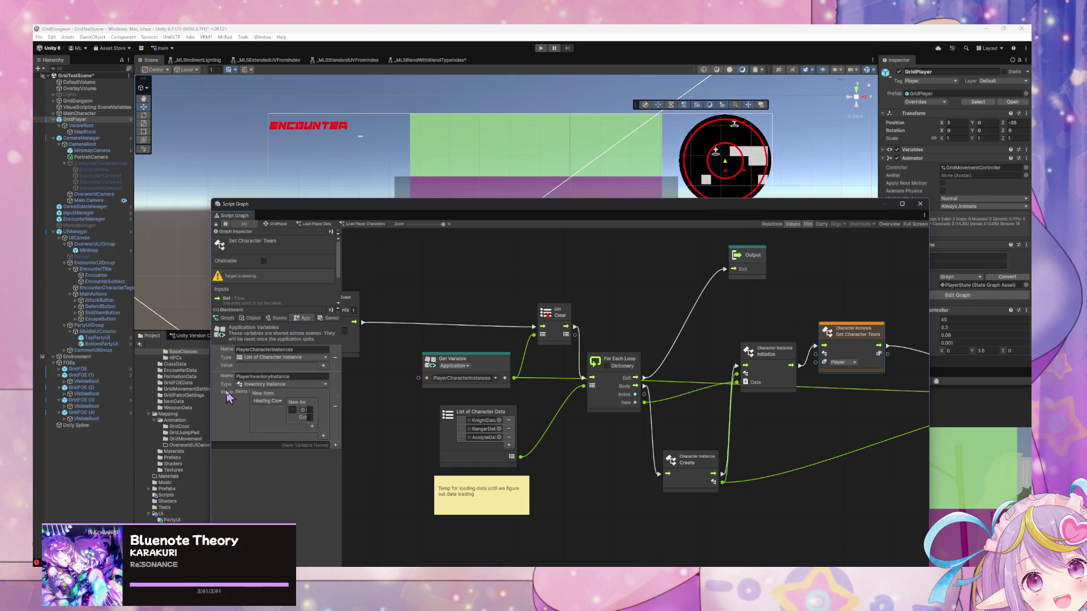
pyautogui.moveTo(229, 364); pyautogui.dragTo(789, 417)
pyautogui.moveTo(650, 441); pyautogui.dragTo(823, 399)
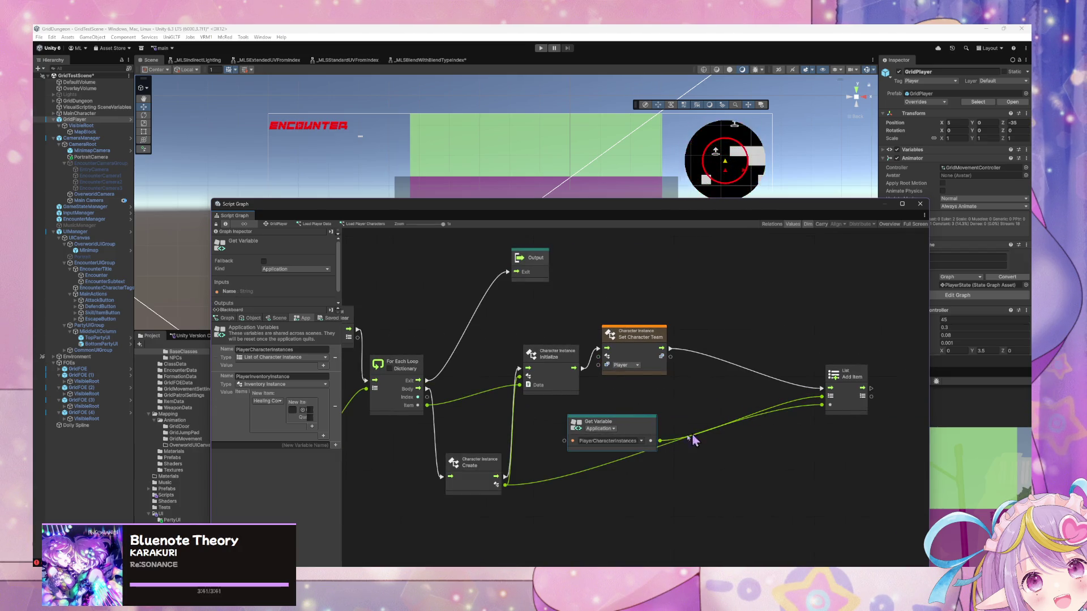
# Step: Rearrange the Get Variable, Set Character Team and List Add Item nodes side by side
pyautogui.moveTo(641, 431); pyautogui.dragTo(774, 483)
pyautogui.moveTo(657, 347); pyautogui.dragTo(673, 370)
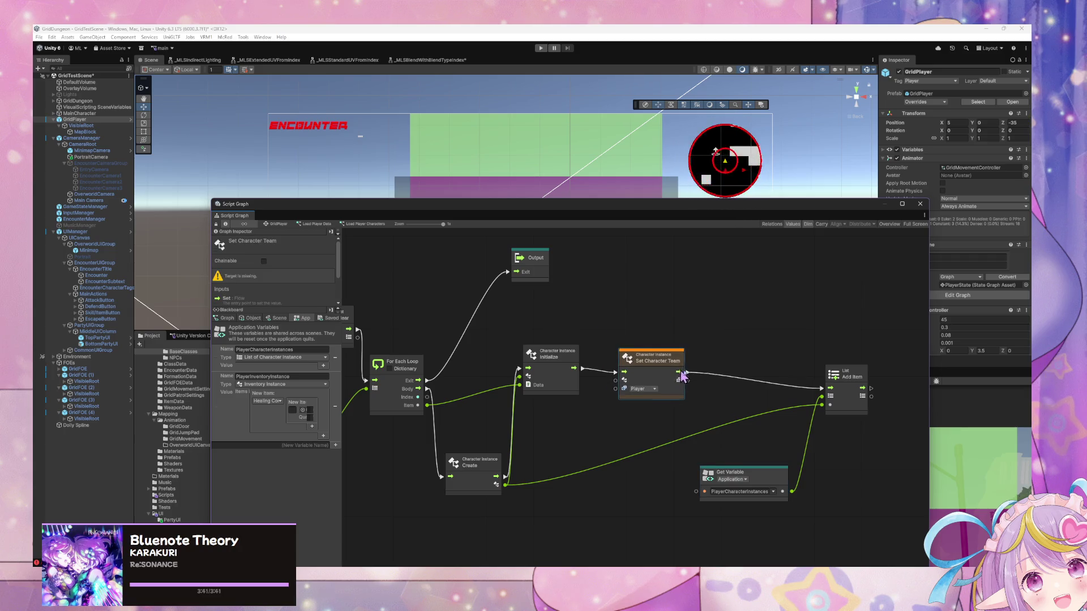
pyautogui.moveTo(858, 383); pyautogui.dragTo(766, 370)
pyautogui.moveTo(757, 478); pyautogui.dragTo(593, 436)
# Step: Paste a copy of the AddPartyMembers trigger after List Add Item and run its flow into it
pyautogui.moveTo(751, 520)
pyautogui.mouseDown()
pyautogui.moveTo(722, 427)
pyautogui.moveTo(628, 295)
pyautogui.mouseUp()
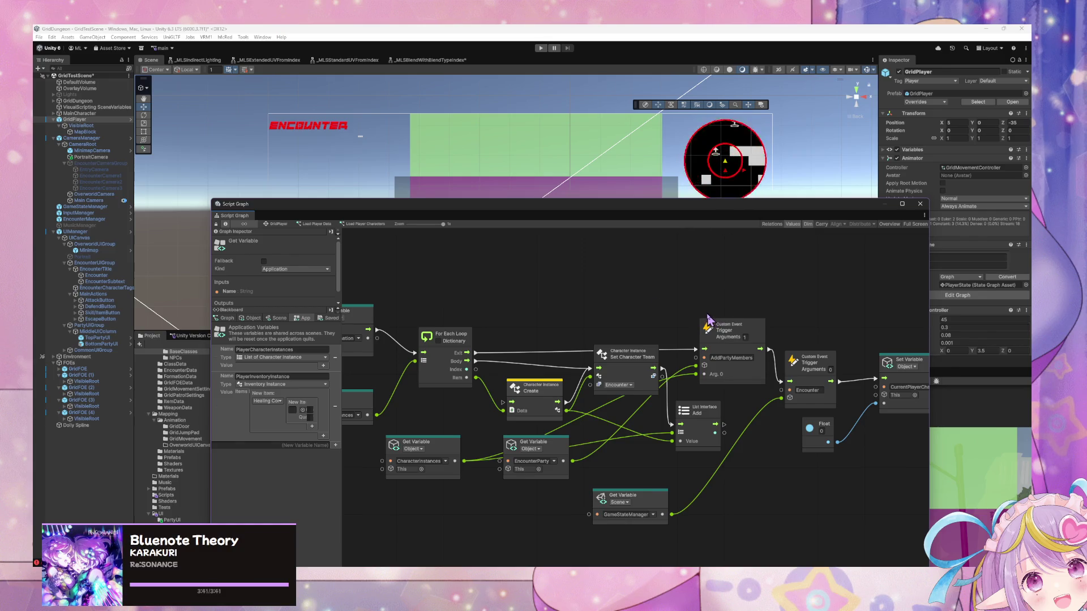
pyautogui.moveTo(710, 317); pyautogui.dragTo(629, 348)
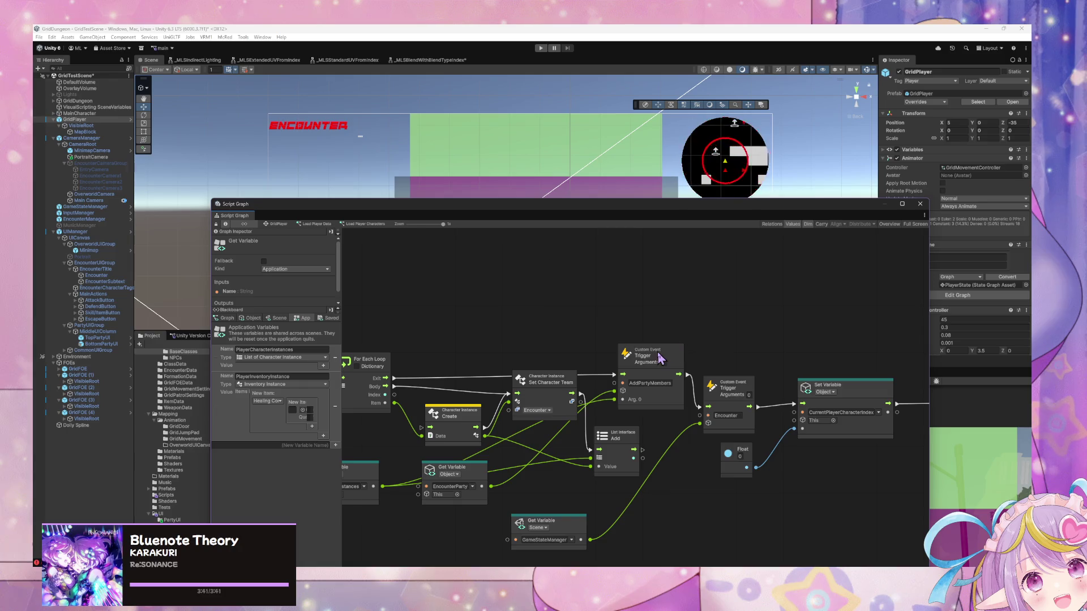
pyautogui.click(645, 354)
pyautogui.moveTo(576, 295); pyautogui.dragTo(655, 474)
pyautogui.hotkey('ctrl', 'v')
pyautogui.moveTo(639, 396)
pyautogui.mouseDown()
pyautogui.moveTo(574, 320)
pyautogui.moveTo(573, 274)
pyautogui.mouseUp()
pyautogui.moveTo(504, 277); pyautogui.dragTo(533, 284)
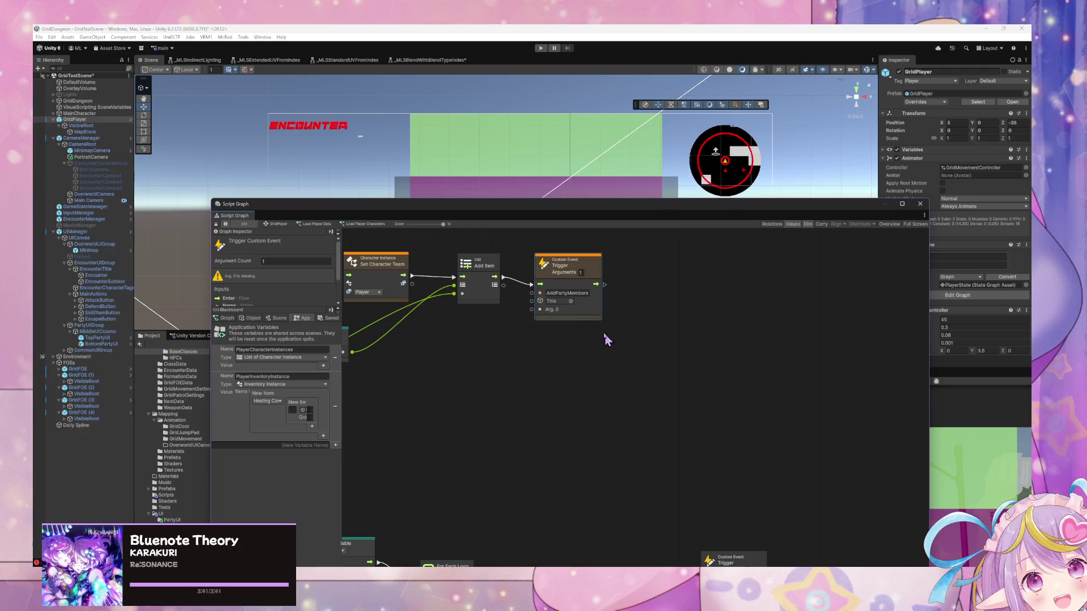
# Step: Add a PlayerFormation Get Variable node from the Scene variables
pyautogui.hscroll(-10, 726, 355)
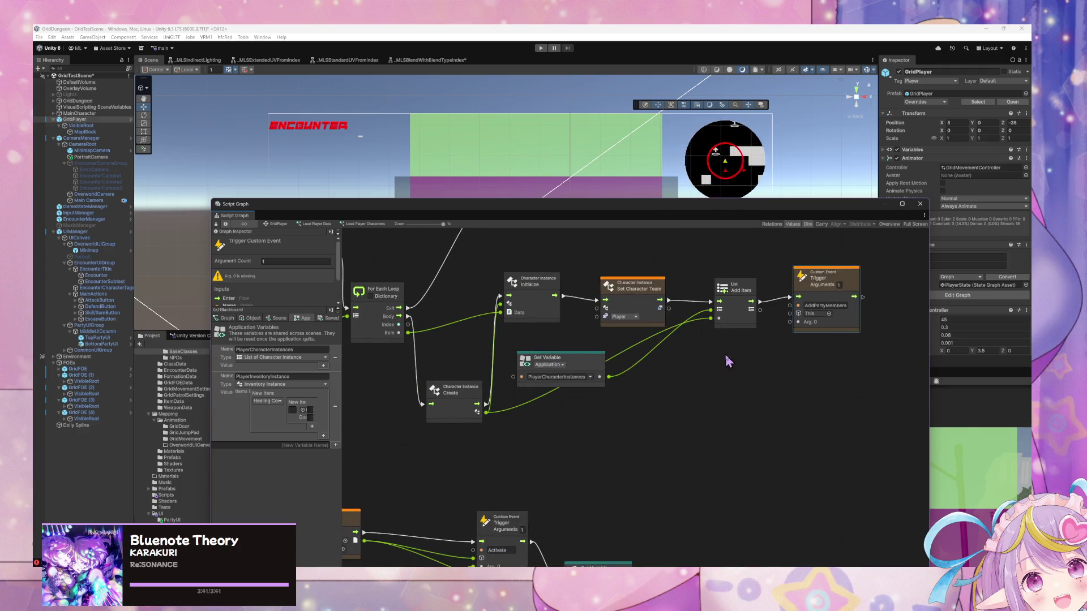
pyautogui.hscroll(-5, 776, 371)
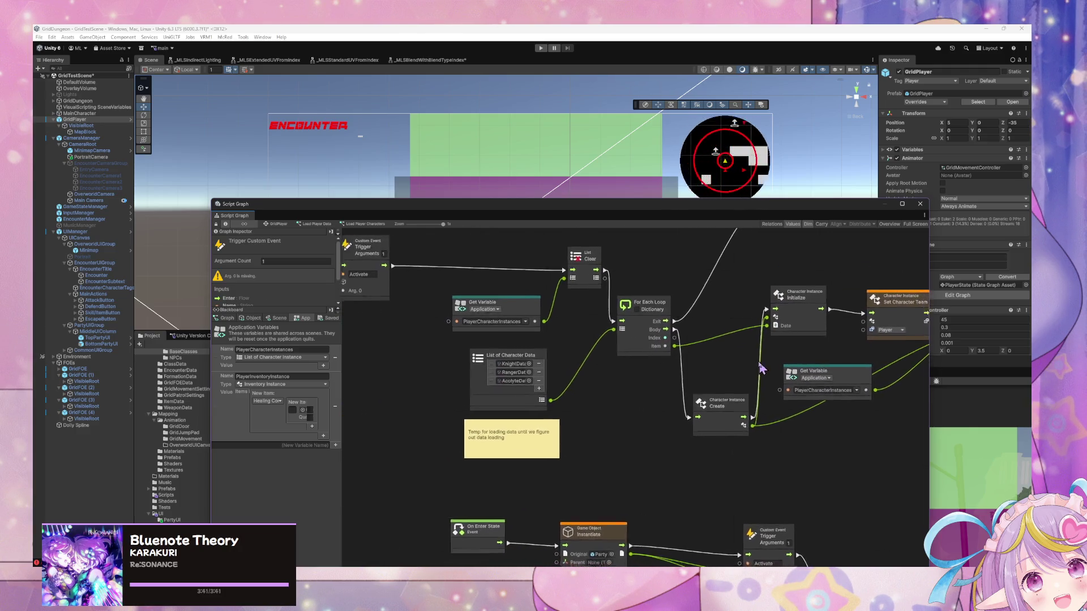
pyautogui.hscroll(-3, 822, 392)
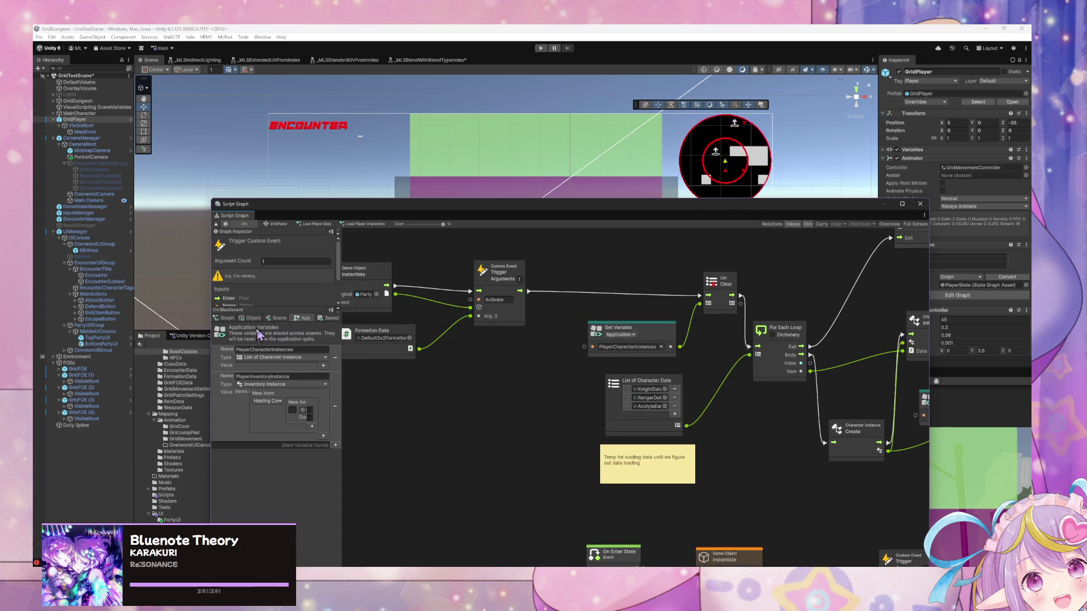
pyautogui.click(277, 318)
pyautogui.hscroll(15, 725, 346)
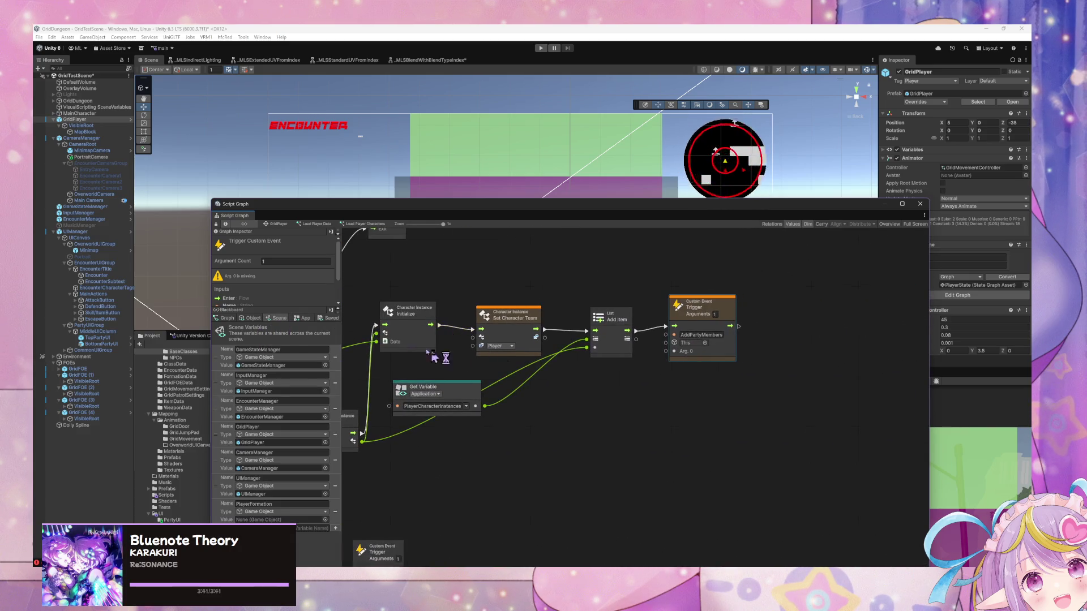
pyautogui.moveTo(222, 512); pyautogui.dragTo(583, 389)
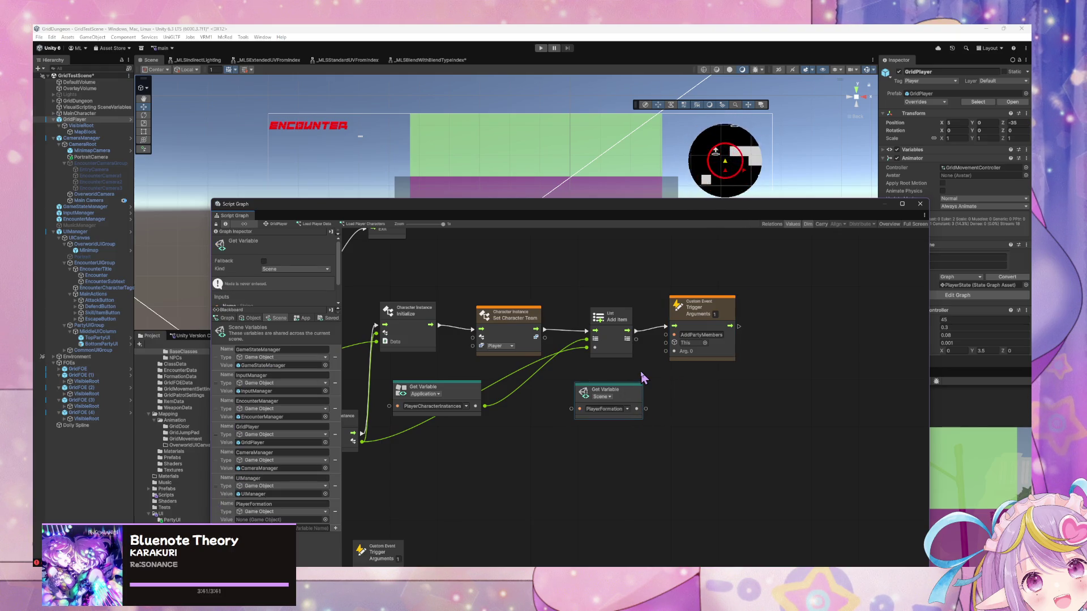
# Step: Connect PlayerFormation to the AddPartyMembers trigger's This input
pyautogui.moveTo(637, 409); pyautogui.dragTo(674, 342)
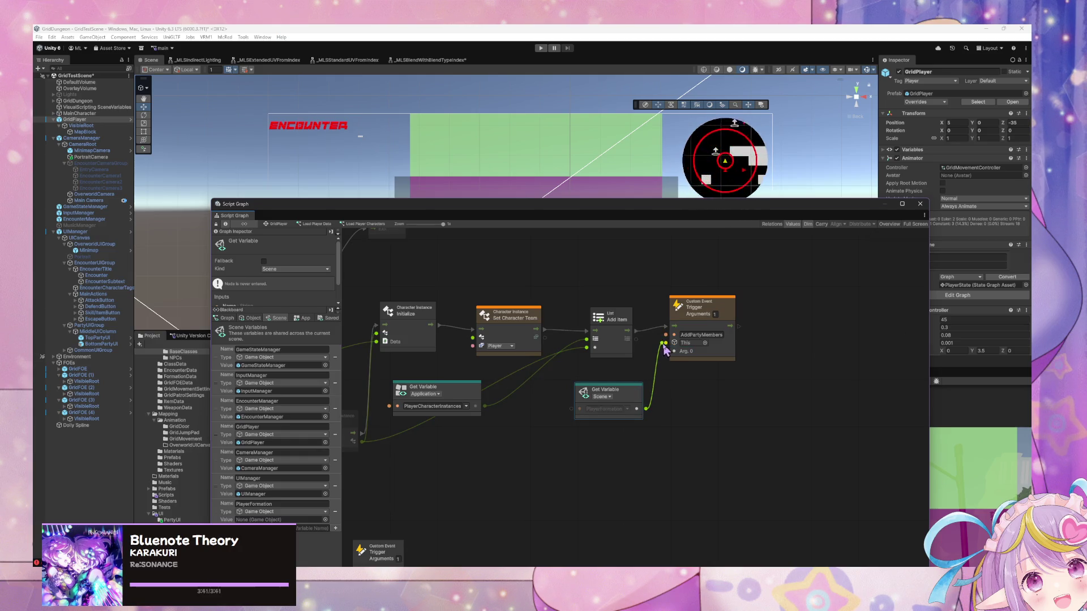
pyautogui.click(668, 353)
pyautogui.moveTo(637, 408); pyautogui.dragTo(673, 343)
# Step: Delete the Initialize and Set Character Team nodes
pyautogui.hscroll(-5, 537, 350)
pyautogui.moveTo(496, 352); pyautogui.dragTo(500, 355)
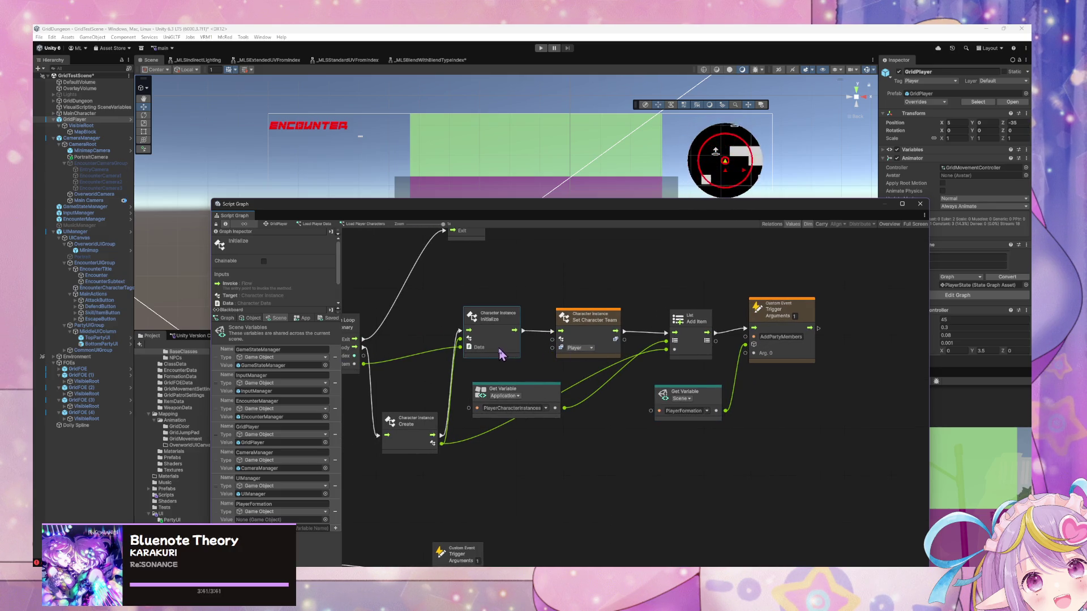
pyautogui.hscroll(-2, 541, 351)
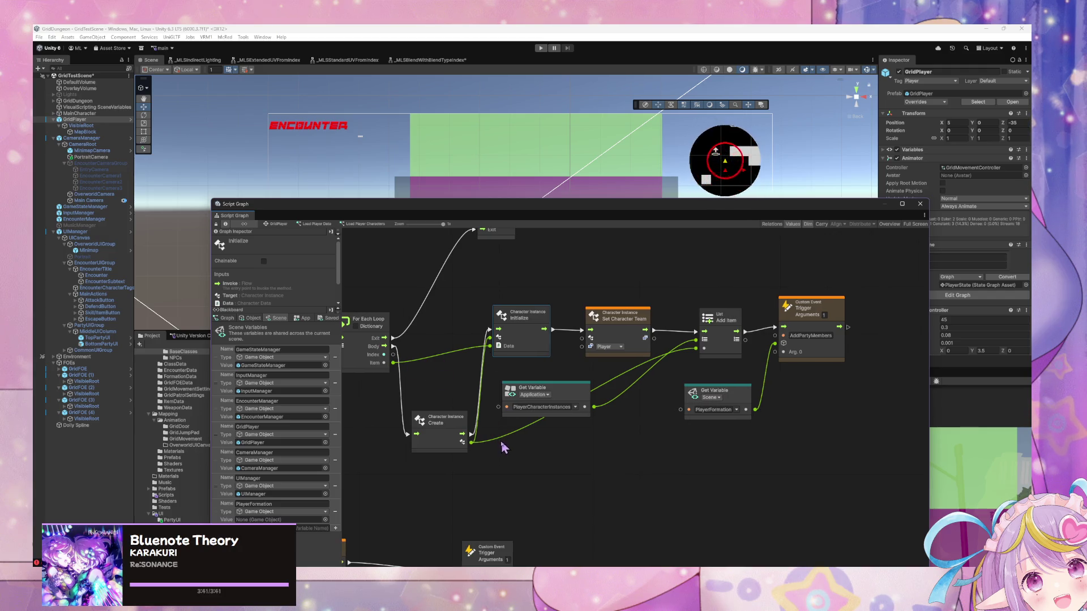
pyautogui.moveTo(440, 362)
pyautogui.mouseDown()
pyautogui.moveTo(597, 380)
pyautogui.moveTo(767, 347)
pyautogui.moveTo(847, 348)
pyautogui.mouseUp()
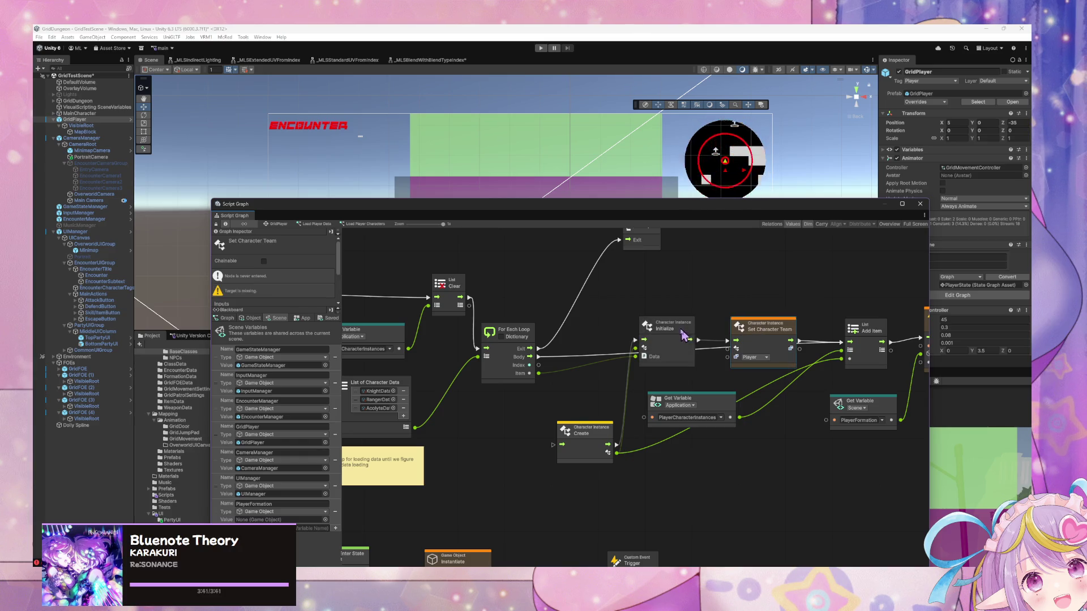
pyautogui.press('Delete')
# Step: Delete the List Add Item, Get Variable, Create and leftover character creation nodes
pyautogui.moveTo(667, 347)
pyautogui.mouseDown()
pyautogui.moveTo(702, 359)
pyautogui.moveTo(734, 399)
pyautogui.moveTo(635, 345)
pyautogui.mouseUp()
pyautogui.moveTo(698, 373); pyautogui.dragTo(534, 377)
pyautogui.moveTo(584, 484); pyautogui.dragTo(485, 405)
pyautogui.press('Delete')
pyautogui.click(427, 462)
pyautogui.press('Delete')
# Step: Wire the For Each Loop's Body and Item (to Arg. 0) into the AddPartyMembers trigger
pyautogui.moveTo(793, 352); pyautogui.dragTo(466, 364)
pyautogui.moveTo(368, 389)
pyautogui.mouseDown()
pyautogui.moveTo(400, 397)
pyautogui.moveTo(436, 383)
pyautogui.mouseUp()
pyautogui.moveTo(697, 442); pyautogui.dragTo(359, 459)
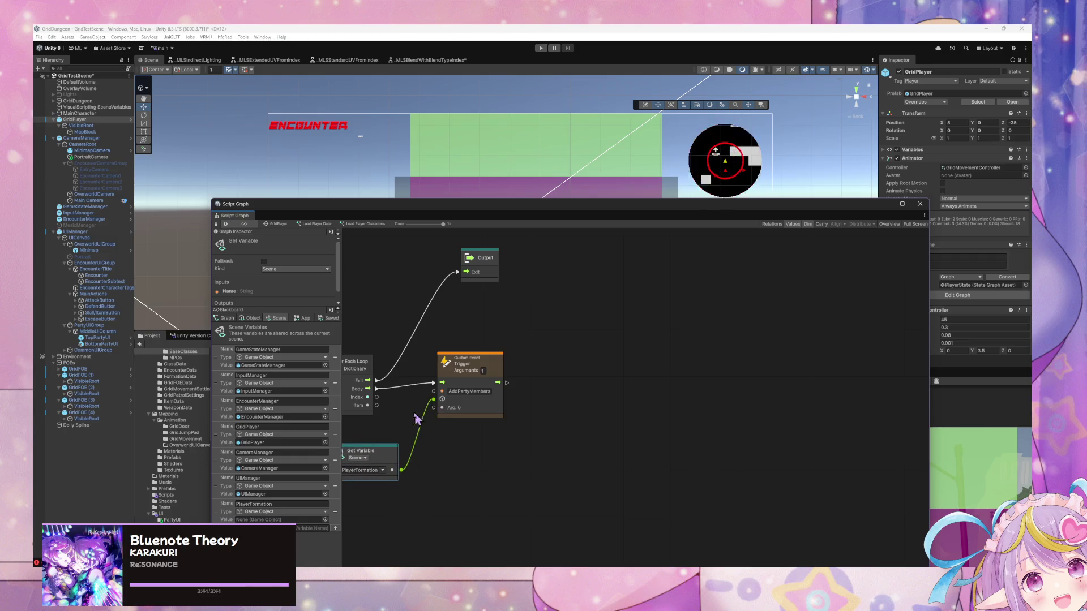
pyautogui.moveTo(377, 406); pyautogui.dragTo(437, 410)
pyautogui.moveTo(549, 475); pyautogui.dragTo(708, 461)
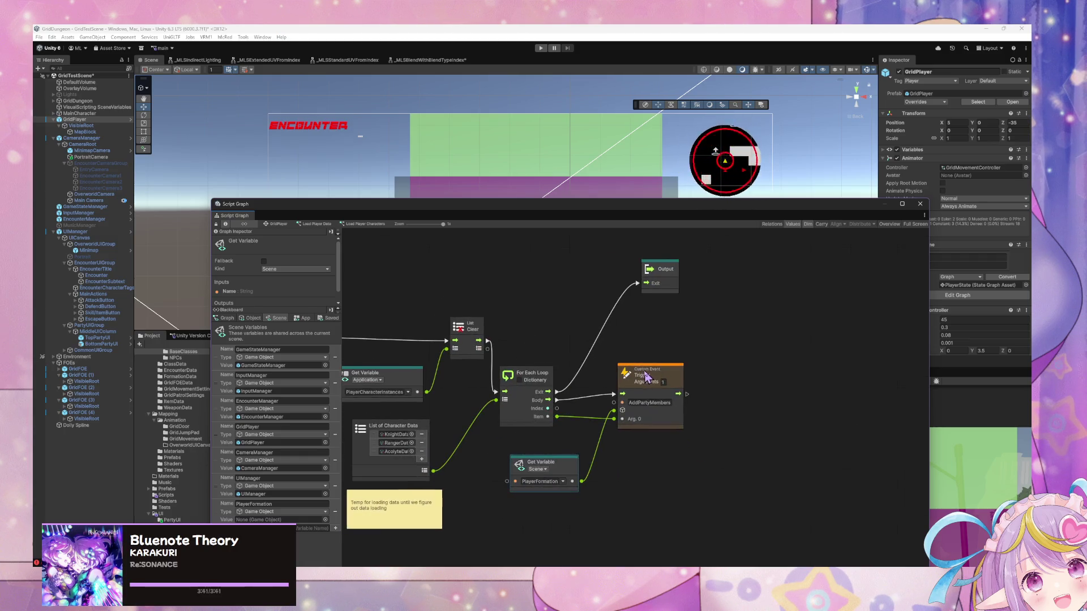
pyautogui.click(647, 375)
pyautogui.moveTo(647, 375); pyautogui.dragTo(649, 377)
# Step: Review the reworked graph and move the Output node lower
pyautogui.click(304, 319)
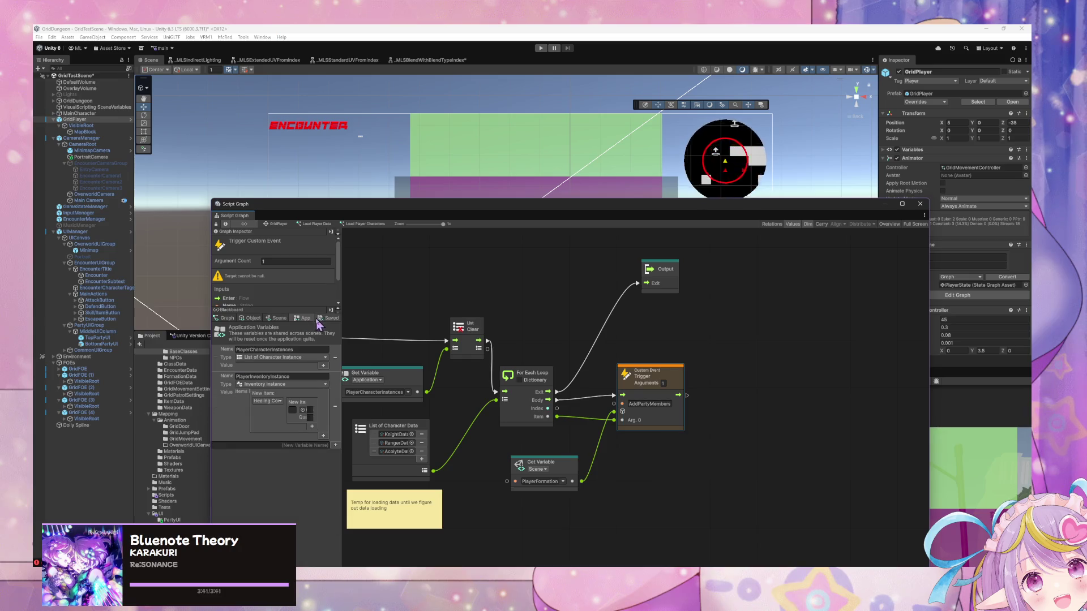
pyautogui.click(277, 318)
pyautogui.moveTo(351, 340)
pyautogui.mouseDown()
pyautogui.moveTo(578, 349)
pyautogui.moveTo(719, 382)
pyautogui.moveTo(696, 381)
pyautogui.mouseUp()
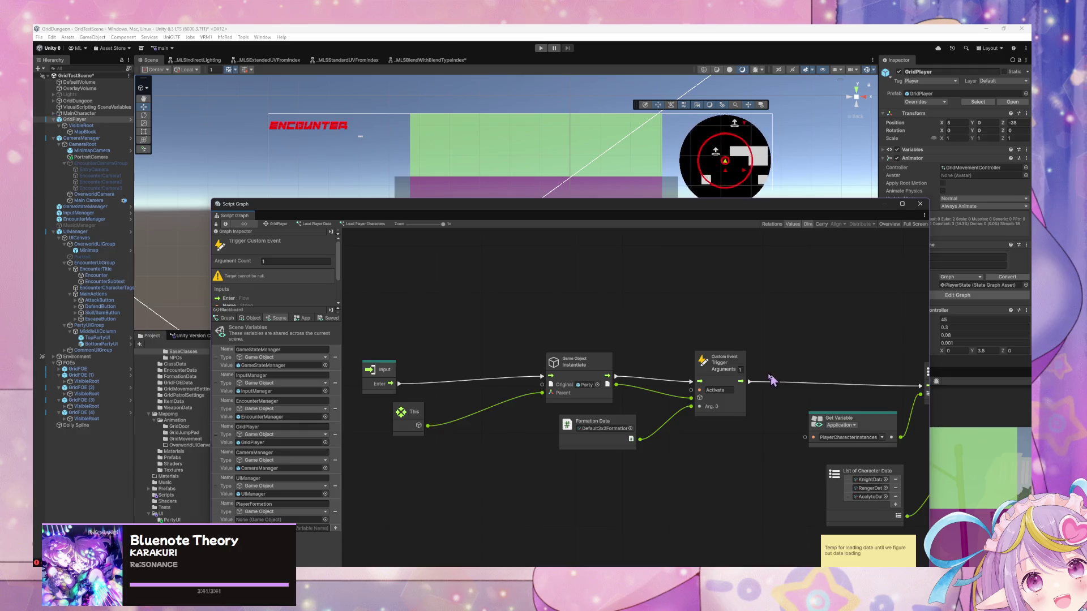
pyautogui.moveTo(775, 379); pyautogui.dragTo(655, 371)
pyautogui.moveTo(791, 421); pyautogui.dragTo(687, 378)
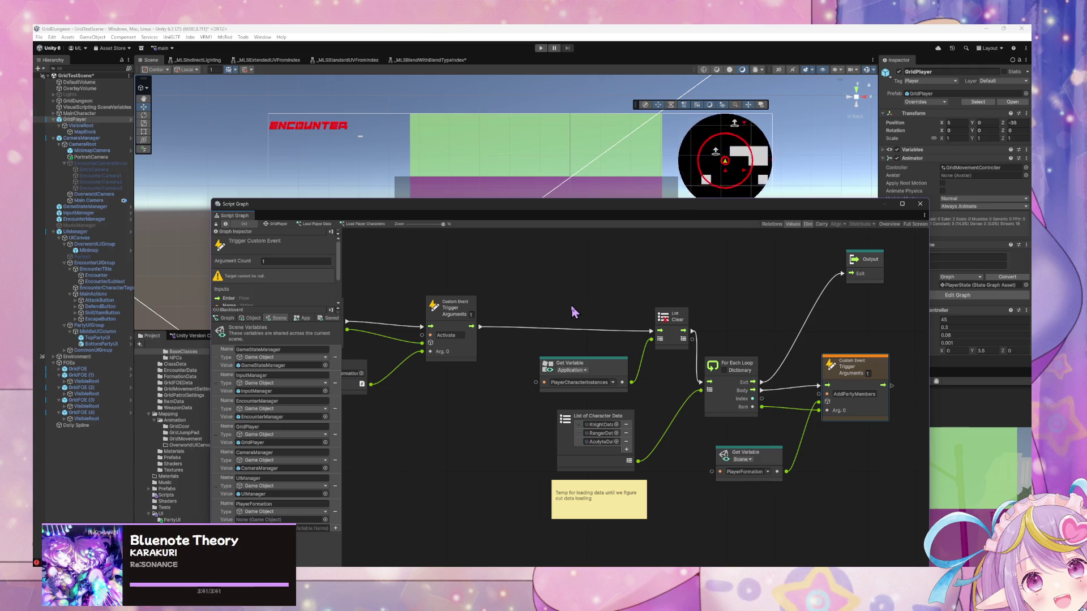
pyautogui.moveTo(846, 283); pyautogui.dragTo(838, 320)
# Step: Delete the This and Instantiate nodes
pyautogui.hscroll(-5, 634, 450)
pyautogui.hscroll(-2, 626, 476)
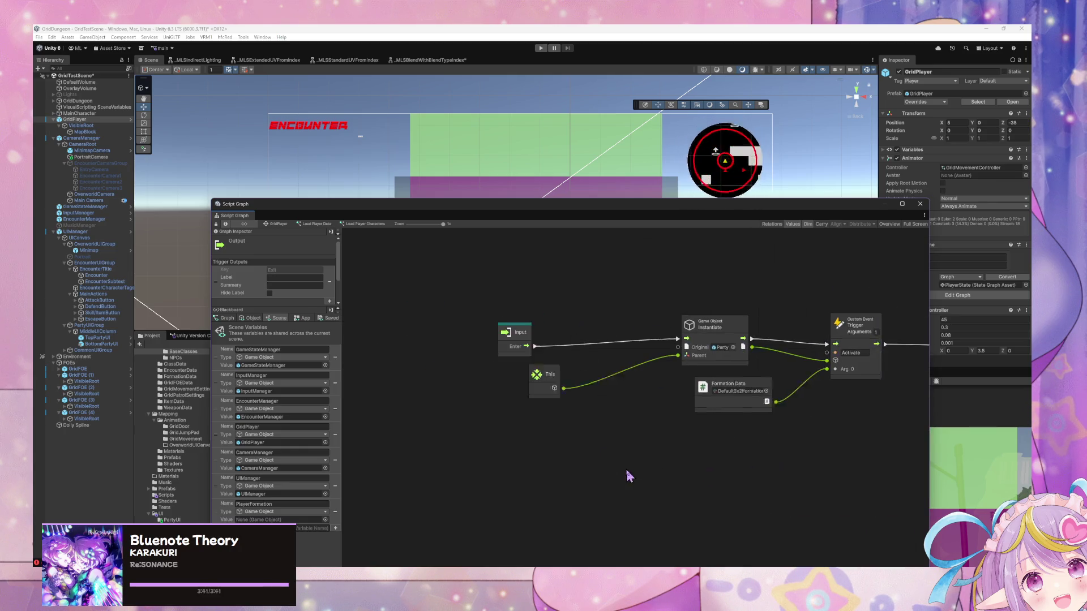
pyautogui.scroll(1, 694, 382)
pyautogui.moveTo(650, 386)
pyautogui.mouseDown()
pyautogui.moveTo(524, 340)
pyautogui.moveTo(802, 354)
pyautogui.mouseUp()
pyautogui.press('Delete')
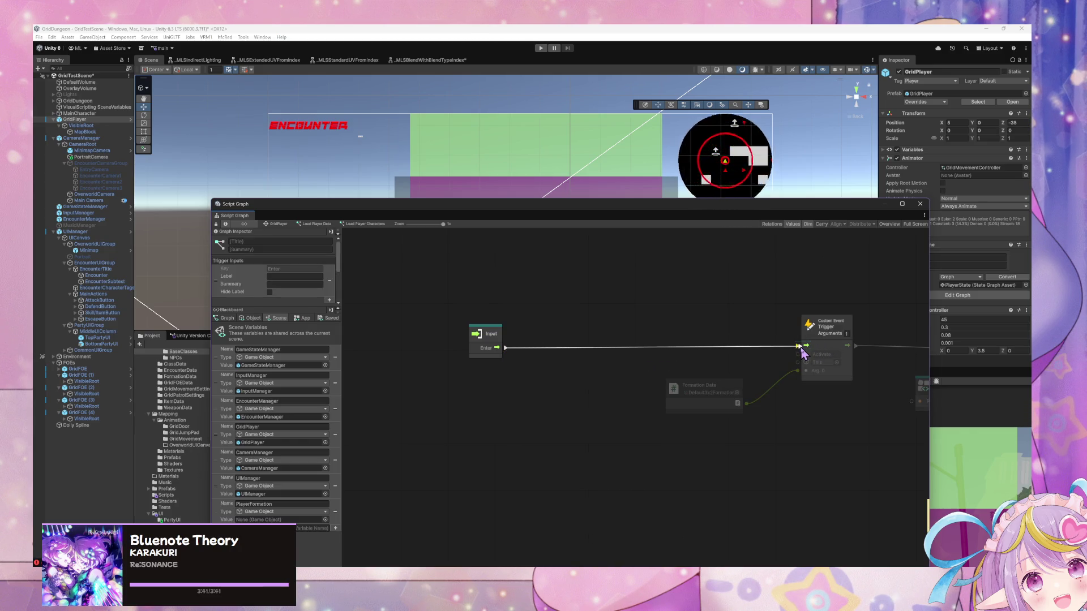
# Step: Reconnect Input's Enter flow to List Clear and rearrange the Formation Data and Activate trigger nodes
pyautogui.hscroll(8, 803, 354)
pyautogui.moveTo(565, 347)
pyautogui.mouseDown()
pyautogui.moveTo(854, 359)
pyautogui.moveTo(794, 350)
pyautogui.mouseUp()
pyautogui.moveTo(595, 327)
pyautogui.mouseDown()
pyautogui.moveTo(539, 370)
pyautogui.moveTo(544, 440)
pyautogui.mouseUp()
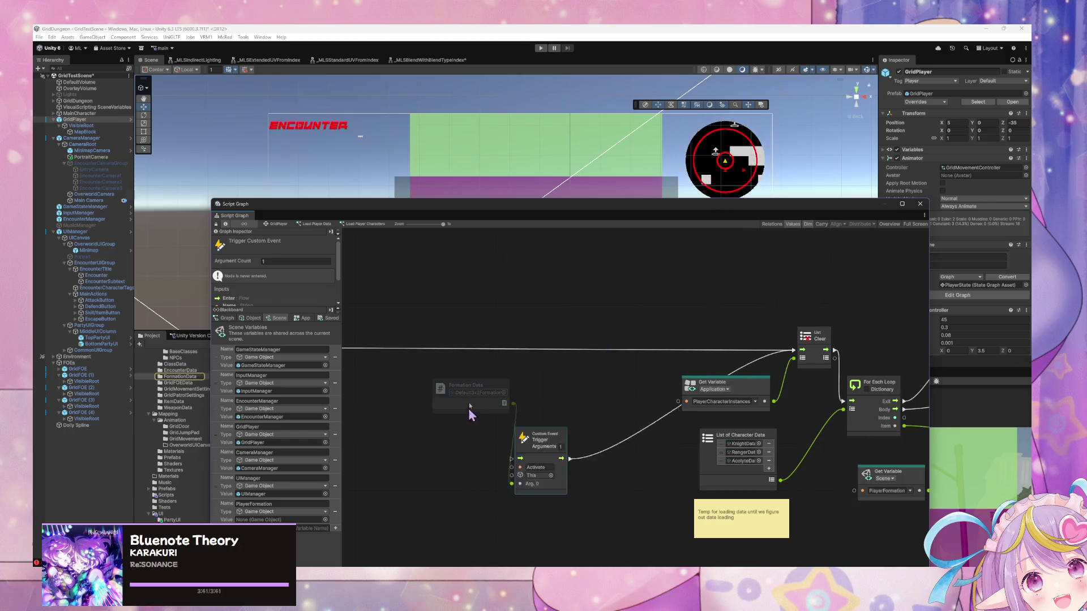
pyautogui.hotkey('ctrl', 'z')
pyautogui.moveTo(471, 392); pyautogui.dragTo(445, 439)
pyautogui.moveTo(566, 474); pyautogui.dragTo(444, 373)
pyautogui.moveTo(579, 481); pyautogui.dragTo(444, 383)
pyautogui.hotkey('ctrl', 'z')
pyautogui.hotkey('ctrl', 'z')
pyautogui.hotkey('ctrl', 'z')
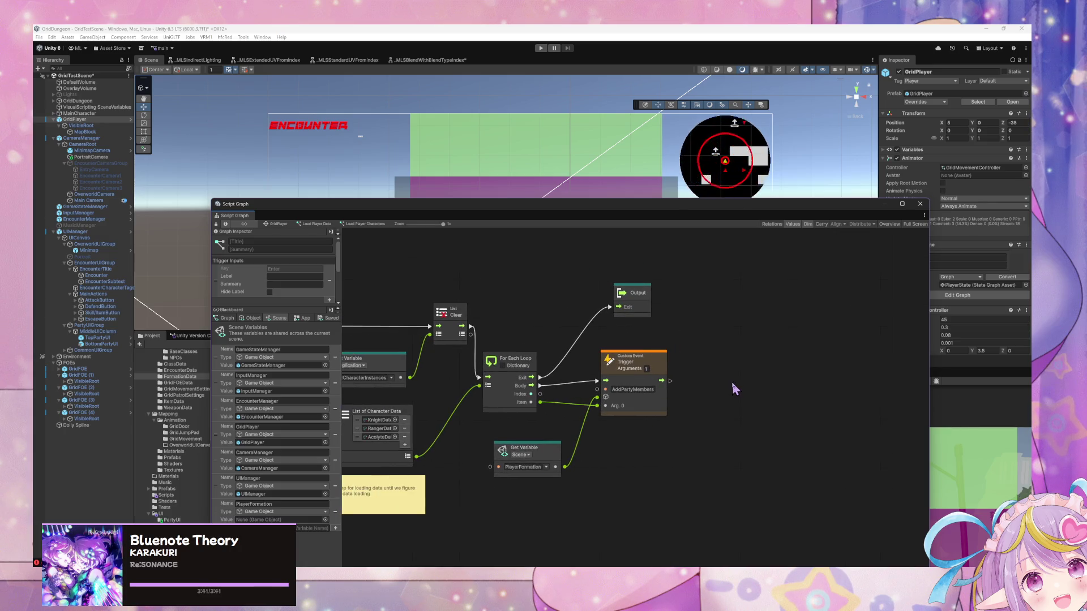
# Step: Paste a copy of the Activate trigger and Formation Data nodes, then undo the paste
pyautogui.hotkey('ctrl', 'v')
pyautogui.moveTo(697, 354)
pyautogui.mouseDown()
pyautogui.moveTo(573, 269)
pyautogui.moveTo(549, 287)
pyautogui.mouseUp()
pyautogui.moveTo(552, 345); pyautogui.dragTo(744, 361)
pyautogui.moveTo(748, 316); pyautogui.dragTo(609, 320)
pyautogui.moveTo(609, 320)
pyautogui.mouseDown()
pyautogui.moveTo(504, 334)
pyautogui.moveTo(723, 328)
pyautogui.moveTo(456, 357)
pyautogui.moveTo(639, 356)
pyautogui.mouseUp()
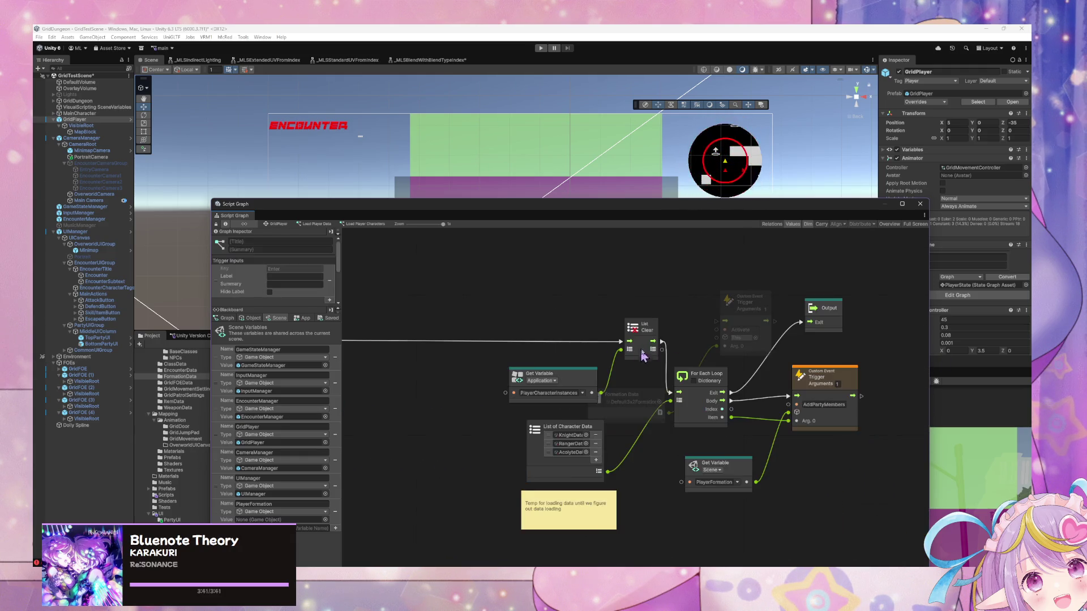
pyautogui.hotkey('ctrl', 'z')
pyautogui.hotkey('ctrl', 'z')
# Step: Box-select the lower node chain, then clear the selection again
pyautogui.scroll(-3, 653, 368)
pyautogui.scroll(2, 565, 293)
pyautogui.scroll(2, 655, 337)
pyautogui.scroll(-6, 719, 365)
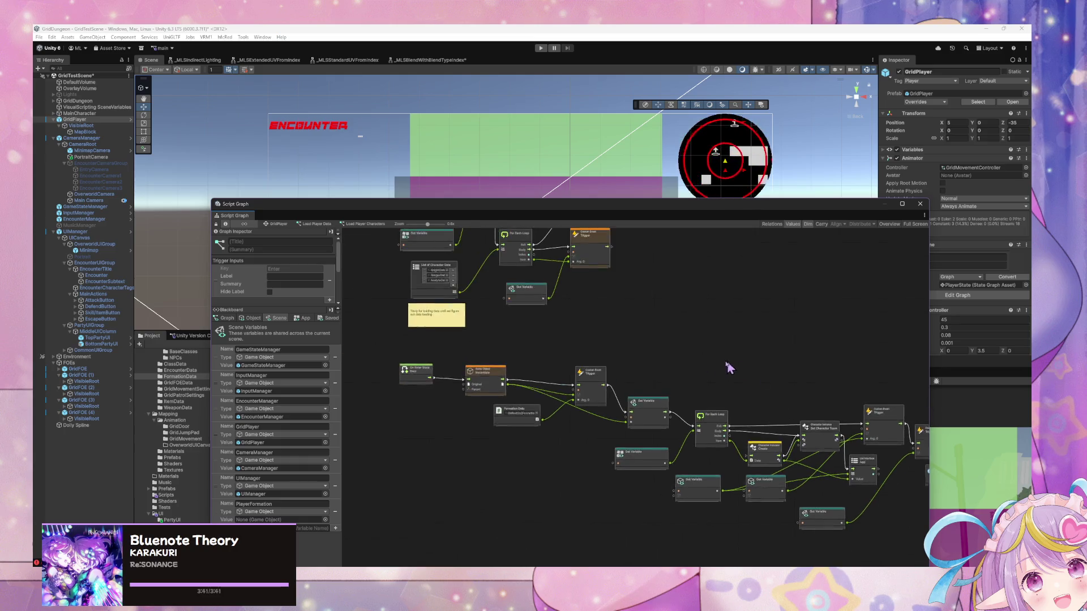
pyautogui.moveTo(827, 463); pyautogui.dragTo(578, 379)
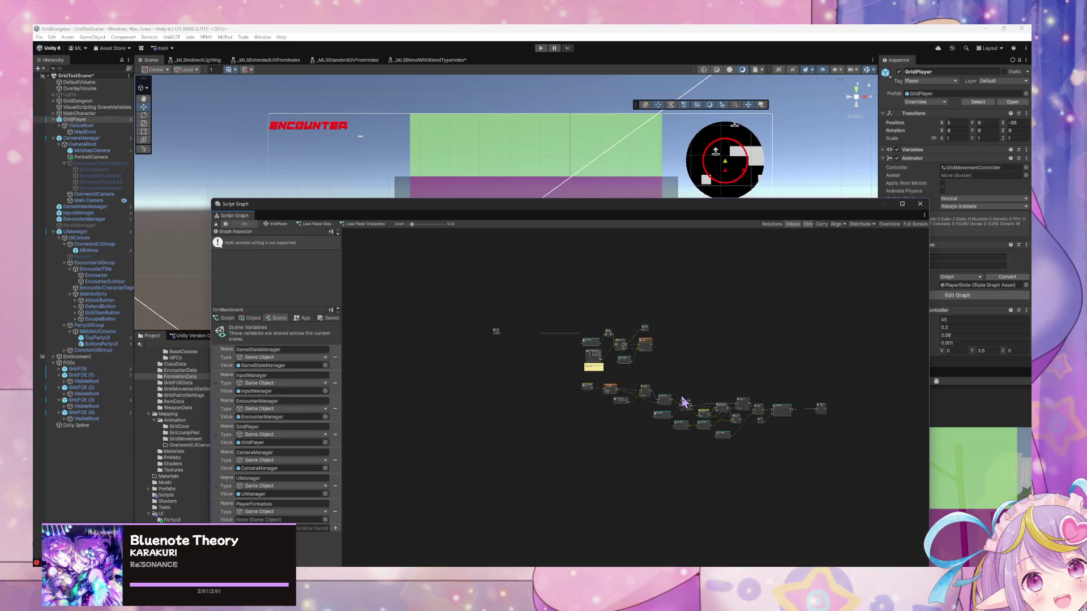
pyautogui.scroll(6, 651, 378)
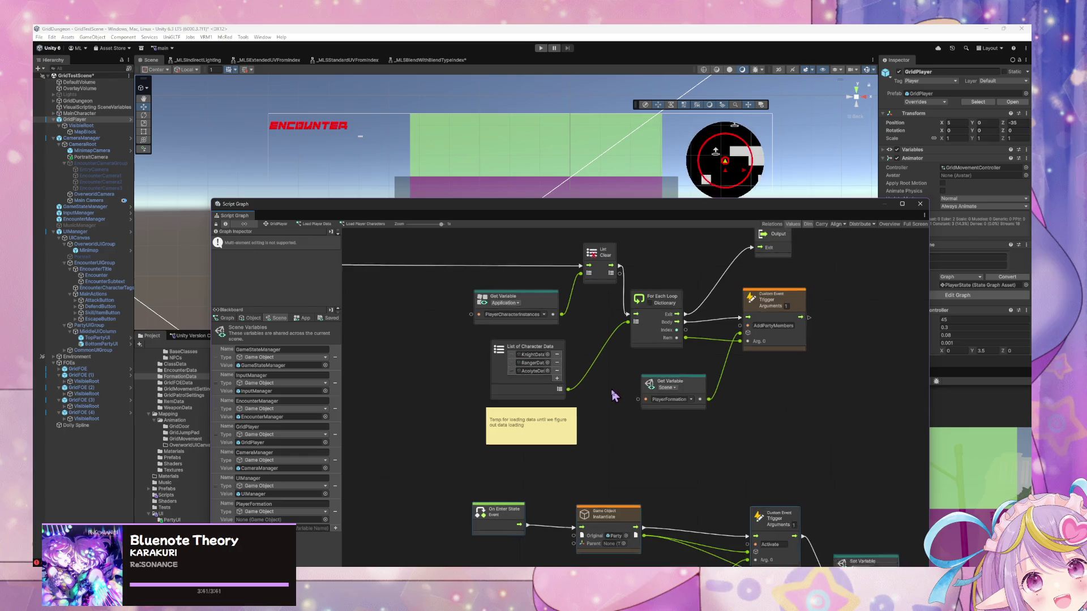
pyautogui.click(685, 392)
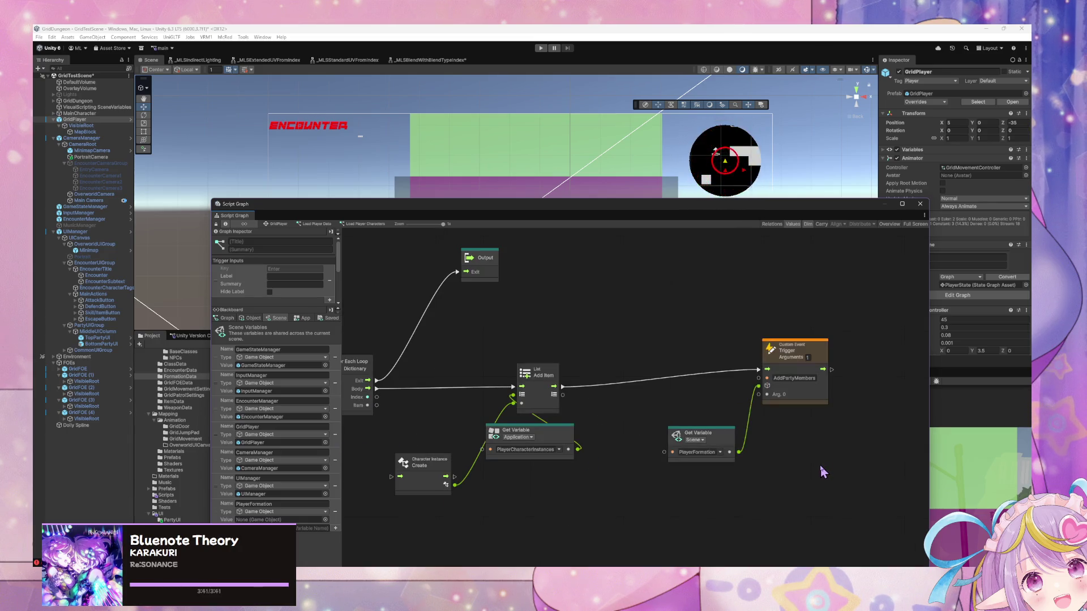
# Step: Move the PlayerCharacterInstances node beside Character Instance and survey the loop
pyautogui.moveTo(555, 439)
pyautogui.mouseDown()
pyautogui.moveTo(460, 424)
pyautogui.moveTo(711, 428)
pyautogui.mouseUp()
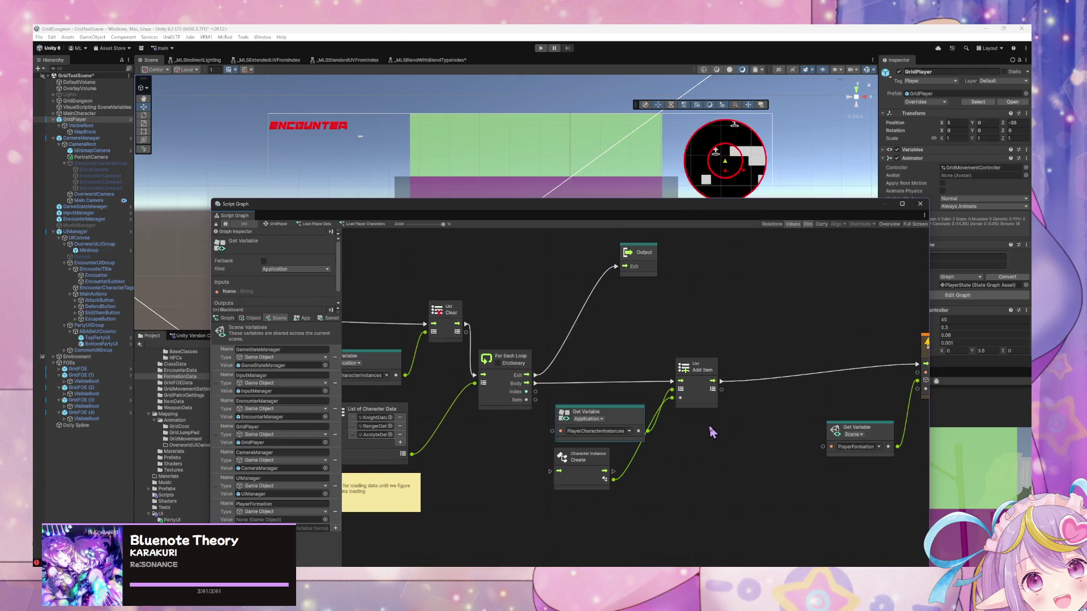
pyautogui.moveTo(503, 387); pyautogui.dragTo(556, 382)
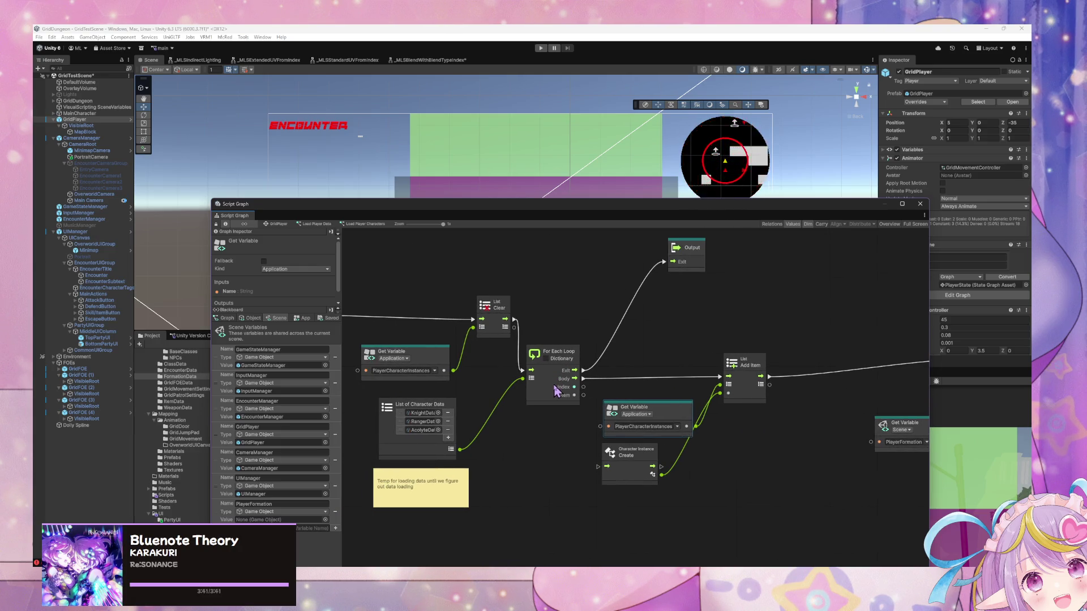
pyautogui.hscroll(5, 564, 379)
pyautogui.scroll(-2, 582, 371)
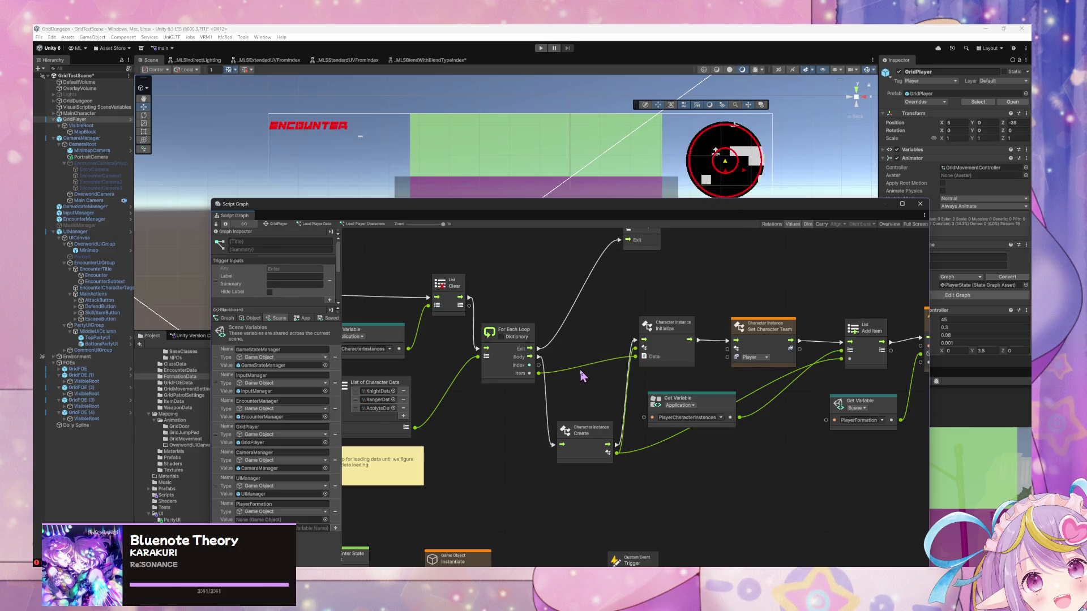
pyautogui.scroll(2, 582, 371)
pyautogui.hscroll(2, 583, 375)
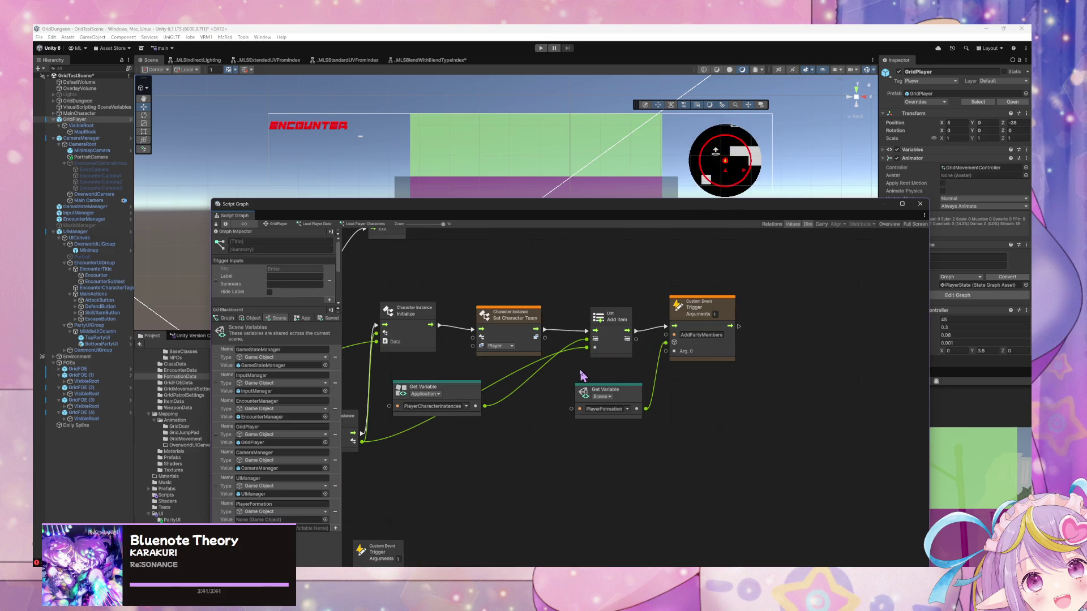
pyautogui.hscroll(-7, 633, 385)
pyautogui.scroll(3, 584, 389)
pyautogui.hscroll(-2, 583, 390)
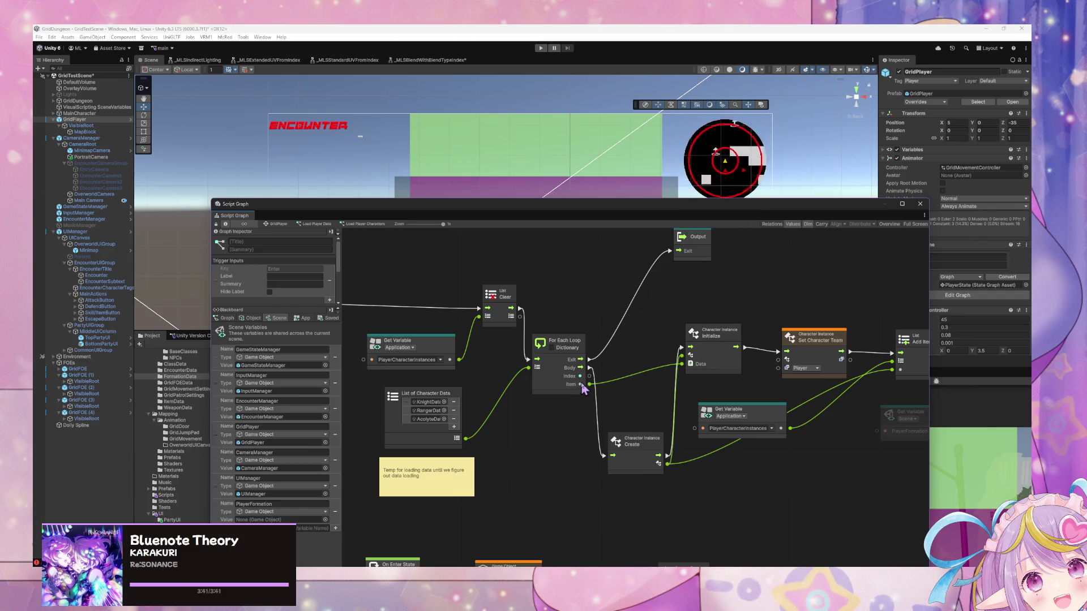
pyautogui.keyDown('ctrl'); pyautogui.scroll(-5, 583, 389); pyautogui.keyUp('ctrl')
# Step: Box-select the lower On Enter State node group and delete it
pyautogui.moveTo(900, 536)
pyautogui.mouseDown()
pyautogui.moveTo(501, 430)
pyautogui.moveTo(515, 437)
pyautogui.mouseUp()
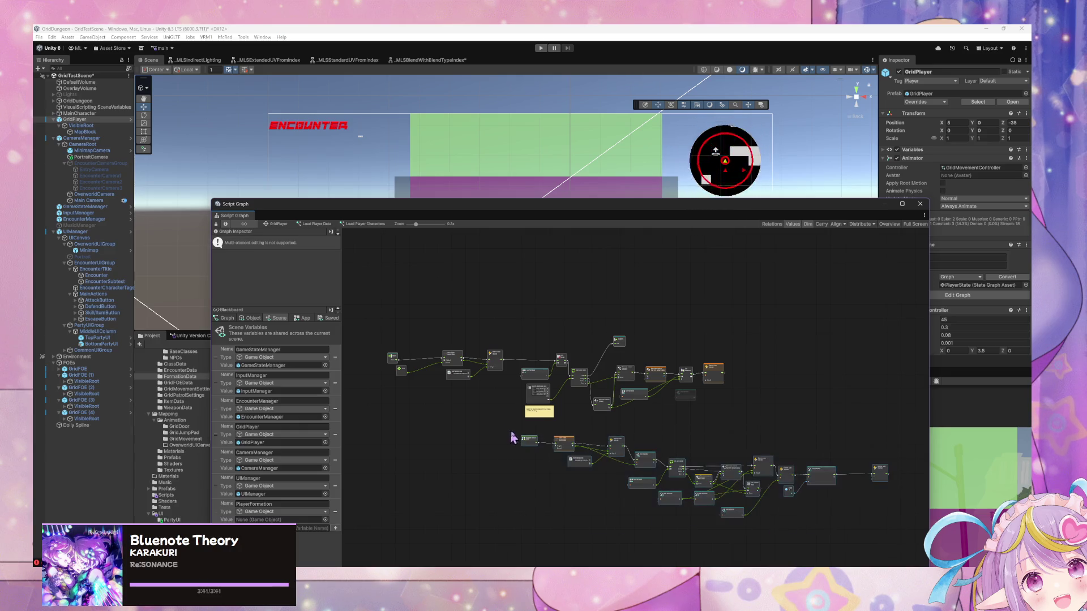
pyautogui.press('Delete')
pyautogui.hscroll(-6, 577, 419)
pyautogui.scroll(3, 578, 419)
pyautogui.keyDown('ctrl'); pyautogui.scroll(5, 577, 419); pyautogui.keyUp('ctrl')
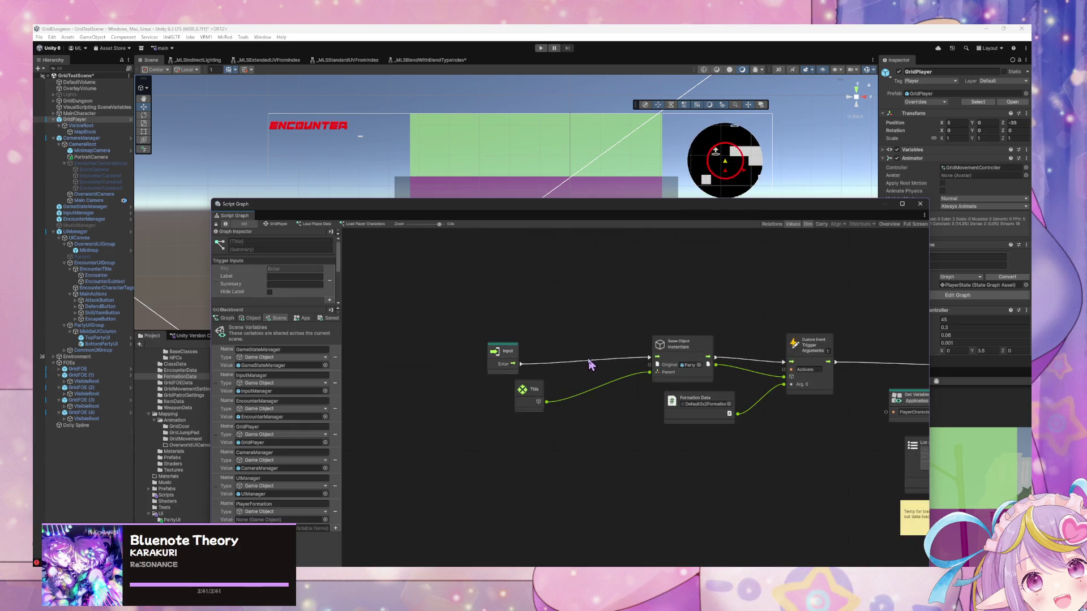
# Step: Wire Input's Enter directly to the Activate trigger and rearrange Formation Data, Instantiate and Input
pyautogui.moveTo(694, 402); pyautogui.dragTo(717, 419)
pyautogui.moveTo(522, 365); pyautogui.dragTo(784, 363)
pyautogui.moveTo(690, 345)
pyautogui.mouseDown()
pyautogui.moveTo(673, 372)
pyautogui.moveTo(627, 396)
pyautogui.moveTo(624, 386)
pyautogui.mouseUp()
pyautogui.moveTo(813, 371); pyautogui.dragTo(801, 391)
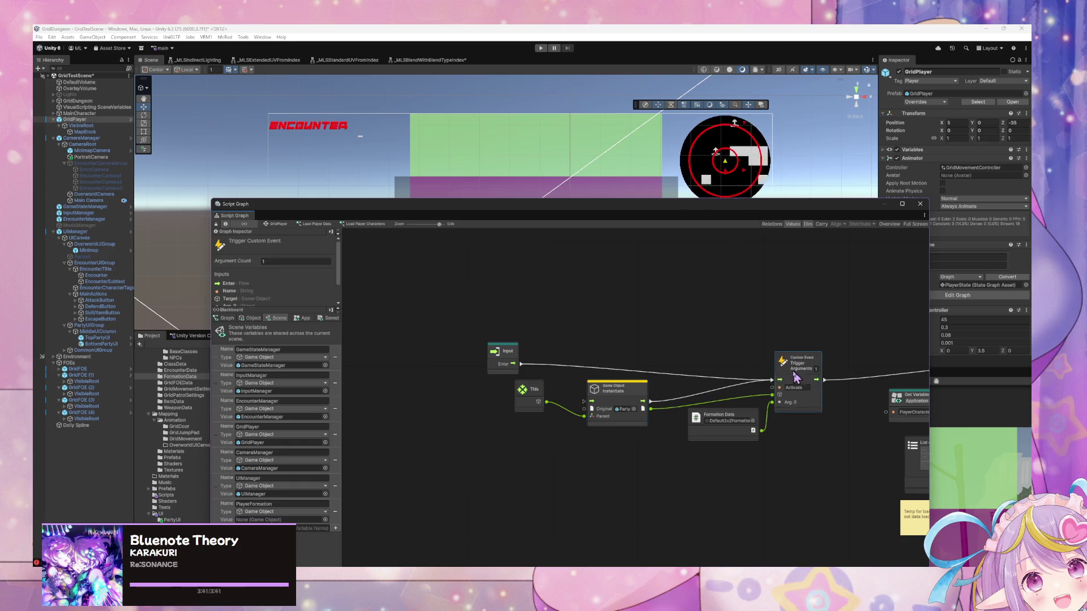
pyautogui.moveTo(396, 381)
pyautogui.mouseDown()
pyautogui.moveTo(739, 308)
pyautogui.moveTo(670, 328)
pyautogui.moveTo(878, 395)
pyautogui.mouseUp()
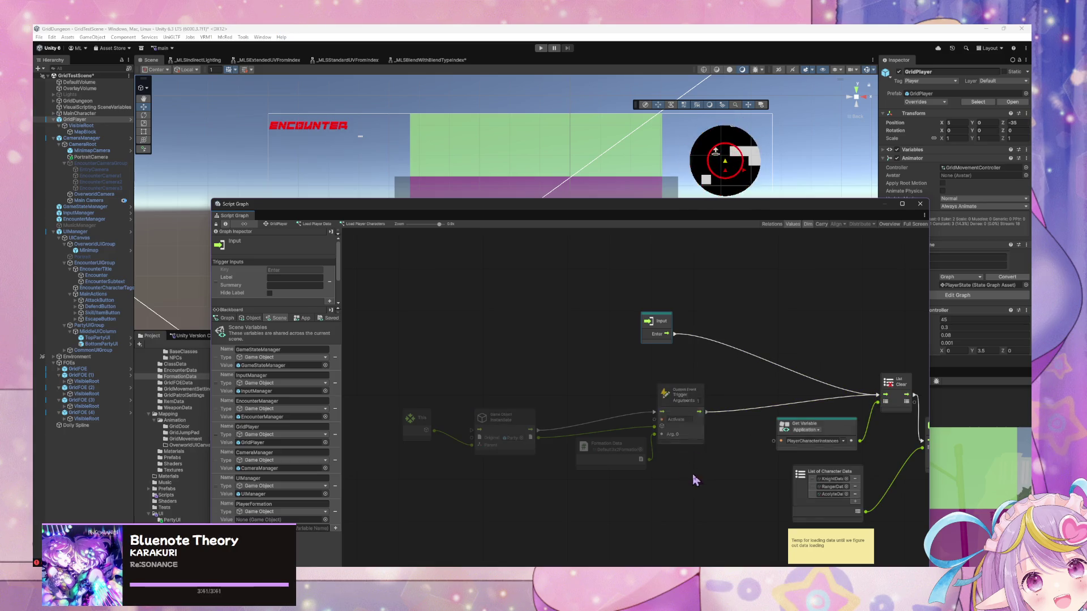
pyautogui.moveTo(662, 335); pyautogui.dragTo(650, 322)
# Step: Remove the trigger's wire to List Clear and move the Instantiate/Activate group down-left
pyautogui.moveTo(708, 493); pyautogui.dragTo(427, 401)
pyautogui.rightClick(702, 411)
pyautogui.moveTo(686, 397)
pyautogui.mouseDown()
pyautogui.moveTo(648, 425)
pyautogui.moveTo(623, 491)
pyautogui.mouseUp()
pyautogui.moveTo(652, 320)
pyautogui.mouseDown()
pyautogui.moveTo(650, 392)
pyautogui.moveTo(506, 365)
pyautogui.mouseUp()
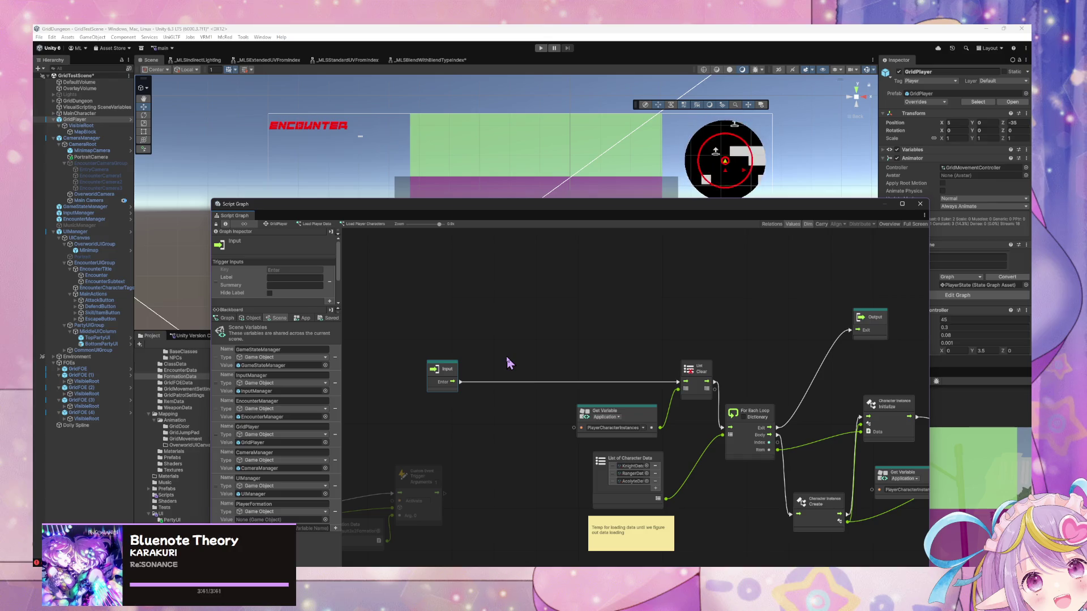
pyautogui.moveTo(658, 409); pyautogui.dragTo(479, 360)
# Step: Reposition the Output and Initialize nodes at the top of the graph
pyautogui.click(756, 293)
pyautogui.moveTo(757, 293); pyautogui.dragTo(783, 292)
pyautogui.moveTo(787, 347)
pyautogui.mouseDown()
pyautogui.moveTo(808, 311)
pyautogui.moveTo(601, 309)
pyautogui.moveTo(670, 312)
pyautogui.moveTo(662, 353)
pyautogui.mouseUp()
pyautogui.click(673, 442)
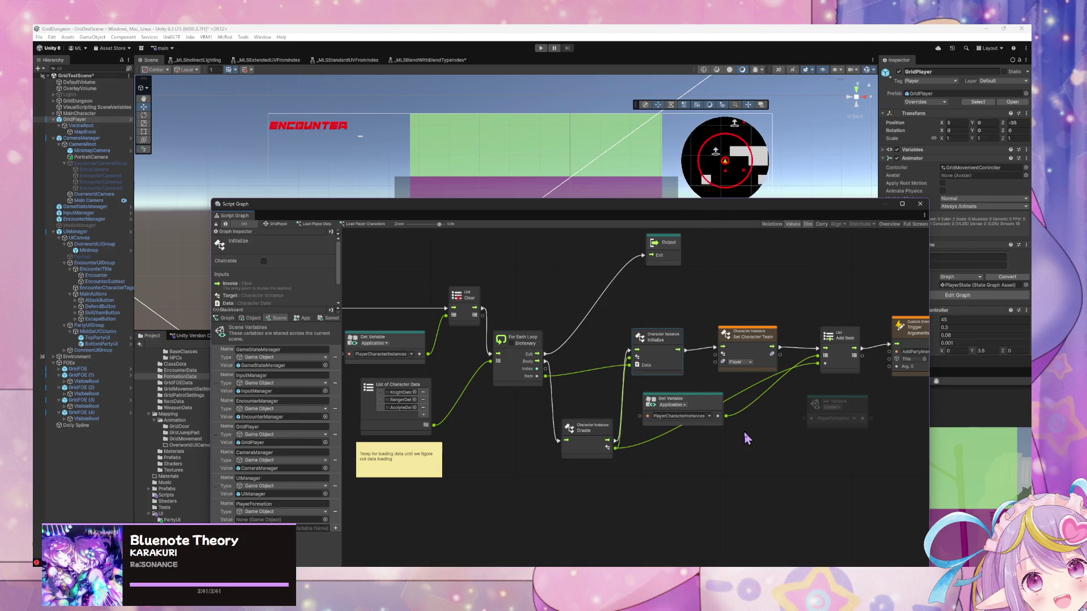
pyautogui.click(673, 303)
pyautogui.moveTo(759, 315); pyautogui.dragTo(679, 355)
pyautogui.moveTo(585, 288)
pyautogui.mouseDown()
pyautogui.moveTo(749, 249)
pyautogui.moveTo(578, 261)
pyautogui.mouseUp()
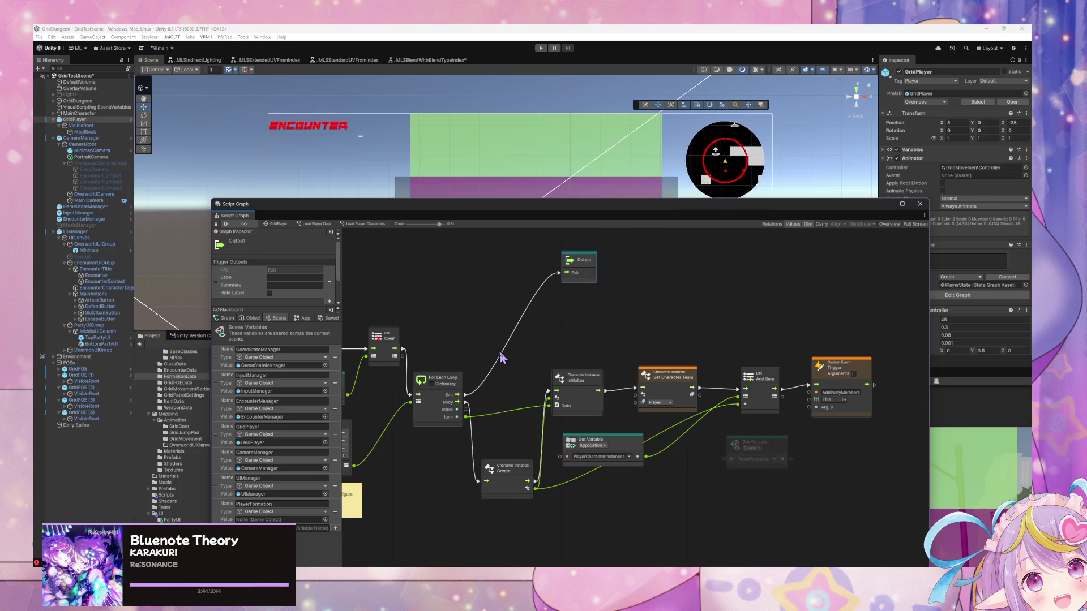
# Step: Select the left-side nodes and undo to remove their group frame
pyautogui.moveTo(499, 355); pyautogui.dragTo(540, 335)
pyautogui.moveTo(656, 445); pyautogui.dragTo(378, 324)
pyautogui.hscroll(10, 471, 372)
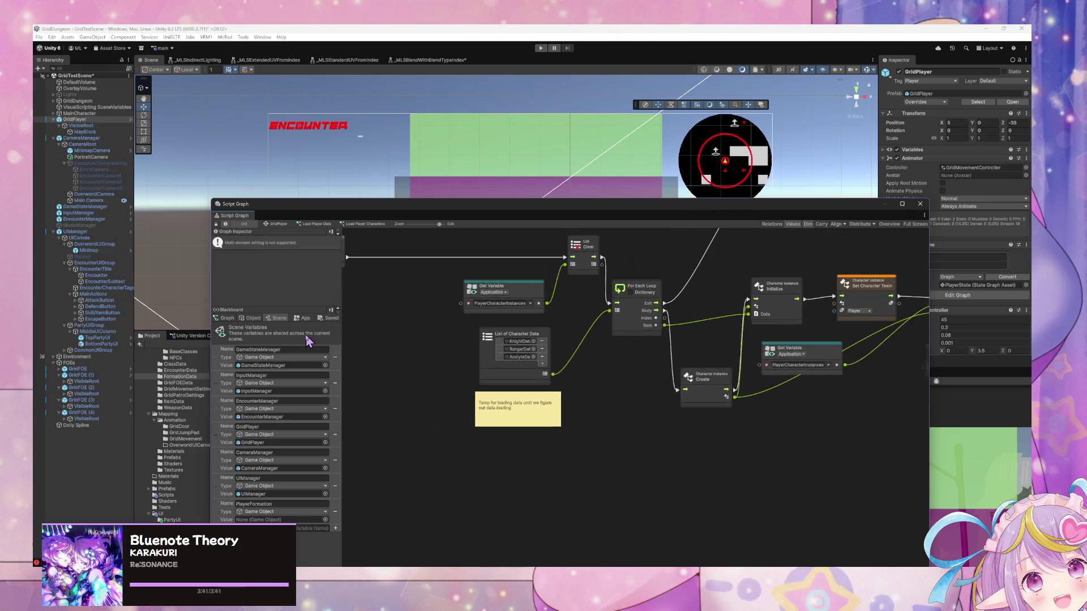
pyautogui.hscroll(-13, 460, 334)
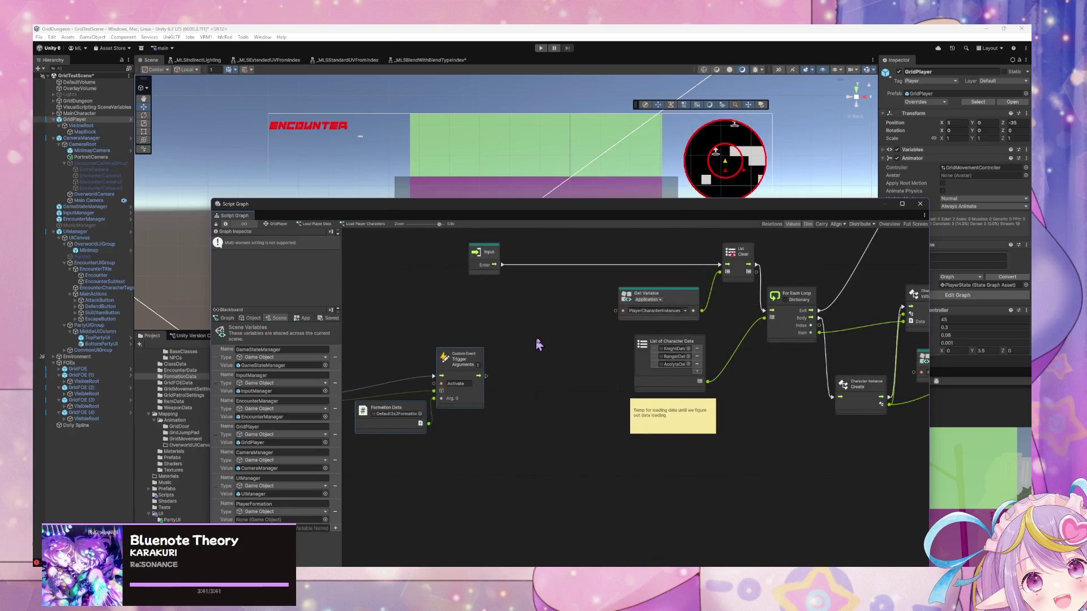
pyautogui.hotkey('ctrl', 'z')
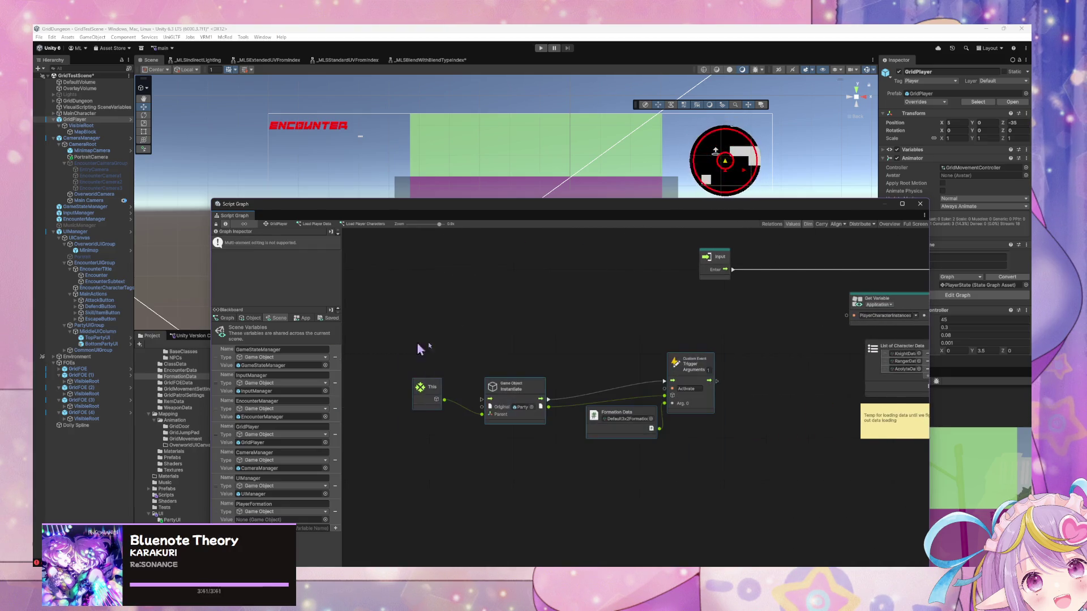
# Step: Remove the group frame, connect the custom event trigger to List Clear, and align Input, Instantiate and the trigger
pyautogui.hotkey('ctrl', 'z')
pyautogui.moveTo(724, 260)
pyautogui.mouseDown()
pyautogui.moveTo(490, 266)
pyautogui.moveTo(584, 332)
pyautogui.mouseUp()
pyautogui.hscroll(5, 646, 346)
pyautogui.moveTo(682, 358); pyautogui.dragTo(824, 312)
pyautogui.moveTo(592, 391); pyautogui.dragTo(573, 393)
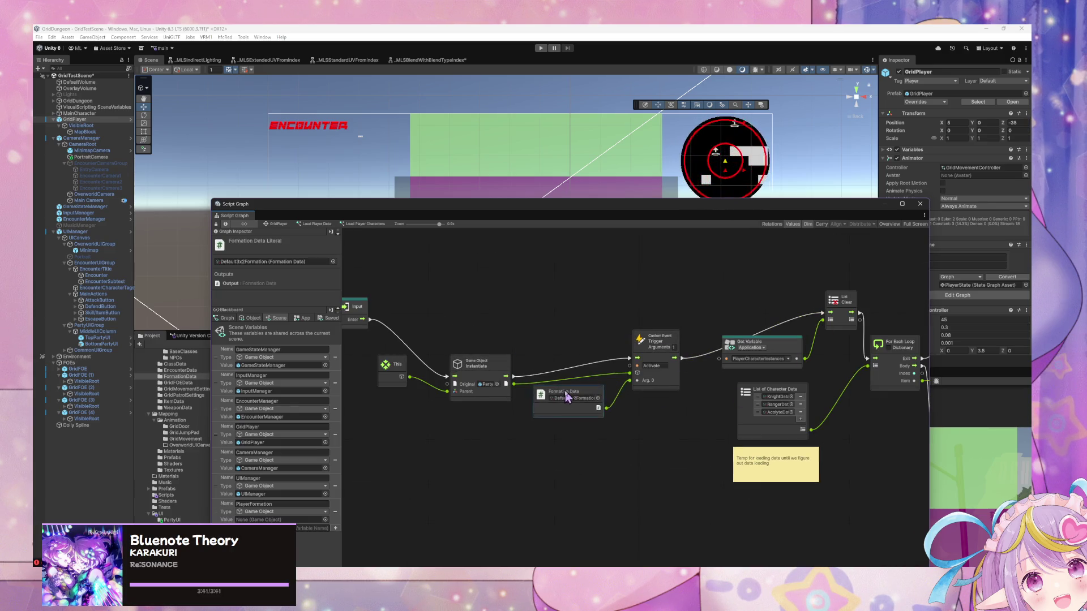
pyautogui.moveTo(354, 306); pyautogui.dragTo(378, 316)
pyautogui.moveTo(495, 366); pyautogui.dragTo(490, 307)
pyautogui.moveTo(644, 343); pyautogui.dragTo(630, 296)
# Step: Open the canvas node search, dismiss it without adding anything, and select EncounterManager
pyautogui.rightClick(554, 350)
pyautogui.click(569, 355)
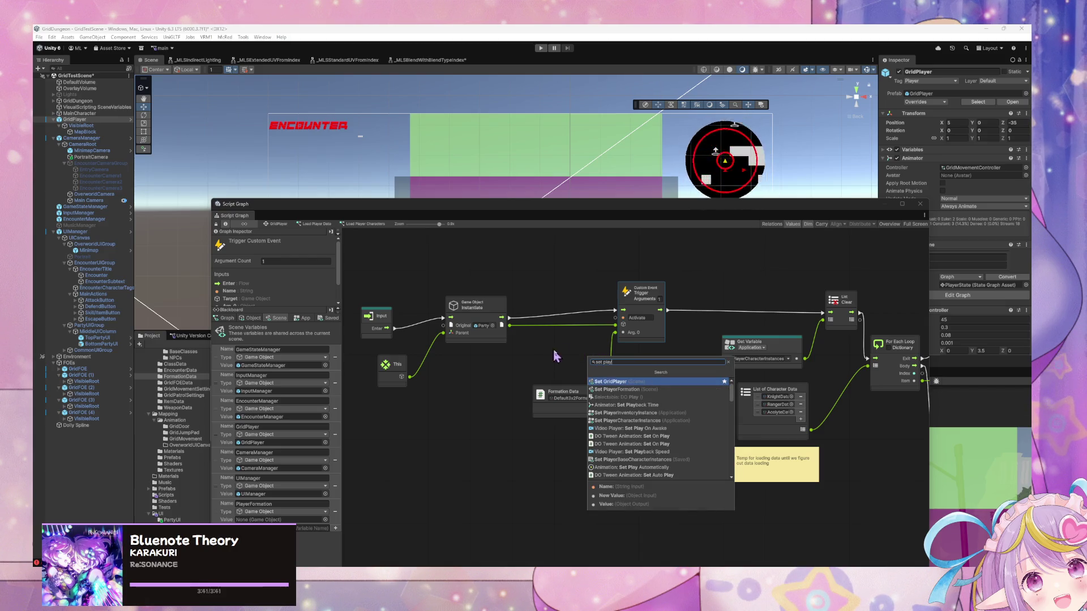
pyautogui.click(553, 362)
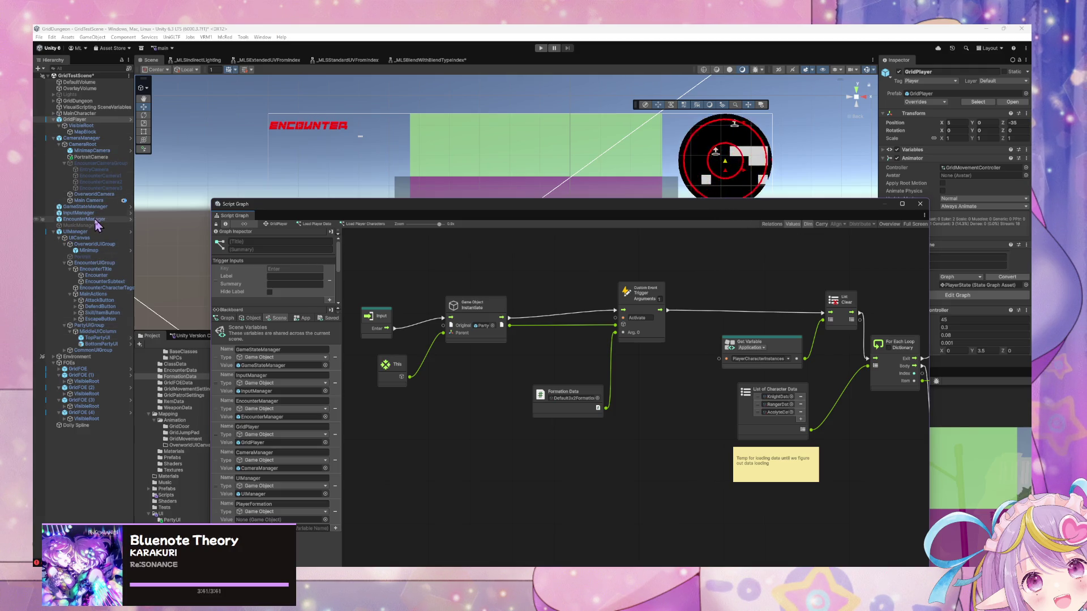
pyautogui.click(85, 219)
# Step: Open the Encounter state's script graph and view its On Enter State and Get Variable nodes
pyautogui.click(571, 400)
pyautogui.doubleClick(571, 400)
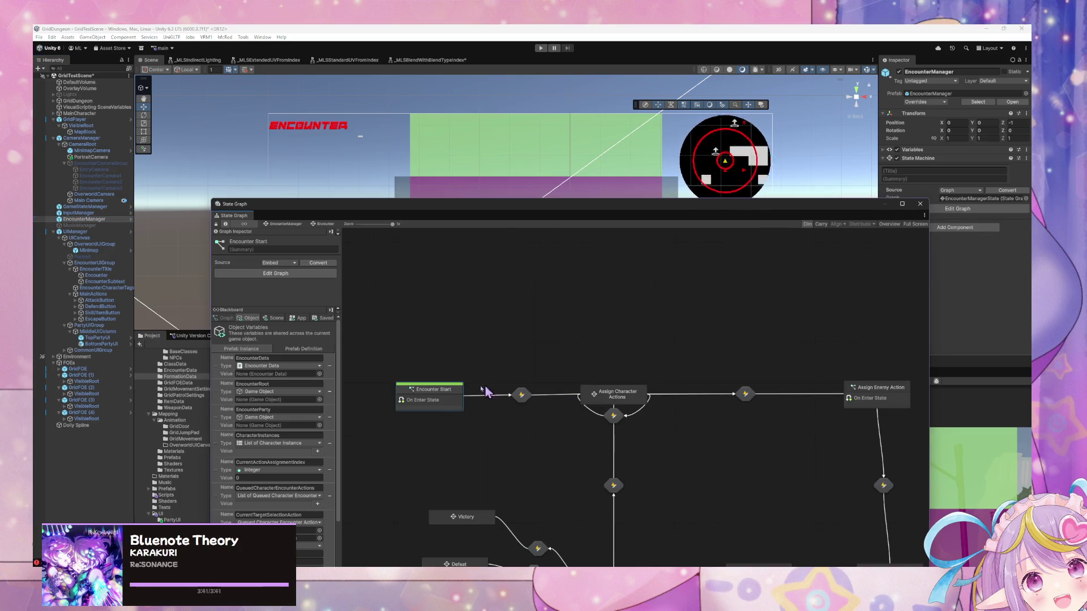
pyautogui.press('Home')
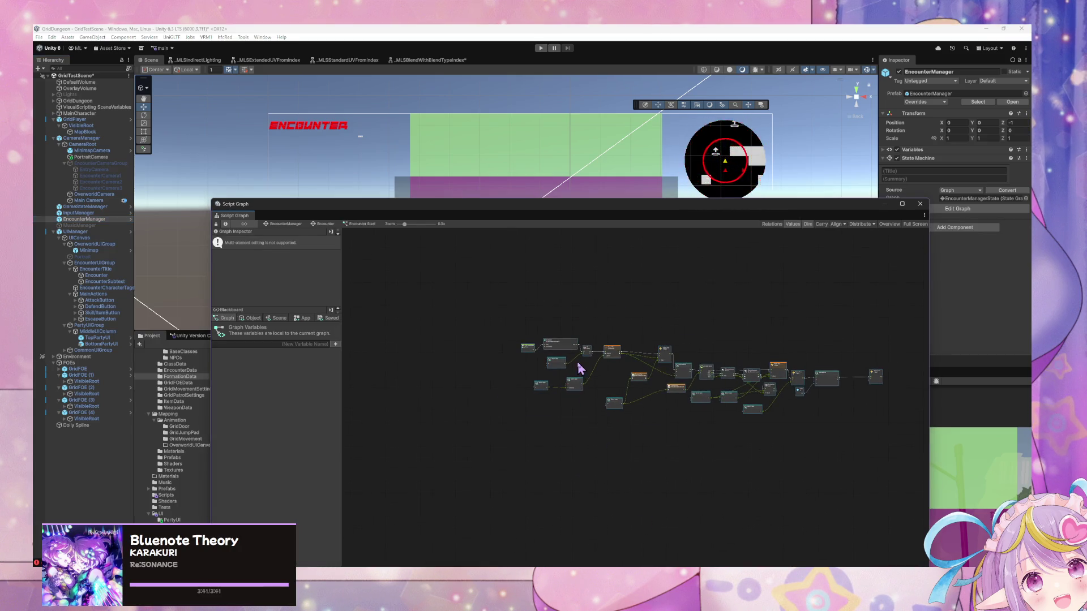
pyautogui.scroll(4, 580, 369)
pyautogui.scroll(2, 561, 370)
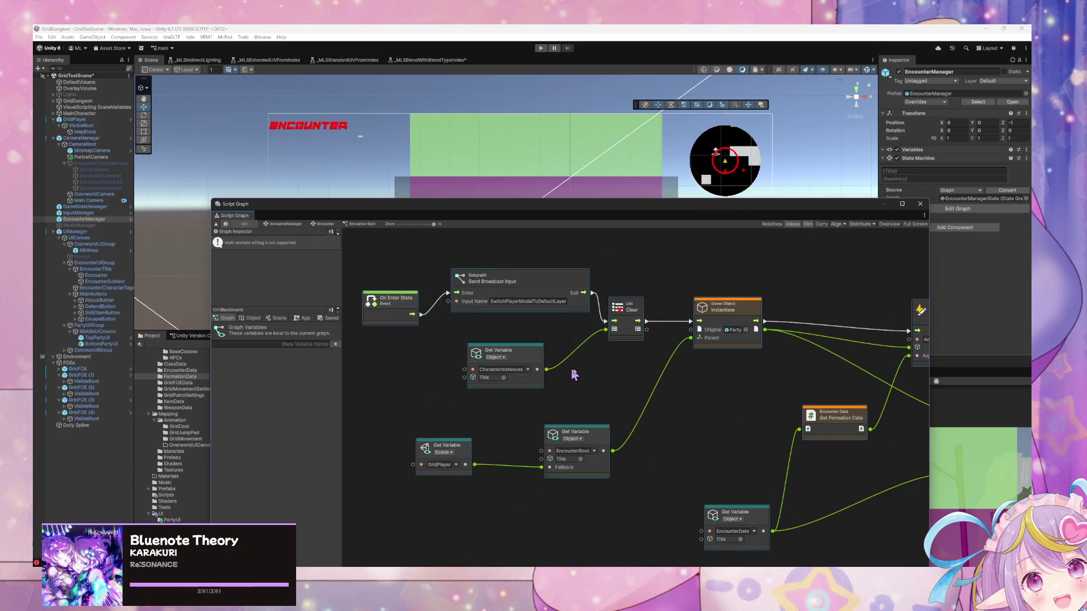
pyautogui.hscroll(3, 582, 395)
pyautogui.hscroll(3, 432, 400)
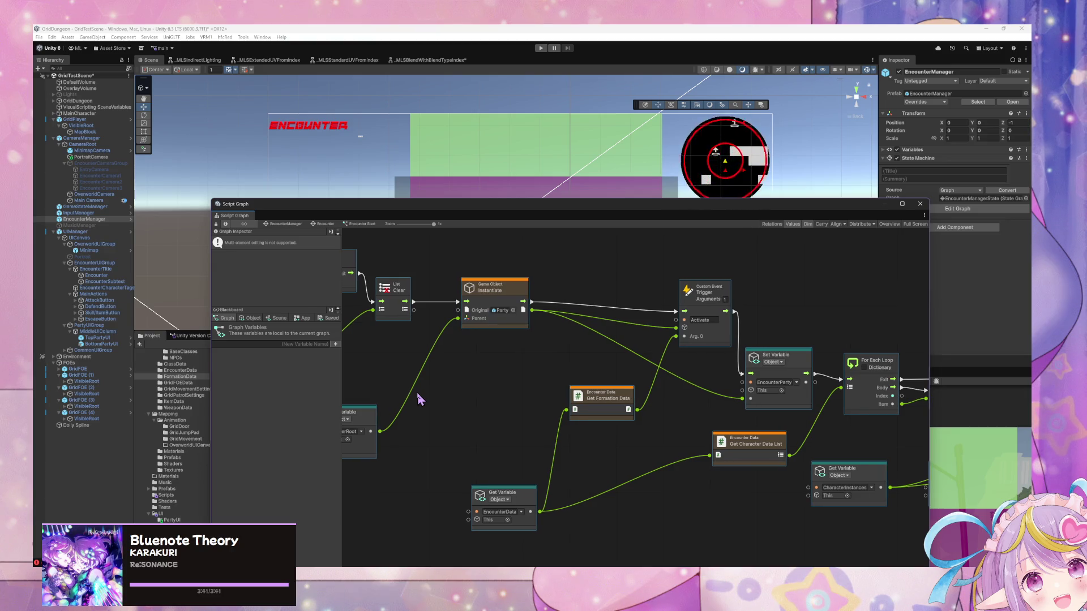
pyautogui.moveTo(417, 393); pyautogui.dragTo(640, 385)
# Step: Rename the PlayerFormation scene variable to PlayerParty in the Blackboard
pyautogui.click(276, 319)
pyautogui.click(303, 504)
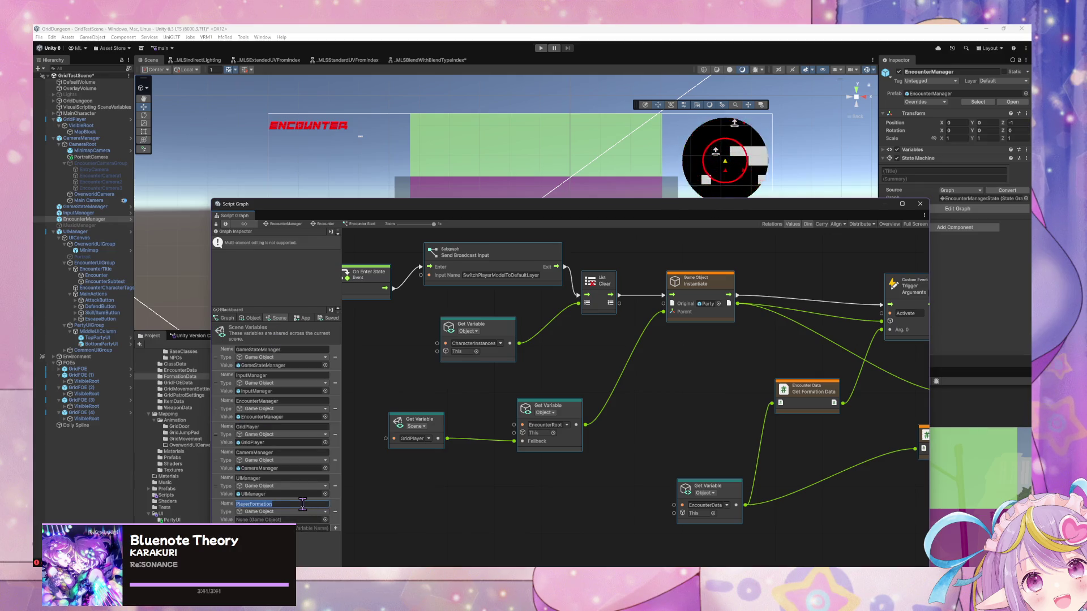
pyautogui.press('End')
pyautogui.press('BackSpace')
pyautogui.press('BackSpace')
pyautogui.press('BackSpace')
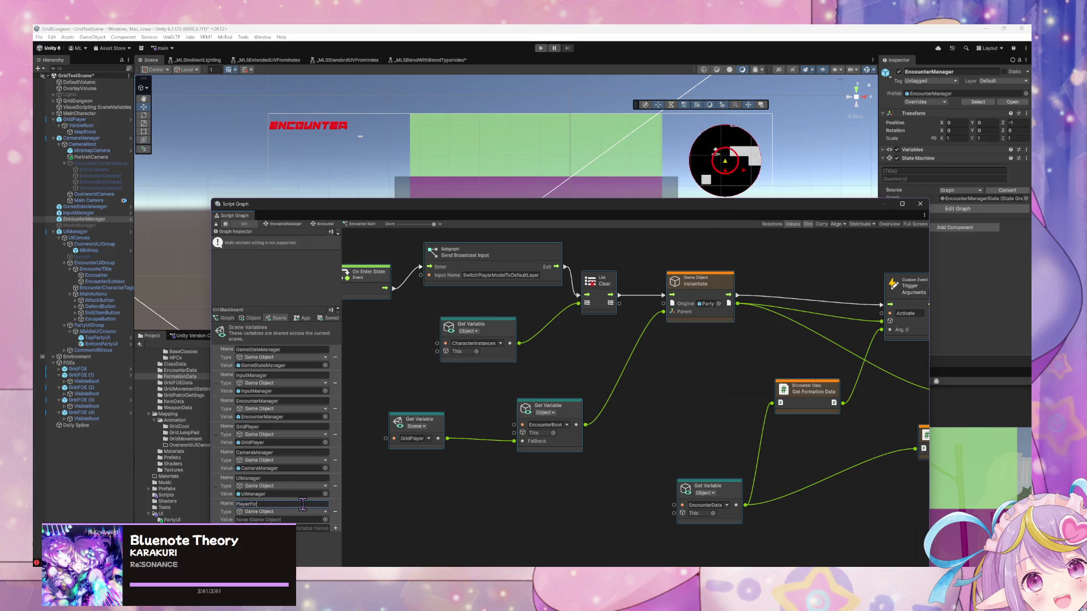
pyautogui.write('arty')
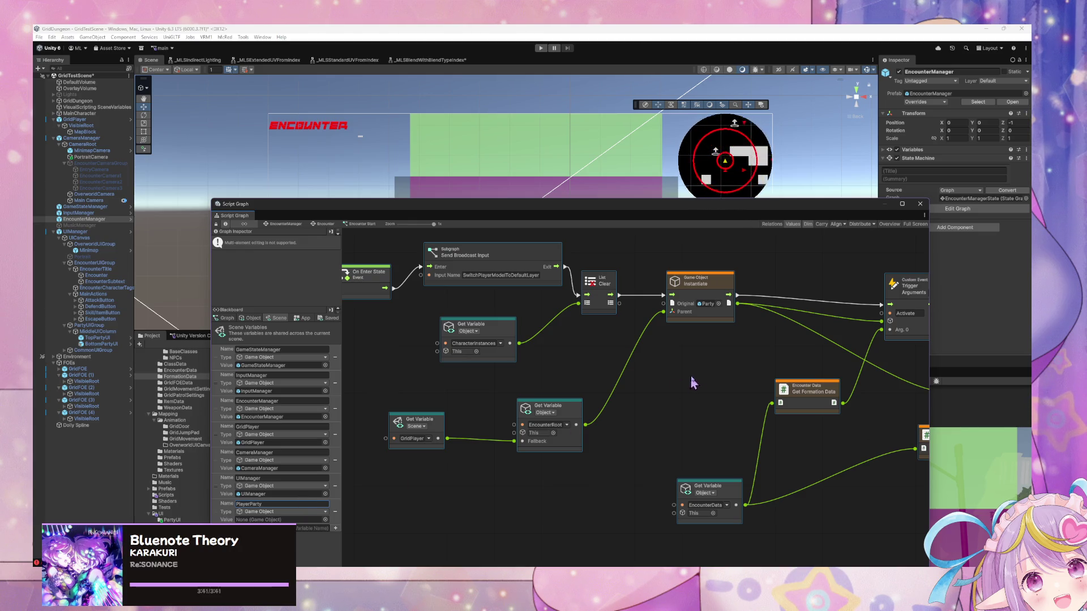
# Step: Review the Character Instance, Custom Event and Set Variable nodes, then select GridPlayer
pyautogui.moveTo(692, 383); pyautogui.dragTo(514, 380)
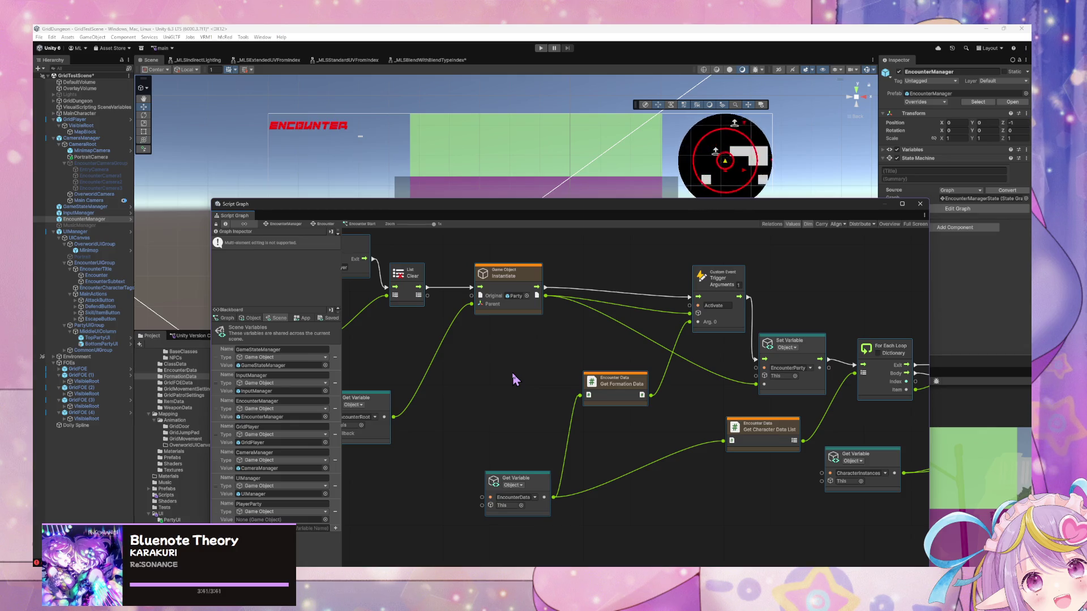
pyautogui.moveTo(651, 442)
pyautogui.mouseDown()
pyautogui.moveTo(499, 420)
pyautogui.moveTo(365, 422)
pyautogui.mouseUp()
pyautogui.moveTo(707, 453)
pyautogui.mouseDown()
pyautogui.moveTo(483, 441)
pyautogui.moveTo(752, 448)
pyautogui.mouseUp()
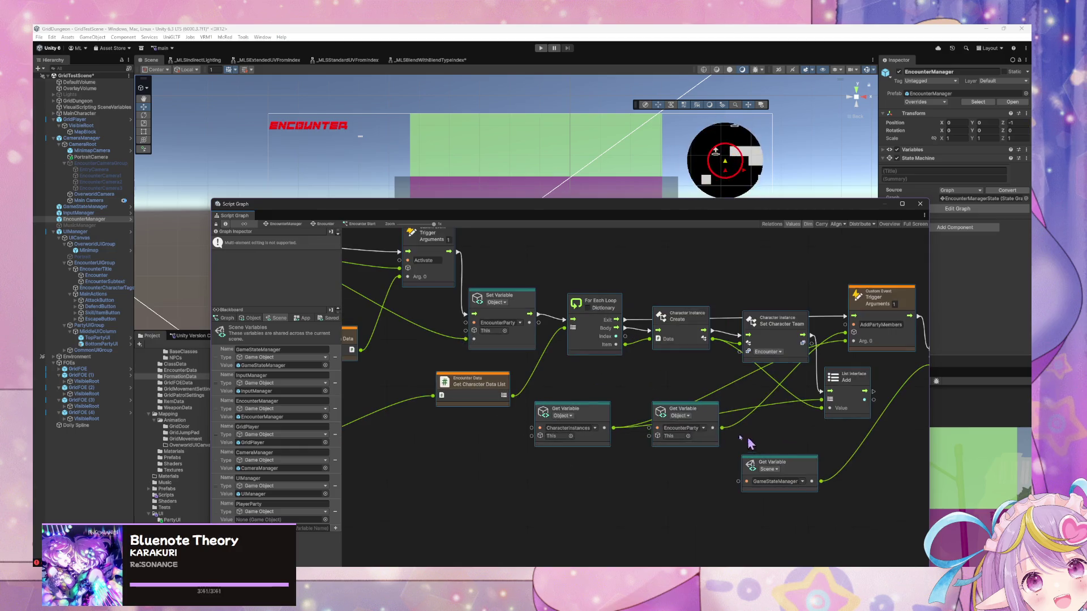
pyautogui.click(85, 119)
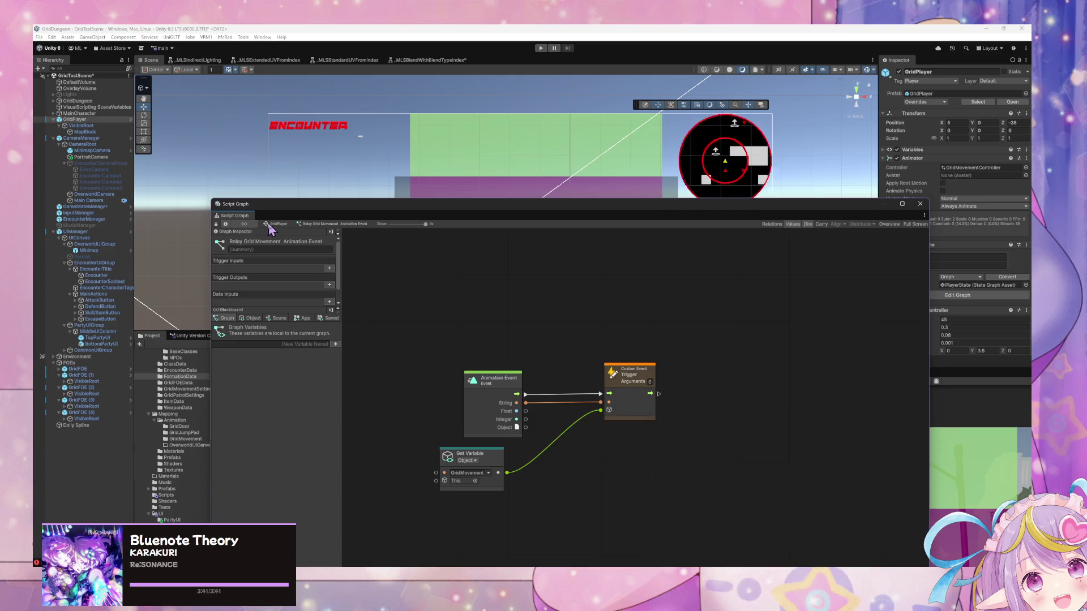
# Step: Navigate GridPlayer's state graph into Load Player Data > Load Player Characters
pyautogui.click(277, 224)
pyautogui.click(579, 404)
pyautogui.click(678, 366)
pyautogui.click(758, 392)
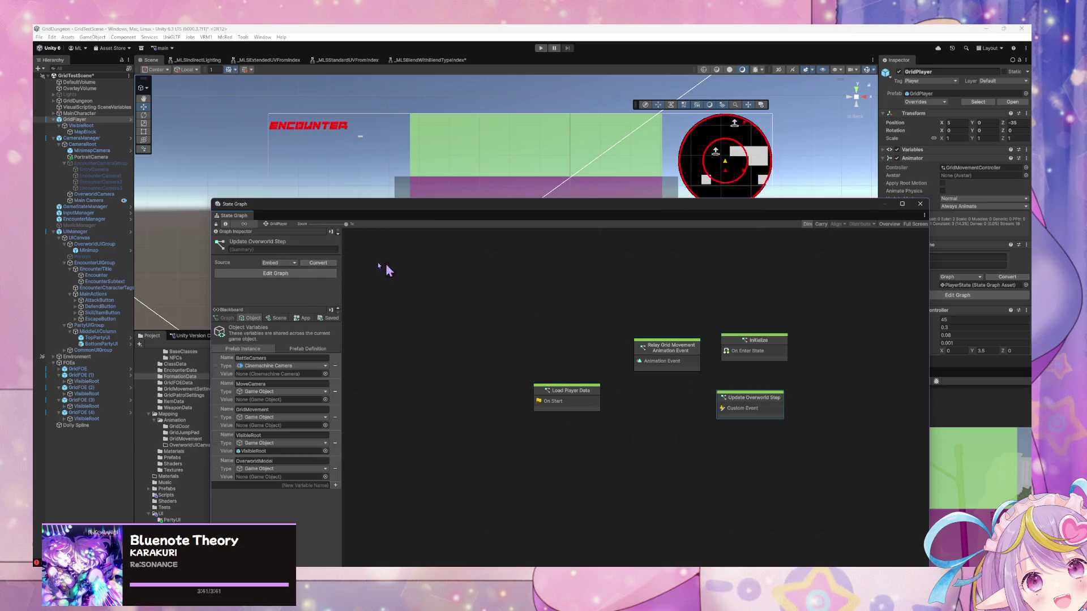
pyautogui.doubleClick(769, 346)
pyautogui.click(283, 226)
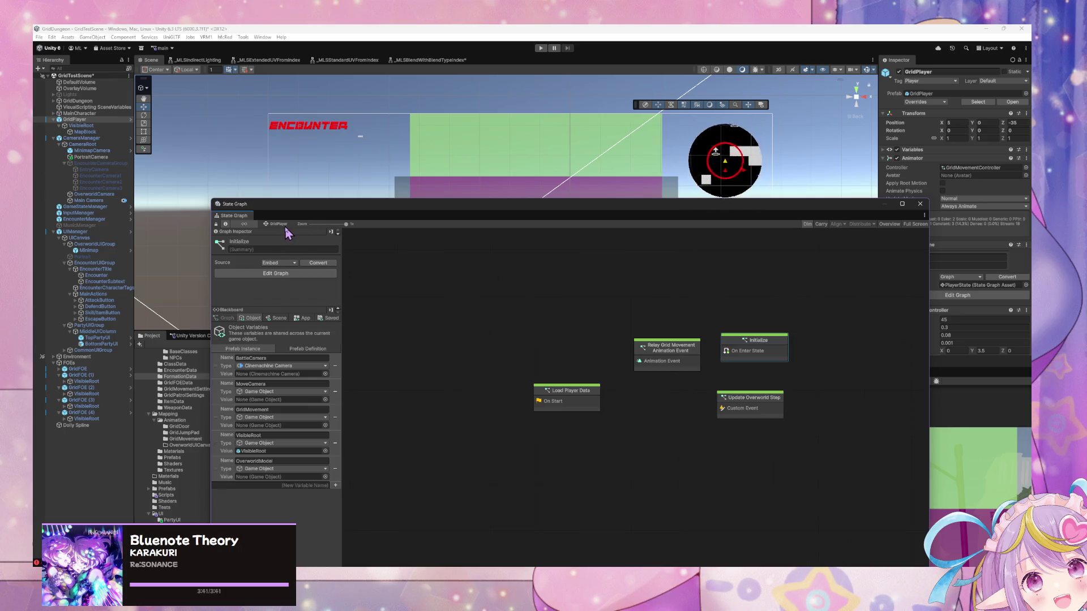
pyautogui.doubleClick(542, 404)
pyautogui.doubleClick(534, 368)
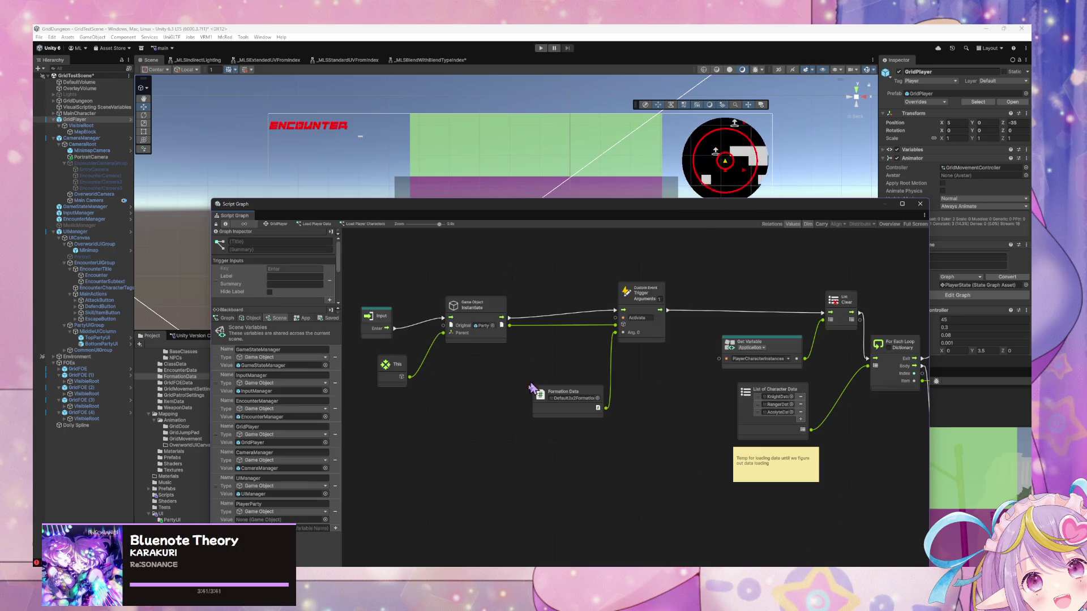
# Step: Drop a PlayerParty scene variable node onto the graph, then delete it
pyautogui.scroll(-6, 657, 391)
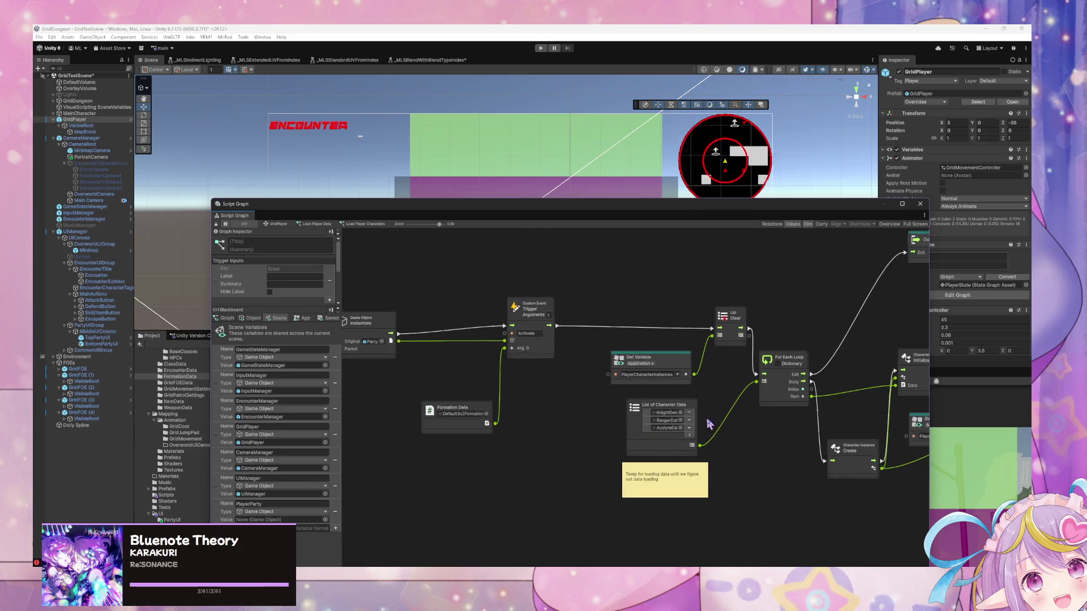
pyautogui.scroll(3, 665, 370)
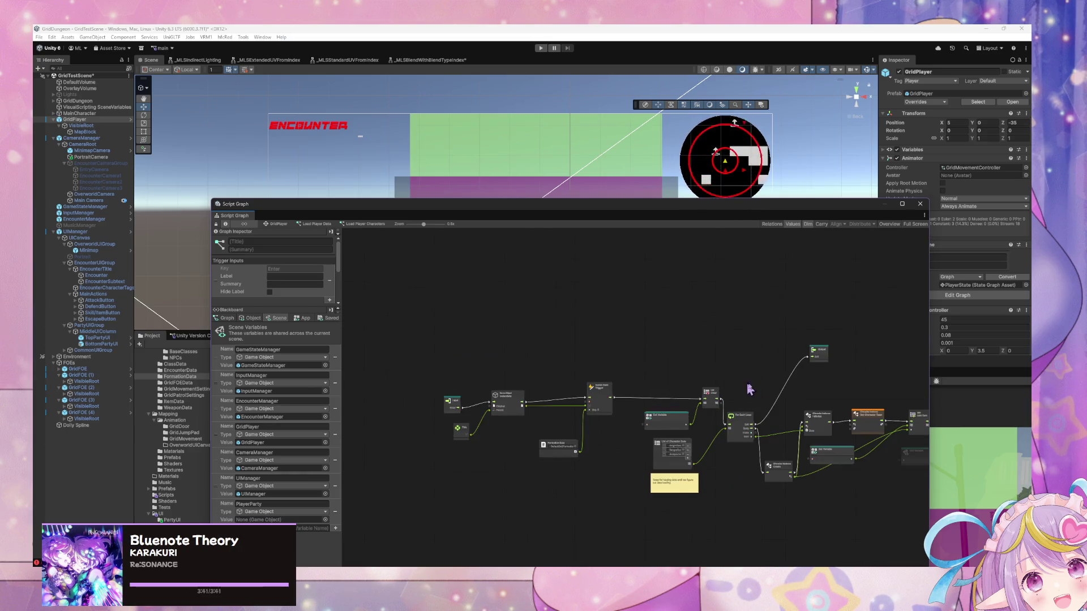
pyautogui.scroll(3, 630, 301)
pyautogui.hscroll(-2, 566, 311)
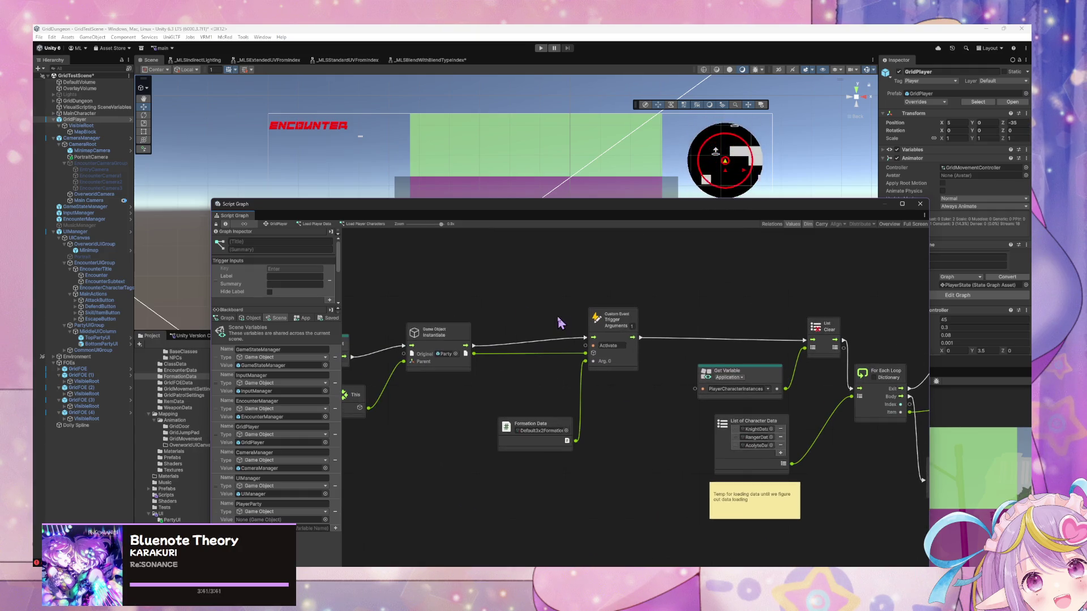
pyautogui.hscroll(-4, 527, 328)
pyautogui.click(443, 340)
pyautogui.moveTo(443, 340); pyautogui.dragTo(437, 336)
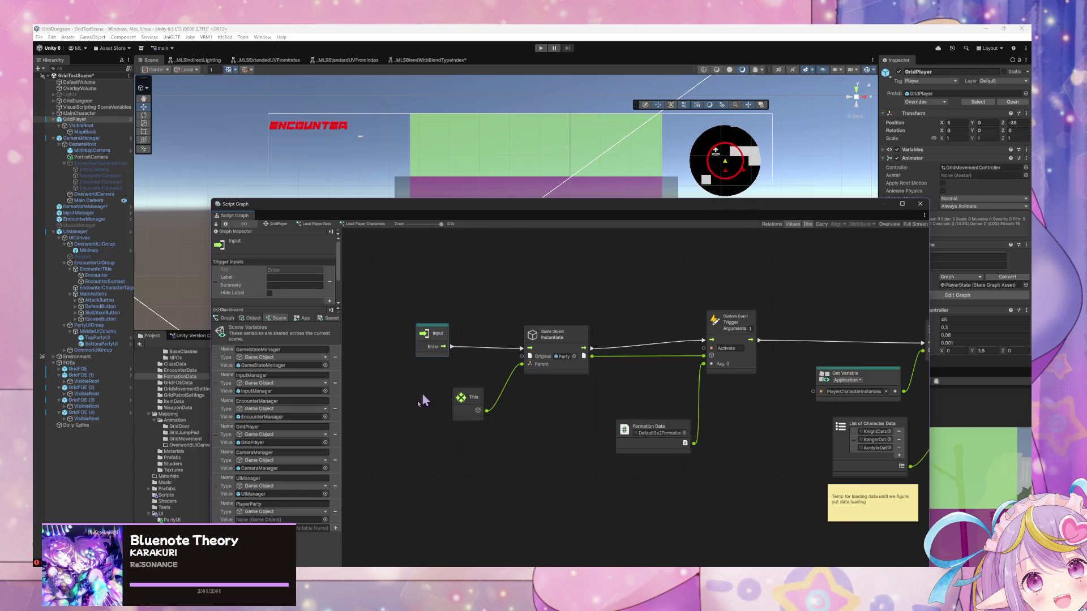
pyautogui.moveTo(228, 509)
pyautogui.mouseDown()
pyautogui.moveTo(555, 406)
pyautogui.moveTo(529, 422)
pyautogui.mouseUp()
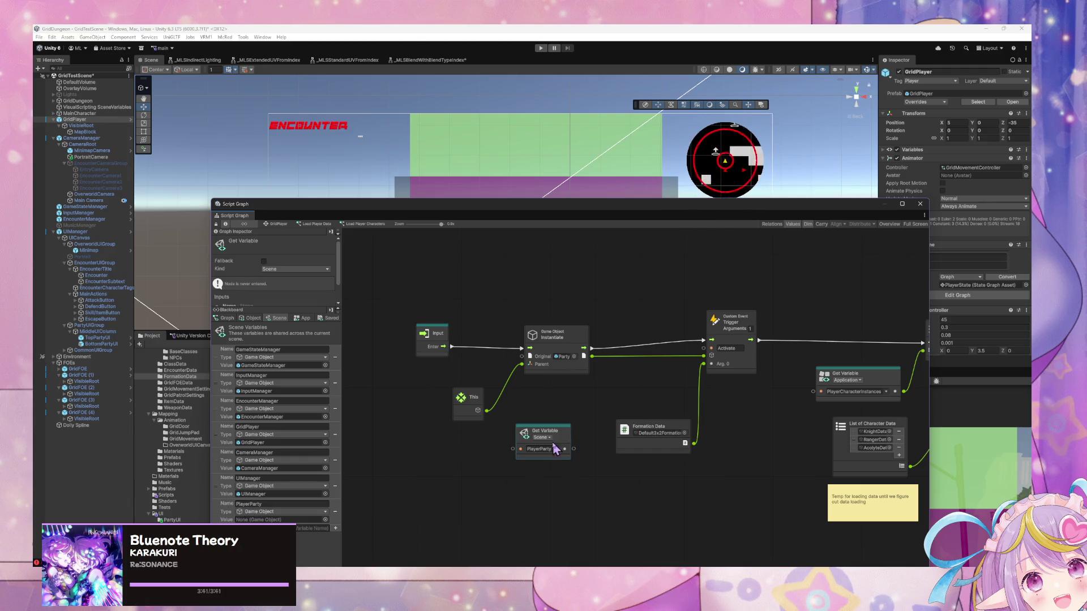
pyautogui.press('Delete')
# Step: Create a PlayerParty Set Variable node between Instantiate and the event trigger
pyautogui.rightClick(627, 392)
pyautogui.write('set player party')
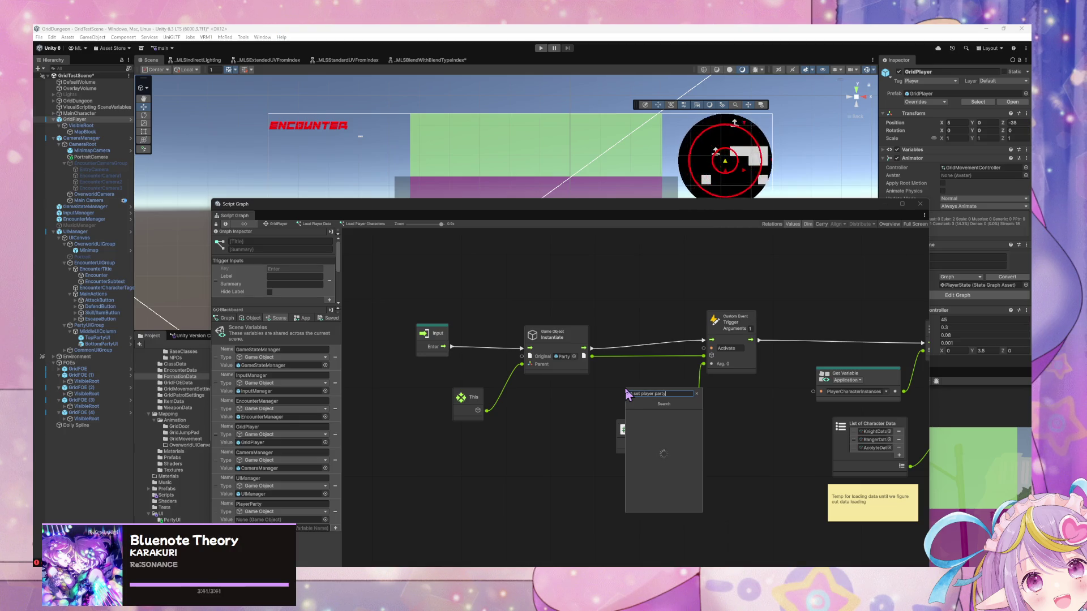
pyautogui.press('Return')
pyautogui.moveTo(634, 407)
pyautogui.mouseDown()
pyautogui.moveTo(634, 340)
pyautogui.moveTo(627, 345)
pyautogui.moveTo(675, 352)
pyautogui.moveTo(711, 340)
pyautogui.mouseUp()
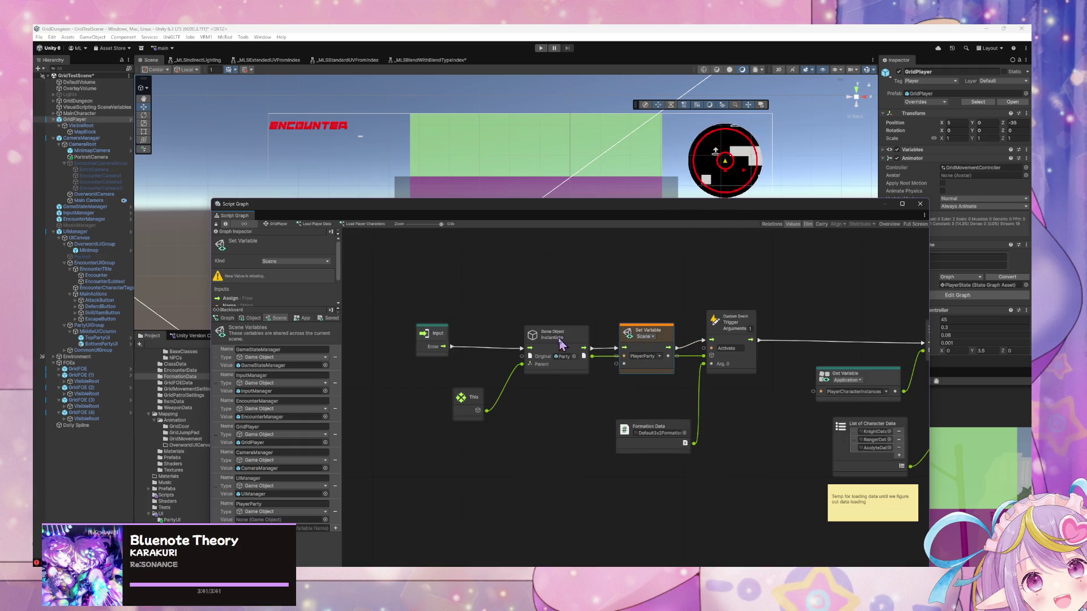
pyautogui.moveTo(554, 334); pyautogui.dragTo(523, 335)
# Step: Line up Input, This, Instantiate and Set Variable, wiring Instantiate's output into Set Variable
pyautogui.moveTo(436, 333); pyautogui.dragTo(387, 322)
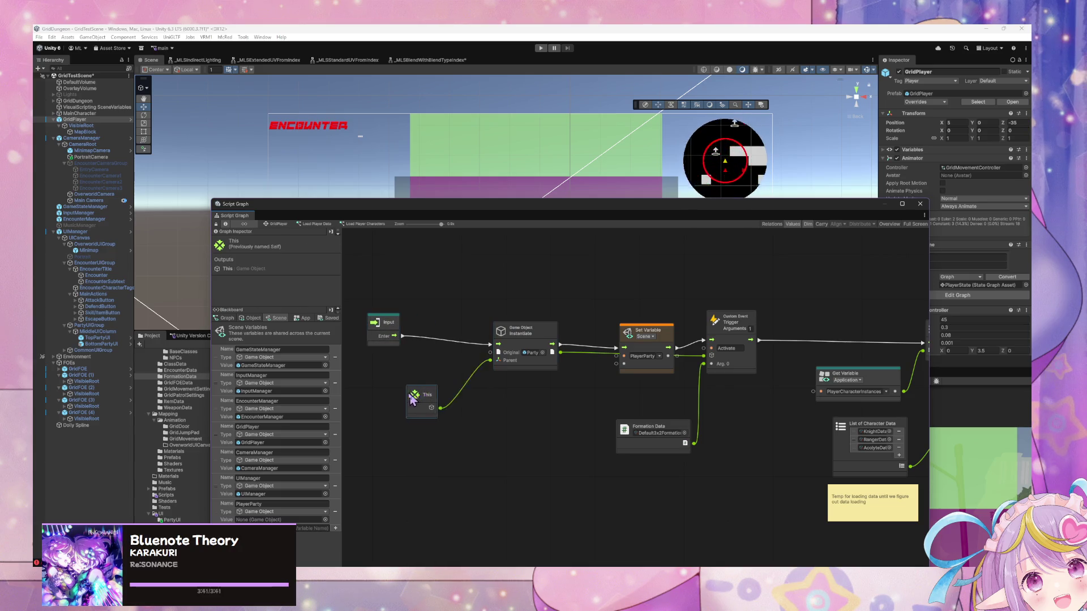
pyautogui.moveTo(470, 397); pyautogui.dragTo(409, 397)
pyautogui.moveTo(533, 343); pyautogui.dragTo(500, 342)
pyautogui.moveTo(658, 342); pyautogui.dragTo(649, 336)
pyautogui.moveTo(529, 351); pyautogui.dragTo(611, 367)
pyautogui.moveTo(634, 328); pyautogui.dragTo(607, 323)
# Step: Connect Set Variable's output flow to the custom event trigger
pyautogui.click(742, 328)
pyautogui.moveTo(743, 329); pyautogui.dragTo(735, 326)
pyautogui.moveTo(640, 348); pyautogui.dragTo(700, 361)
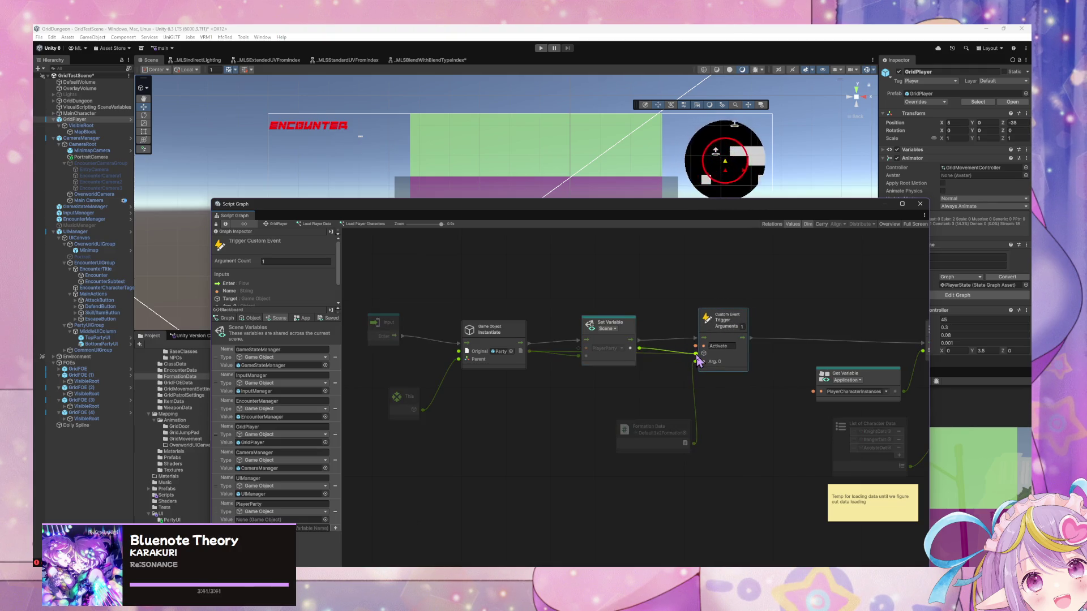
pyautogui.moveTo(699, 361)
pyautogui.mouseDown()
pyautogui.moveTo(667, 342)
pyautogui.moveTo(703, 349)
pyautogui.mouseUp()
pyautogui.click(677, 434)
# Step: Survey List Clear, For Each Loop, Set Character Team and the AddPartyMembers event, adding a PlayerParty variable node
pyautogui.moveTo(648, 427); pyautogui.dragTo(611, 391)
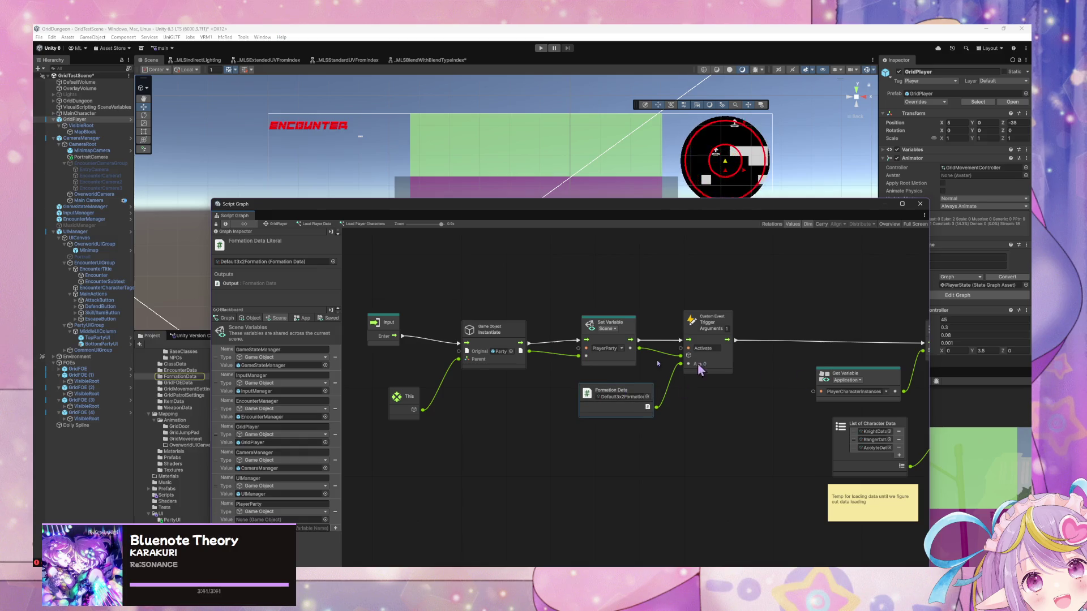
pyautogui.moveTo(699, 368); pyautogui.dragTo(538, 360)
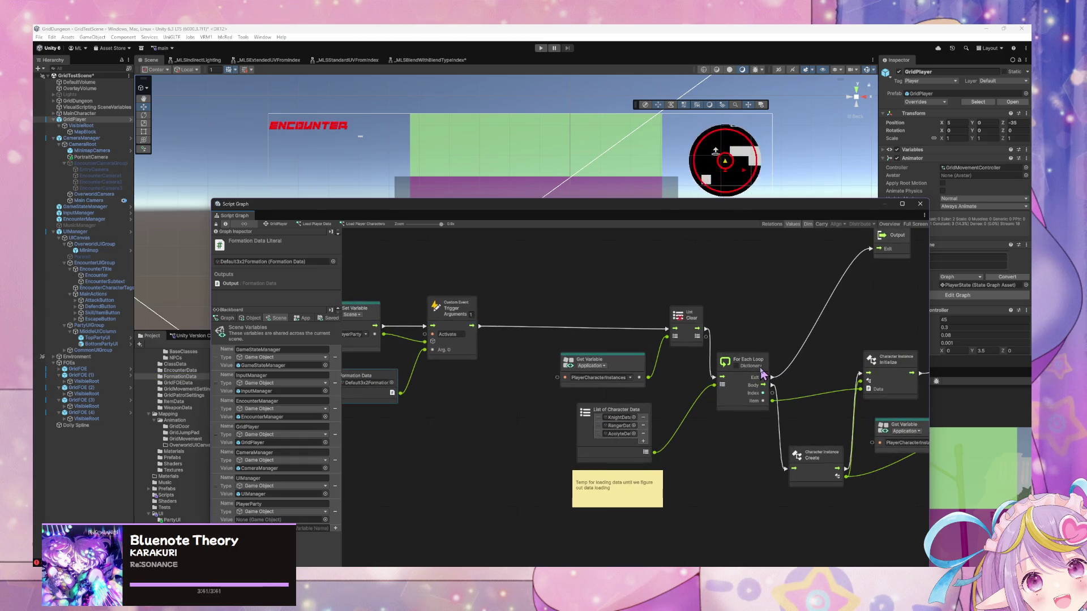
pyautogui.moveTo(838, 395); pyautogui.dragTo(652, 385)
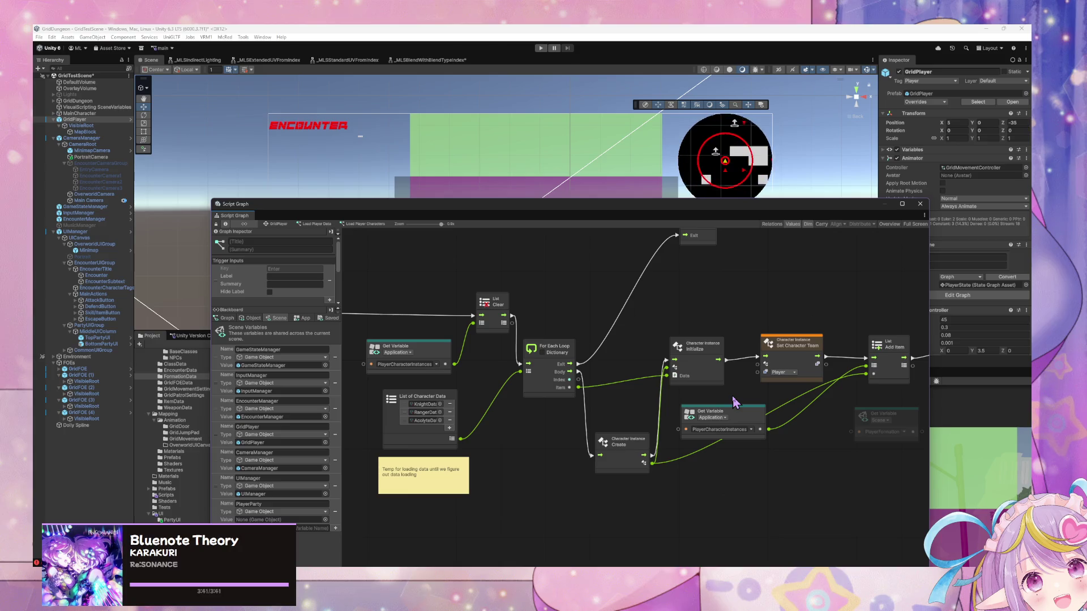
pyautogui.moveTo(732, 398)
pyautogui.mouseDown()
pyautogui.moveTo(727, 416)
pyautogui.moveTo(693, 375)
pyautogui.moveTo(656, 381)
pyautogui.moveTo(782, 392)
pyautogui.mouseUp()
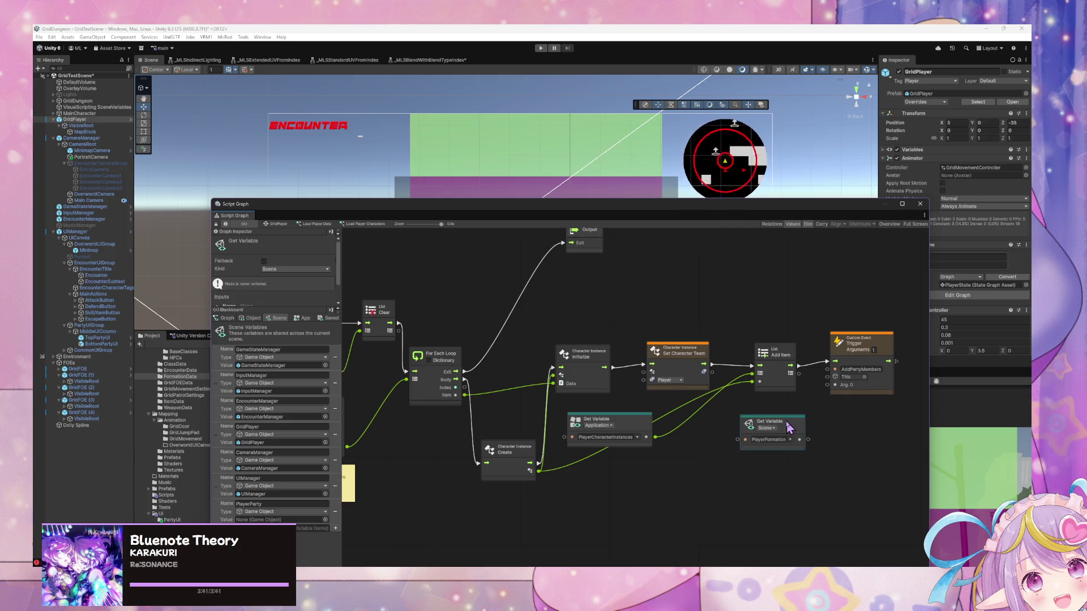
pyautogui.moveTo(223, 521)
pyautogui.mouseDown()
pyautogui.moveTo(737, 478)
pyautogui.moveTo(824, 459)
pyautogui.moveTo(828, 376)
pyautogui.mouseUp()
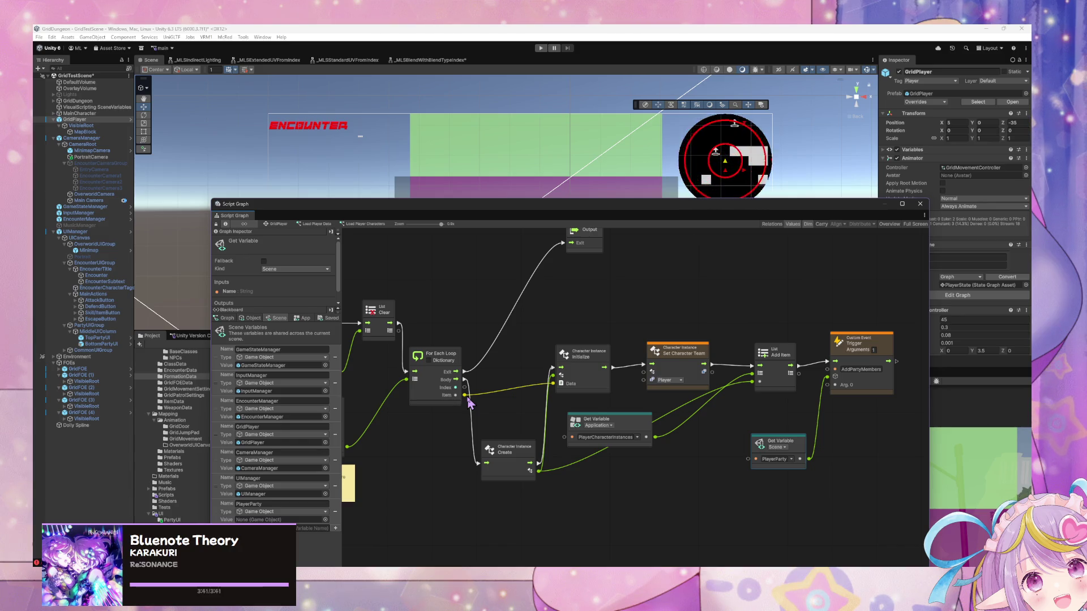
# Step: Feed the created character instance into the trigger's Arg. 0, then press Play to test
pyautogui.moveTo(538, 471)
pyautogui.mouseDown()
pyautogui.moveTo(822, 401)
pyautogui.moveTo(828, 385)
pyautogui.mouseUp()
pyautogui.moveTo(796, 445); pyautogui.dragTo(785, 425)
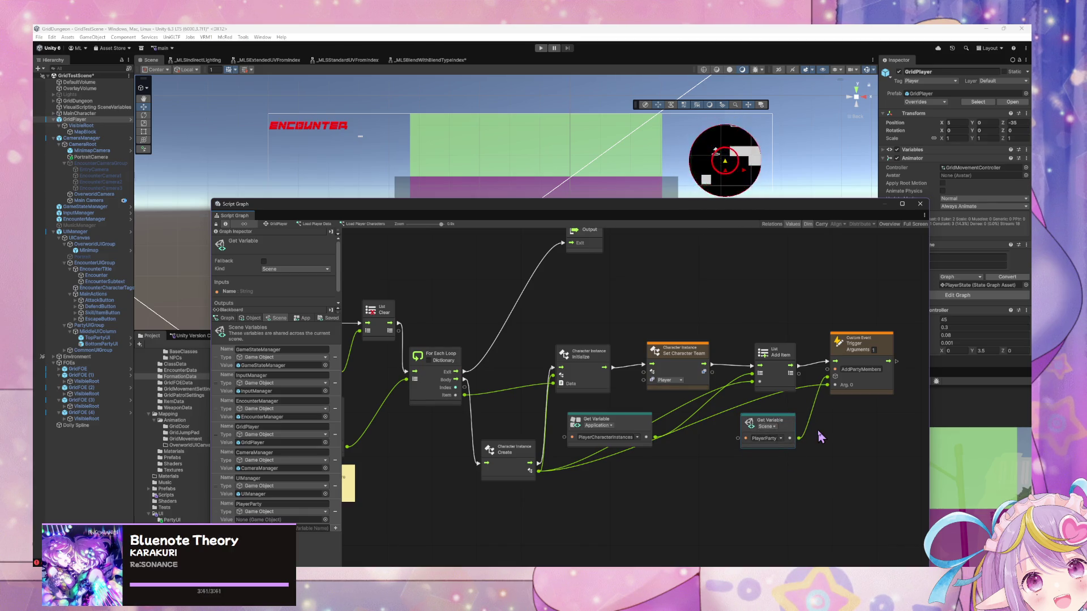
pyautogui.scroll(-3, 574, 422)
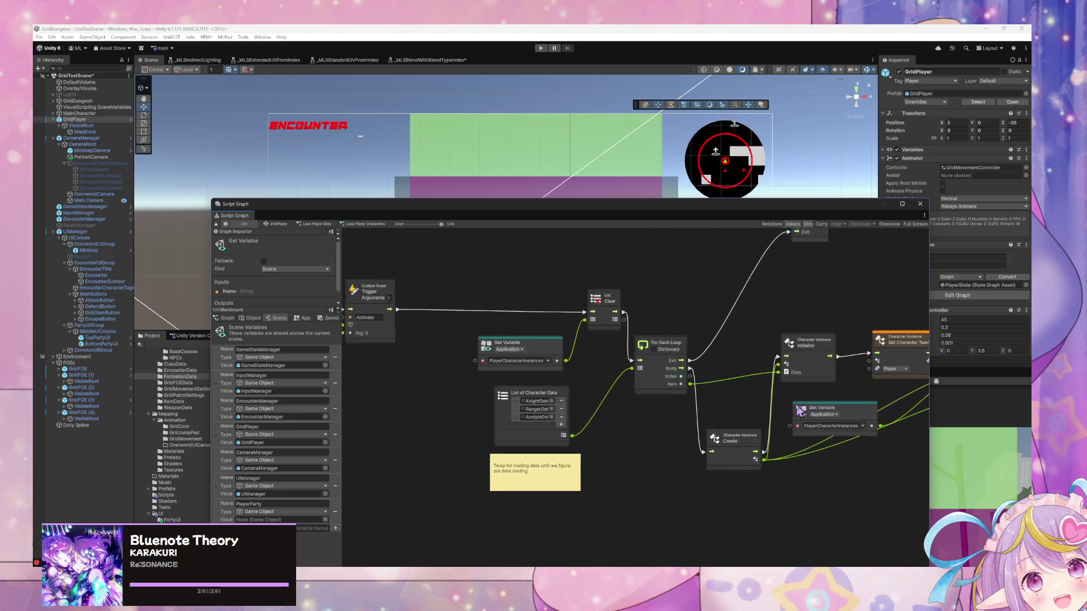
pyautogui.scroll(3, 731, 426)
pyautogui.hscroll(-10, 730, 426)
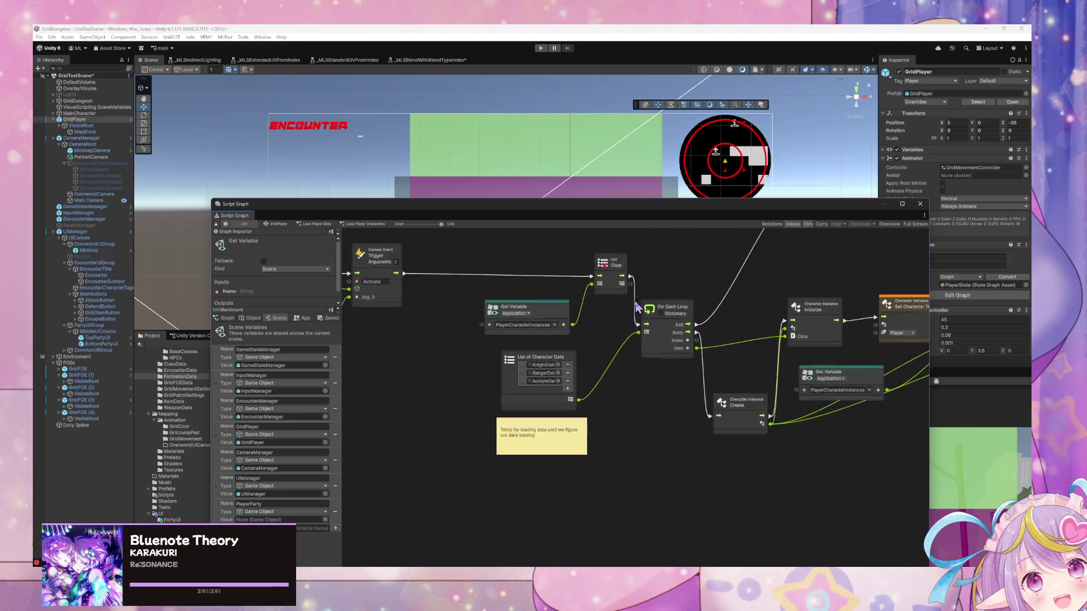
pyautogui.hscroll(10, 721, 391)
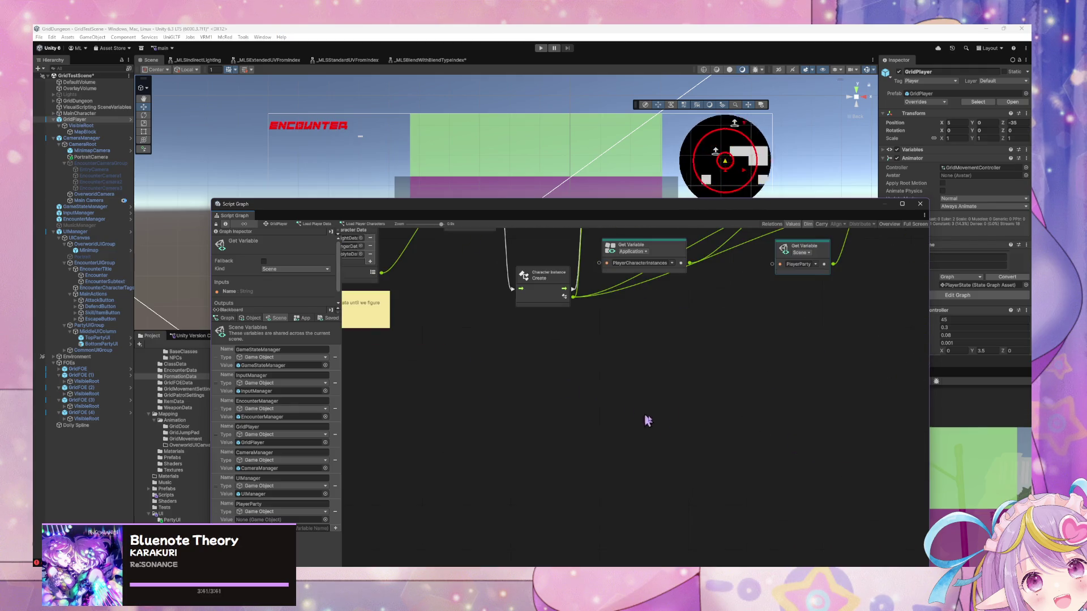
pyautogui.scroll(-5, 670, 429)
pyautogui.scroll(5, 668, 423)
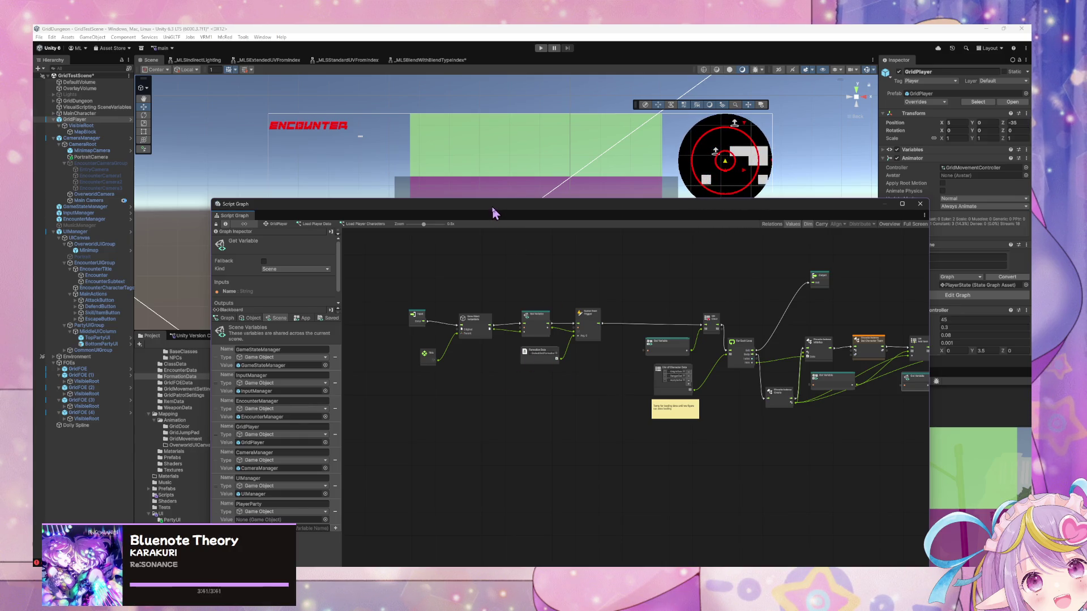
pyautogui.moveTo(492, 213); pyautogui.dragTo(730, 272)
pyautogui.click(541, 47)
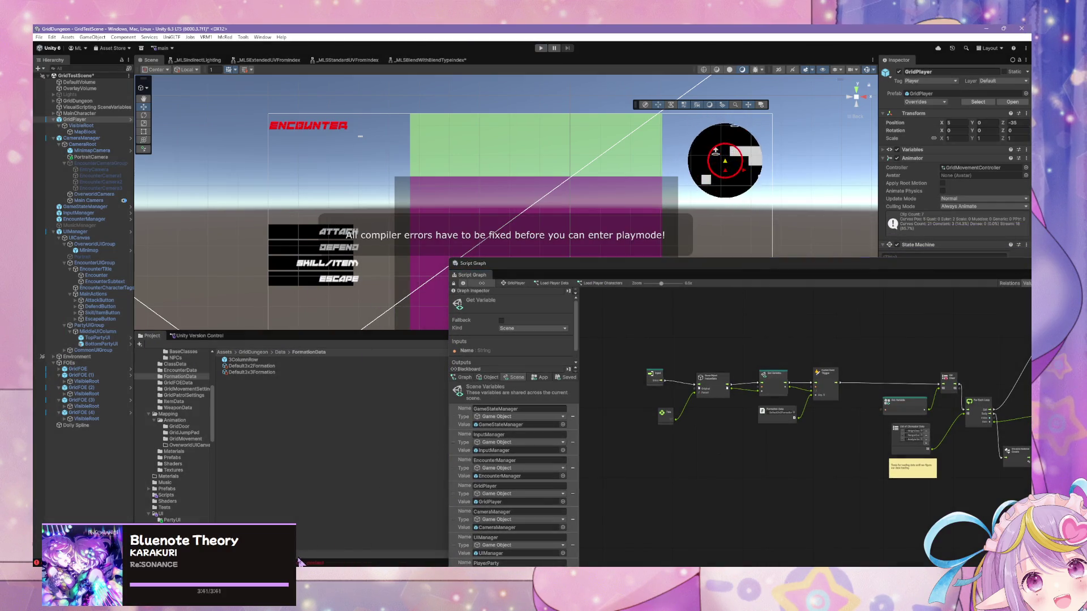
# Step: Review the two PartyManager compile errors in the Console and in PartyManager.cs
pyautogui.hotkey('ctrl', 'shift', 'c')
pyautogui.doubleClick(275, 299)
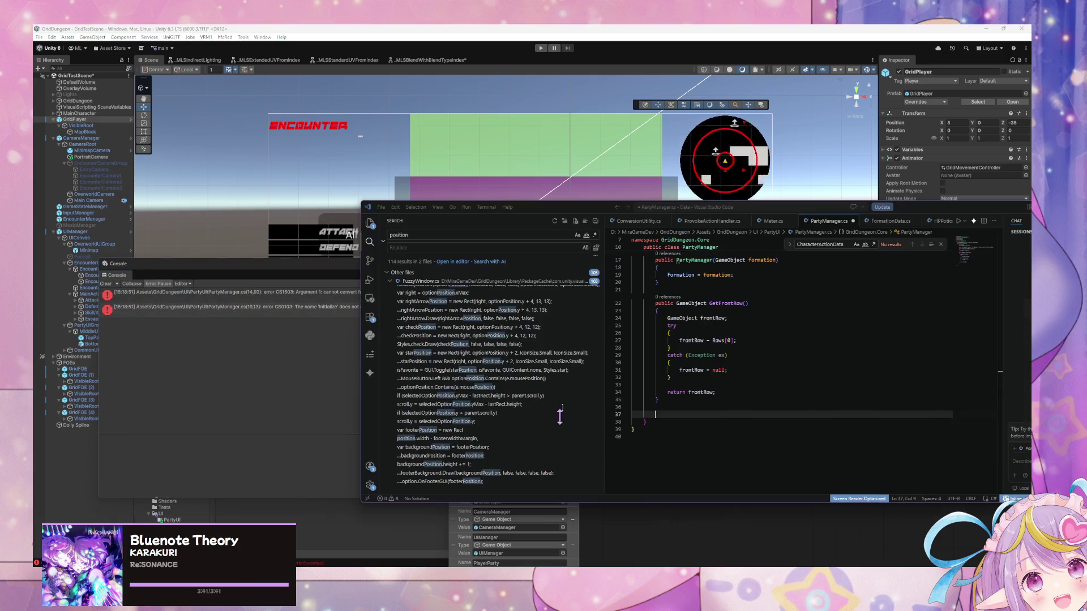
pyautogui.click(275, 298)
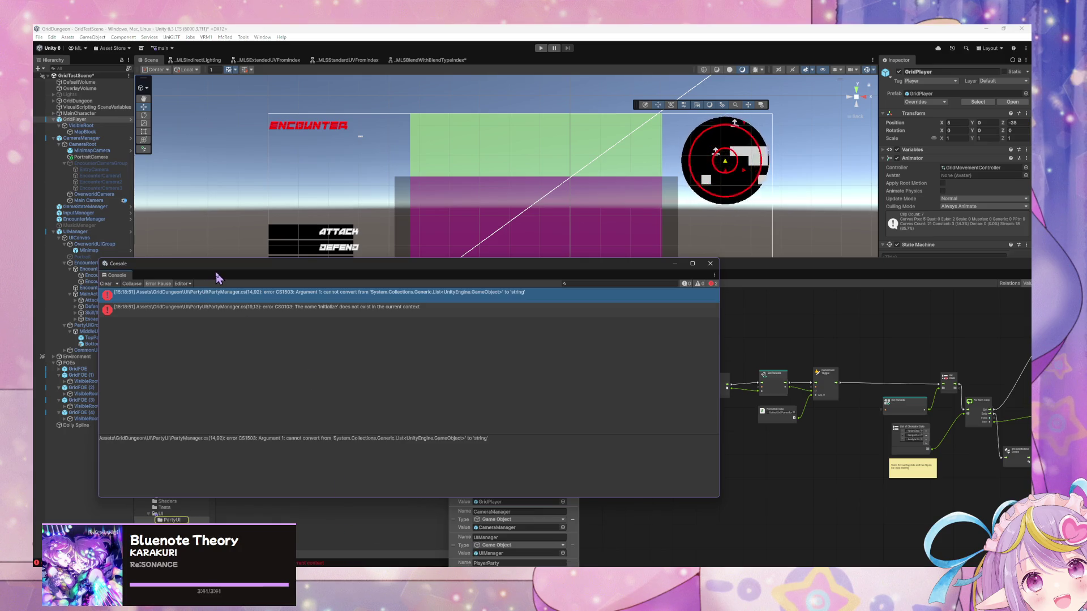
# Step: Delete the PartyManager script from the PartyUI folder and confirm the deletion
pyautogui.moveTo(318, 265); pyautogui.dragTo(748, 280)
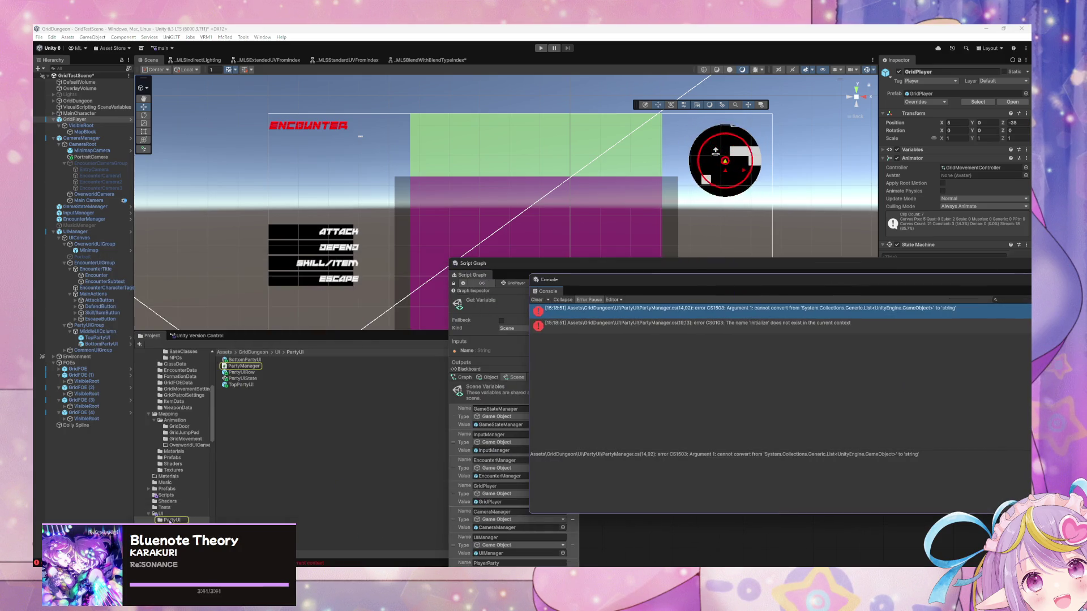
pyautogui.click(253, 389)
pyautogui.click(245, 366)
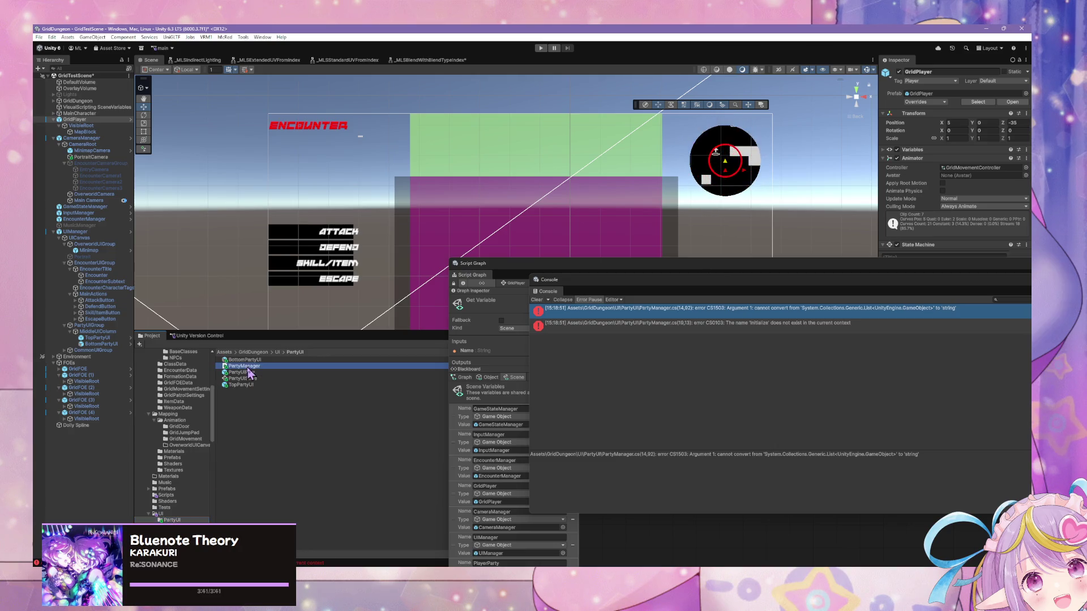
pyautogui.press('Delete')
pyautogui.click(550, 316)
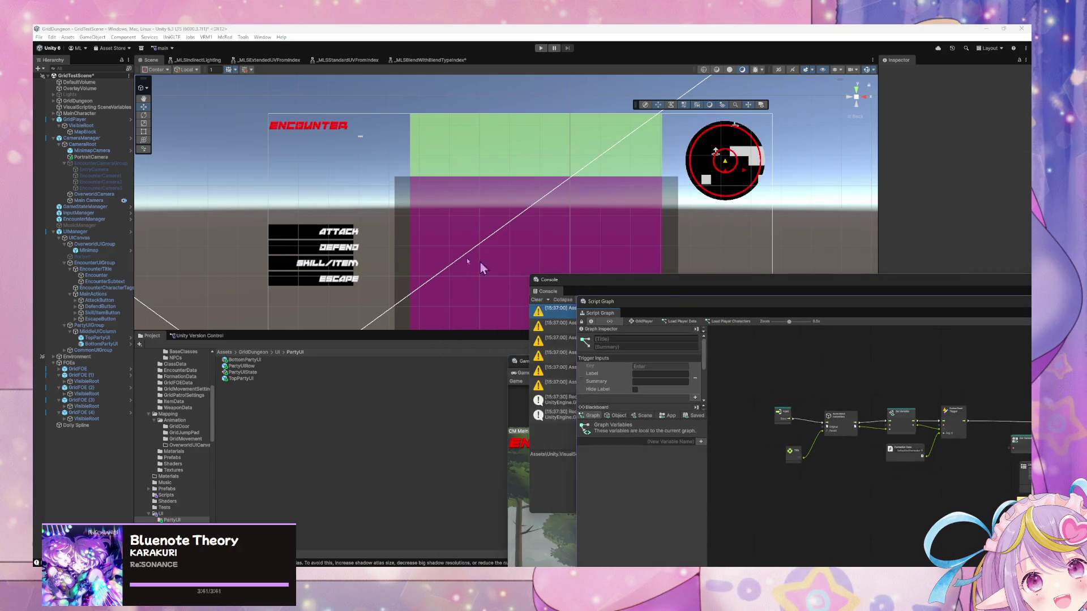
# Step: Run the game and inspect the missing input value error in the docked Console
pyautogui.click(541, 48)
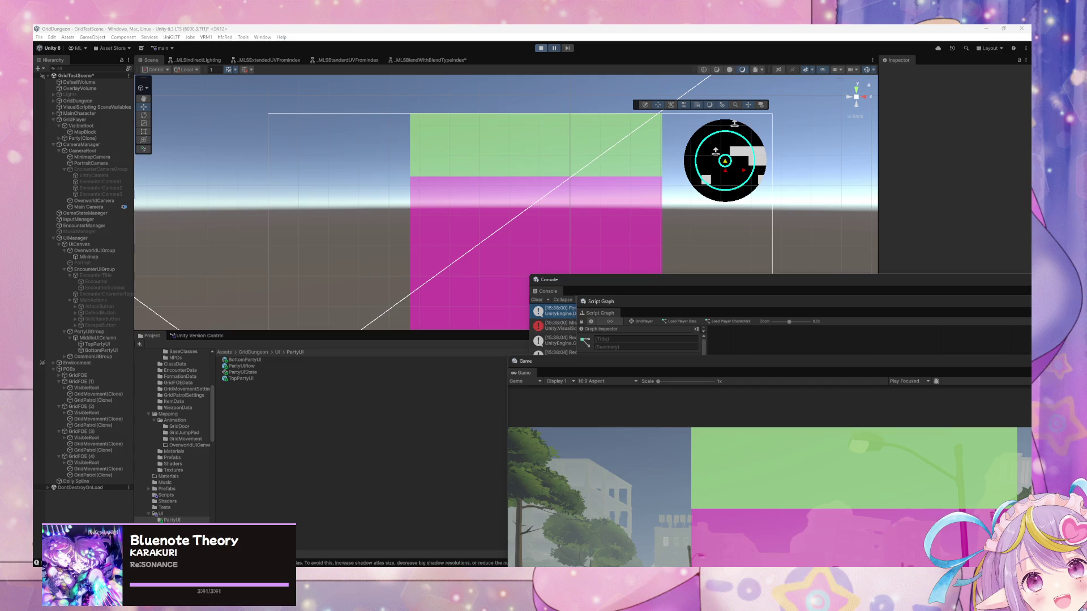
pyautogui.click(260, 508)
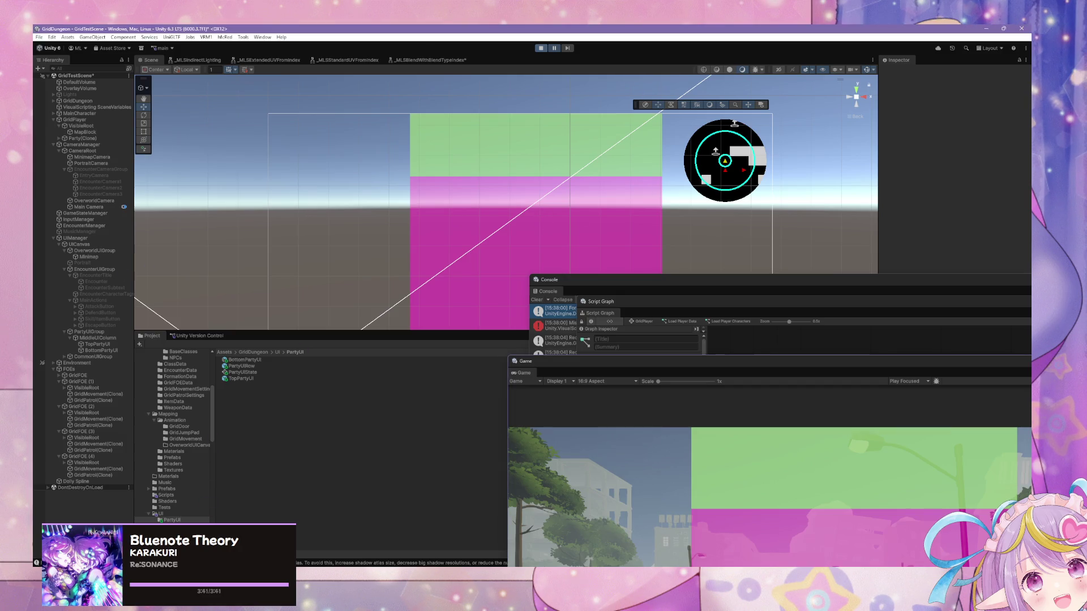
pyautogui.moveTo(548, 291)
pyautogui.mouseDown()
pyautogui.moveTo(566, 396)
pyautogui.moveTo(453, 283)
pyautogui.moveTo(395, 265)
pyautogui.mouseUp()
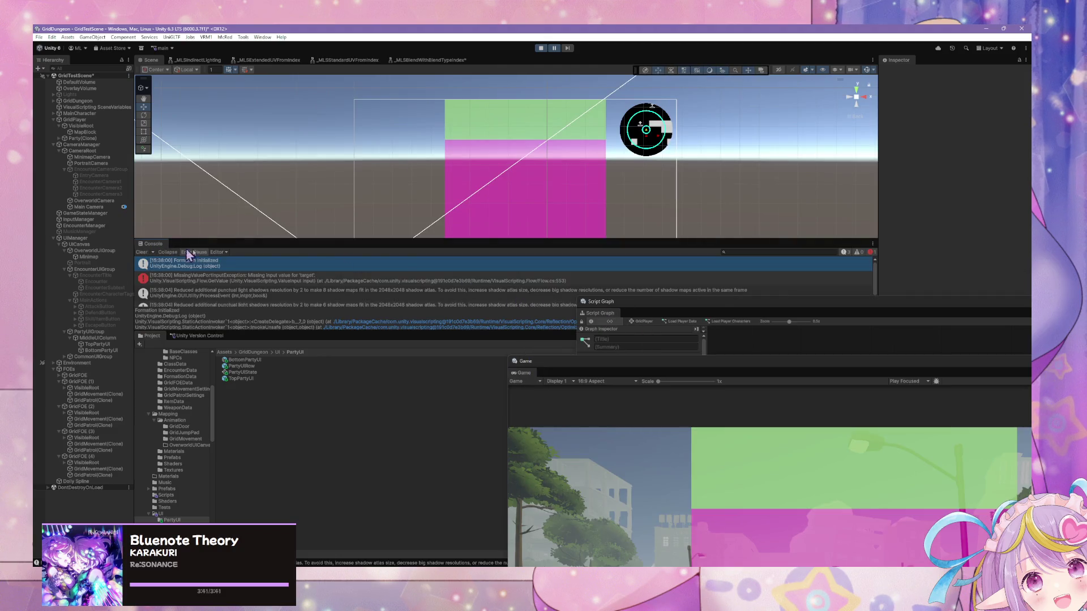
pyautogui.click(393, 278)
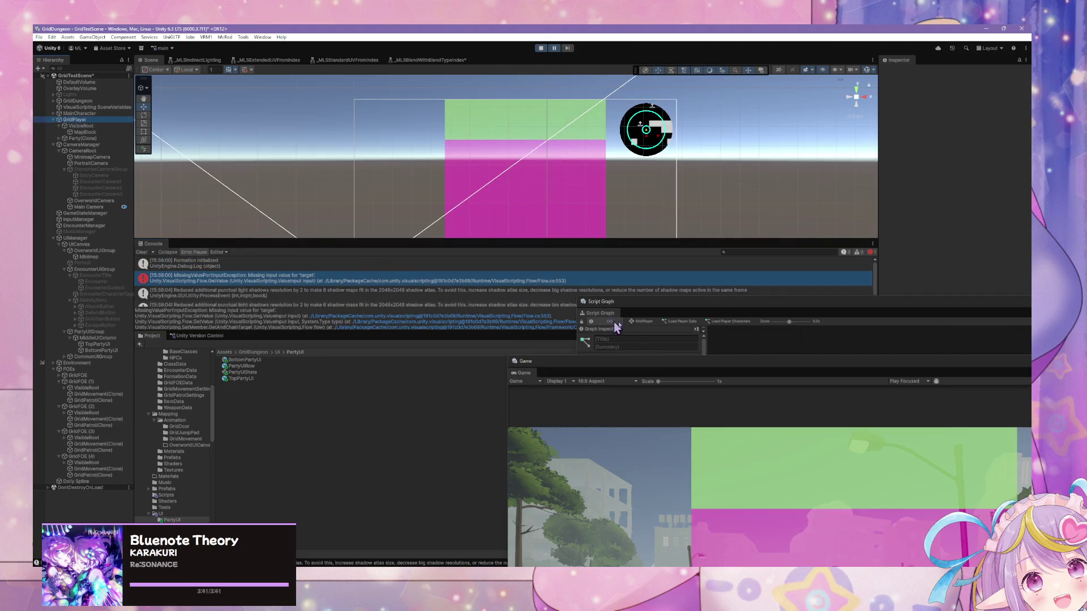
# Step: Connect the Create node's instance output to Set Character Team's Player input
pyautogui.moveTo(686, 307)
pyautogui.mouseDown()
pyautogui.moveTo(388, 244)
pyautogui.moveTo(321, 210)
pyautogui.mouseUp()
pyautogui.scroll(5, 741, 343)
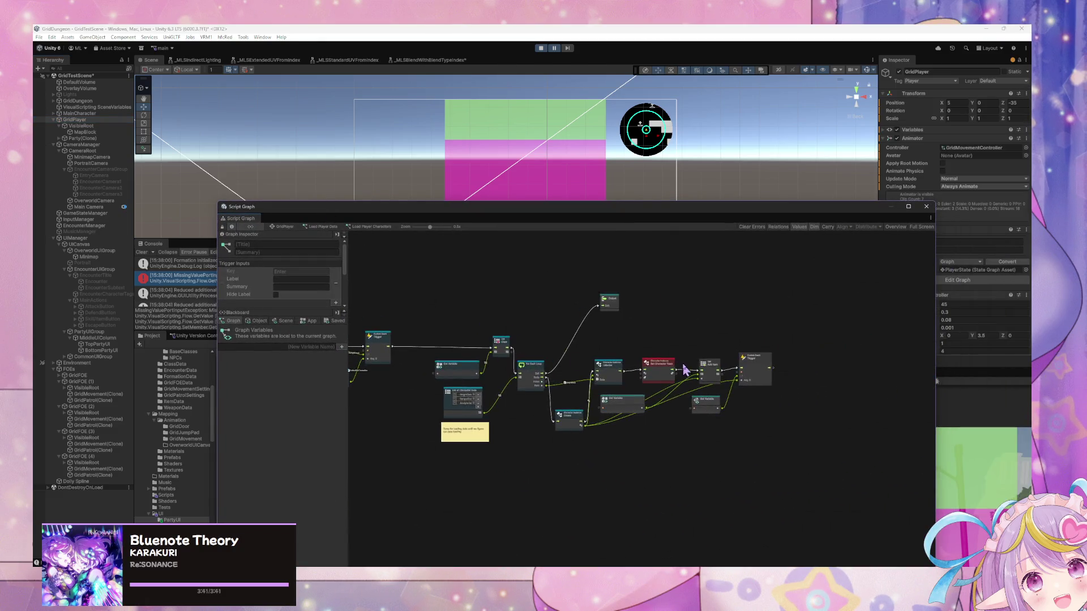
pyautogui.moveTo(650, 381); pyautogui.dragTo(709, 402)
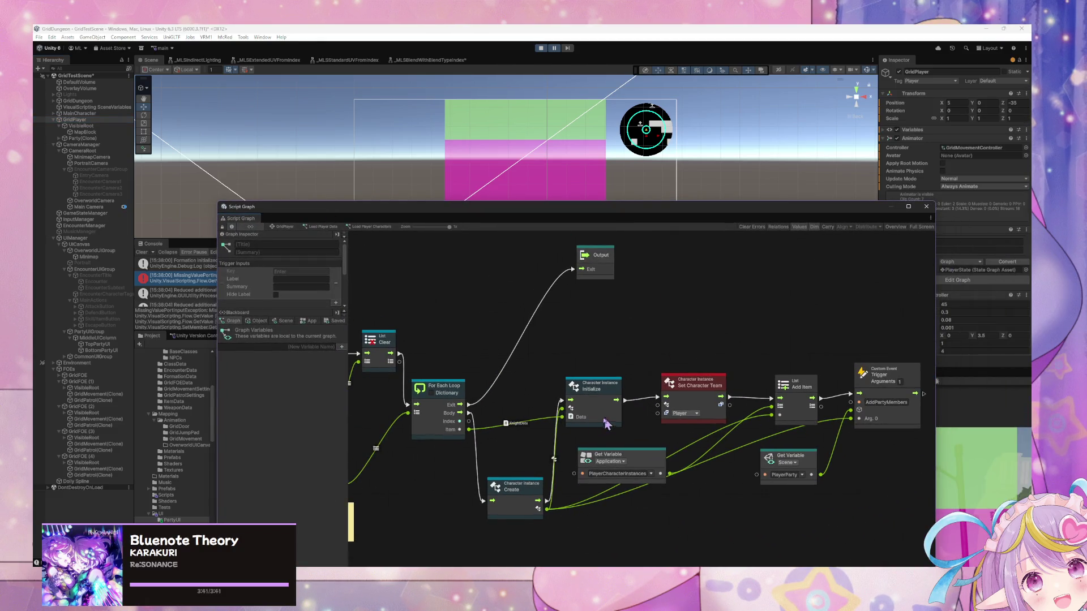
pyautogui.moveTo(548, 509); pyautogui.dragTo(657, 405)
# Step: Resume the game and inspect the Formation(Clone) 3ColumnRow's Middle and Right slots
pyautogui.click(554, 48)
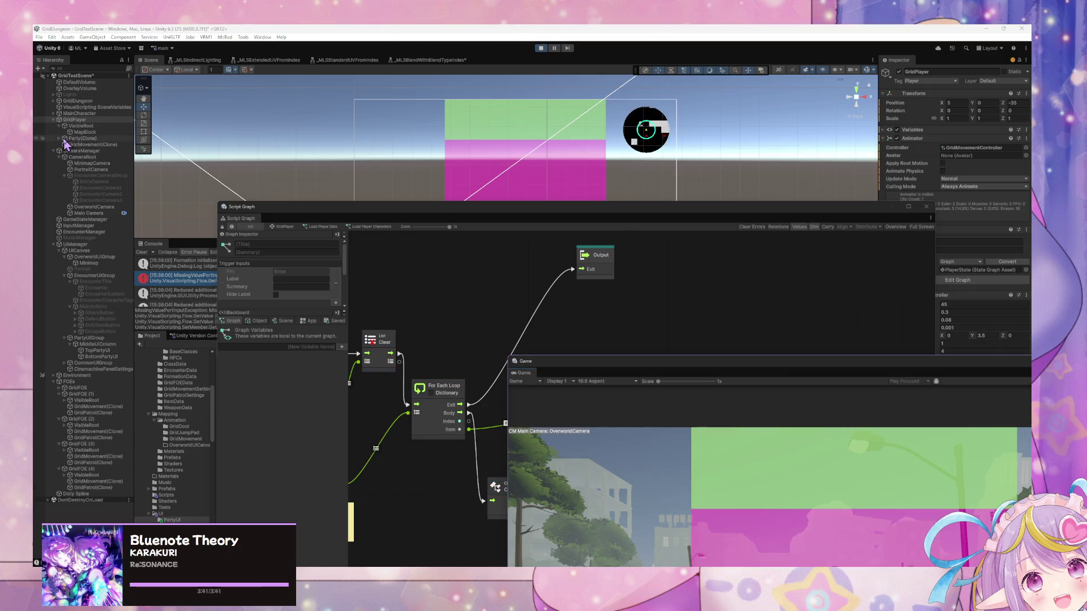
pyautogui.click(71, 145)
pyautogui.click(70, 151)
pyautogui.click(70, 151)
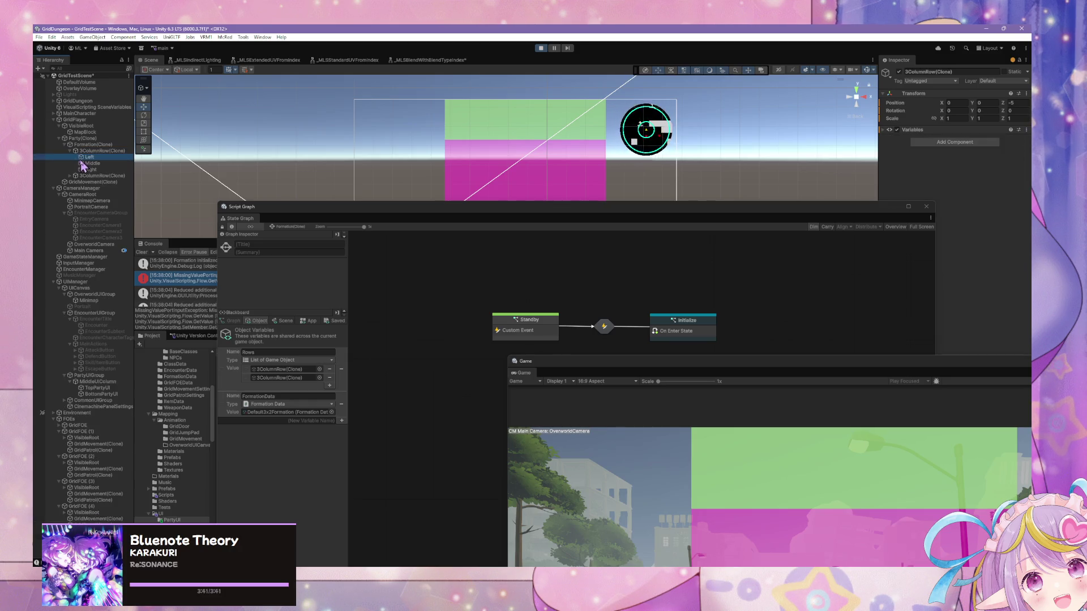
pyautogui.click(91, 163)
pyautogui.click(85, 169)
pyautogui.moveTo(381, 214)
pyautogui.mouseDown()
pyautogui.moveTo(165, 160)
pyautogui.moveTo(338, 206)
pyautogui.mouseUp()
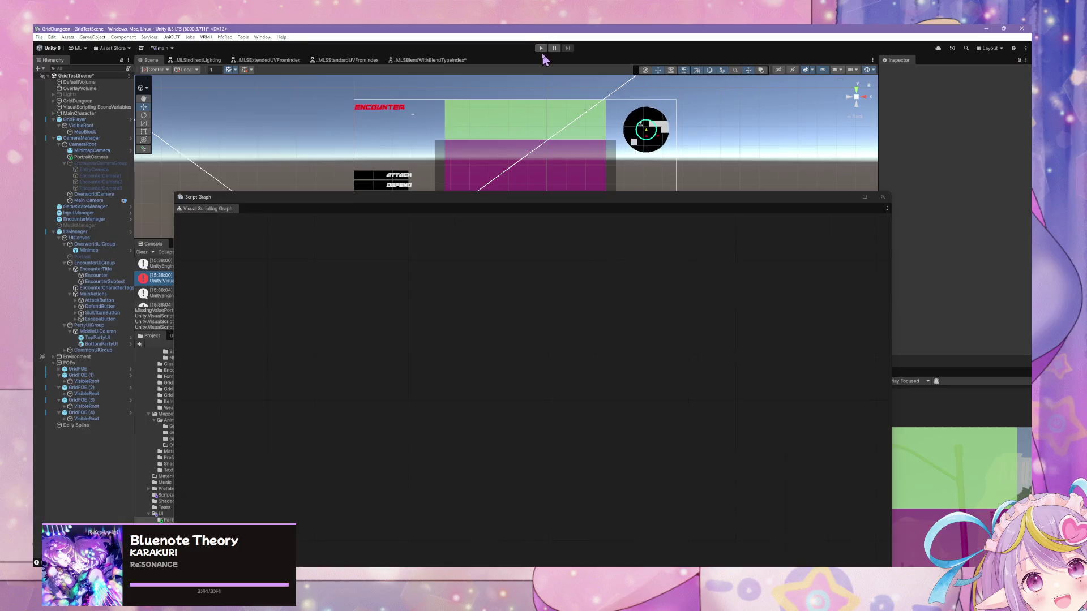
# Step: Rerun the game, reveal the CharacterInstance-to-IEnumerable error, and select GridPlayer
pyautogui.click(541, 49)
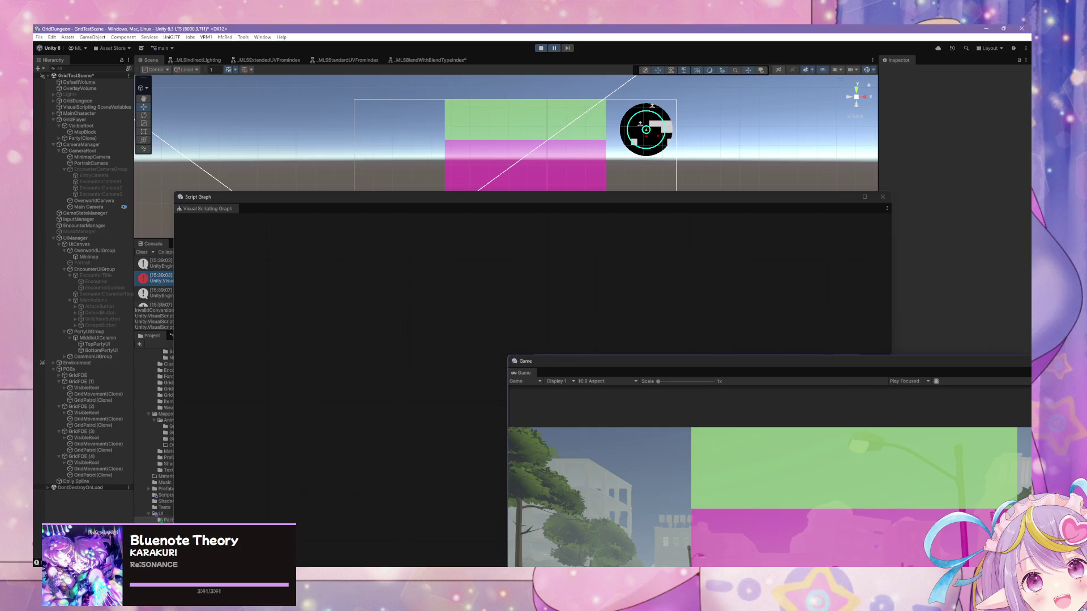
pyautogui.moveTo(250, 204)
pyautogui.mouseDown()
pyautogui.moveTo(298, 229)
pyautogui.moveTo(274, 286)
pyautogui.mouseUp()
pyautogui.click(78, 121)
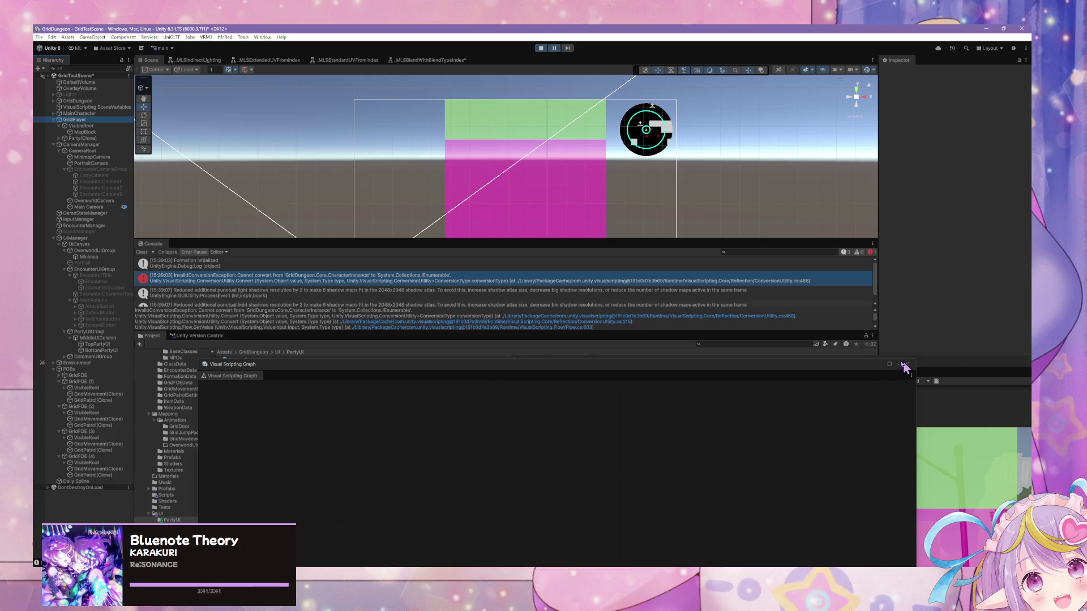
pyautogui.moveTo(616, 373)
pyautogui.mouseDown()
pyautogui.moveTo(296, 214)
pyautogui.moveTo(721, 321)
pyautogui.mouseUp()
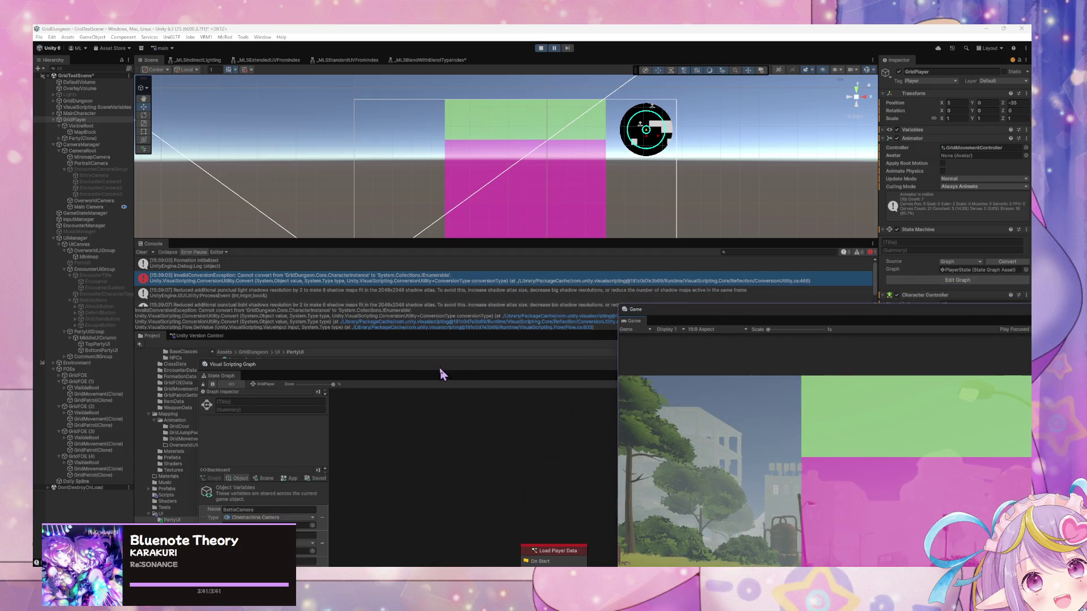
# Step: Check the AddPartyMembers trigger error and the Party clone's Add Party Members graph
pyautogui.moveTo(444, 371); pyautogui.dragTo(525, 248)
pyautogui.click(645, 409)
pyautogui.doubleClick(637, 409)
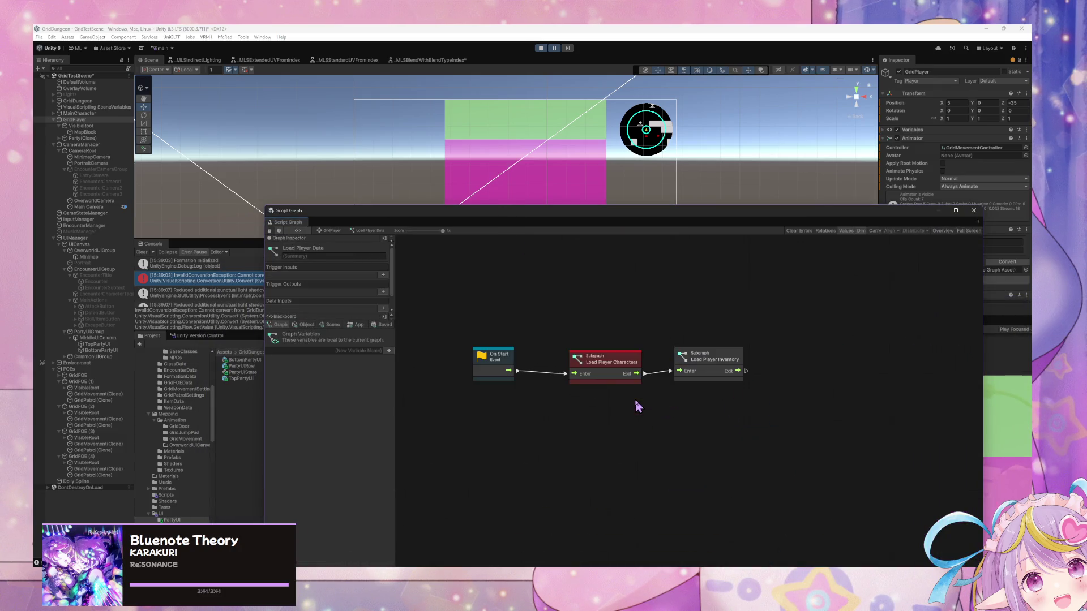
pyautogui.doubleClick(606, 360)
pyautogui.scroll(2, 642, 420)
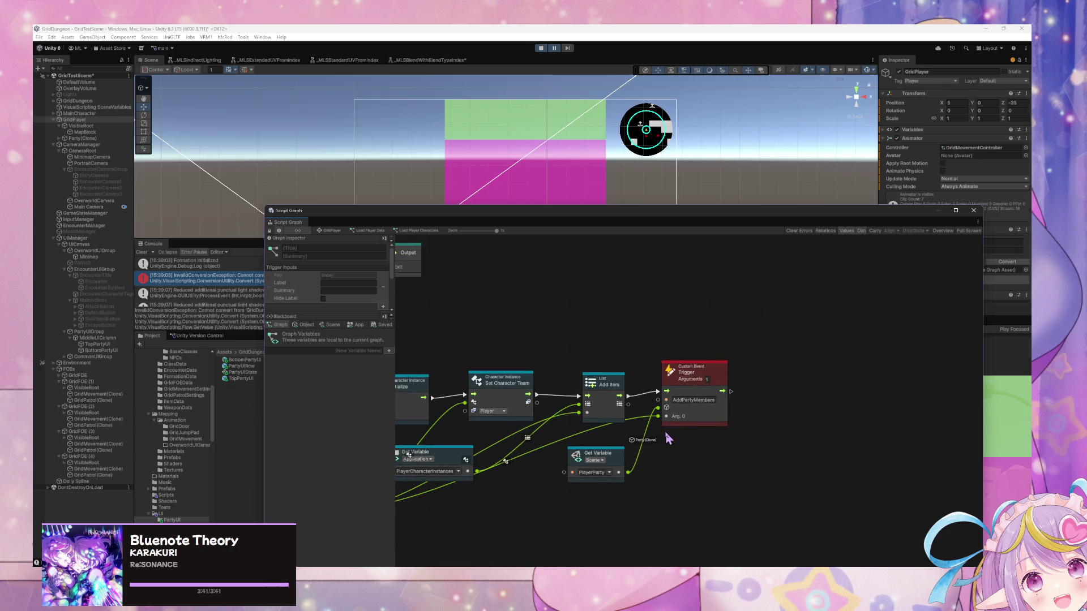
pyautogui.click(668, 393)
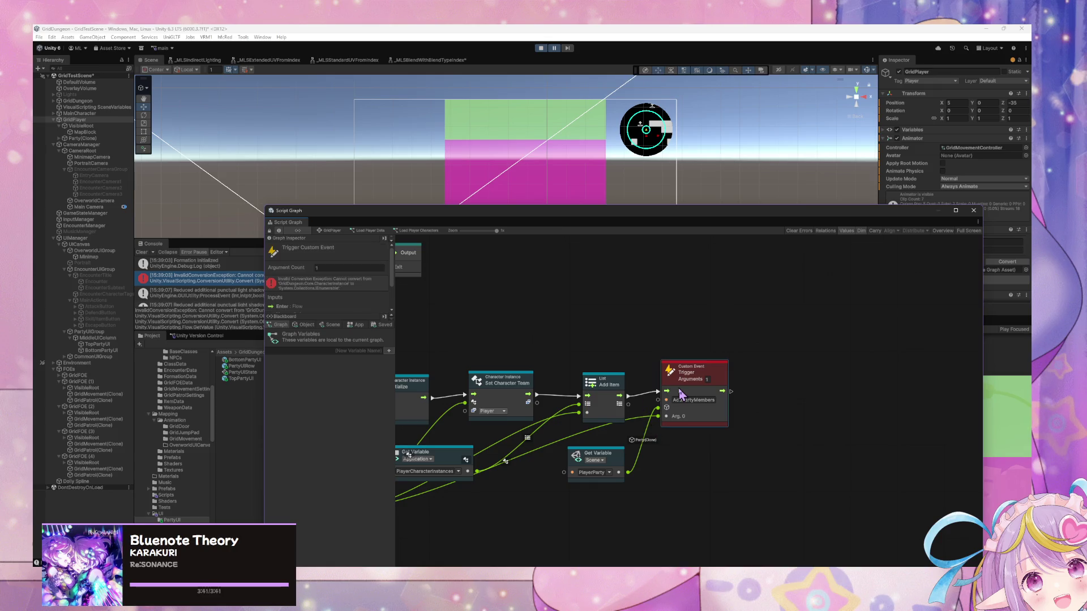
pyautogui.click(91, 138)
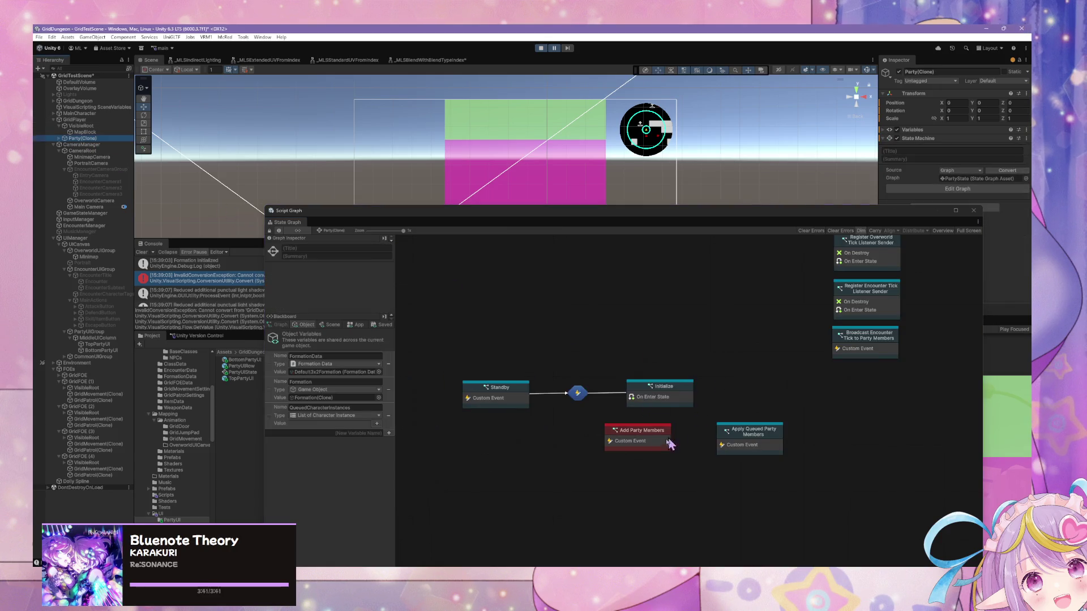
pyautogui.doubleClick(651, 440)
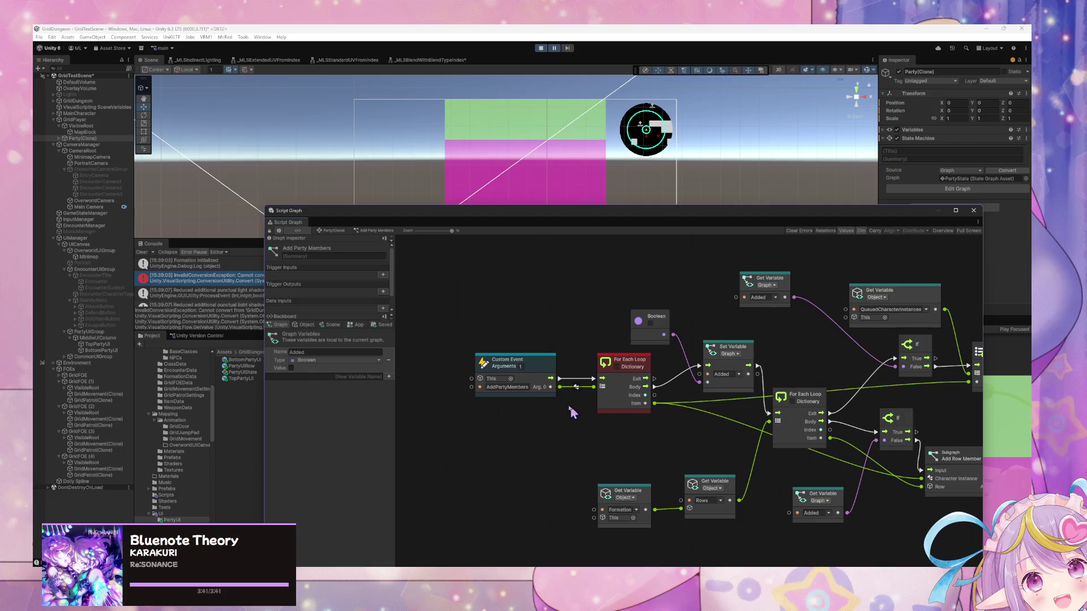
pyautogui.click(333, 232)
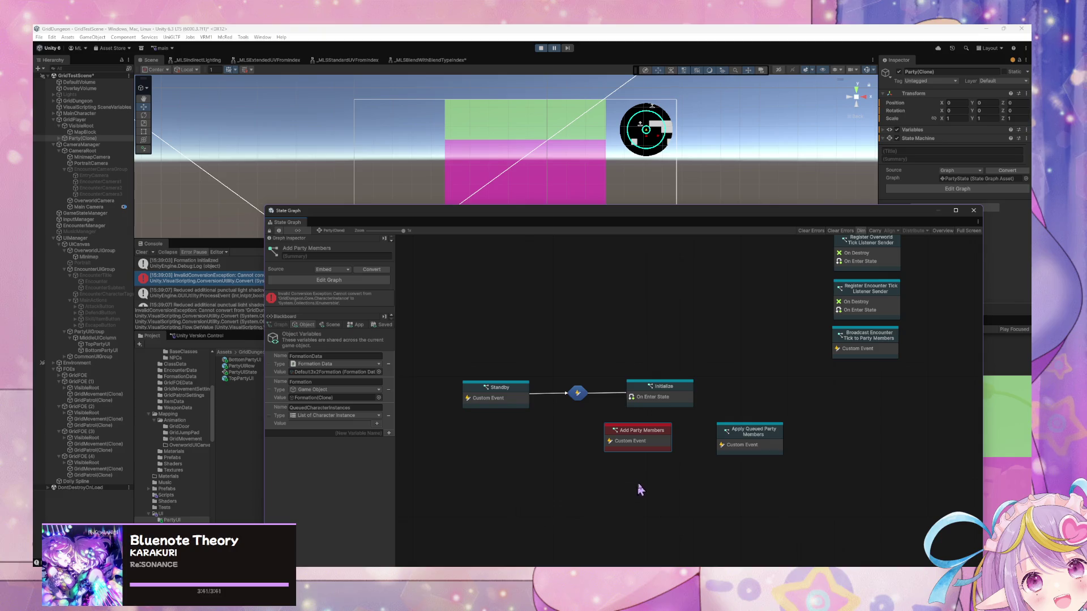
# Step: Go back into GridPlayer's Load Player Characters subgraph and undo two changes
pyautogui.click(101, 121)
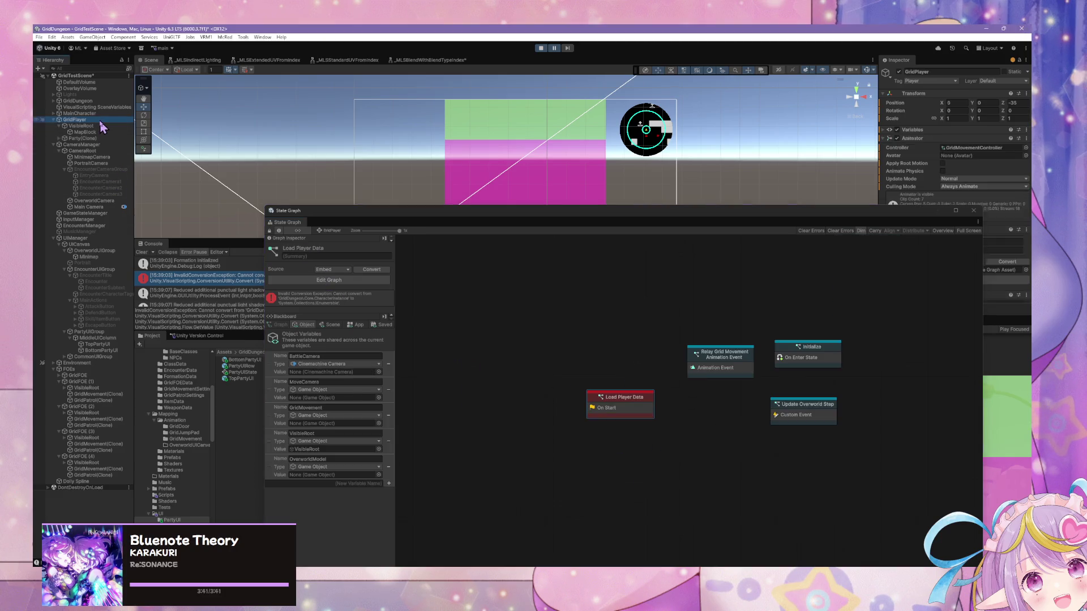
pyautogui.doubleClick(633, 408)
pyautogui.doubleClick(591, 357)
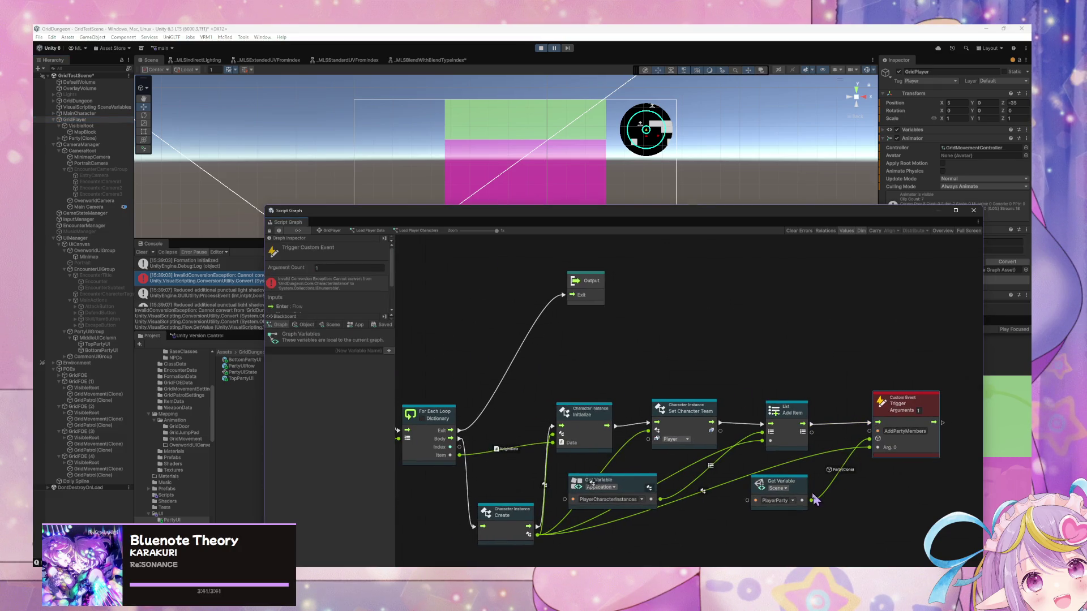
pyautogui.click(798, 486)
pyautogui.hotkey('ctrl', 'z')
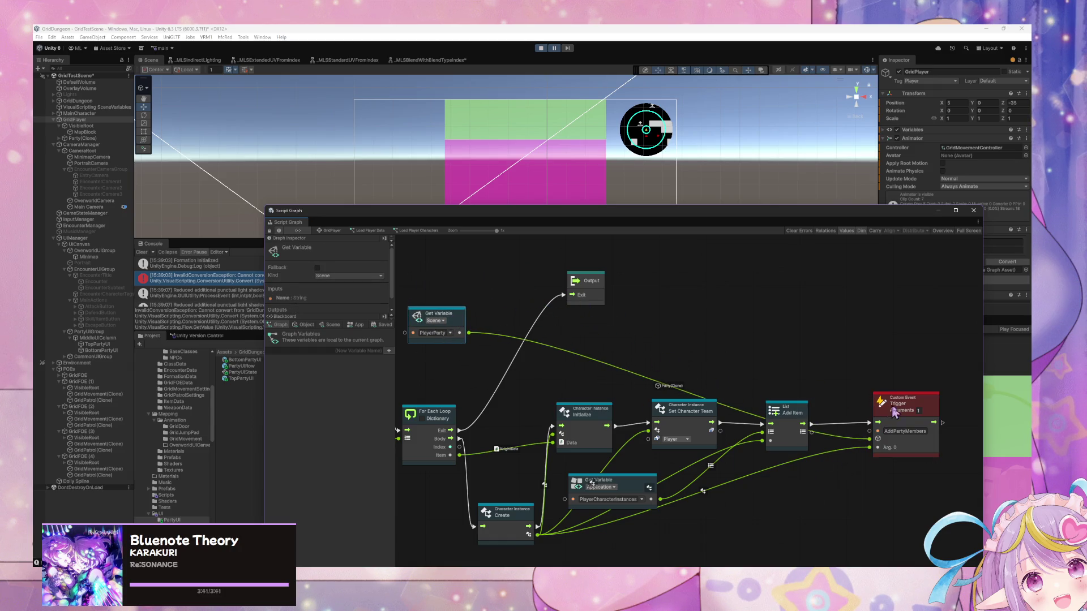
pyautogui.hotkey('ctrl', 'z')
pyautogui.hotkey('ctrl', 'z')
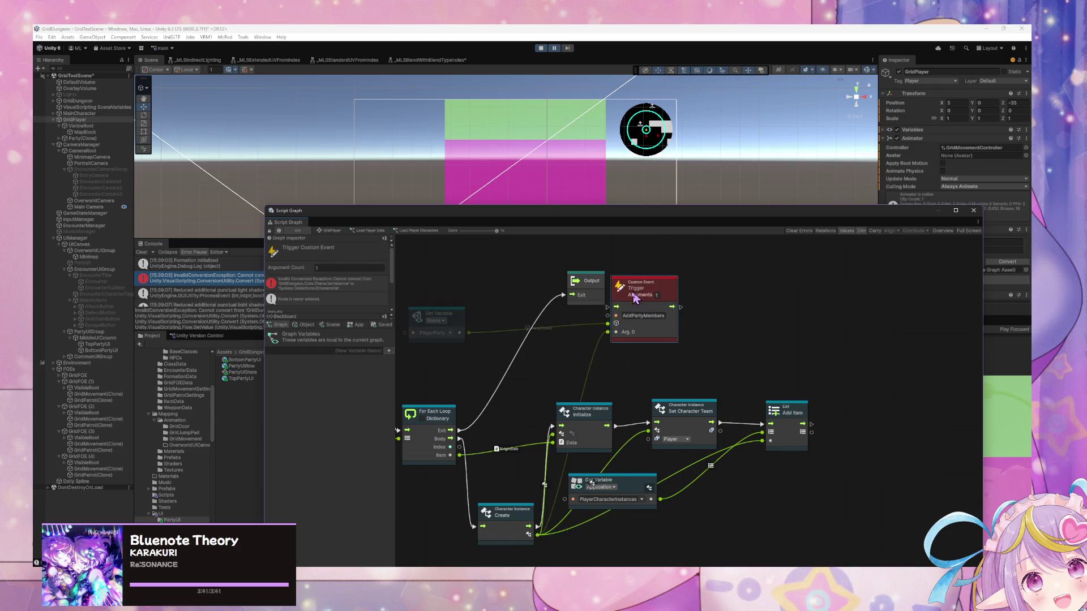
# Step: Wire For Each Exit into the AddPartyMembers trigger, trigger to Output, PlayerCharacterInstances into Arg. 0
pyautogui.moveTo(453, 433)
pyautogui.mouseDown()
pyautogui.moveTo(560, 340)
pyautogui.moveTo(599, 324)
pyautogui.mouseUp()
pyautogui.moveTo(586, 280); pyautogui.dragTo(718, 281)
pyautogui.moveTo(671, 324); pyautogui.dragTo(701, 301)
pyautogui.moveTo(632, 312)
pyautogui.mouseDown()
pyautogui.moveTo(596, 277)
pyautogui.moveTo(614, 299)
pyautogui.mouseUp()
pyautogui.moveTo(534, 369)
pyautogui.mouseDown()
pyautogui.moveTo(706, 347)
pyautogui.moveTo(688, 372)
pyautogui.mouseUp()
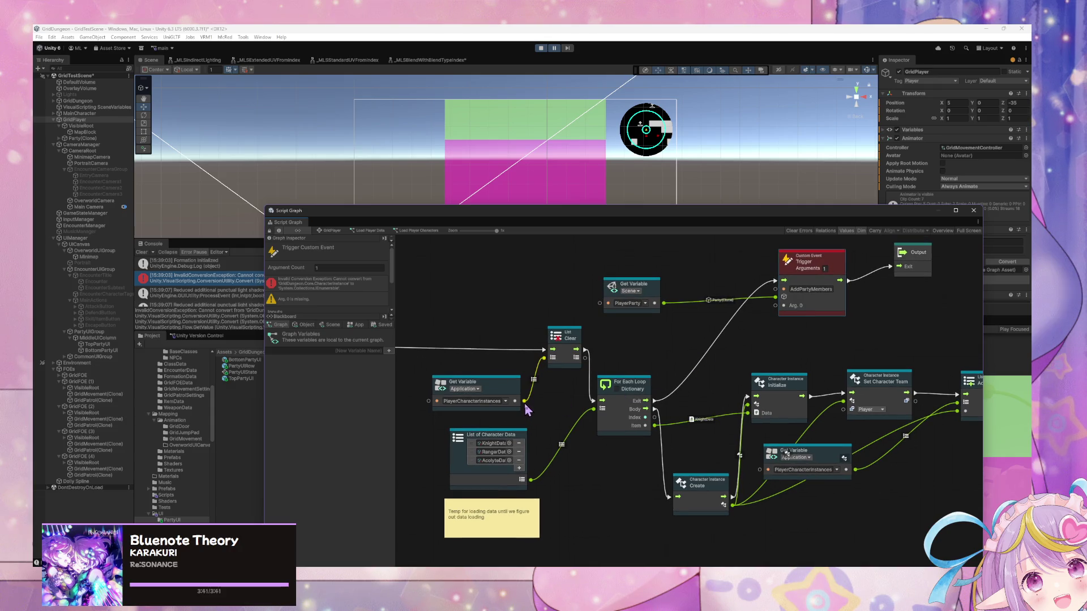
pyautogui.moveTo(522, 403)
pyautogui.mouseDown()
pyautogui.moveTo(702, 321)
pyautogui.moveTo(775, 306)
pyautogui.mouseUp()
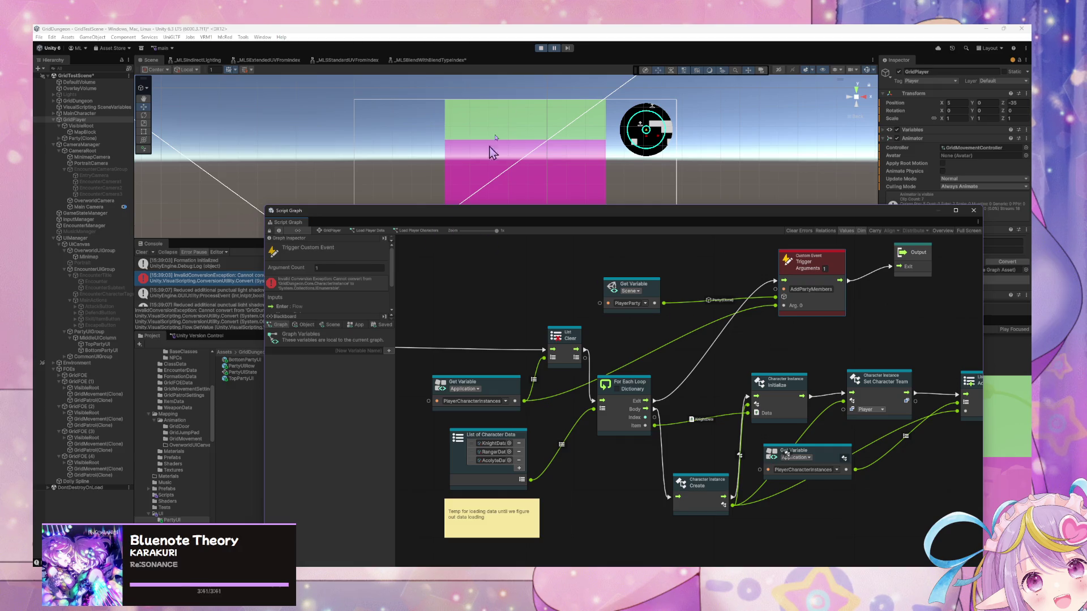
pyautogui.click(542, 49)
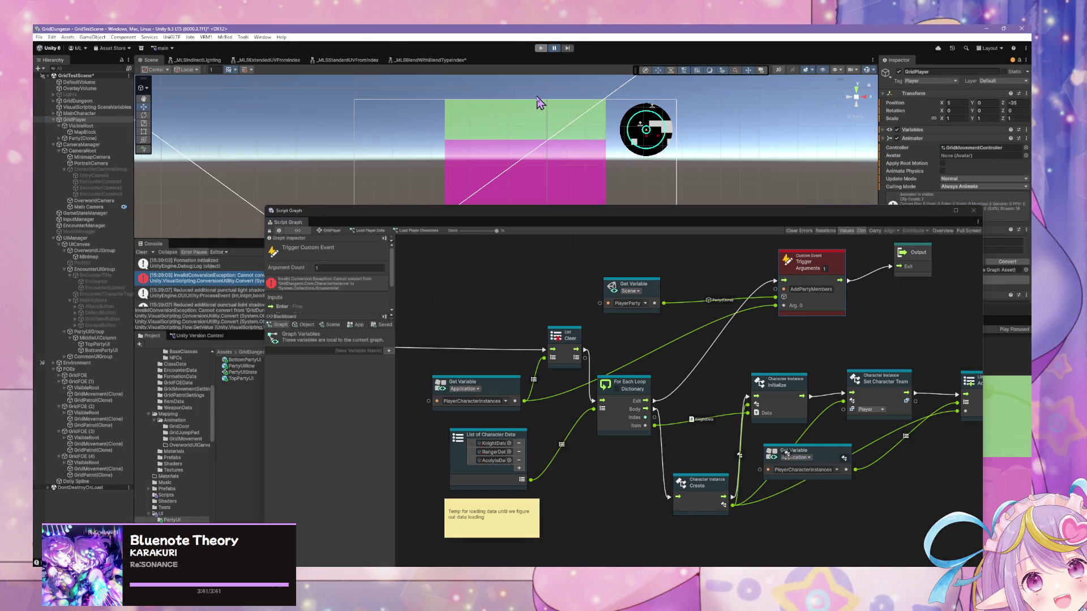
# Step: Run the game and frame the spawned Party(Clone)'s state graph
pyautogui.click(541, 48)
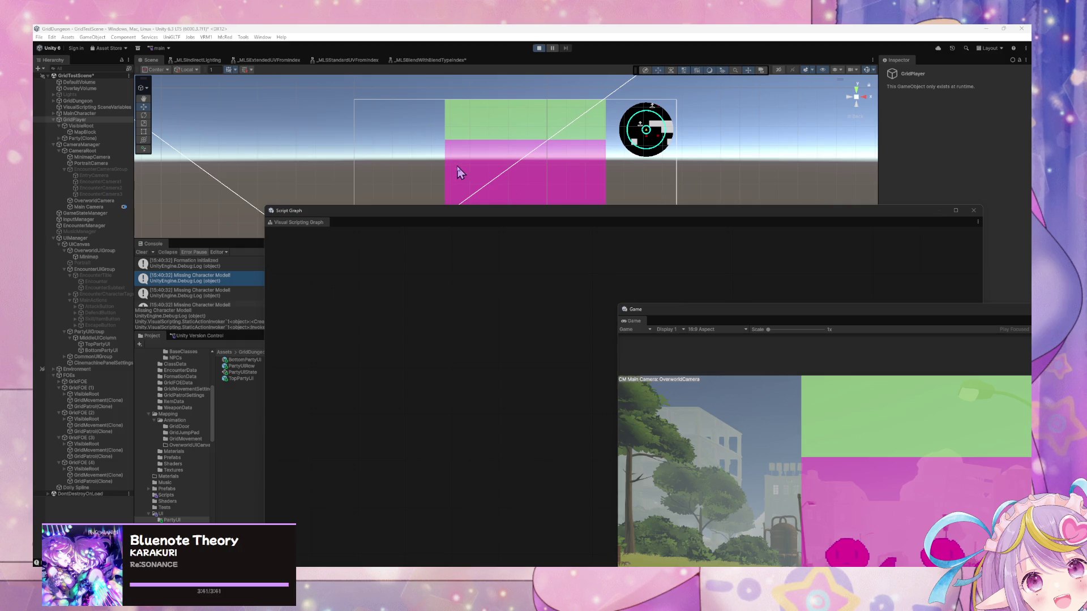
pyautogui.click(82, 132)
pyautogui.click(82, 138)
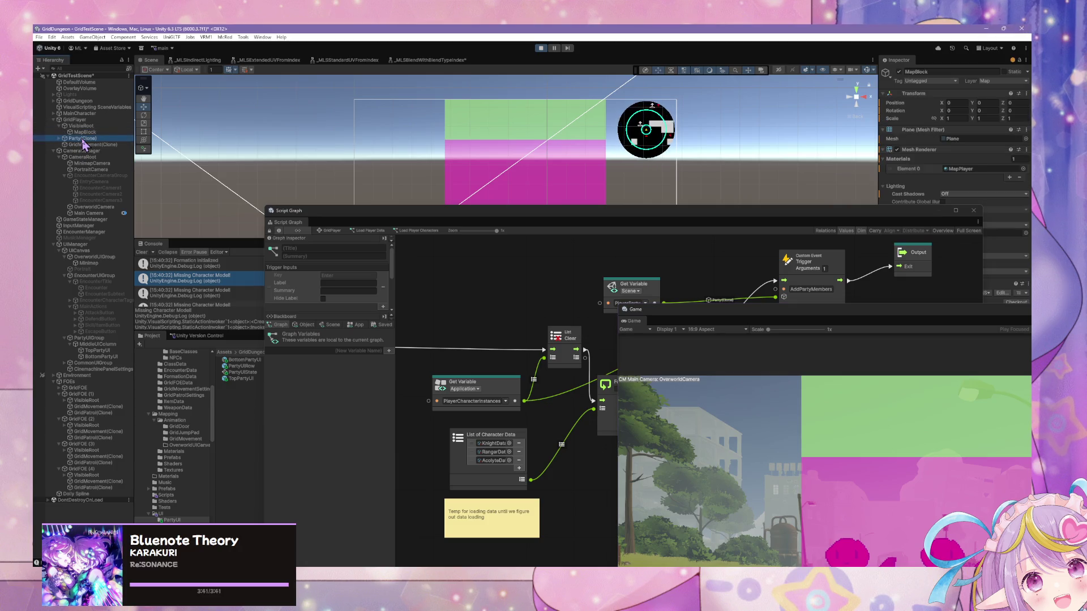
pyautogui.click(59, 138)
pyautogui.click(91, 144)
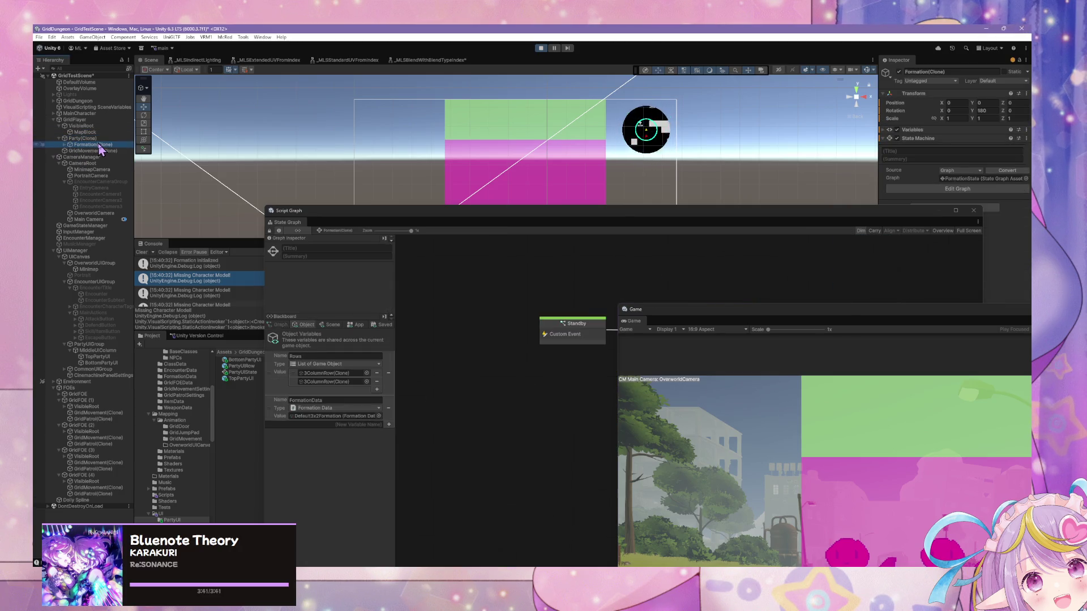
pyautogui.click(105, 138)
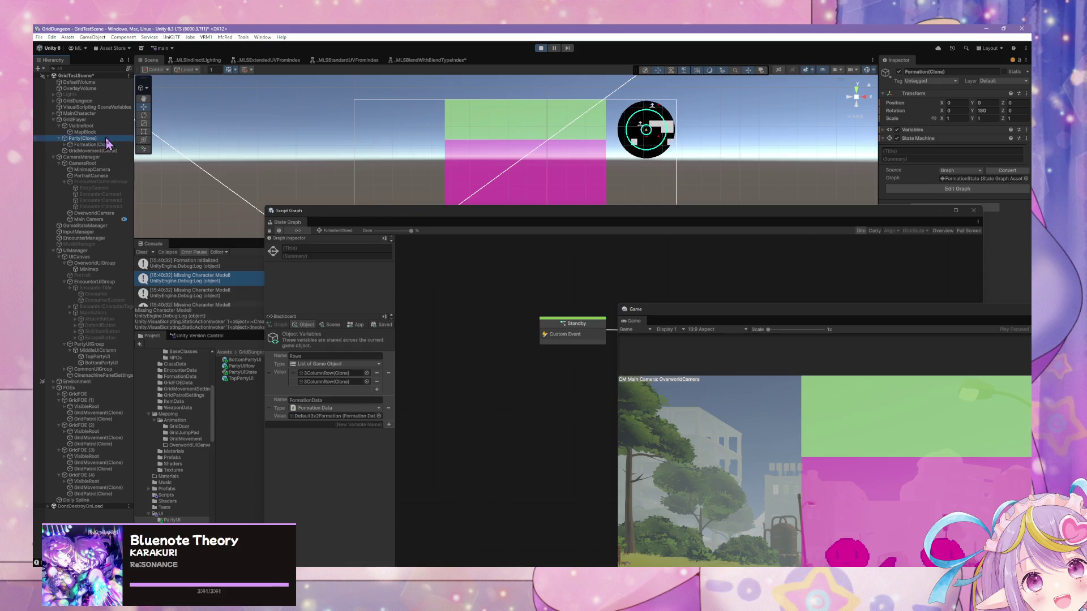
pyautogui.moveTo(602, 217); pyautogui.dragTo(548, 139)
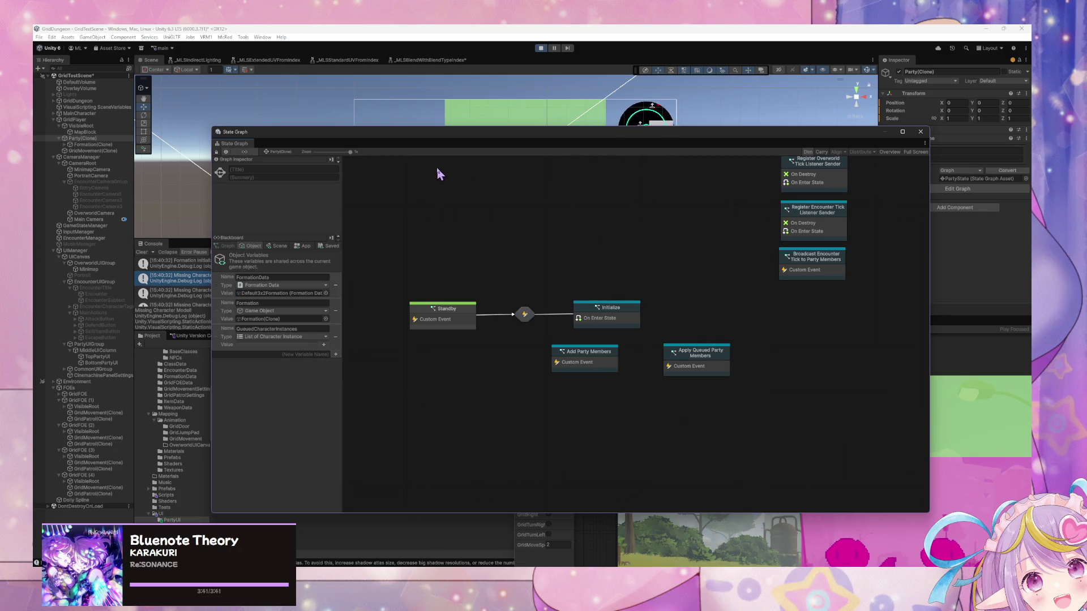
pyautogui.press('Home')
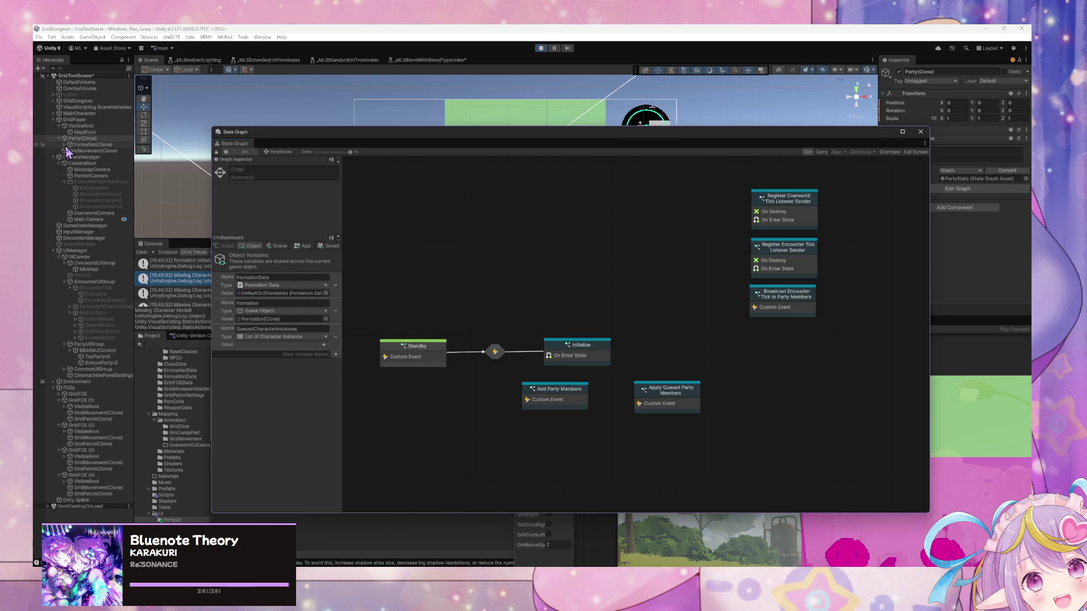
# Step: Expand Formation(Clone) > 3ColumnRow(Clone) > Middle and show Ranger's state graph
pyautogui.click(65, 144)
pyautogui.click(74, 151)
pyautogui.click(70, 151)
pyautogui.click(76, 157)
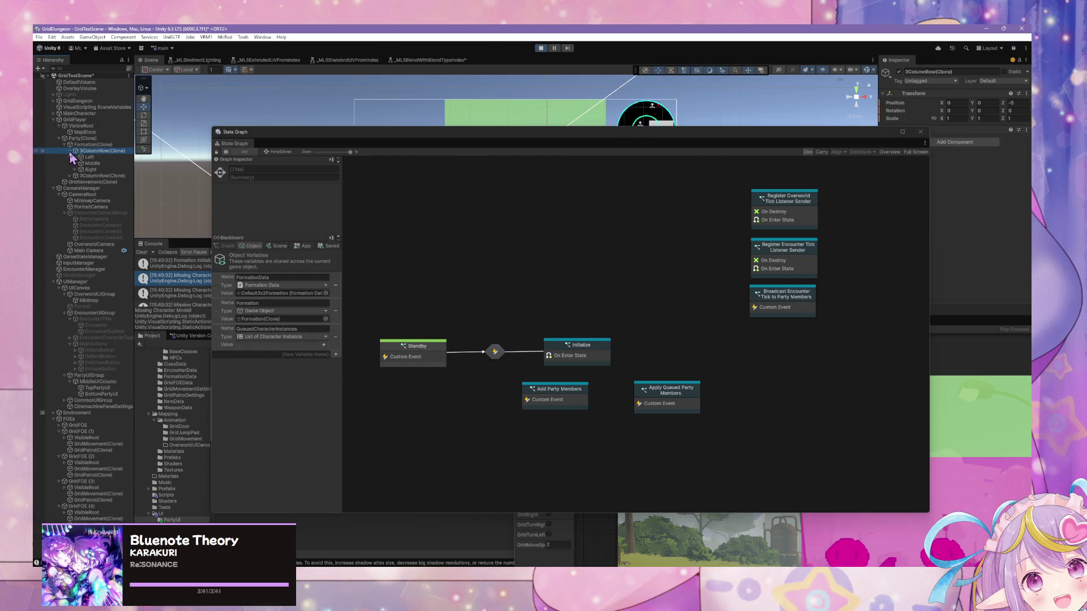
pyautogui.click(75, 170)
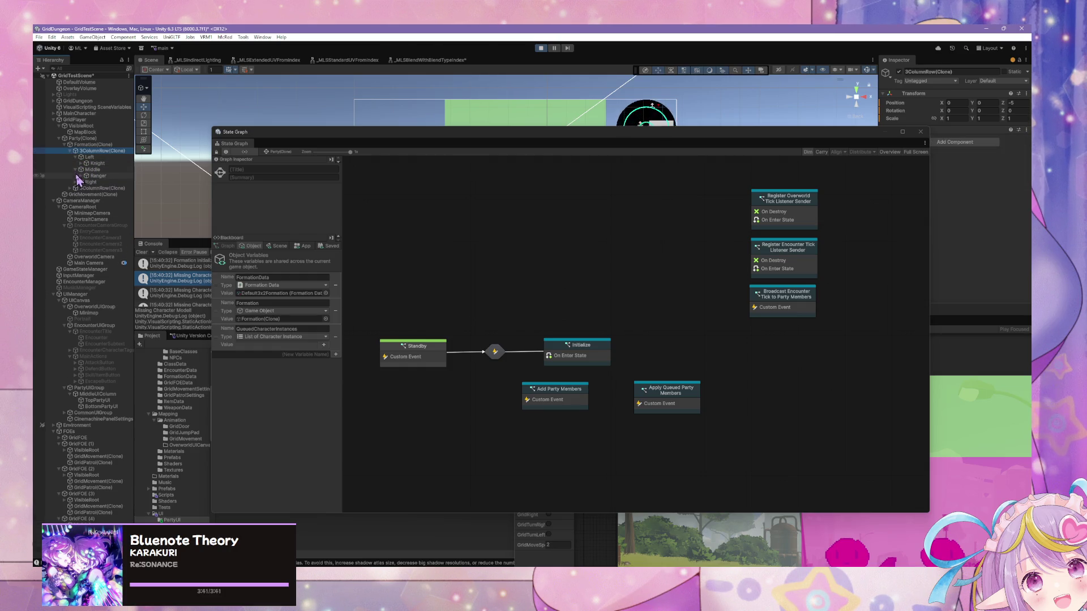
pyautogui.click(75, 182)
pyautogui.click(97, 176)
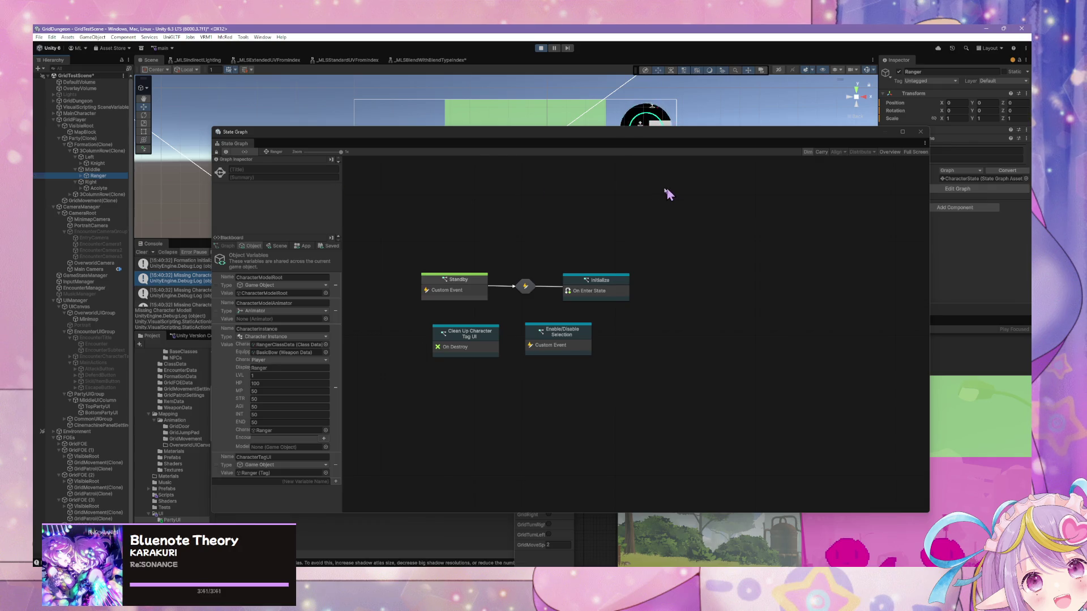
pyautogui.moveTo(469, 138); pyautogui.dragTo(730, 290)
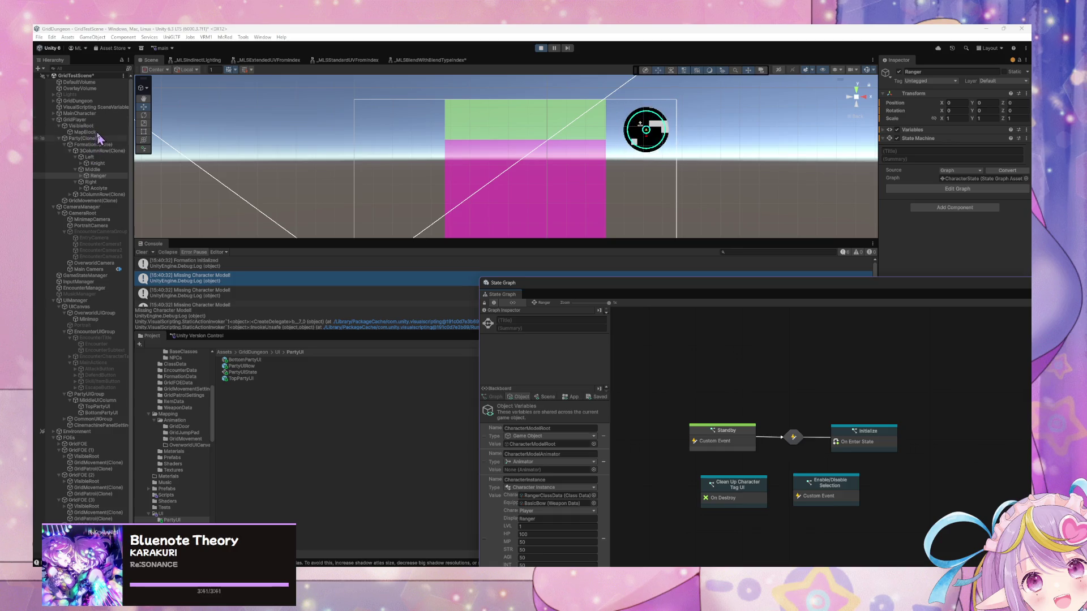
# Step: Frame GridPlayer in the Scene view and orbit in on the spawned party characters
pyautogui.doubleClick(85, 120)
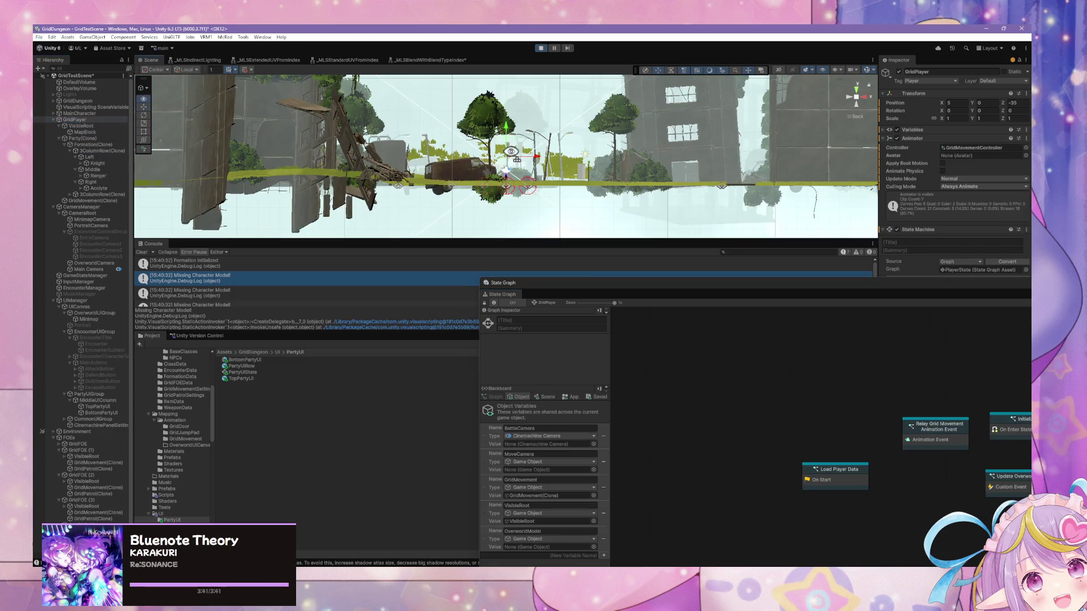
pyautogui.moveTo(509, 223); pyautogui.dragTo(607, 53)
pyautogui.moveTo(583, 91); pyautogui.dragTo(551, 138)
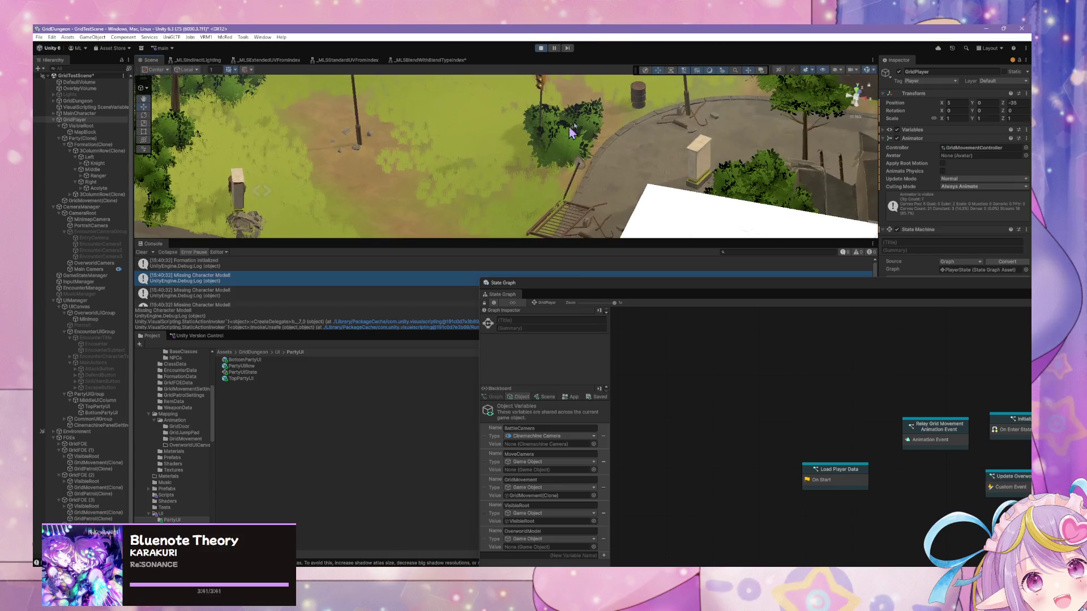
pyautogui.moveTo(856, 101)
pyautogui.mouseDown()
pyautogui.moveTo(443, 137)
pyautogui.moveTo(101, 78)
pyautogui.moveTo(69, 149)
pyautogui.mouseUp()
pyautogui.click(107, 139)
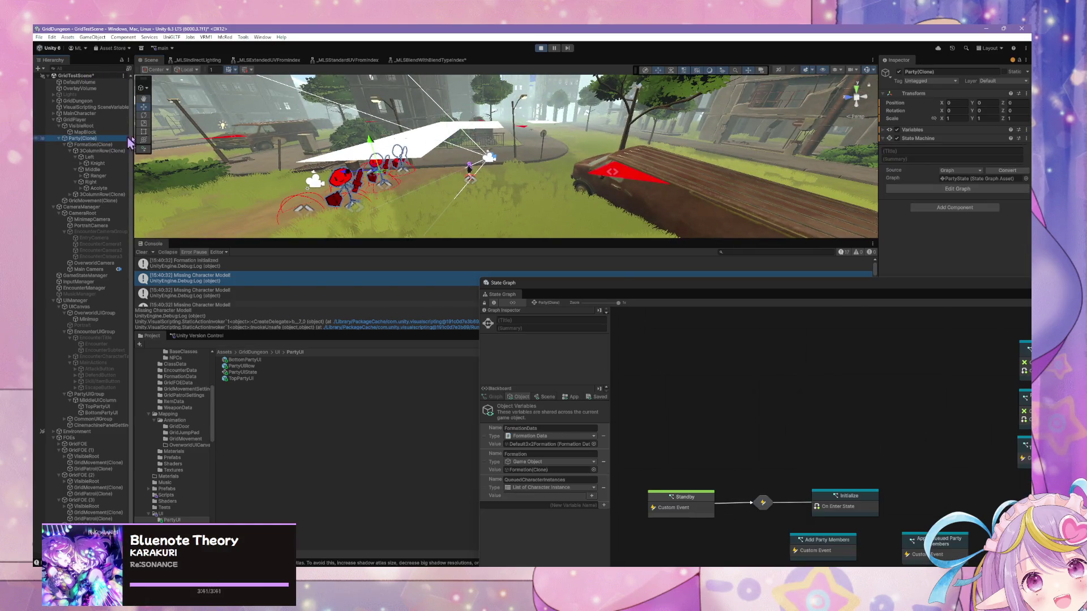
pyautogui.moveTo(448, 184)
pyautogui.mouseDown()
pyautogui.moveTo(479, 182)
pyautogui.moveTo(340, 184)
pyautogui.mouseUp()
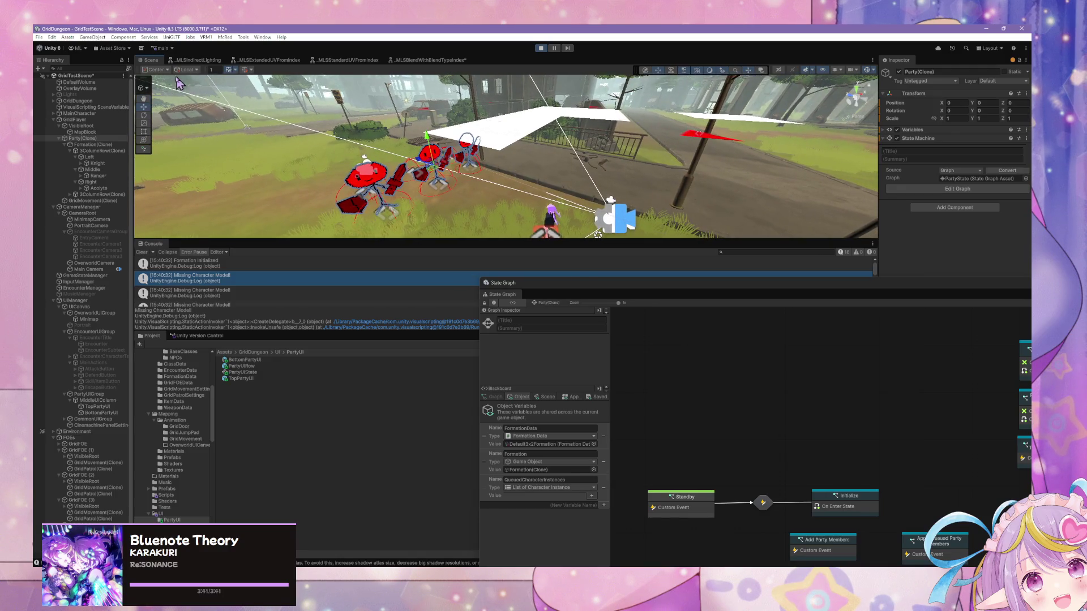
# Step: Show the Knight's state graph at lower left beside an enlarged Game view
pyautogui.click(100, 163)
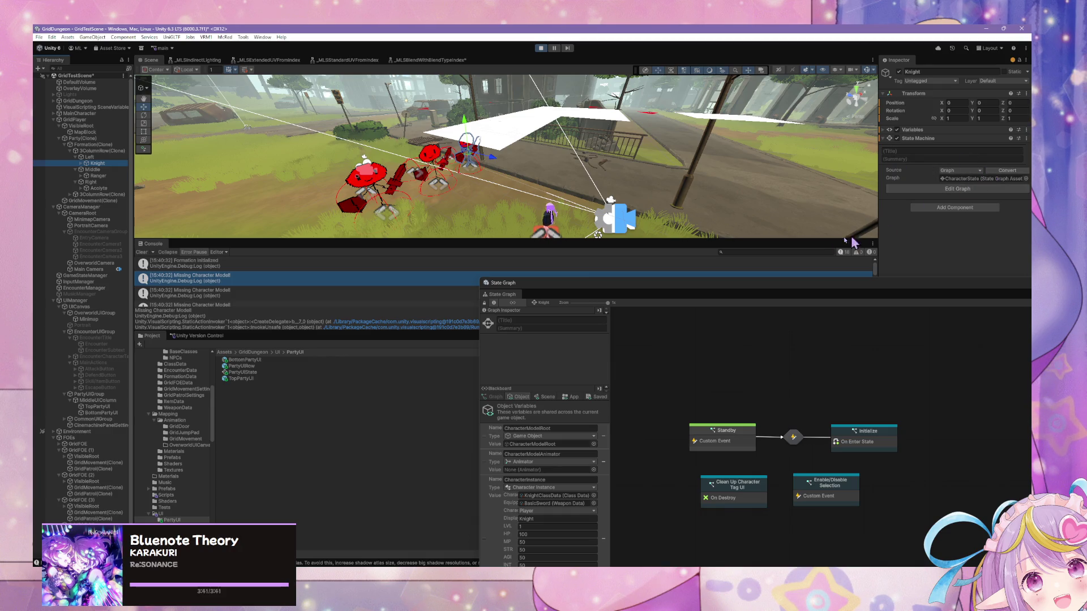
pyautogui.moveTo(583, 285); pyautogui.dragTo(33, 309)
pyautogui.moveTo(342, 46)
pyautogui.mouseDown()
pyautogui.moveTo(510, 194)
pyautogui.moveTo(489, 315)
pyautogui.mouseUp()
pyautogui.moveTo(757, 322); pyautogui.dragTo(744, 145)
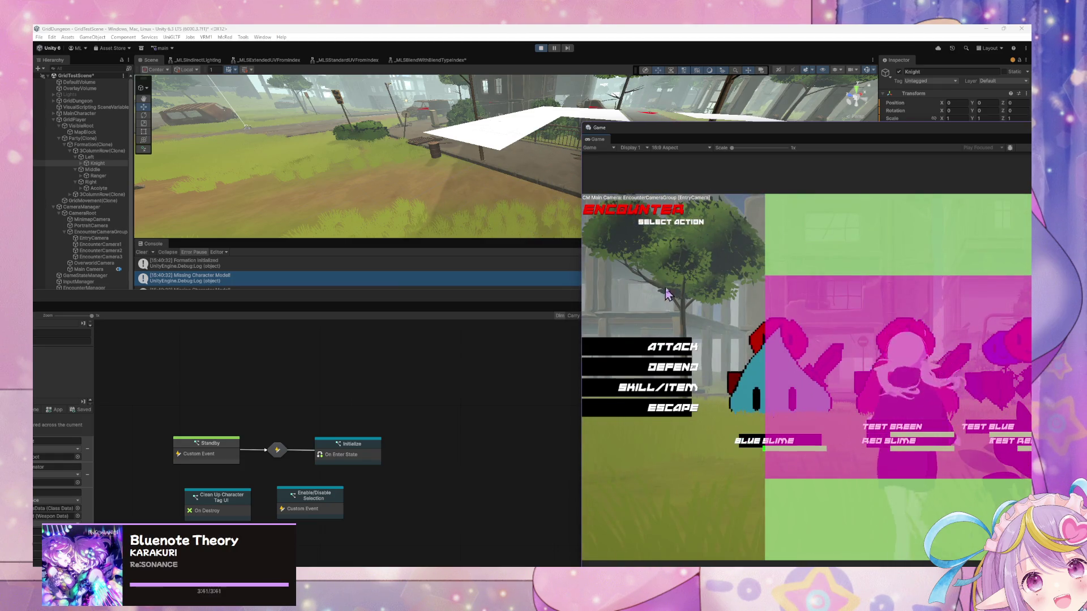
# Step: Leave the encounter for the overworld and expand Knight in the Hierarchy
pyautogui.click(667, 415)
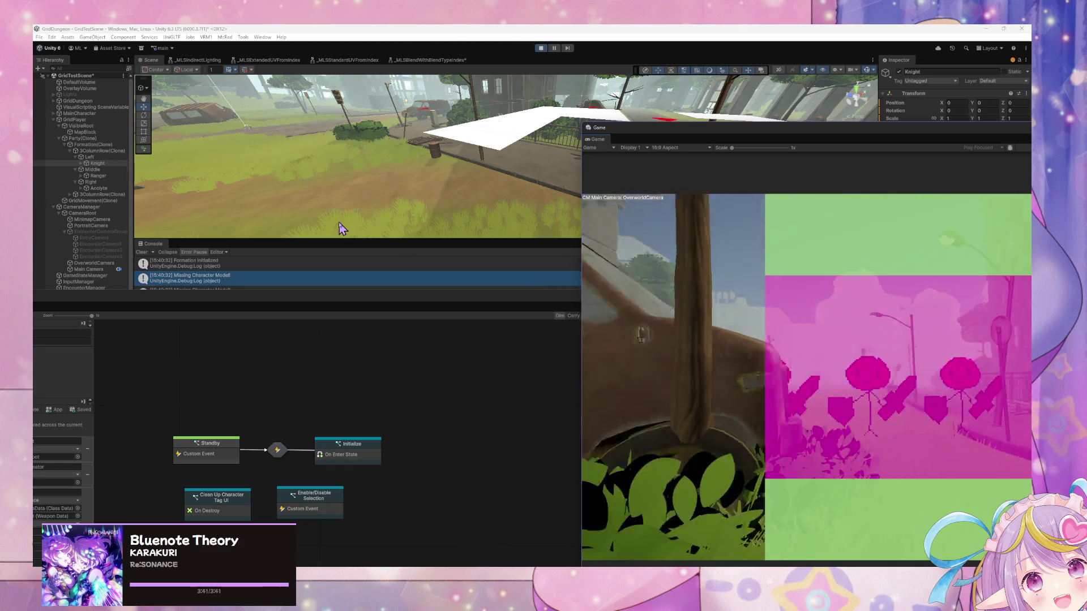
pyautogui.click(83, 163)
pyautogui.click(110, 169)
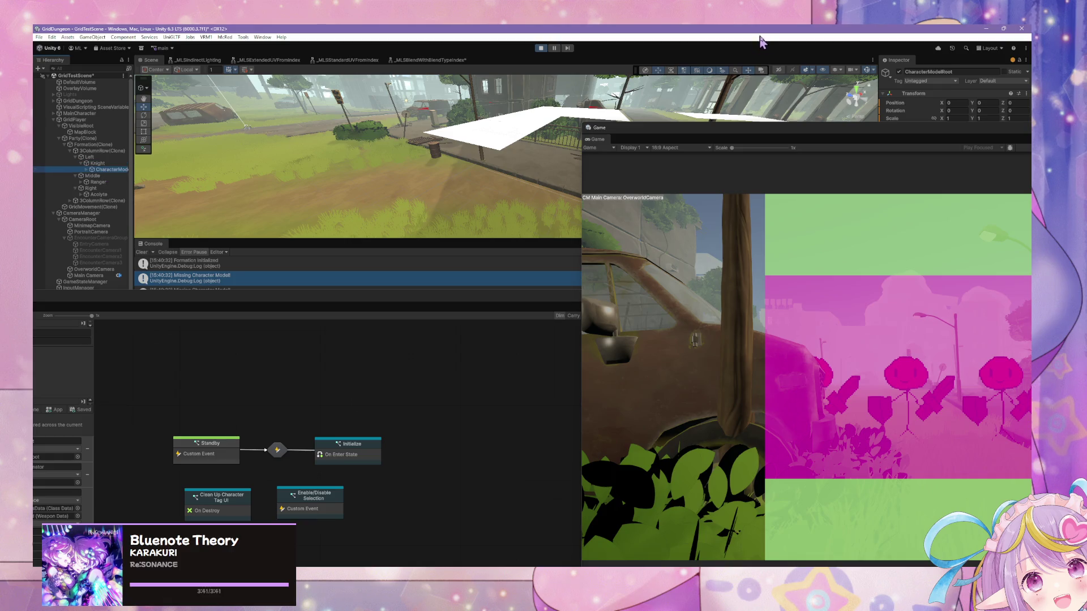
# Step: Select the Knight model's placeholder Sprite under CharacterModelRoot, with the State Graph back in front
pyautogui.moveTo(843, 134)
pyautogui.mouseDown()
pyautogui.moveTo(562, 226)
pyautogui.moveTo(581, 208)
pyautogui.mouseUp()
pyautogui.click(86, 170)
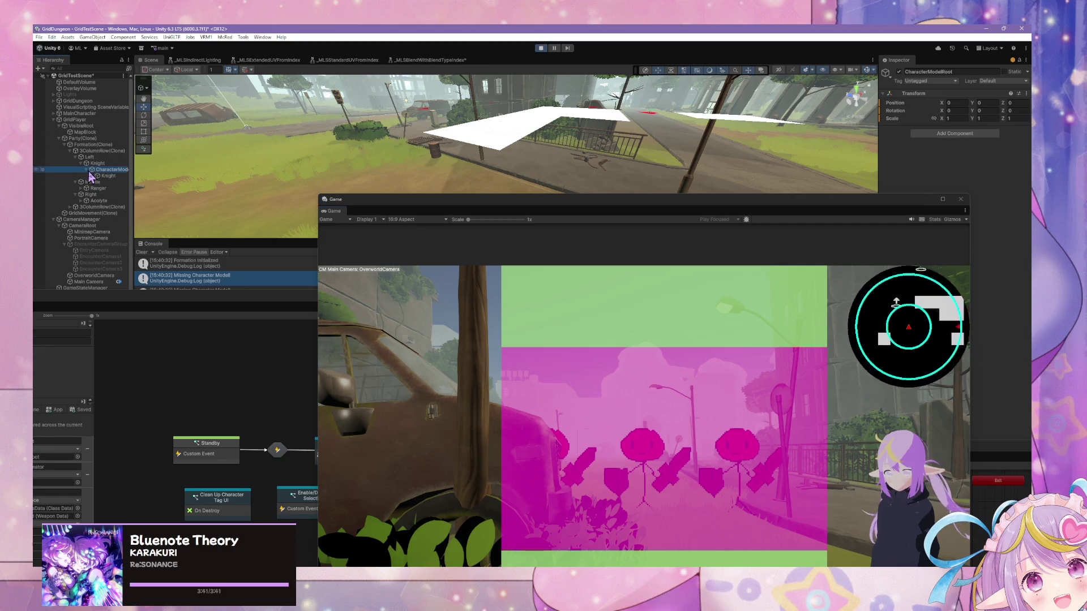
pyautogui.click(106, 175)
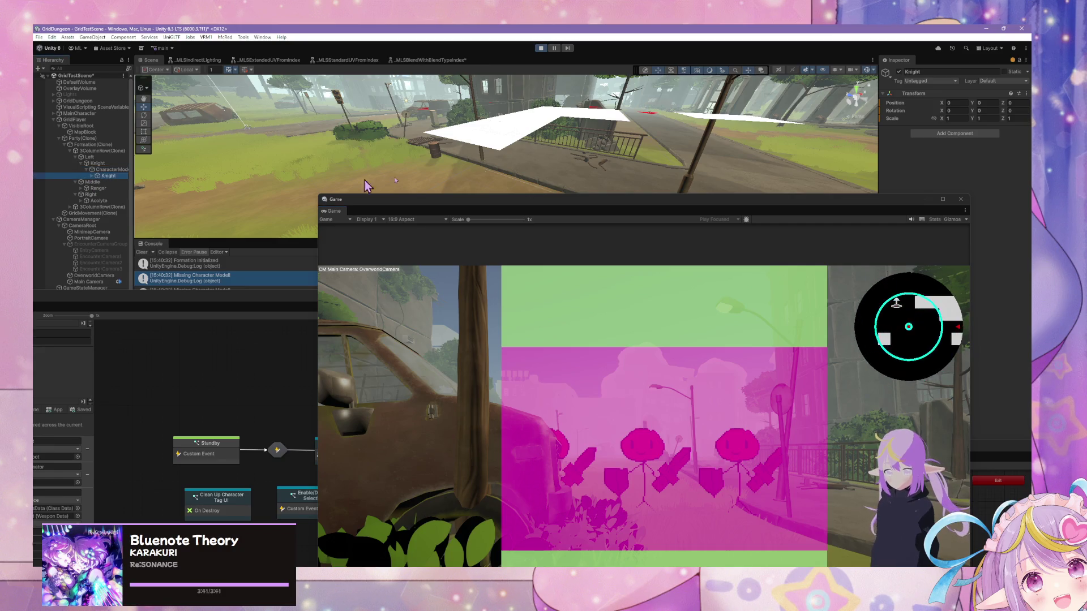
pyautogui.click(92, 176)
pyautogui.click(113, 182)
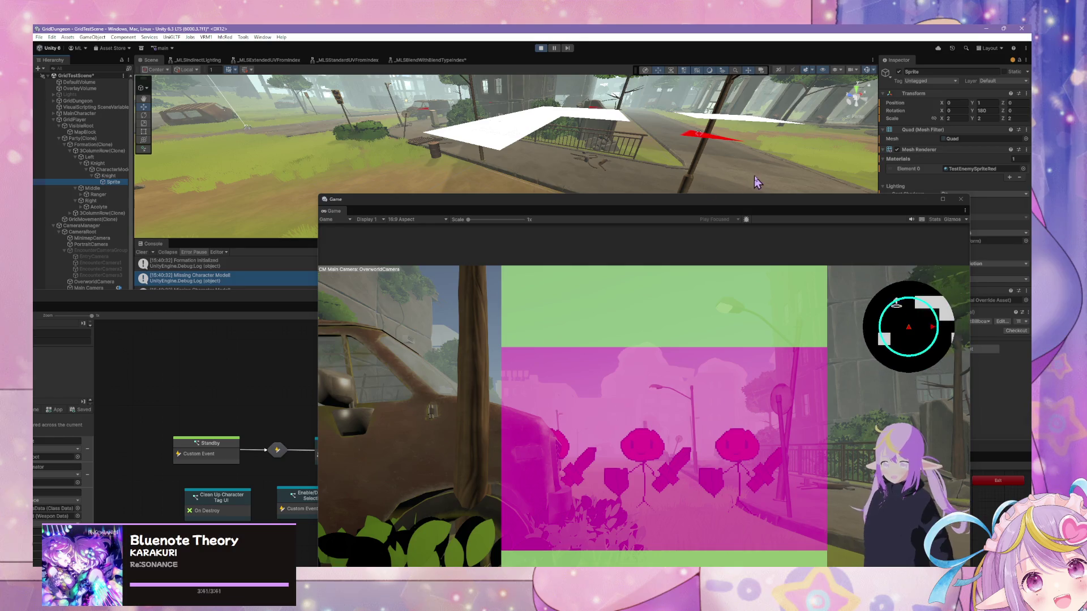
pyautogui.moveTo(875, 207)
pyautogui.mouseDown()
pyautogui.moveTo(710, 205)
pyautogui.moveTo(698, 138)
pyautogui.moveTo(649, 103)
pyautogui.moveTo(586, 109)
pyautogui.moveTo(983, 293)
pyautogui.moveTo(888, 187)
pyautogui.moveTo(897, 163)
pyautogui.mouseUp()
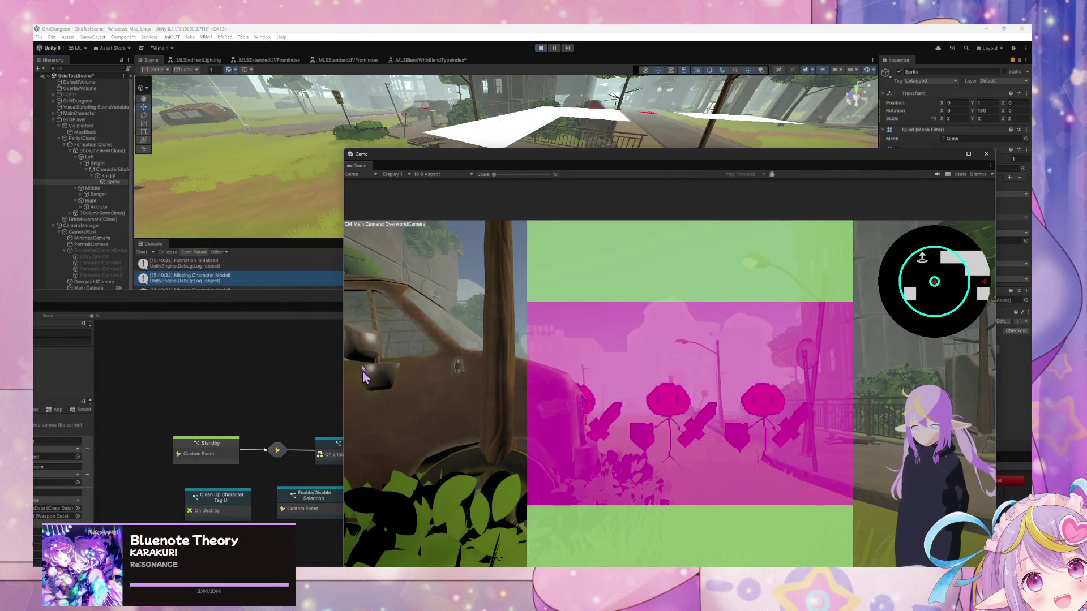
pyautogui.moveTo(261, 306)
pyautogui.mouseDown()
pyautogui.moveTo(381, 232)
pyautogui.moveTo(439, 228)
pyautogui.mouseUp()
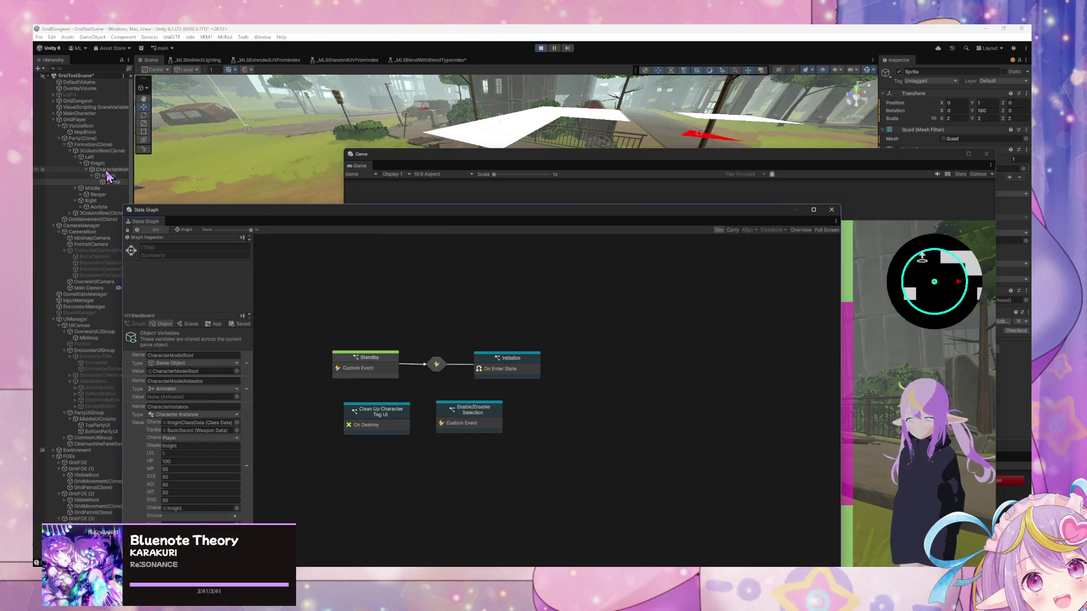
# Step: Review the Load Player Characters, Add Party Members and Add Row Member subgraphs
pyautogui.click(79, 120)
pyautogui.doubleClick(498, 404)
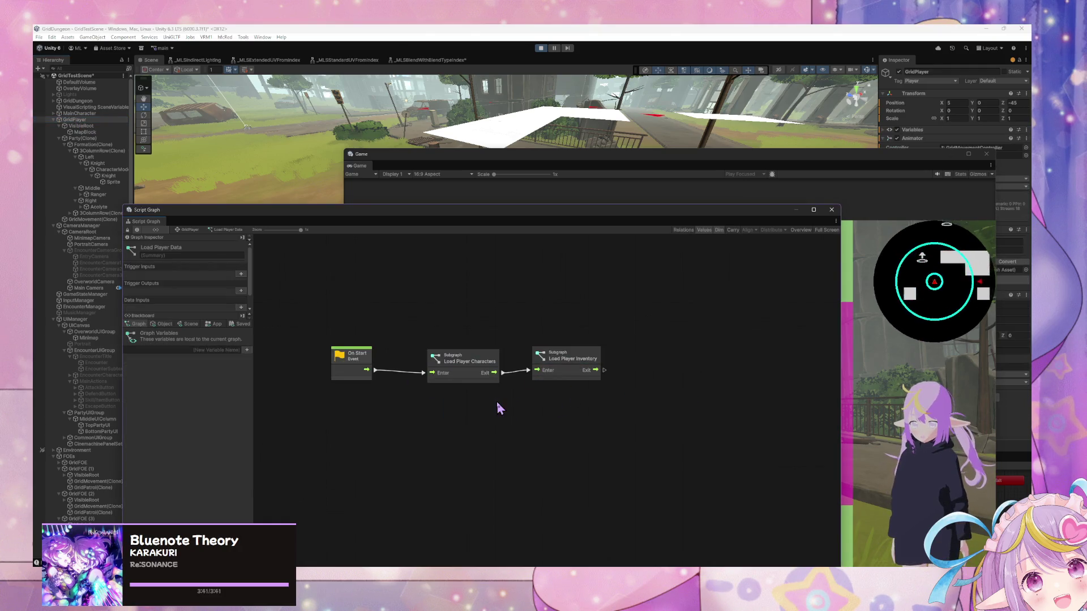
pyautogui.doubleClick(468, 360)
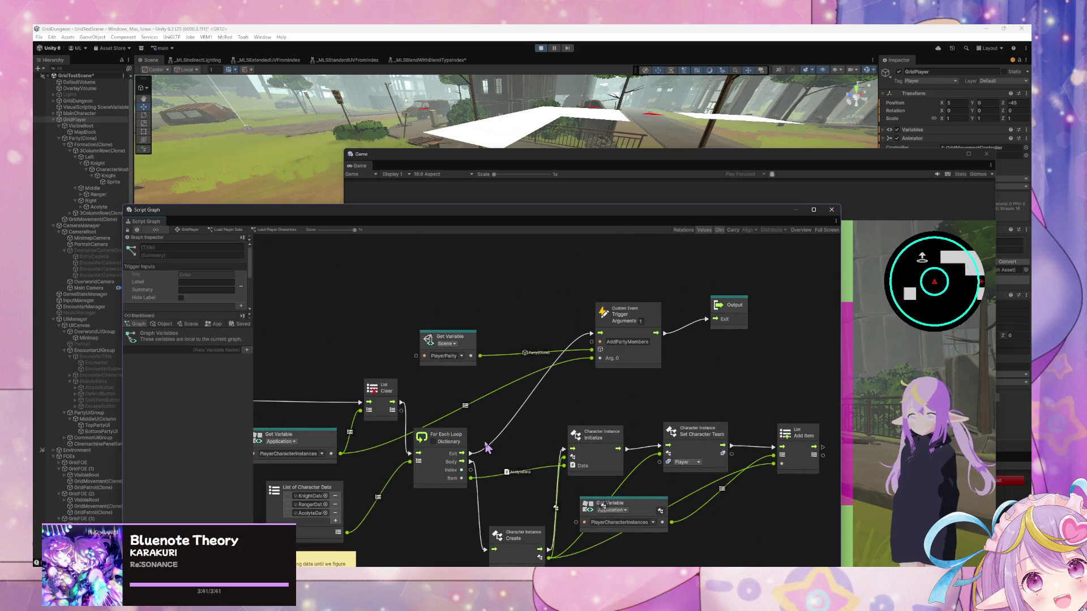
pyautogui.click(86, 140)
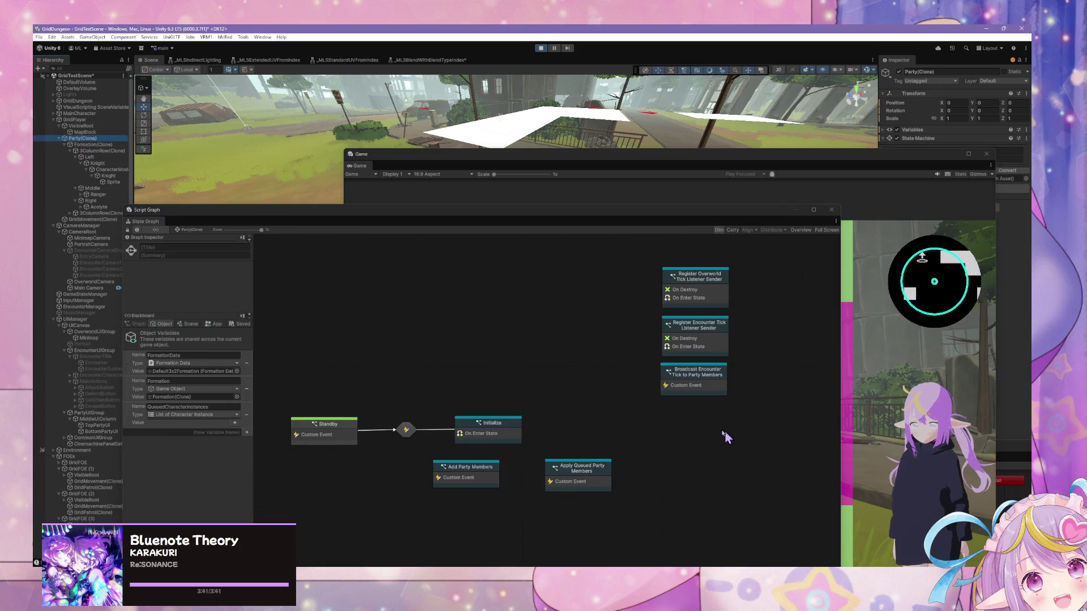
pyautogui.doubleClick(481, 483)
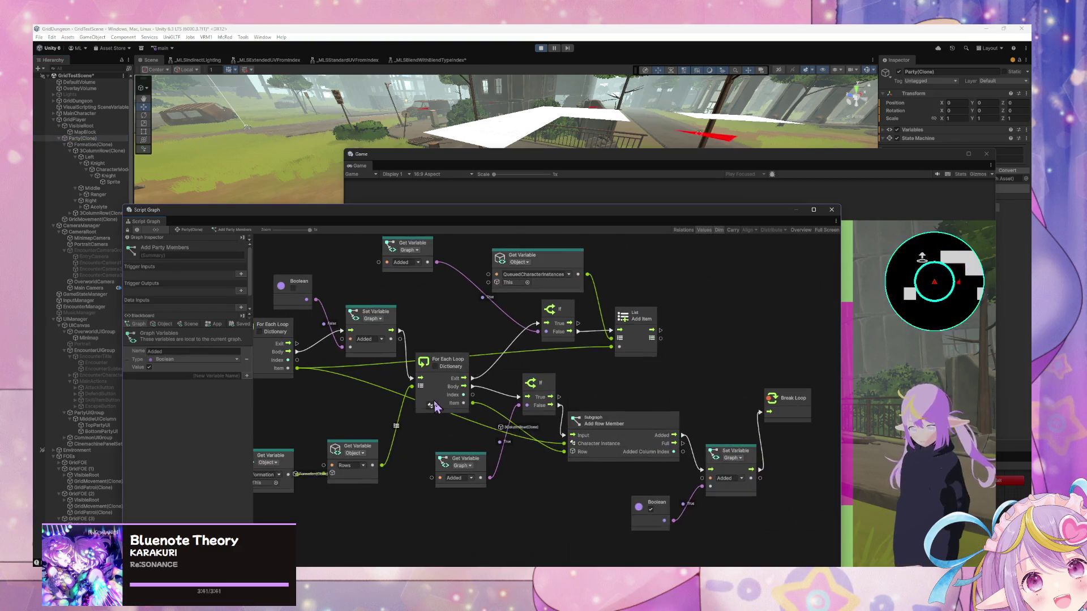
pyautogui.doubleClick(650, 442)
pyautogui.moveTo(500, 465); pyautogui.dragTo(316, 468)
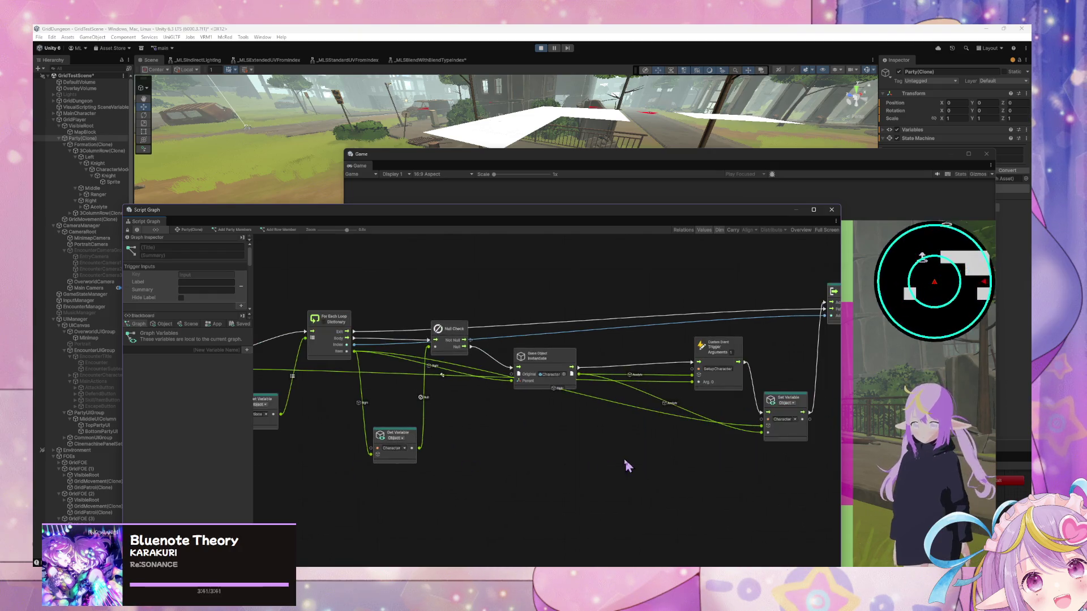
pyautogui.moveTo(626, 460); pyautogui.dragTo(508, 460)
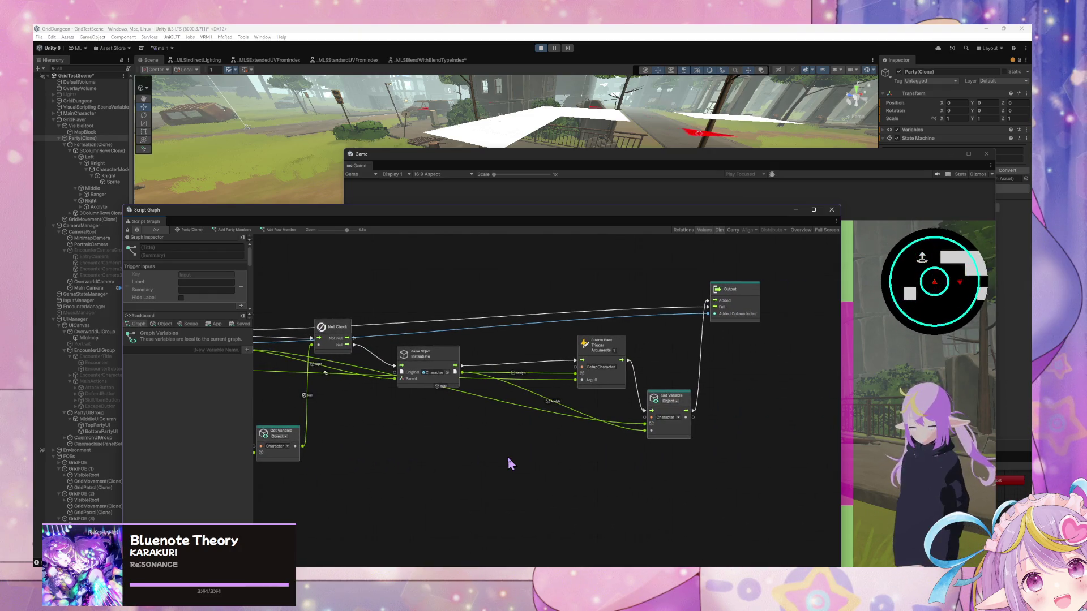
# Step: Rearrange the graph and Game windows to expose the Console log
pyautogui.moveTo(408, 217)
pyautogui.mouseDown()
pyautogui.moveTo(608, 269)
pyautogui.moveTo(759, 365)
pyautogui.mouseUp()
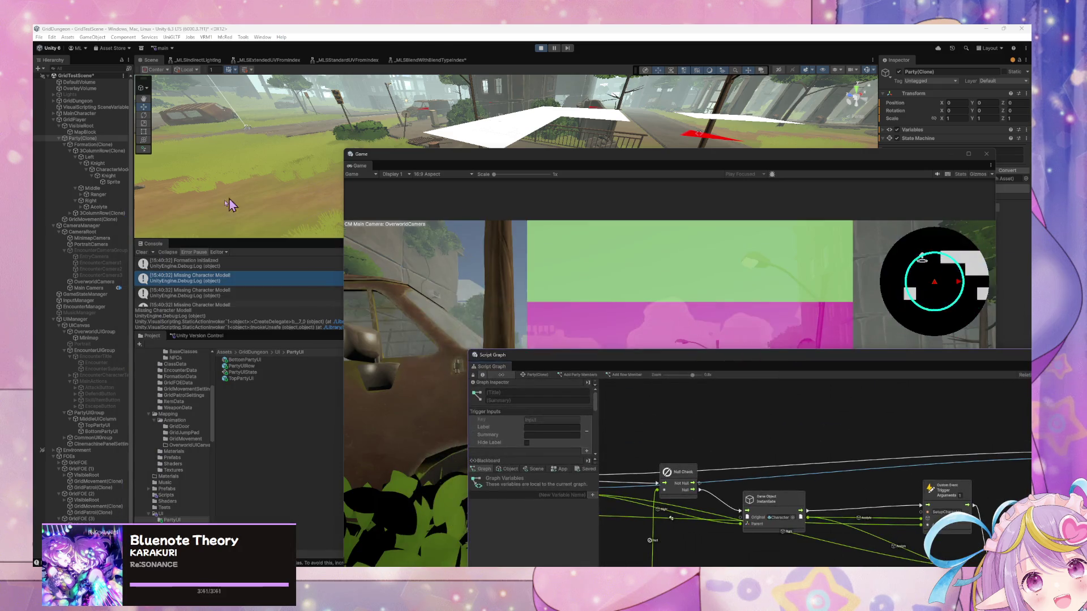
pyautogui.moveTo(448, 157)
pyautogui.mouseDown()
pyautogui.moveTo(535, 243)
pyautogui.moveTo(585, 334)
pyautogui.mouseUp()
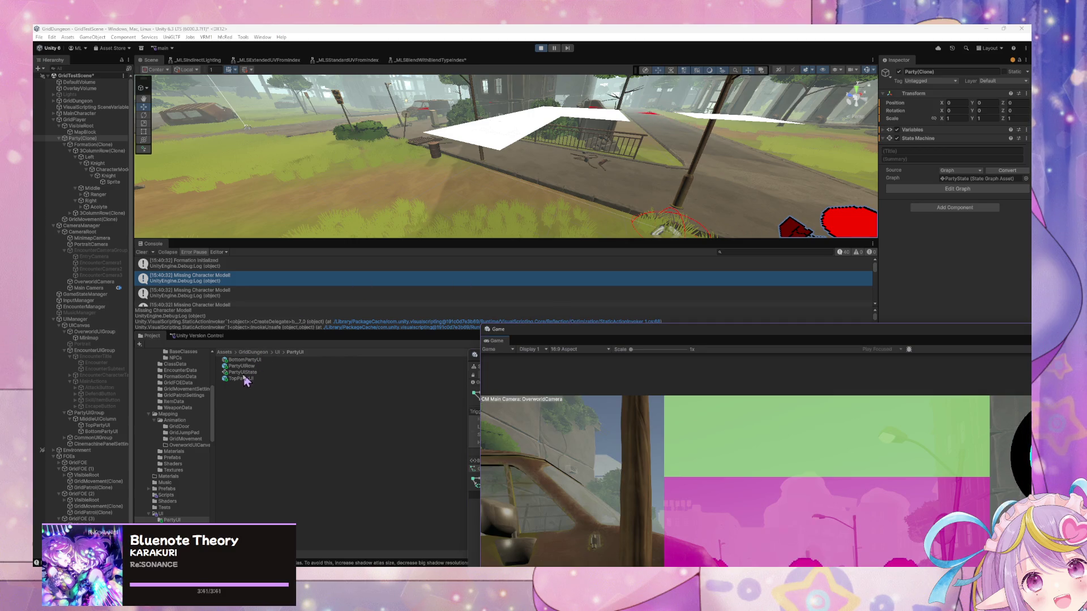
pyautogui.scroll(2, 212, 380)
pyautogui.scroll(-3, 204, 381)
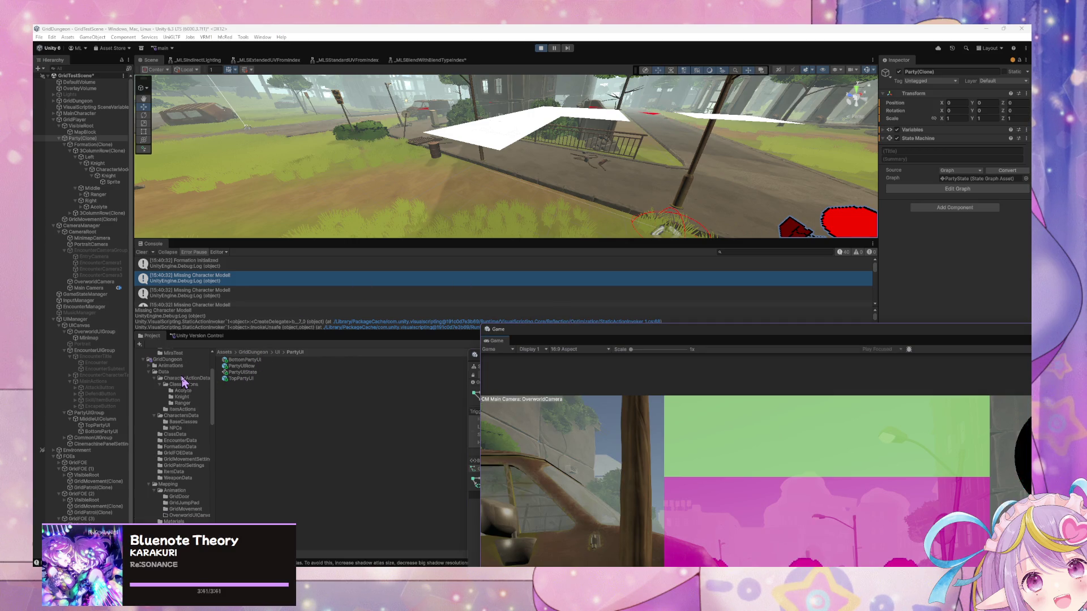
pyautogui.moveTo(626, 332)
pyautogui.mouseDown()
pyautogui.moveTo(555, 444)
pyautogui.moveTo(478, 493)
pyautogui.moveTo(460, 458)
pyautogui.mouseUp()
pyautogui.click(566, 366)
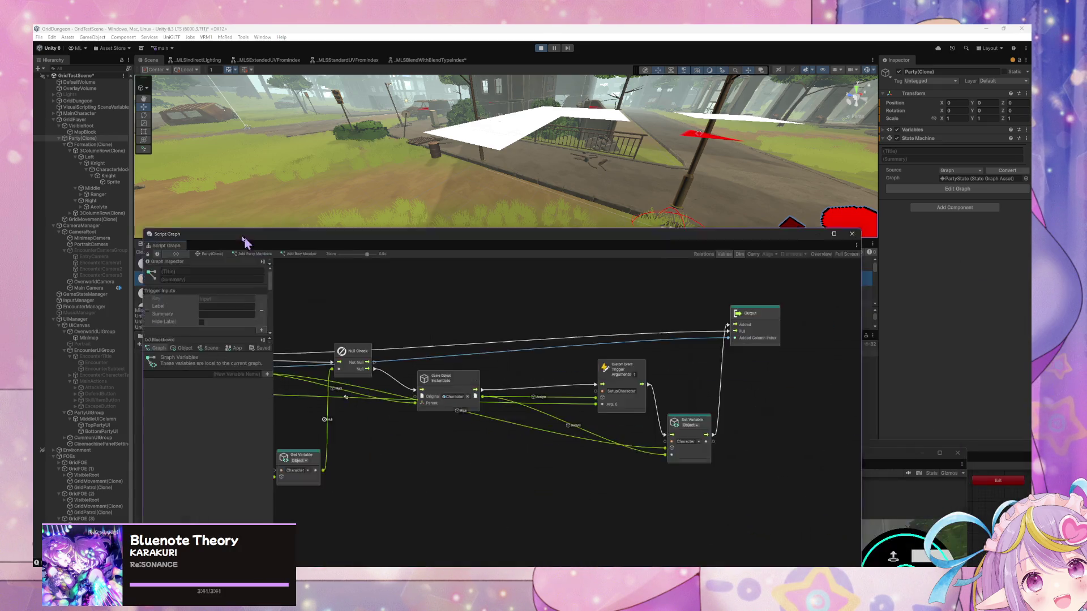
pyautogui.hscroll(-5, 589, 346)
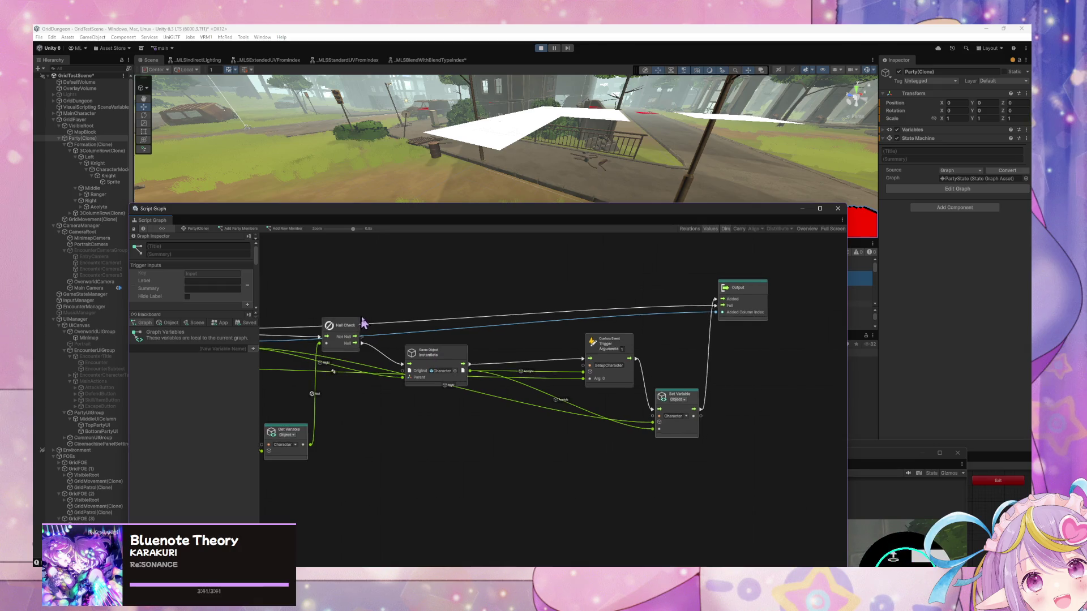
pyautogui.hscroll(-1, 289, 270)
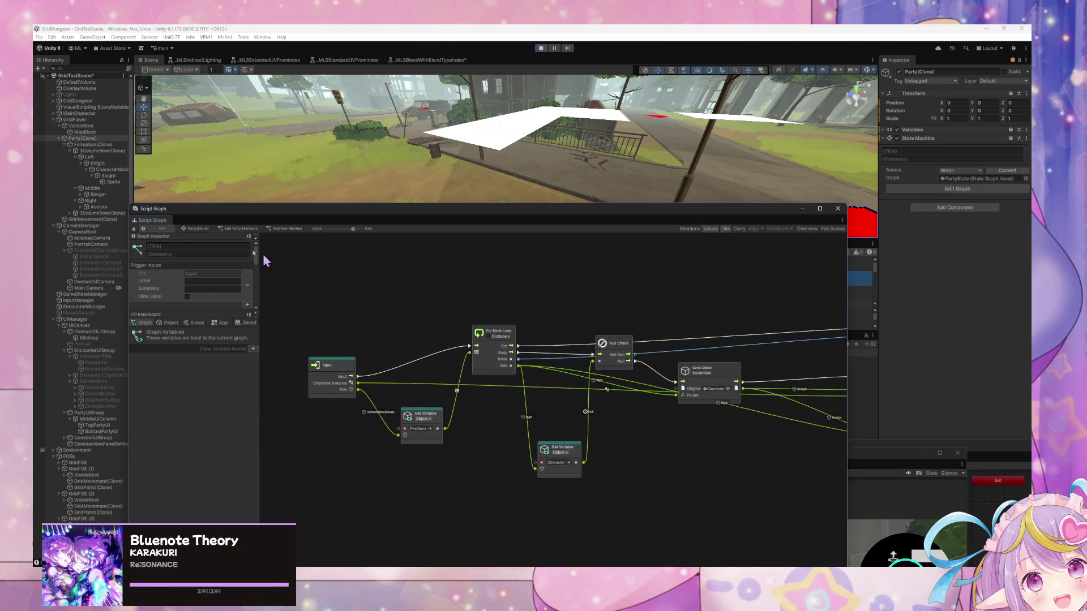
# Step: Show the Left object's gizmo-drawing graph, then switch to PartyManager.cs in the code editor
pyautogui.click(101, 150)
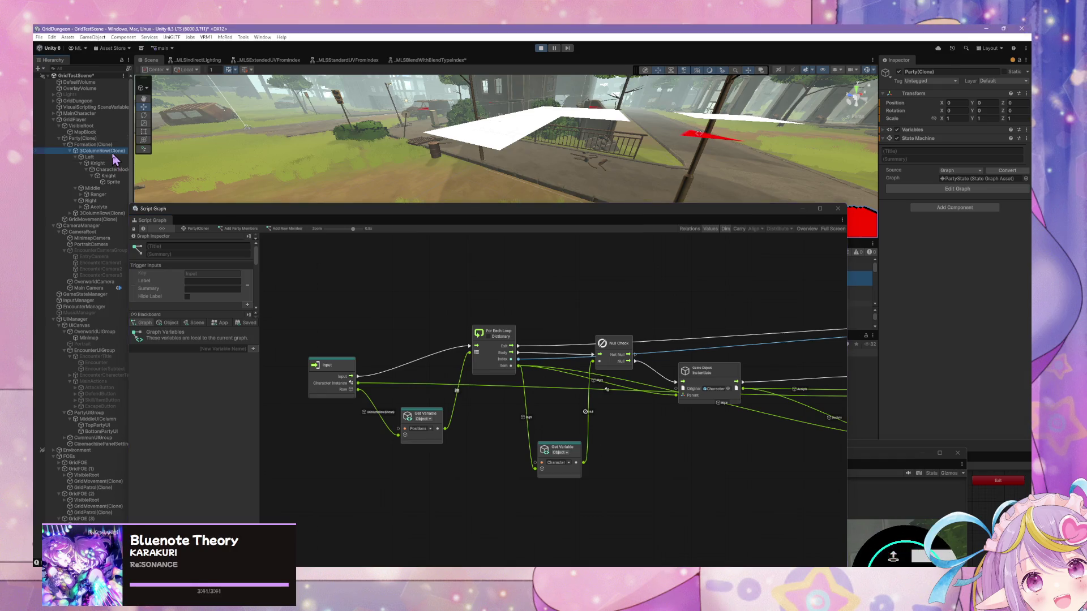
pyautogui.click(93, 158)
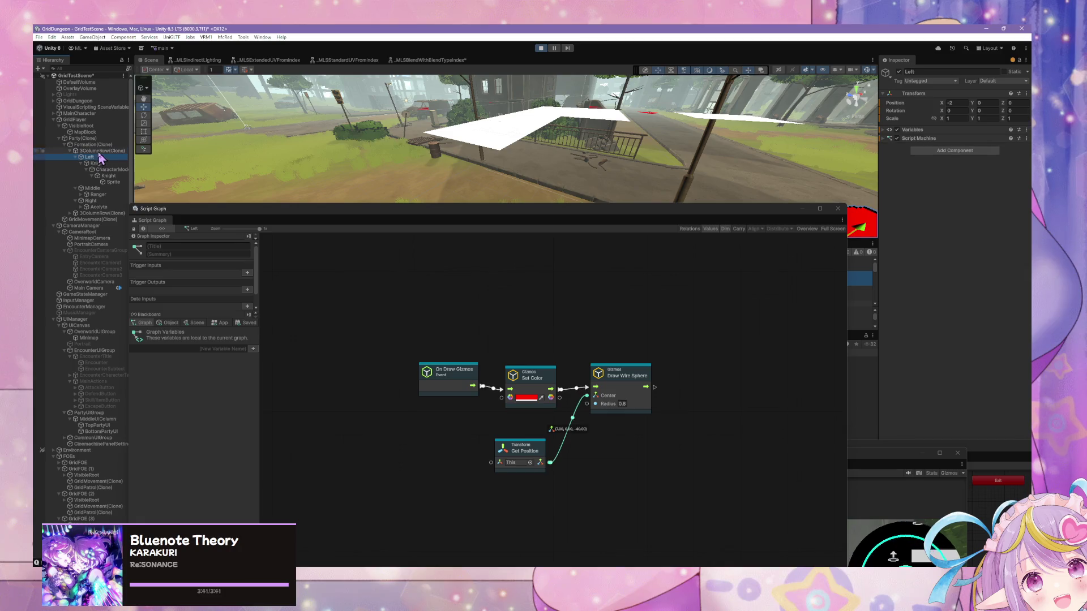
pyautogui.moveTo(366, 218)
pyautogui.mouseDown()
pyautogui.moveTo(578, 182)
pyautogui.moveTo(623, 228)
pyautogui.mouseUp()
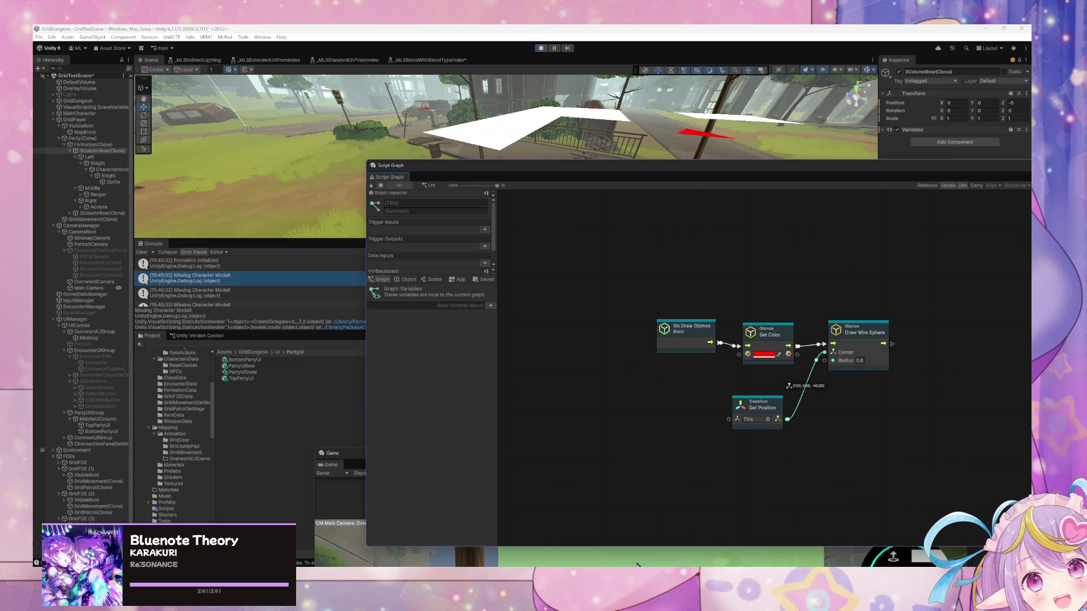
pyautogui.click(817, 560)
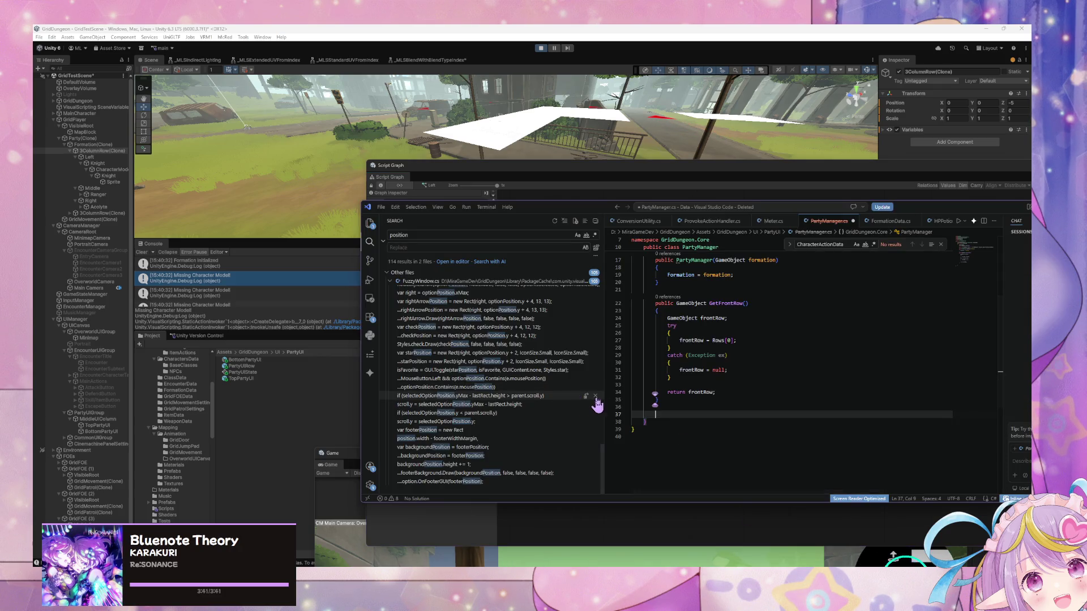
# Step: Rename the PartyManager class to PartyUtils
pyautogui.scroll(5, 755, 355)
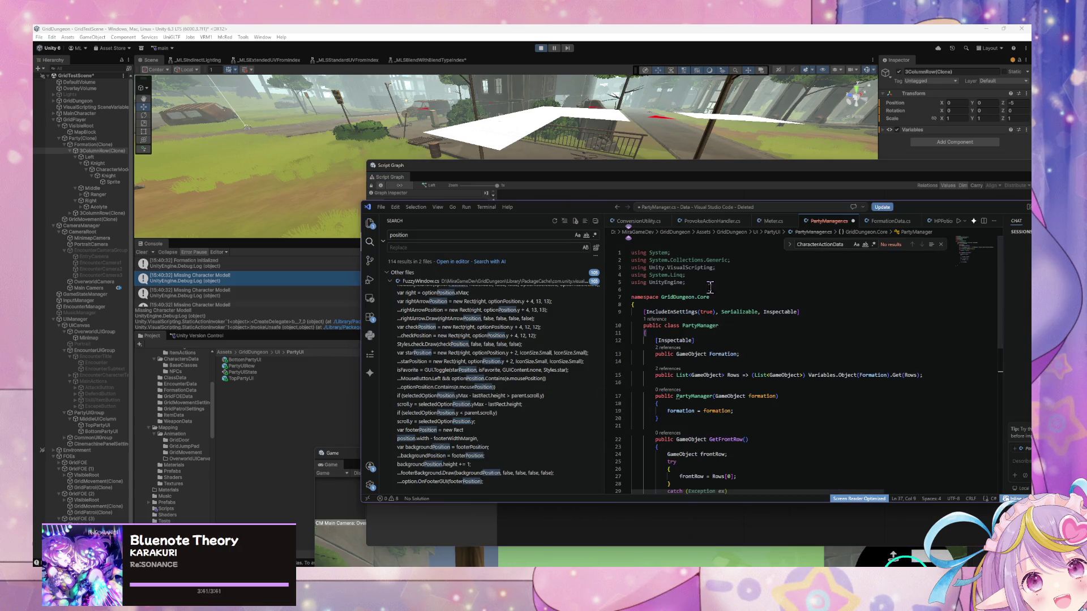
pyautogui.scroll(-1, 654, 316)
pyautogui.scroll(1, 654, 316)
pyautogui.click(382, 207)
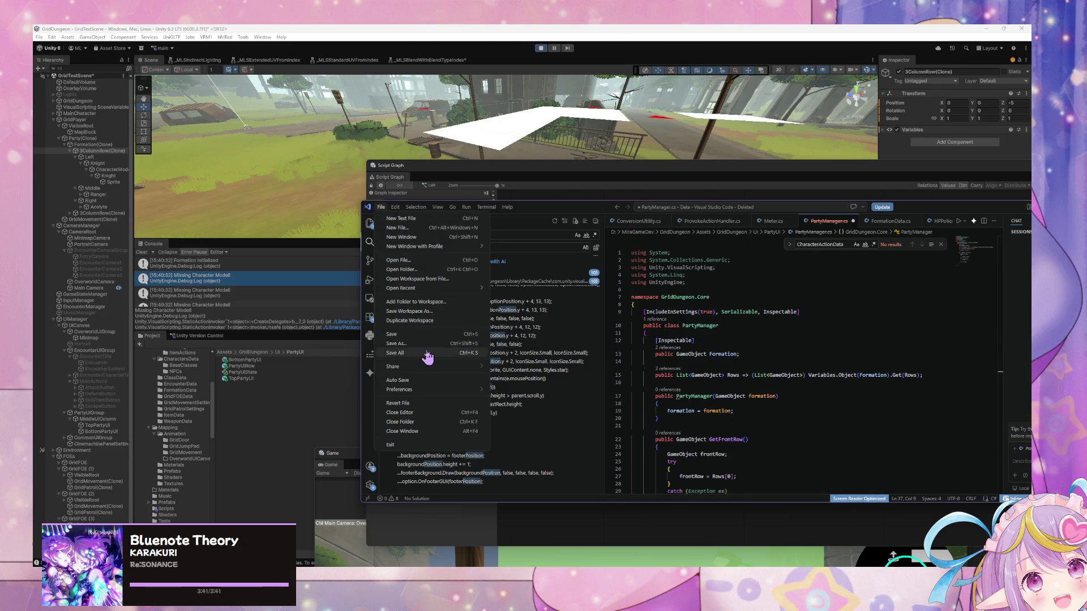
pyautogui.click(738, 312)
pyautogui.doubleClick(702, 325)
pyautogui.write('Part')
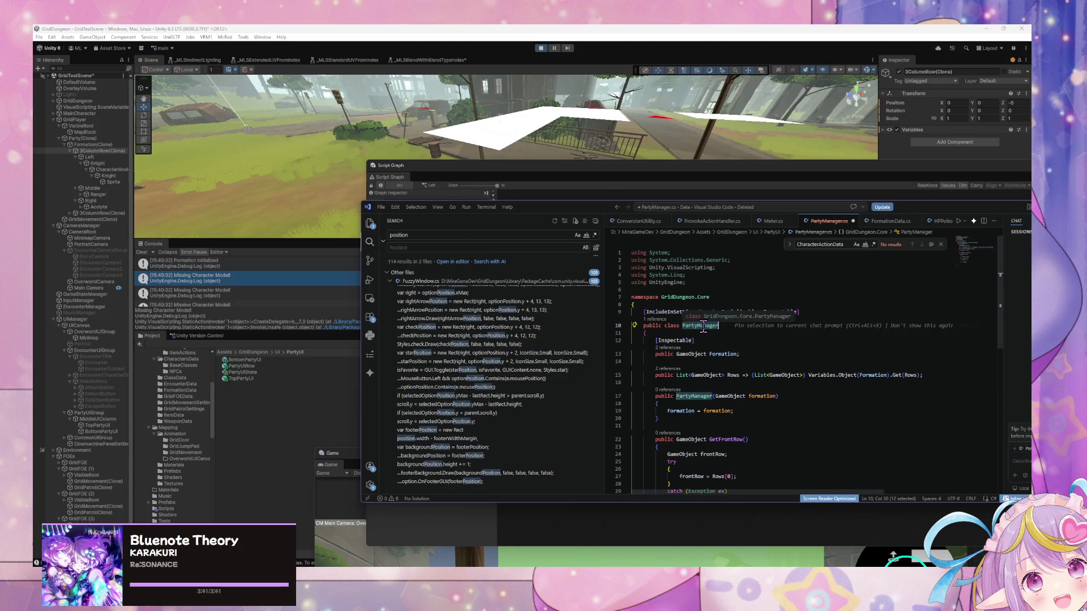
pyautogui.write('y')
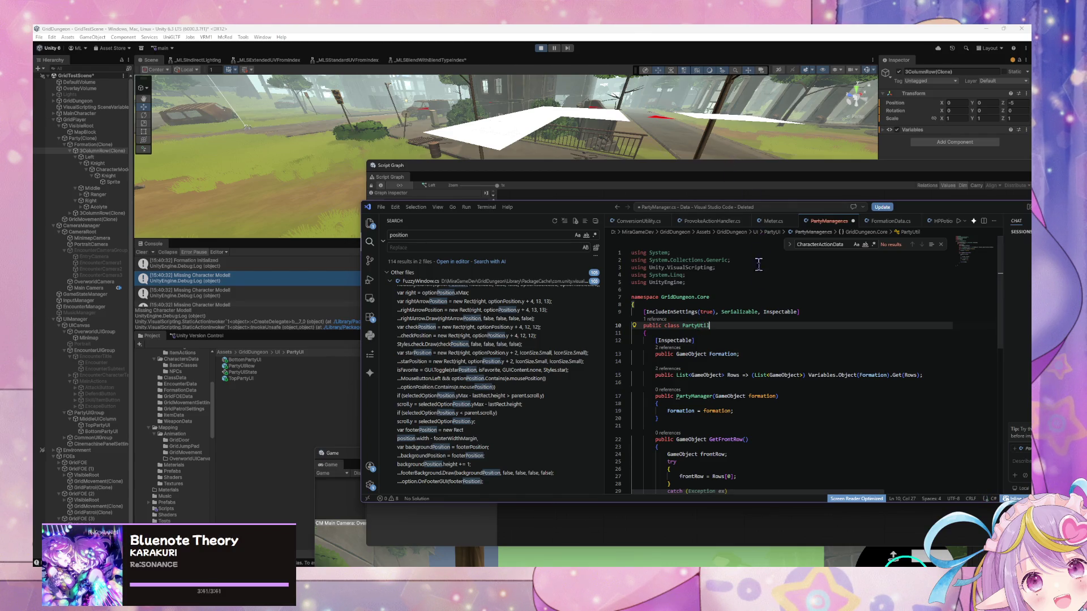
# Step: Empty the class body and delete the [IncludeInSettings…Inspectable] attribute line
pyautogui.scroll(-3, 759, 261)
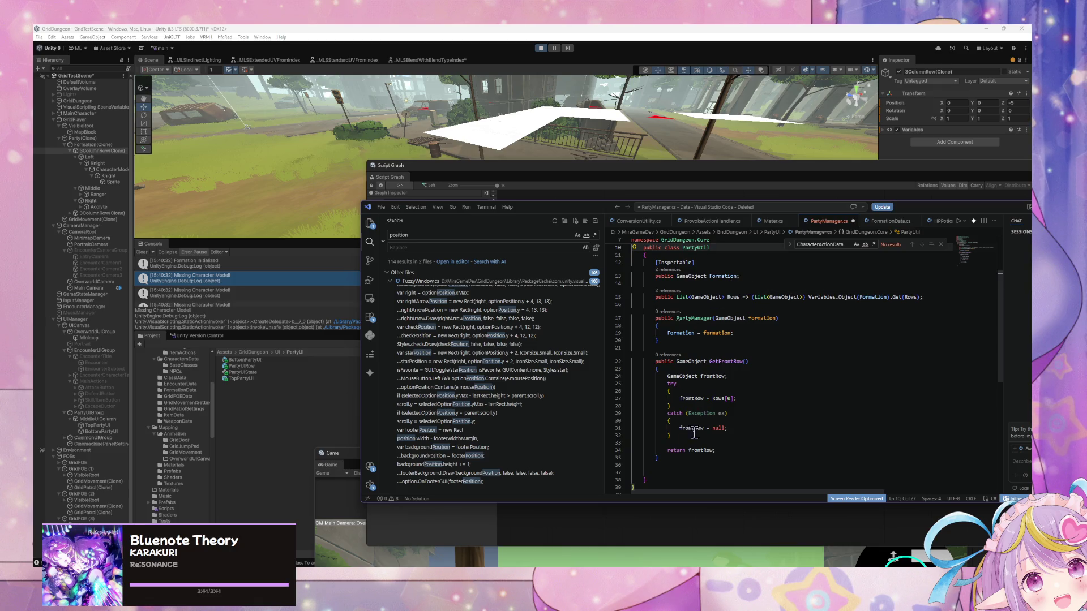
pyautogui.moveTo(676, 467)
pyautogui.mouseDown()
pyautogui.moveTo(632, 266)
pyautogui.moveTo(595, 283)
pyautogui.moveTo(601, 256)
pyautogui.mouseUp()
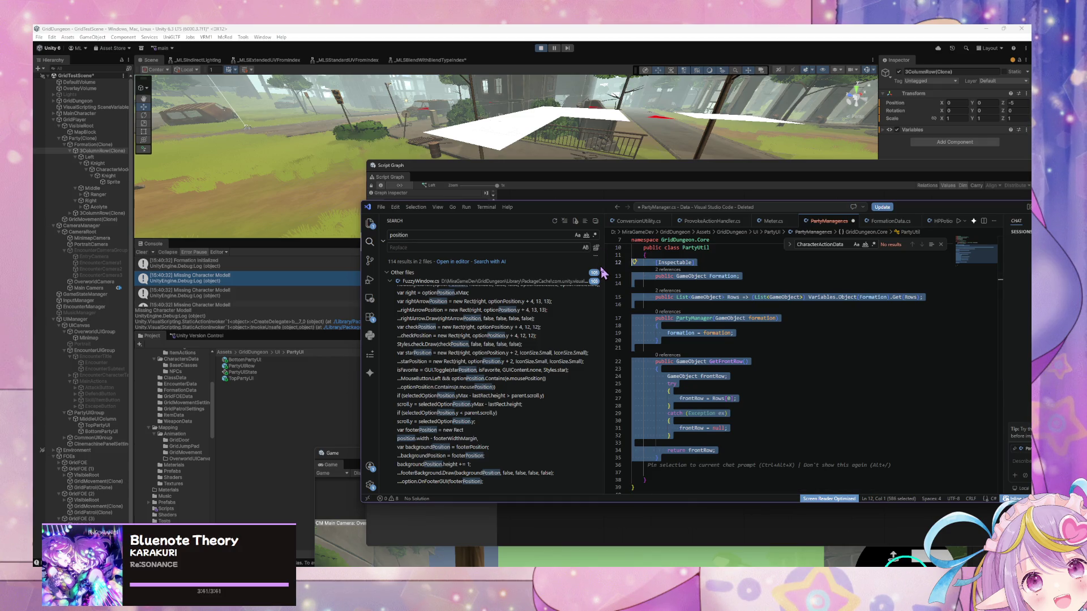
pyautogui.press('Delete')
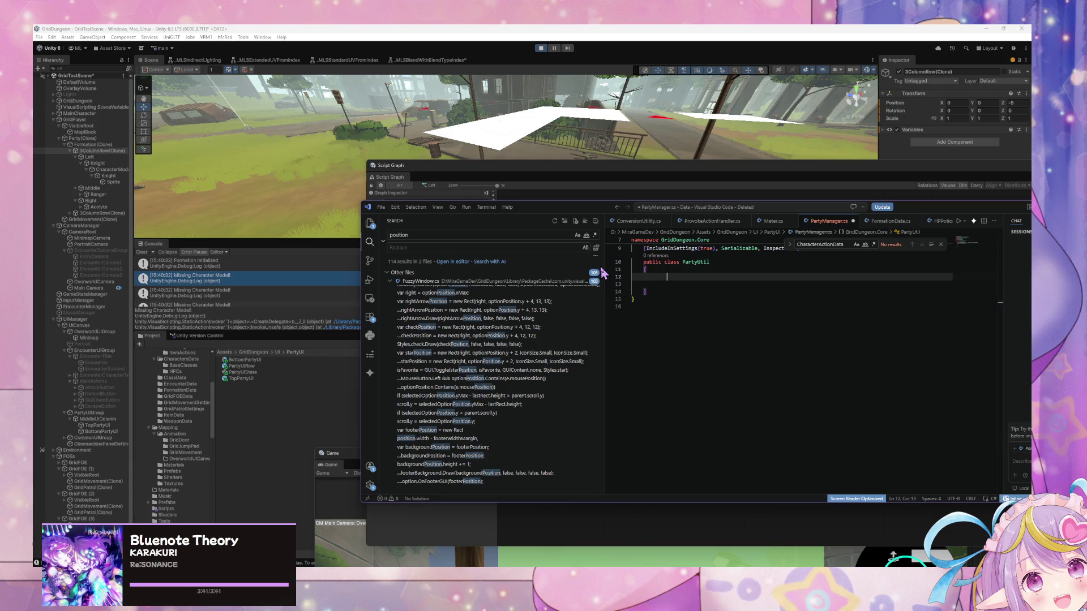
pyautogui.write('public')
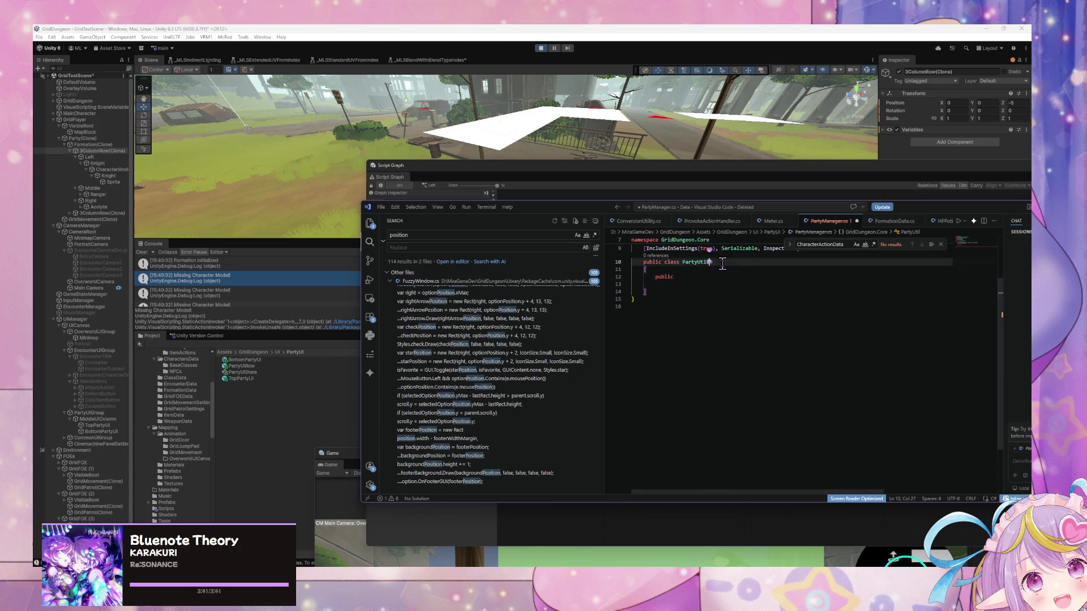
pyautogui.click(616, 291)
pyautogui.press('BackSpace')
pyautogui.moveTo(799, 264); pyautogui.dragTo(591, 259)
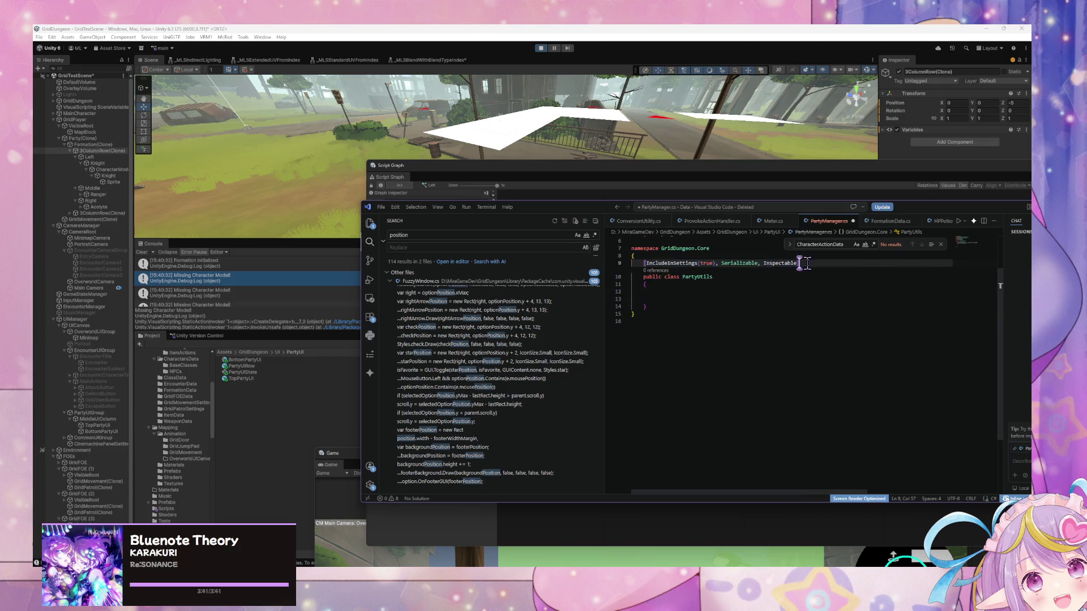
pyautogui.press('BackSpace')
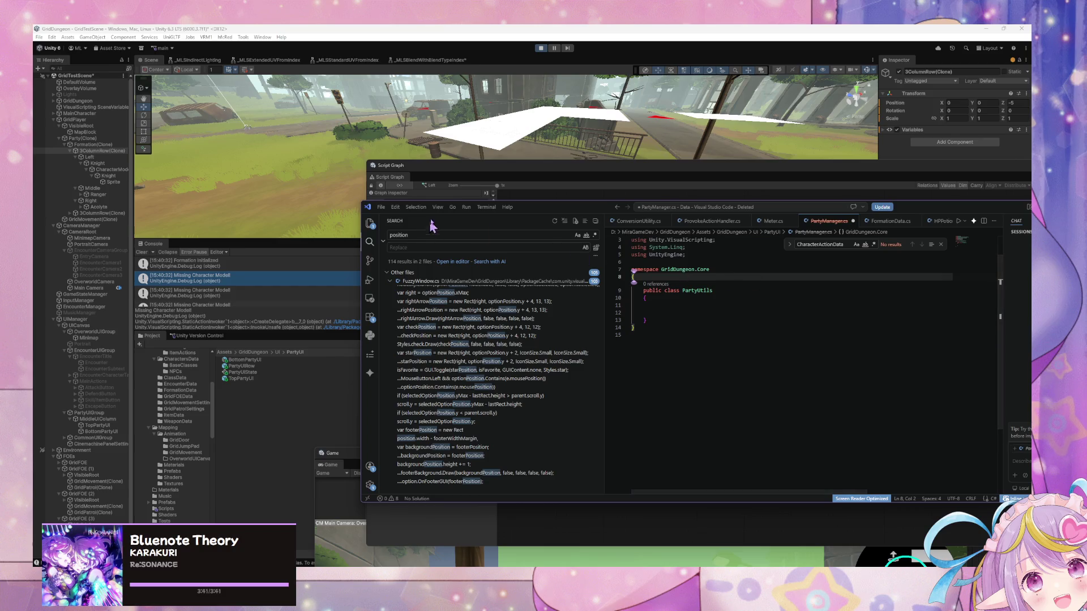
pyautogui.click(434, 118)
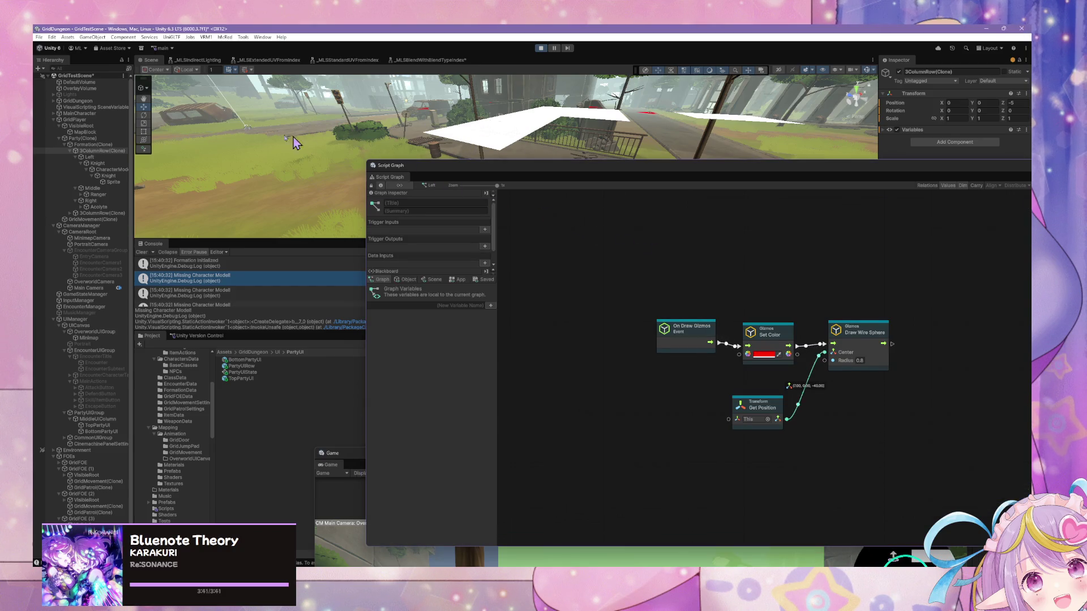
# Step: Review the Formation and Knight state graphs, then inspect the Acolyte asset in NPCs/ClassData
pyautogui.click(102, 145)
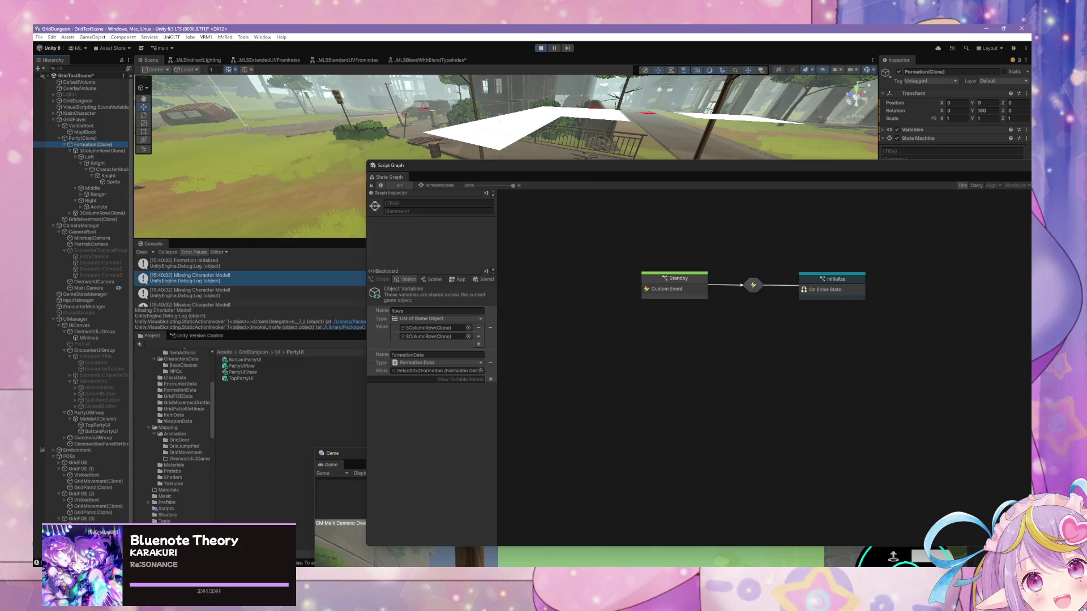
pyautogui.click(98, 163)
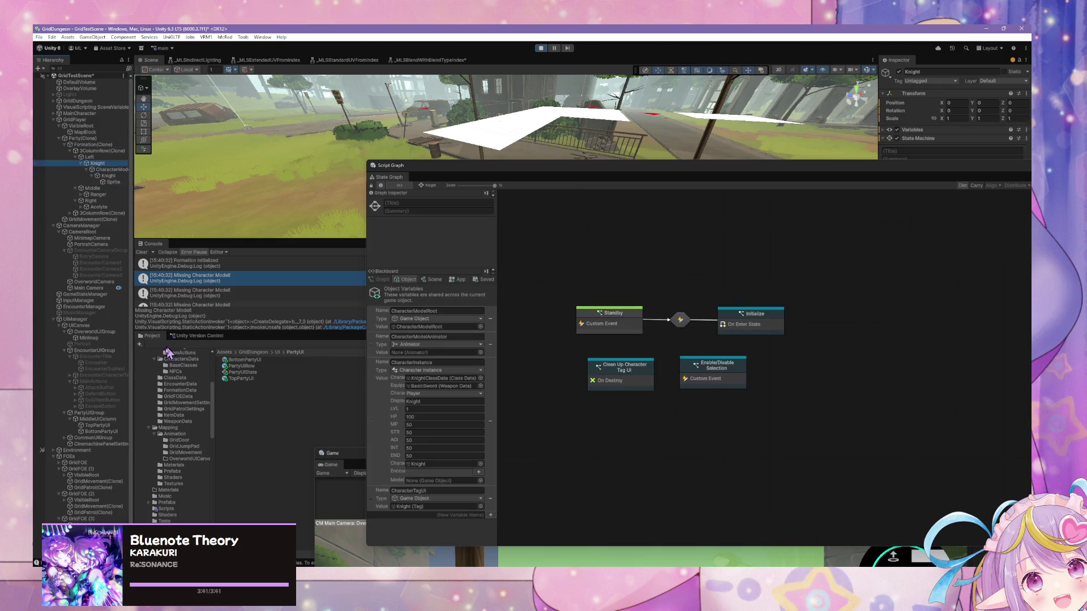
pyautogui.scroll(3, 176, 408)
pyautogui.click(179, 442)
pyautogui.click(175, 448)
pyautogui.click(257, 360)
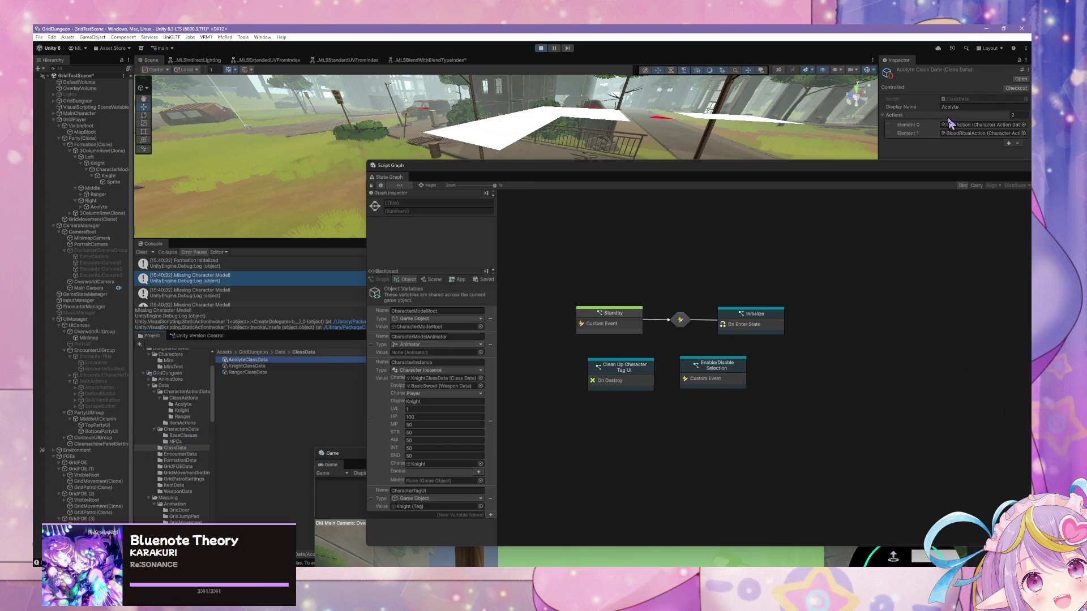
# Step: Inspect the Acolyte, Knight and Ranger character data in the BaseClasses folder
pyautogui.moveTo(932, 170)
pyautogui.mouseDown()
pyautogui.moveTo(915, 204)
pyautogui.moveTo(910, 273)
pyautogui.mouseUp()
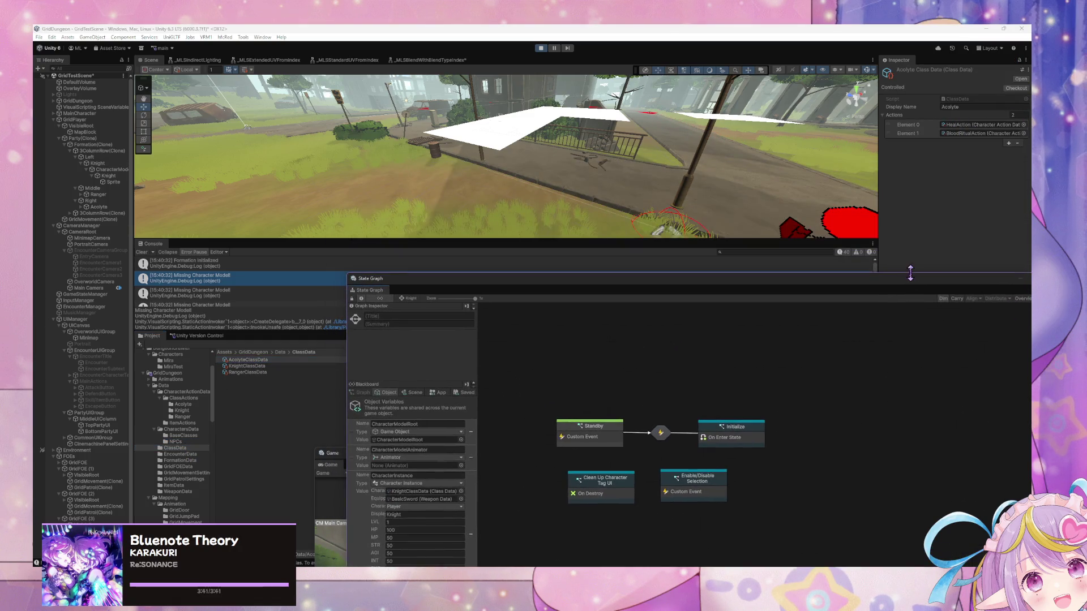
pyautogui.click(182, 436)
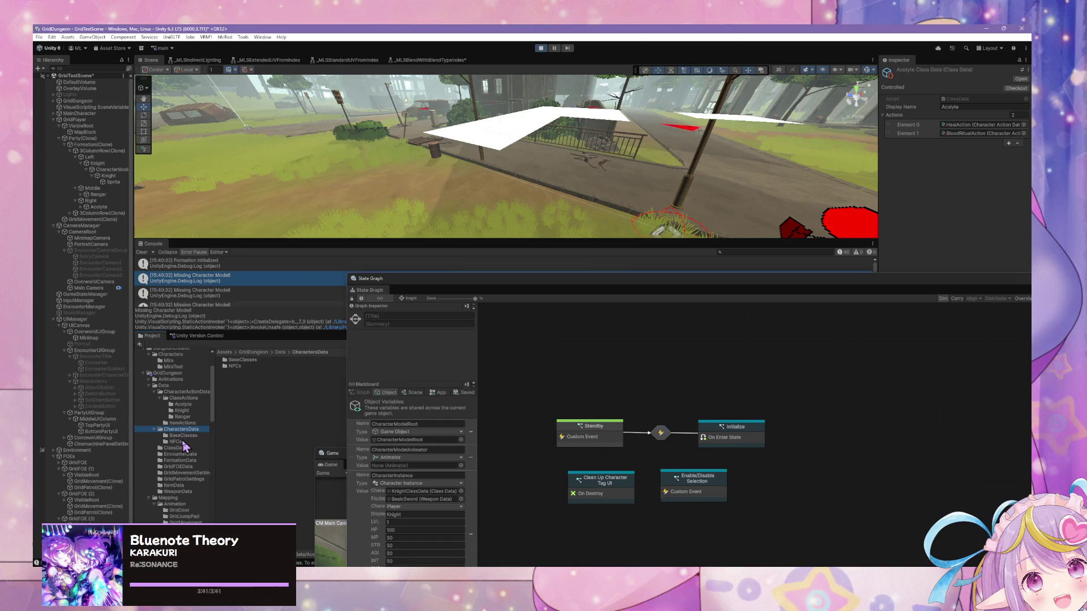
pyautogui.click(243, 360)
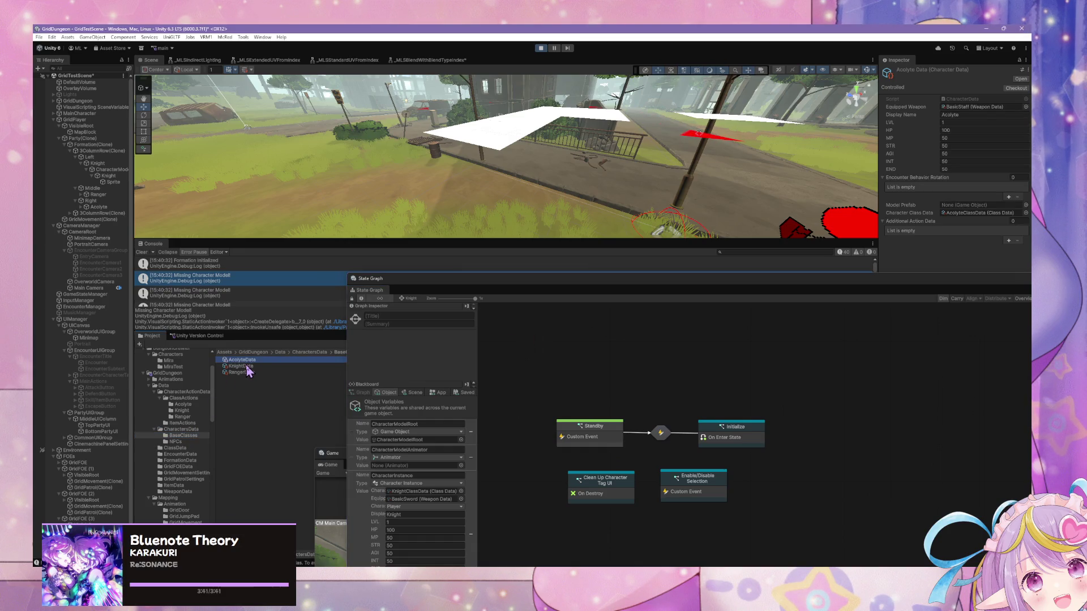
pyautogui.click(247, 368)
pyautogui.click(247, 374)
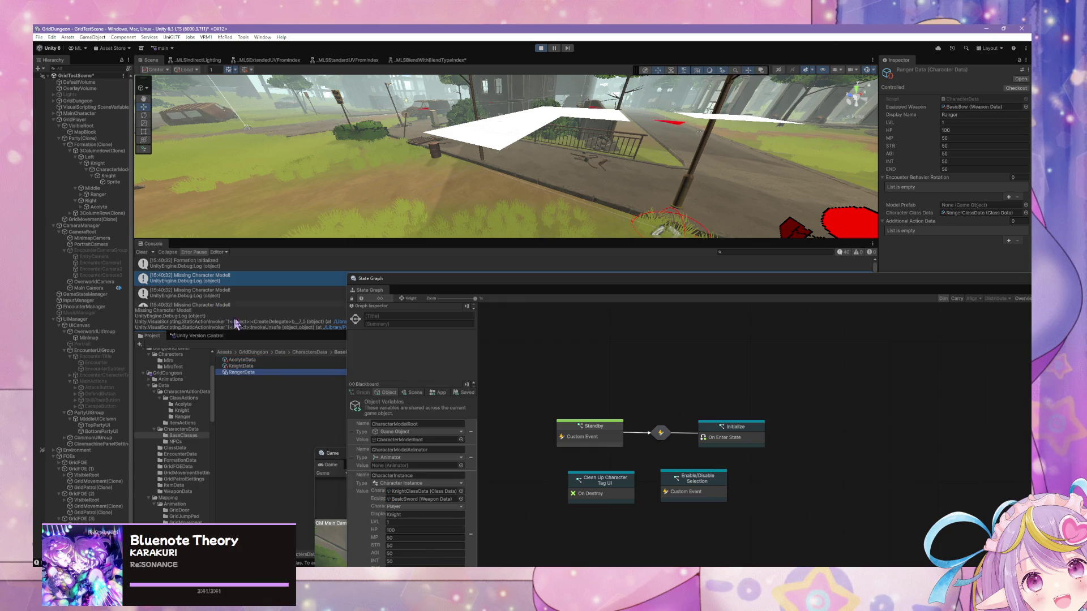
# Step: Open the Party state machine's Add Party Members graph and its Add Row Member subgraph
pyautogui.click(85, 139)
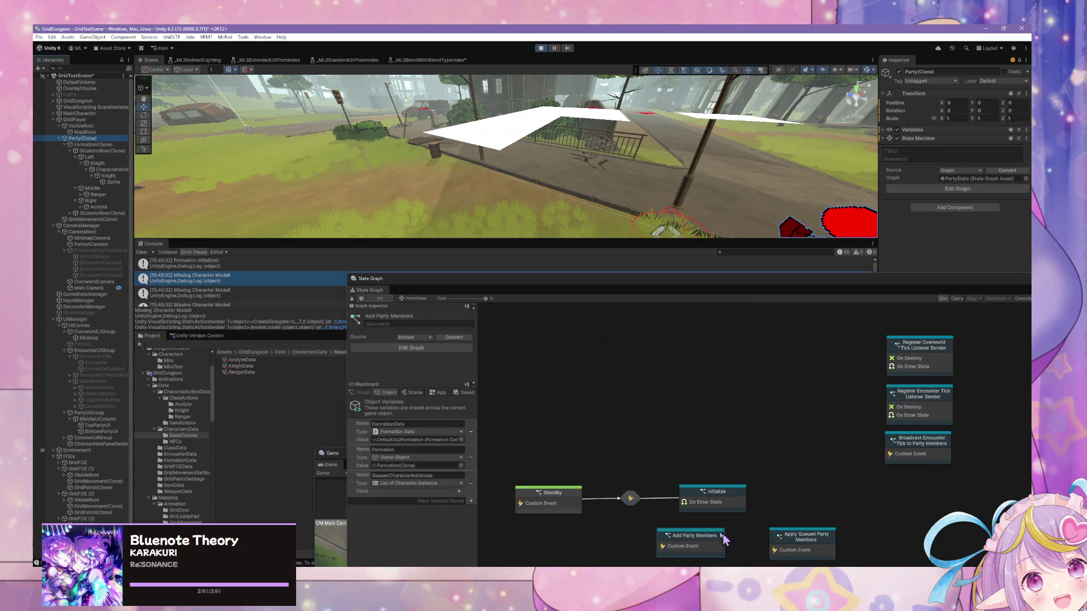
pyautogui.doubleClick(724, 539)
pyautogui.moveTo(640, 277)
pyautogui.mouseDown()
pyautogui.moveTo(619, 214)
pyautogui.moveTo(466, 208)
pyautogui.mouseUp()
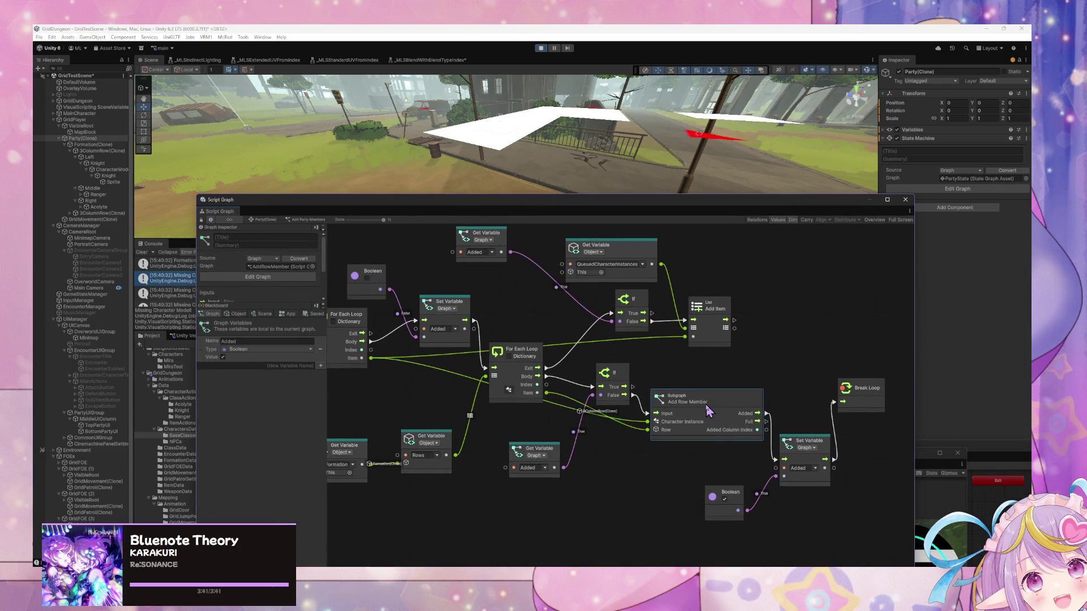
pyautogui.doubleClick(707, 412)
pyautogui.scroll(-2, 623, 407)
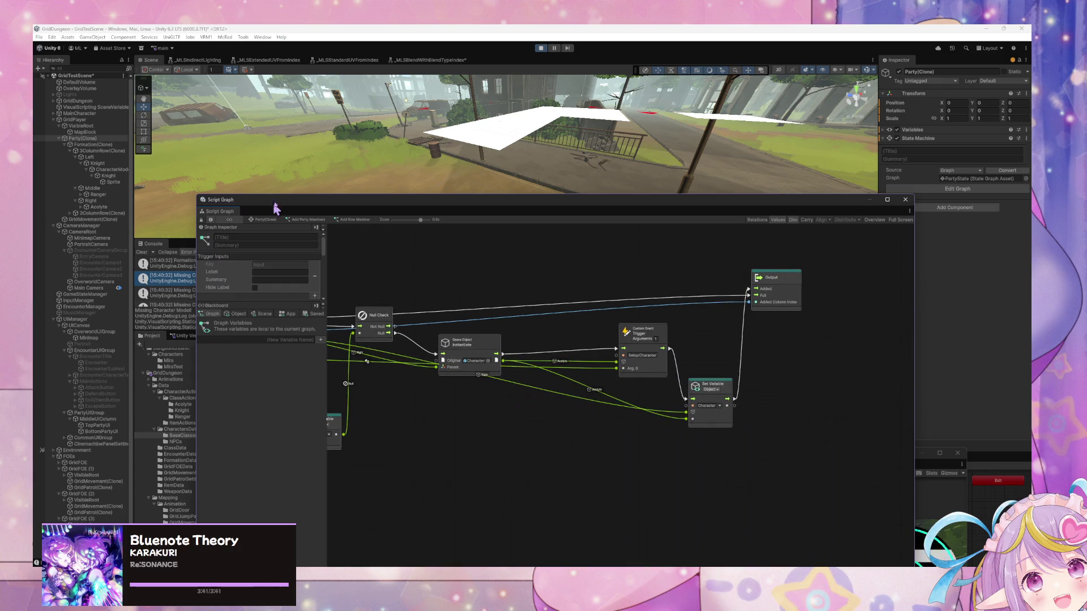
pyautogui.moveTo(287, 208); pyautogui.dragTo(533, 265)
pyautogui.scroll(2, 189, 396)
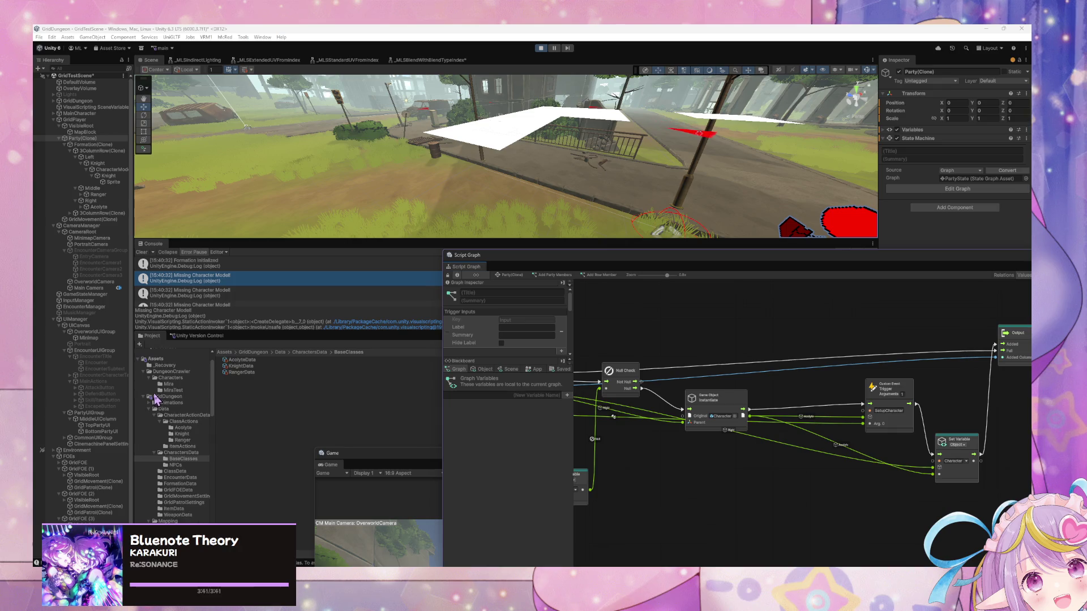
# Step: Open the Characters folder and inspect the MiraTest asset
pyautogui.click(187, 385)
pyautogui.click(188, 379)
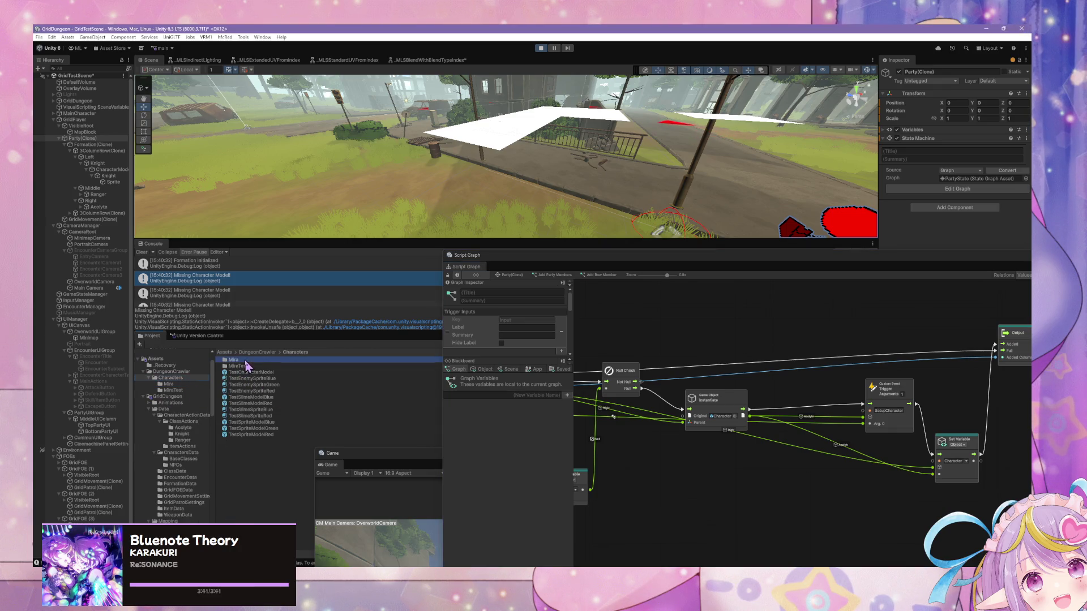
pyautogui.click(243, 366)
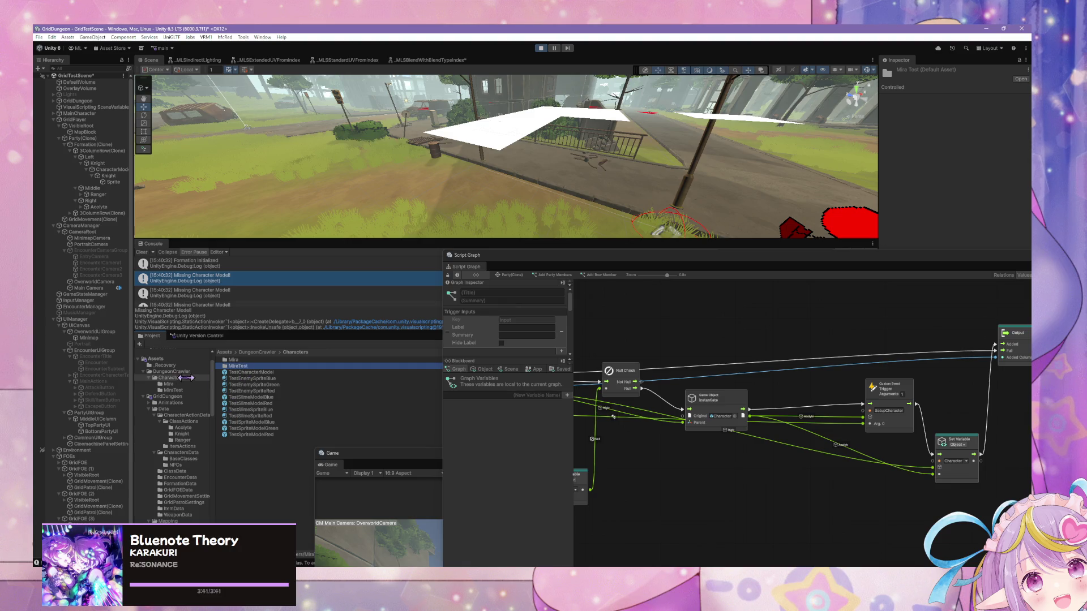
# Step: Show the Character prefab's state graph from DungeonCrawler/Scripts and enter its Initialize state
pyautogui.click(177, 372)
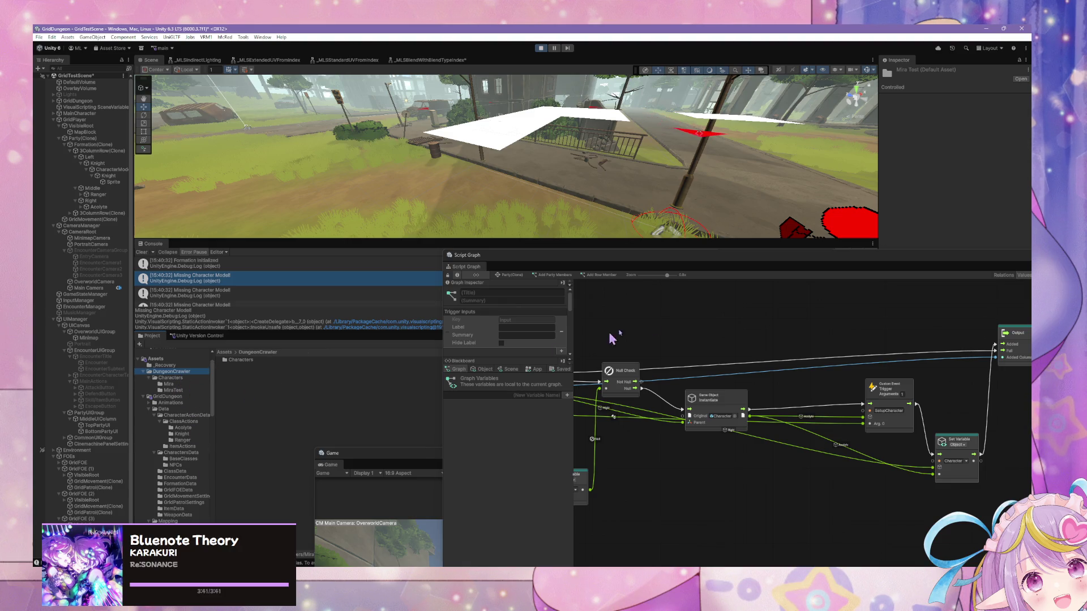
pyautogui.scroll(-10, 191, 416)
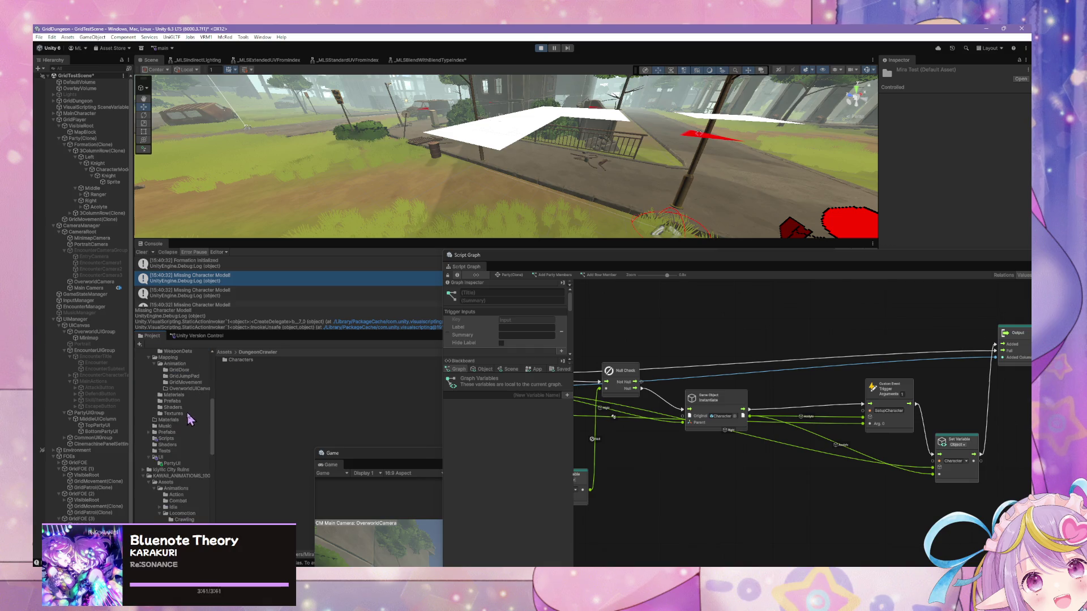
pyautogui.click(166, 369)
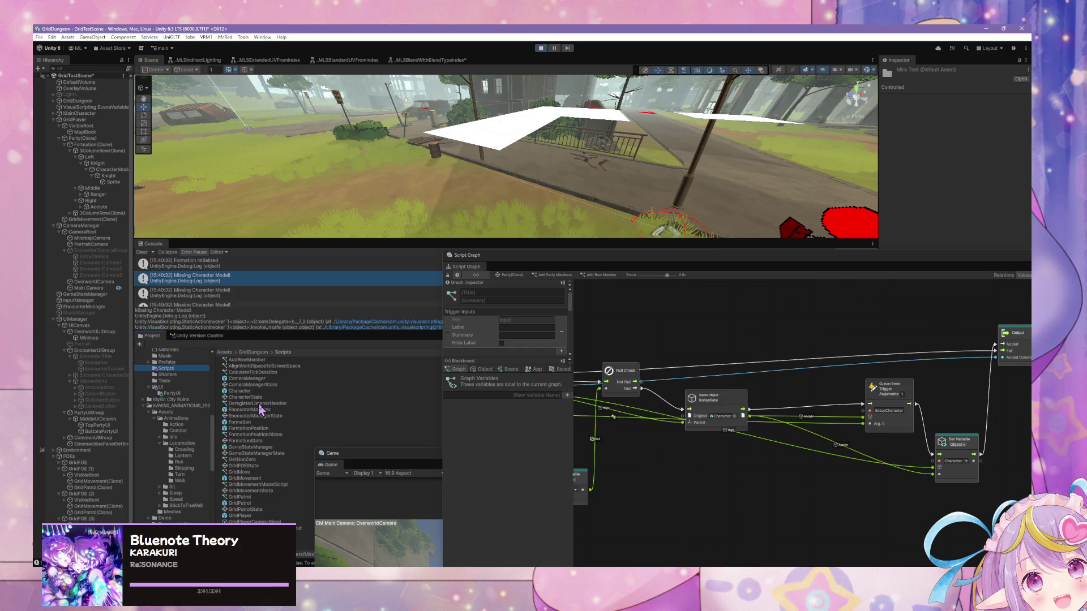
pyautogui.click(258, 391)
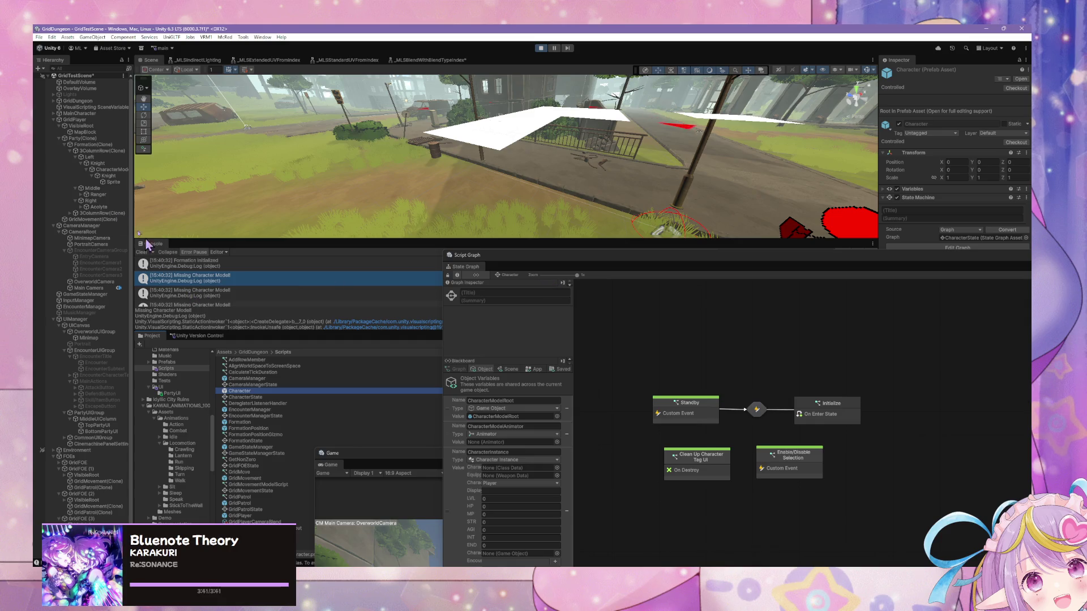
pyautogui.click(109, 176)
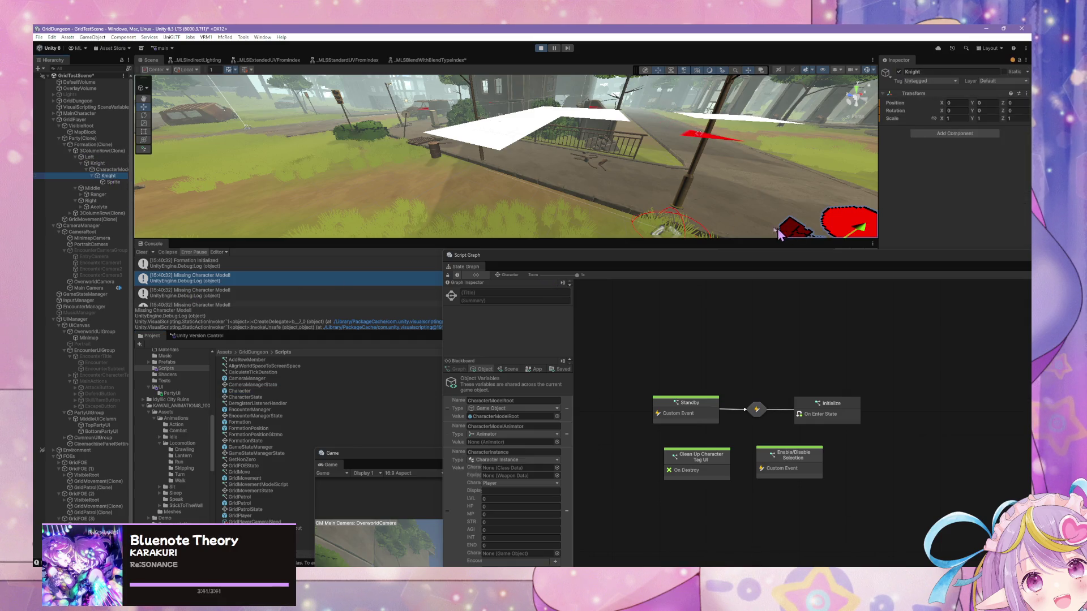
pyautogui.doubleClick(829, 415)
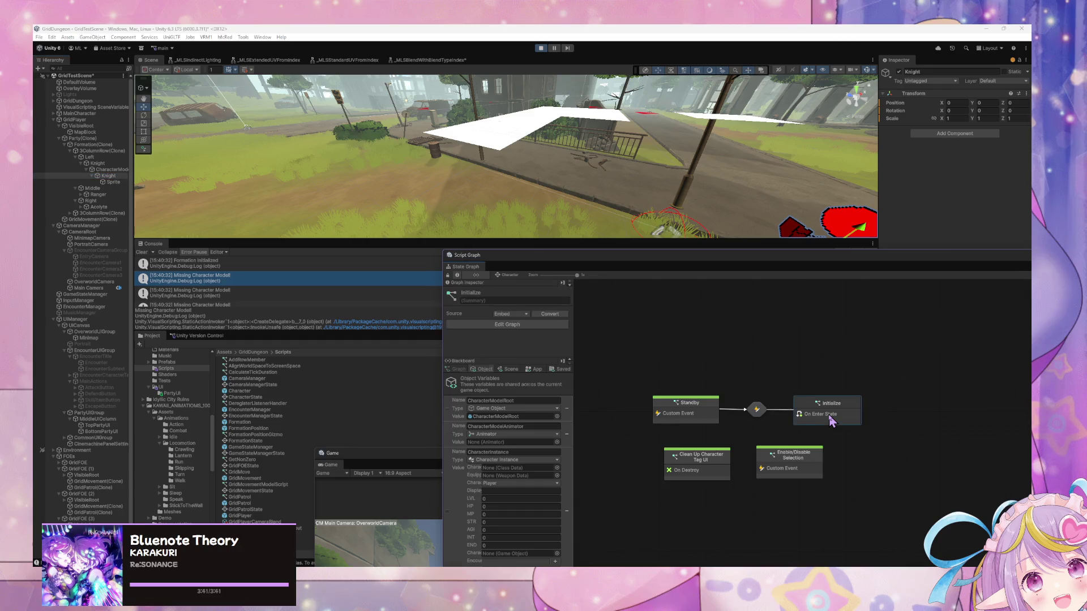
# Step: Pan to the Get Model Prefab, Null Coalesce and Instantiate nodes, then dock the graph beside the Console
pyautogui.moveTo(656, 253); pyautogui.dragTo(270, 142)
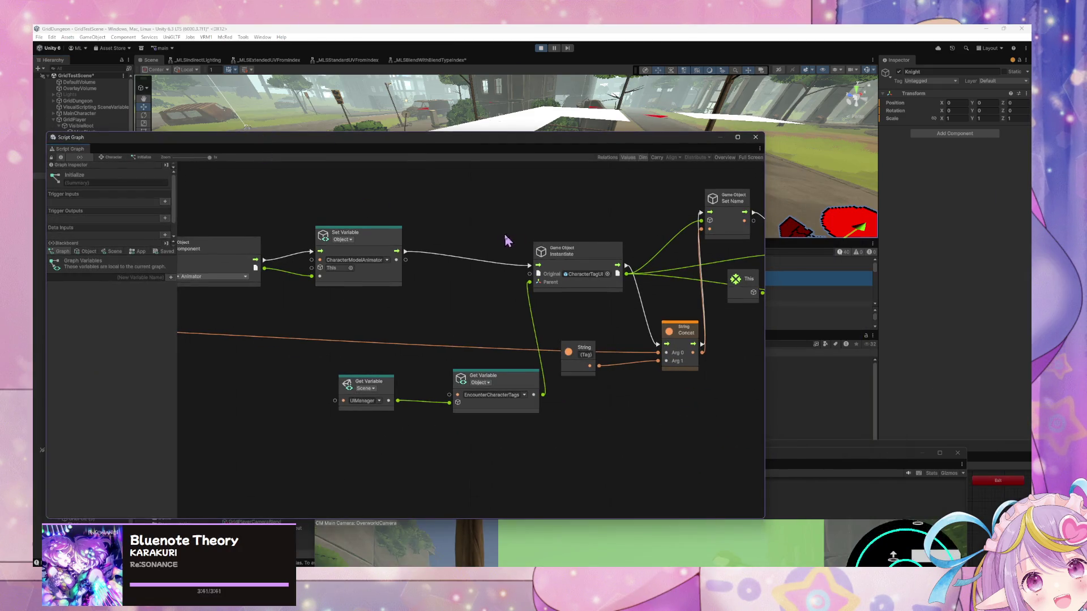
pyautogui.moveTo(504, 232); pyautogui.dragTo(410, 236)
pyautogui.moveTo(575, 239)
pyautogui.mouseDown()
pyautogui.moveTo(623, 264)
pyautogui.moveTo(758, 280)
pyautogui.mouseUp()
pyautogui.moveTo(396, 260); pyautogui.dragTo(533, 272)
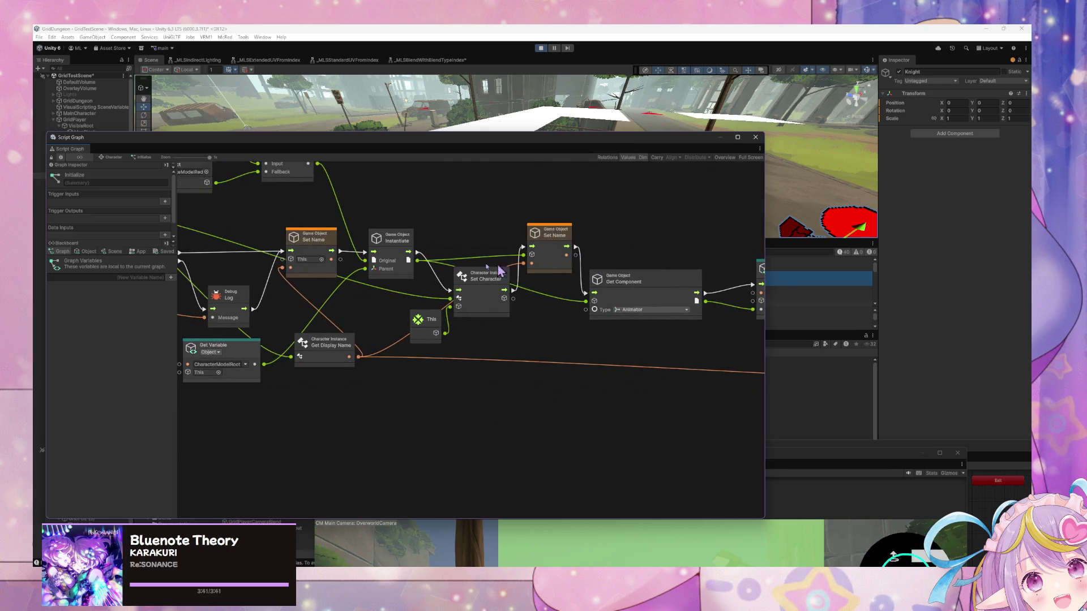
pyautogui.moveTo(384, 264); pyautogui.dragTo(527, 278)
pyautogui.moveTo(438, 363); pyautogui.dragTo(409, 363)
pyautogui.moveTo(492, 366); pyautogui.dragTo(481, 368)
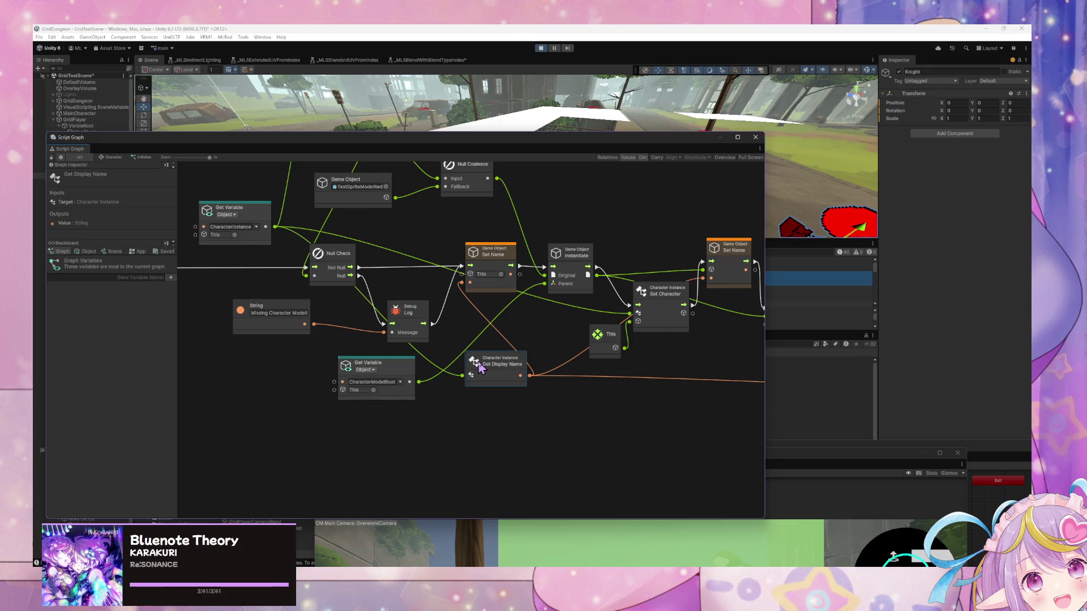
pyautogui.moveTo(399, 241); pyautogui.dragTo(443, 306)
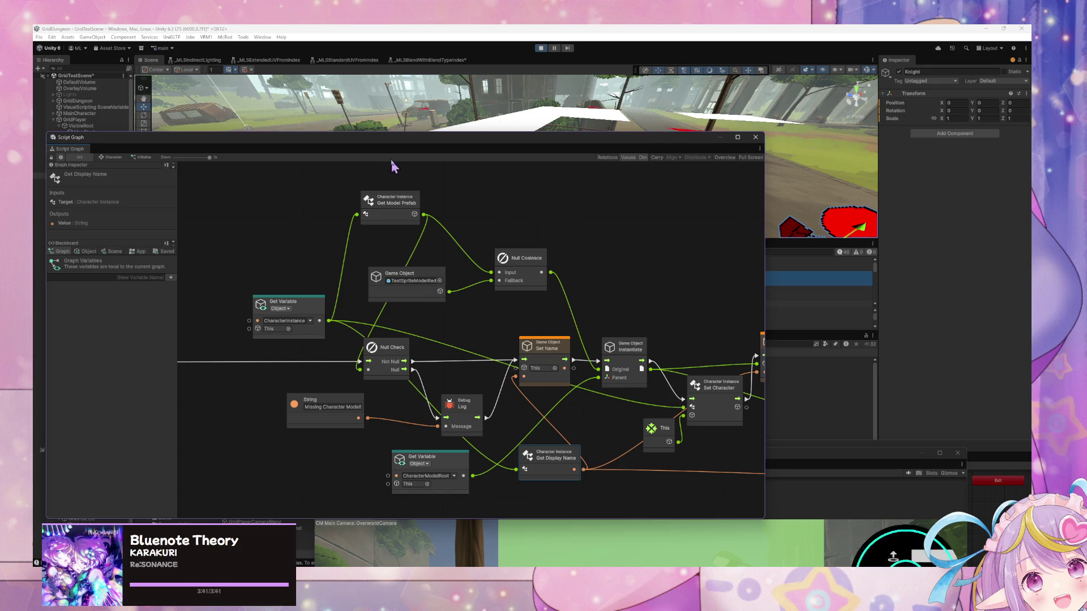
pyautogui.moveTo(383, 146)
pyautogui.mouseDown()
pyautogui.moveTo(787, 203)
pyautogui.moveTo(787, 212)
pyautogui.mouseUp()
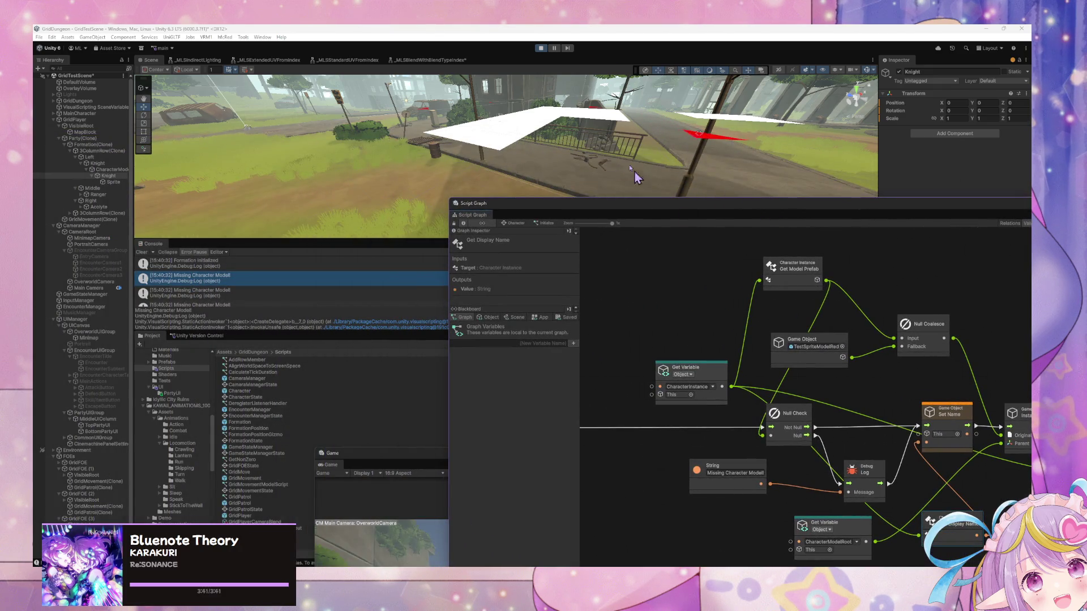
# Step: Stop play mode and add a TextMeshPro 3D text object named MissingModel
pyautogui.click(541, 49)
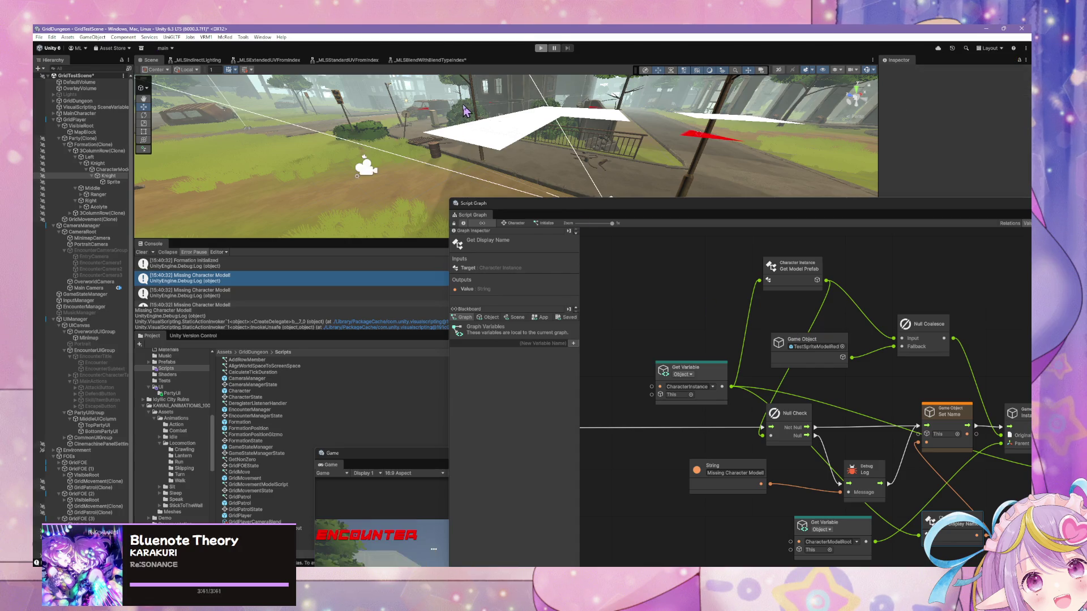
pyautogui.moveTo(485, 117)
pyautogui.mouseDown()
pyautogui.moveTo(453, 93)
pyautogui.moveTo(511, 75)
pyautogui.moveTo(283, 141)
pyautogui.mouseUp()
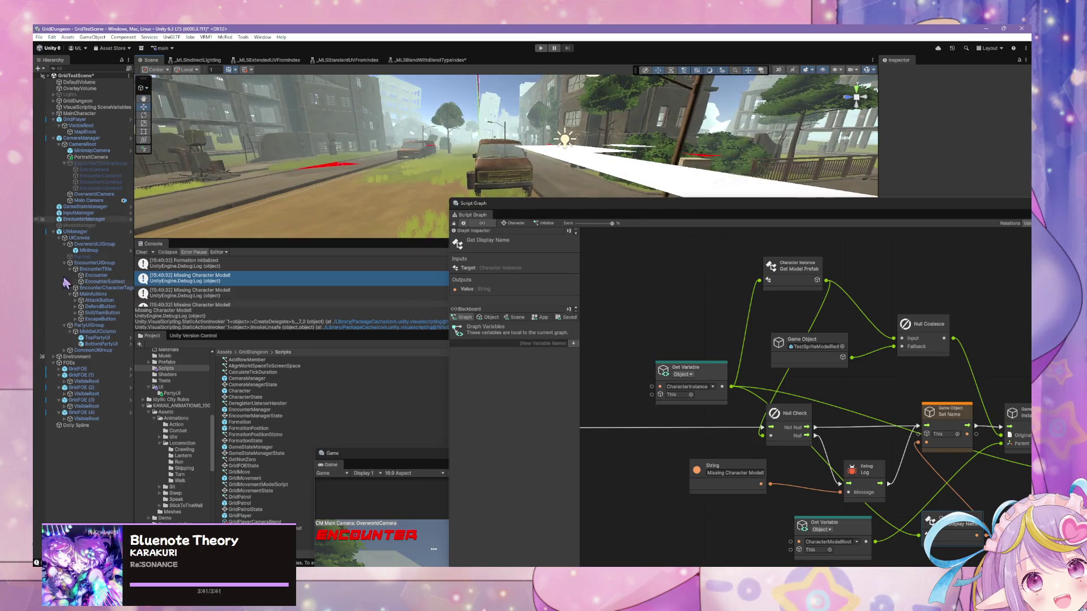
pyautogui.rightClick(67, 509)
pyautogui.moveTo(150, 356)
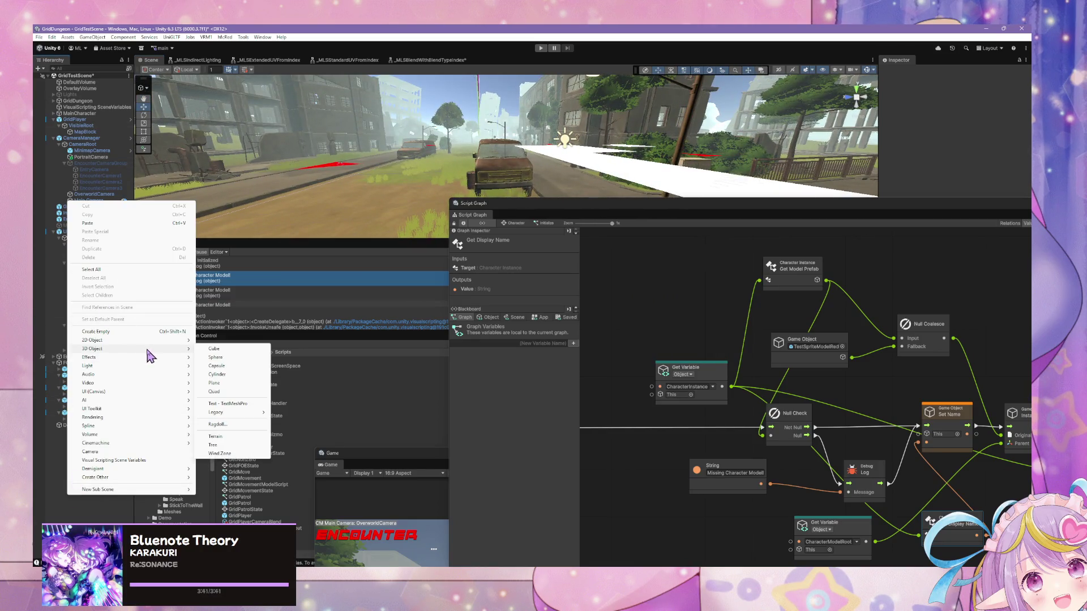
pyautogui.click(255, 403)
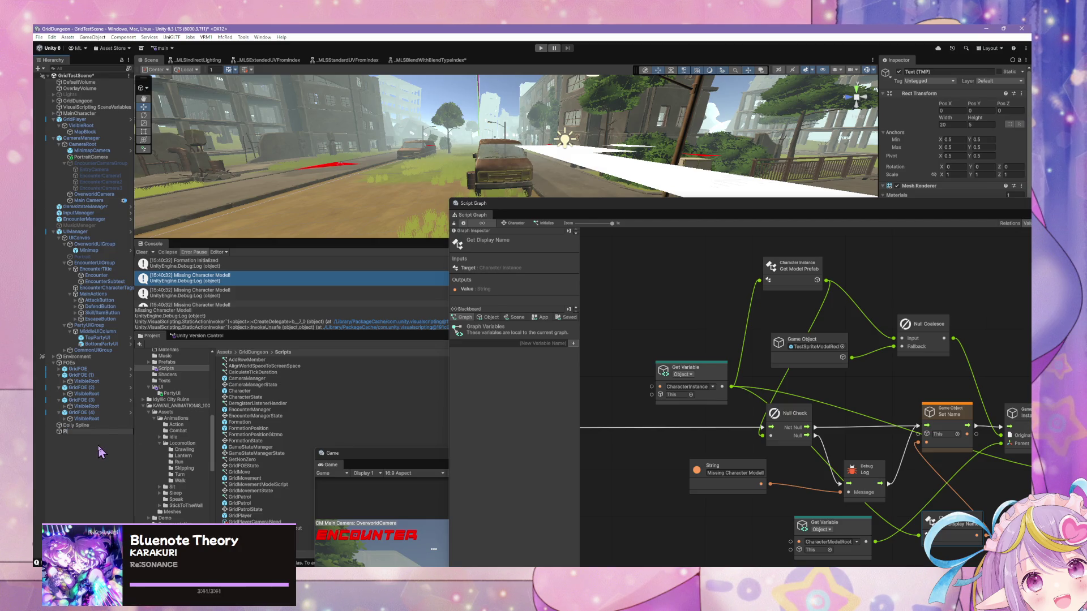
pyautogui.write('MissingModel')
pyautogui.press('Return')
# Step: Delete the Dolly Spline object and frame the MissingModel text in the scene view
pyautogui.moveTo(909, 222); pyautogui.dragTo(899, 357)
pyautogui.click(75, 425)
pyautogui.doubleClick(82, 432)
pyautogui.click(71, 426)
pyautogui.press('Delete')
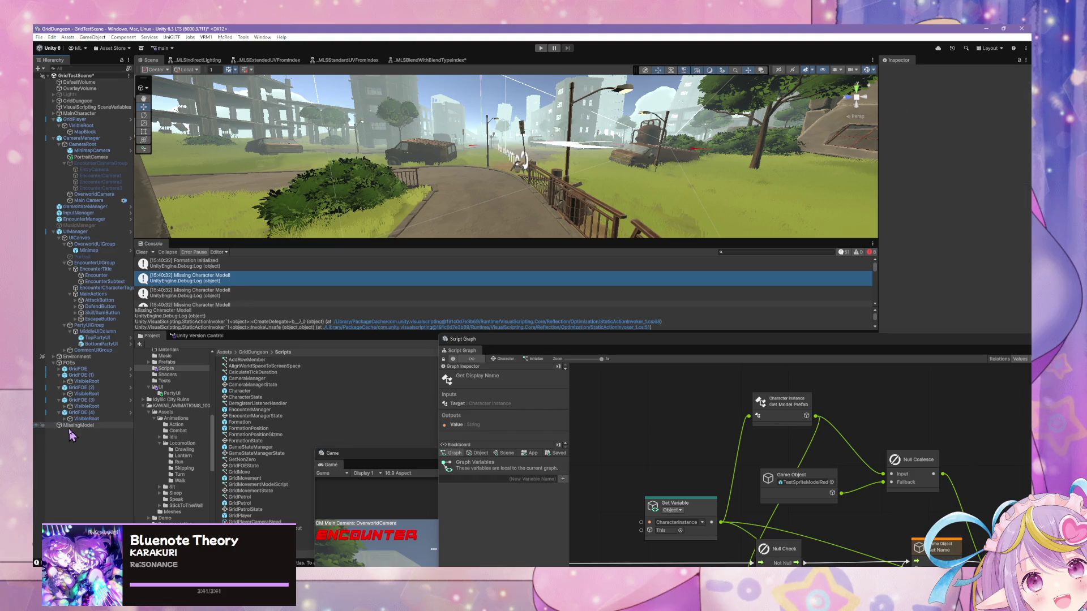
pyautogui.click(78, 425)
pyautogui.moveTo(464, 164)
pyautogui.mouseDown()
pyautogui.moveTo(498, 165)
pyautogui.moveTo(501, 108)
pyautogui.mouseUp()
pyautogui.press('f')
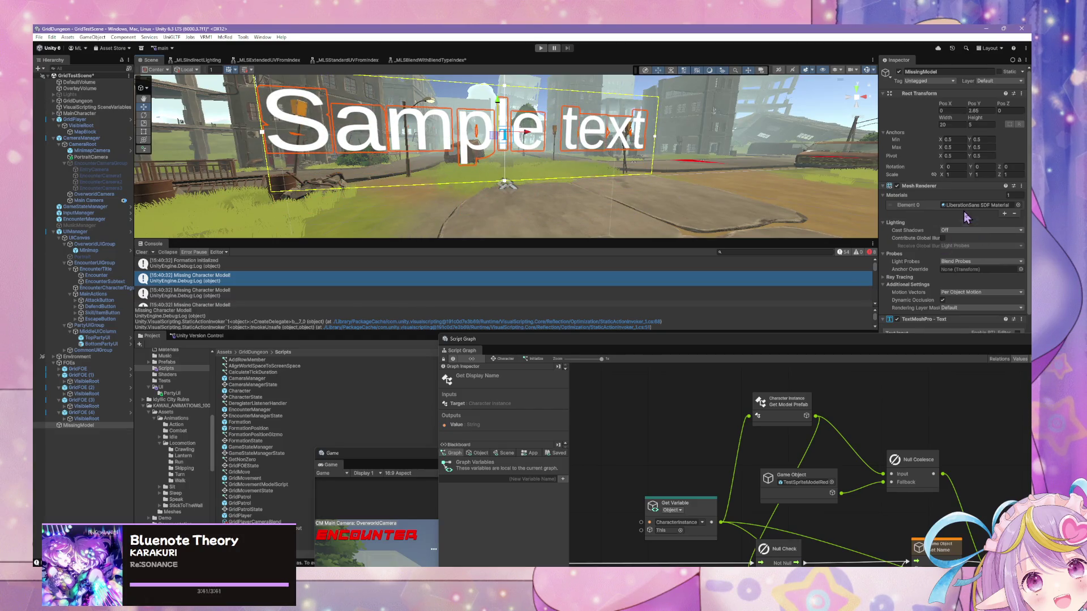
pyautogui.scroll(-1, 957, 283)
# Step: Replace the sample text with '???' and center it horizontally and vertically
pyautogui.moveTo(923, 346)
pyautogui.mouseDown()
pyautogui.moveTo(505, 374)
pyautogui.moveTo(516, 378)
pyautogui.mouseUp()
pyautogui.click(940, 337)
pyautogui.write('???')
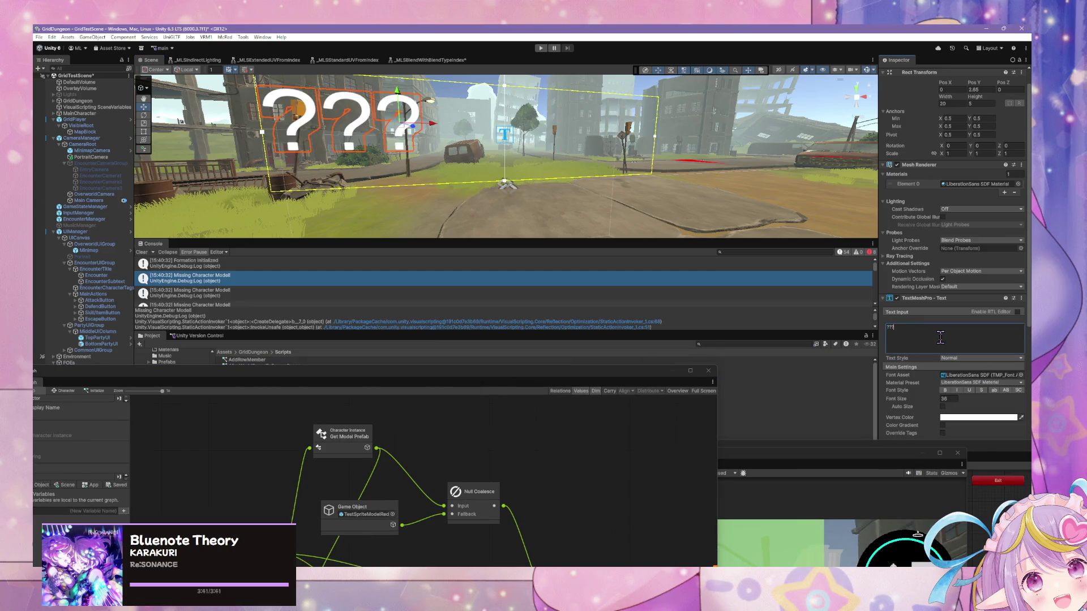
pyautogui.scroll(-10, 906, 426)
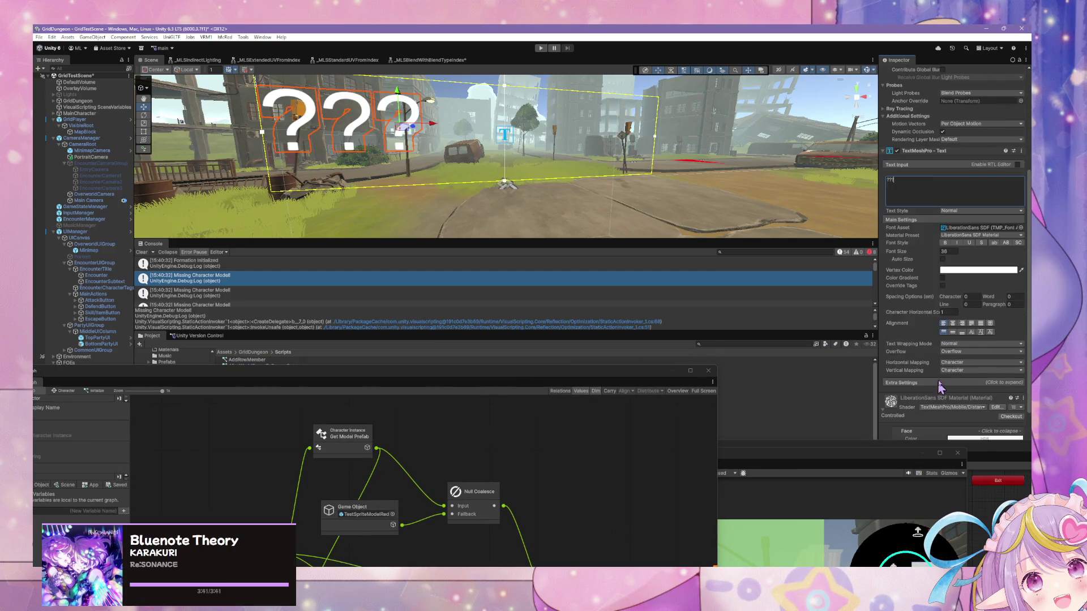
pyautogui.click(953, 225)
pyautogui.click(953, 217)
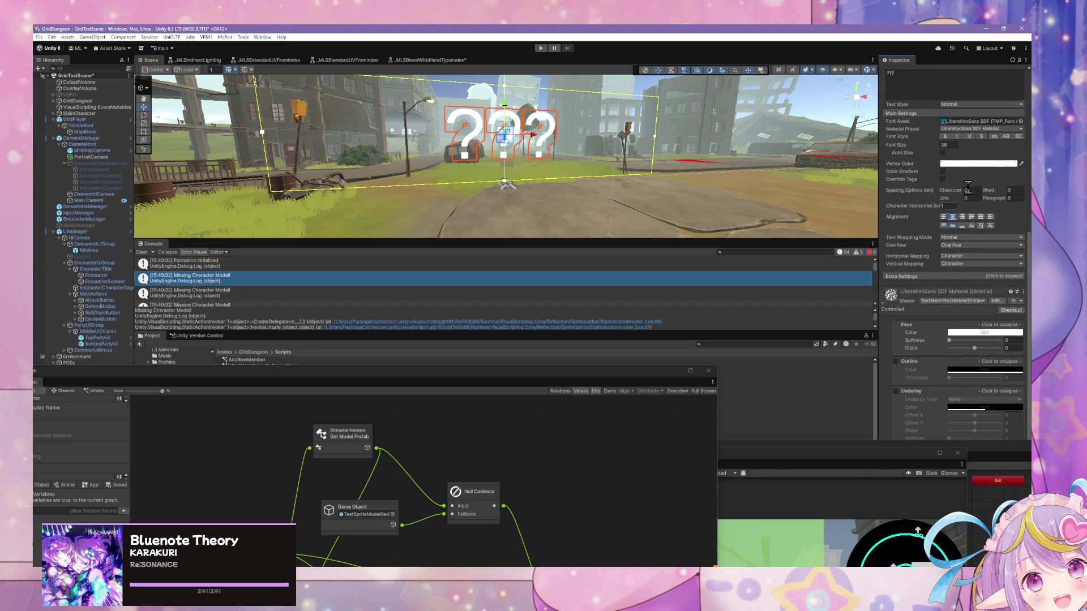
# Step: Set the text's Vertex Color to red FF0000
pyautogui.click(977, 164)
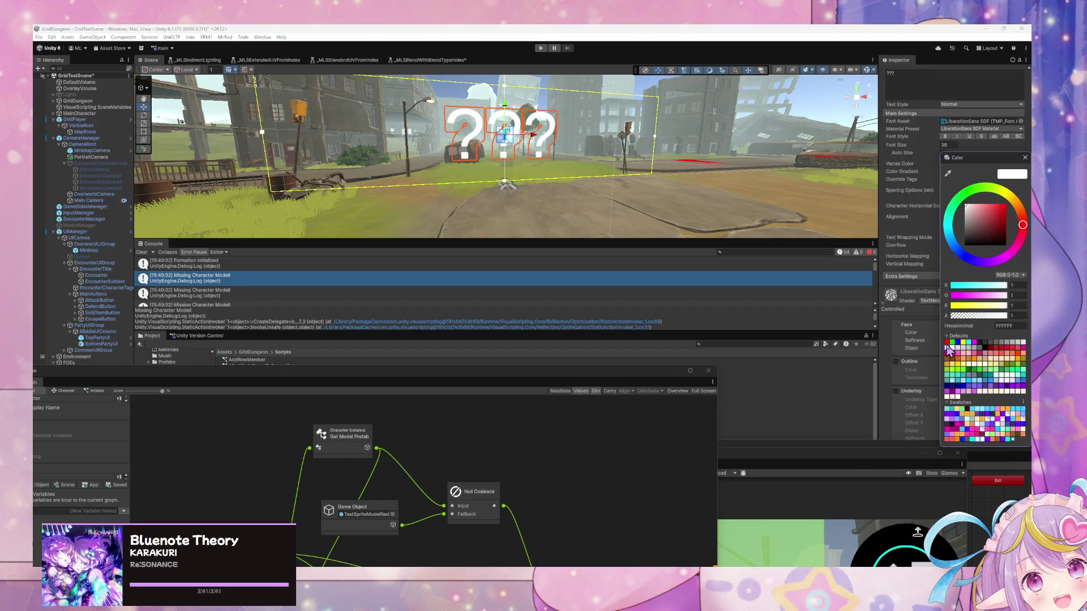
pyautogui.click(947, 342)
pyautogui.click(1026, 158)
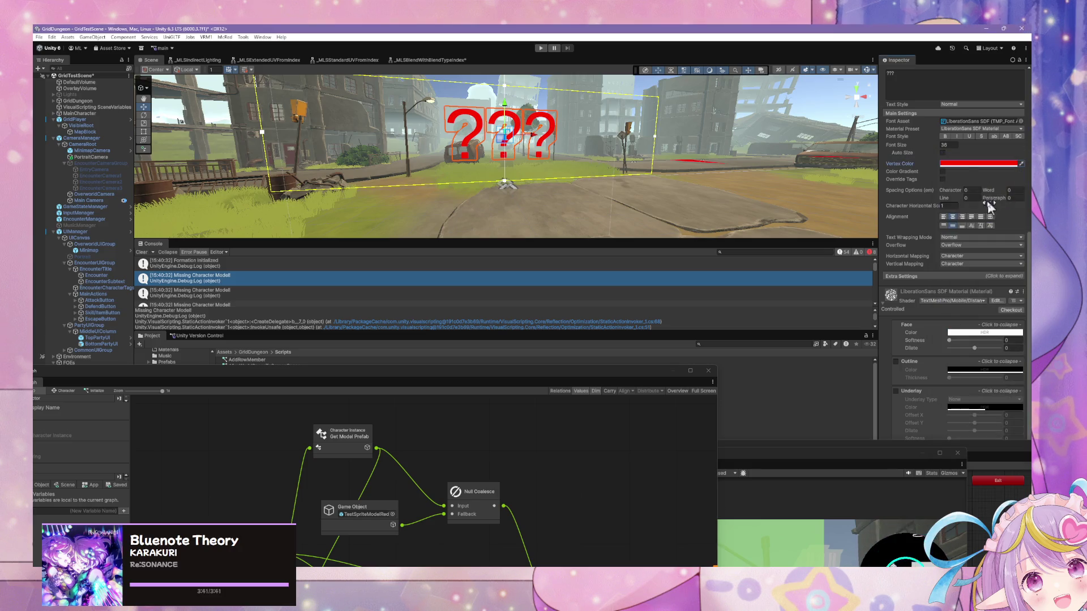
pyautogui.scroll(3, 950, 168)
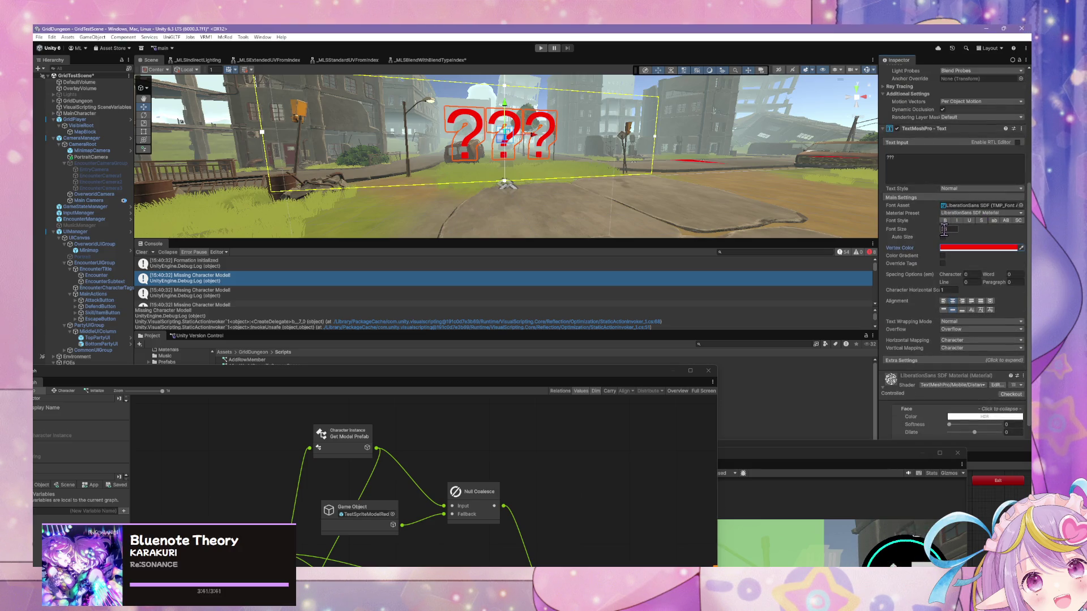
# Step: Set the Font Asset to ANDMOREY REGULAR
pyautogui.click(1021, 206)
pyautogui.click(563, 262)
pyautogui.click(563, 256)
pyautogui.press('Up')
pyautogui.press('Up')
pyautogui.press('Up')
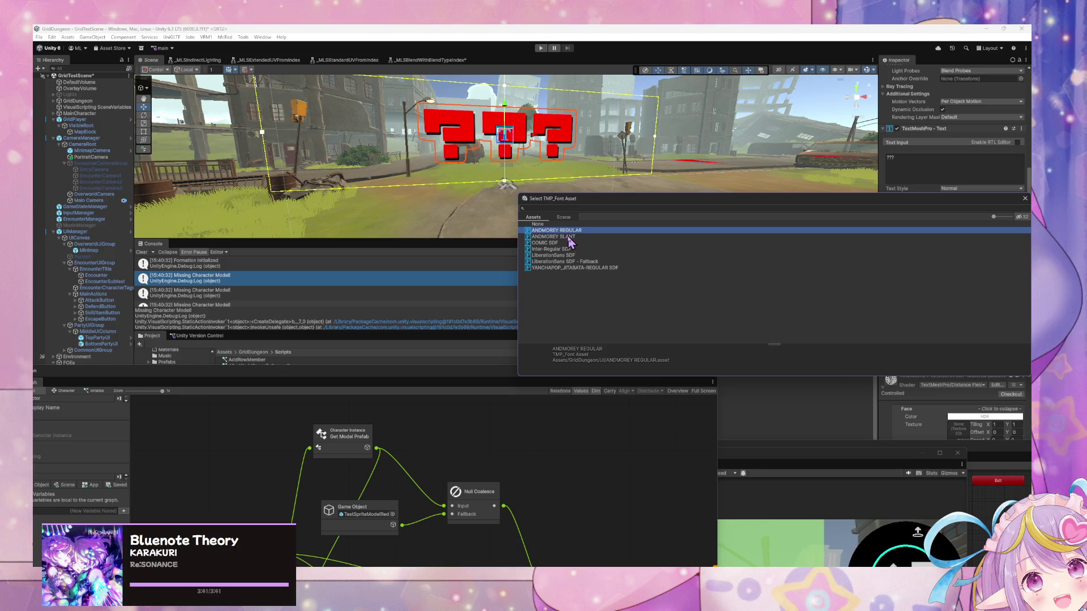
pyautogui.click(1025, 199)
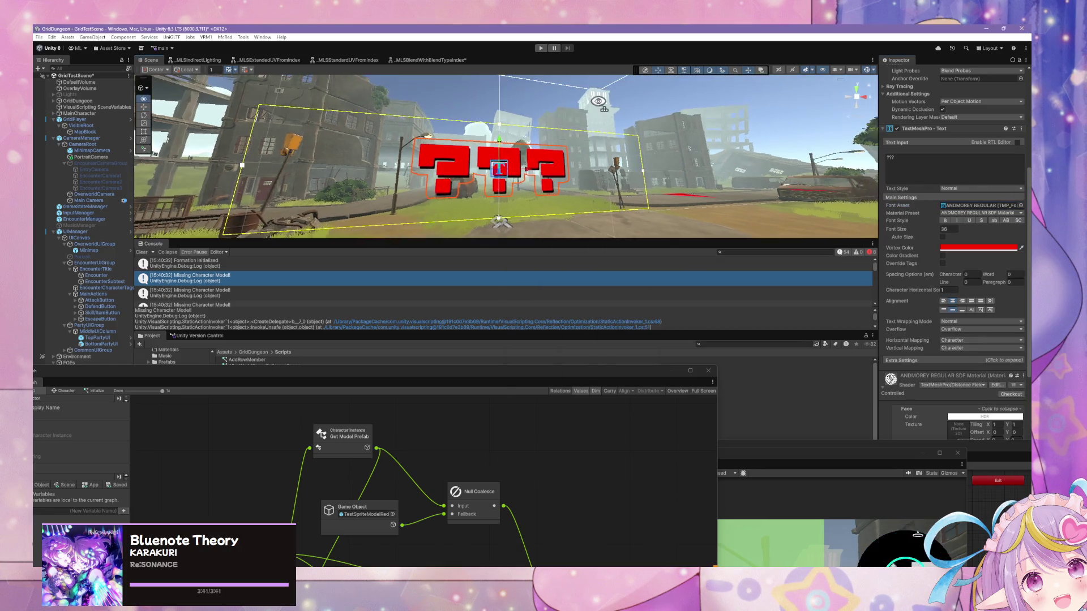
# Step: Move the text to Pos Y 2.85 and Pos X -0.51
pyautogui.press('w')
pyautogui.moveTo(281, 373); pyautogui.dragTo(677, 427)
pyautogui.scroll(5, 963, 124)
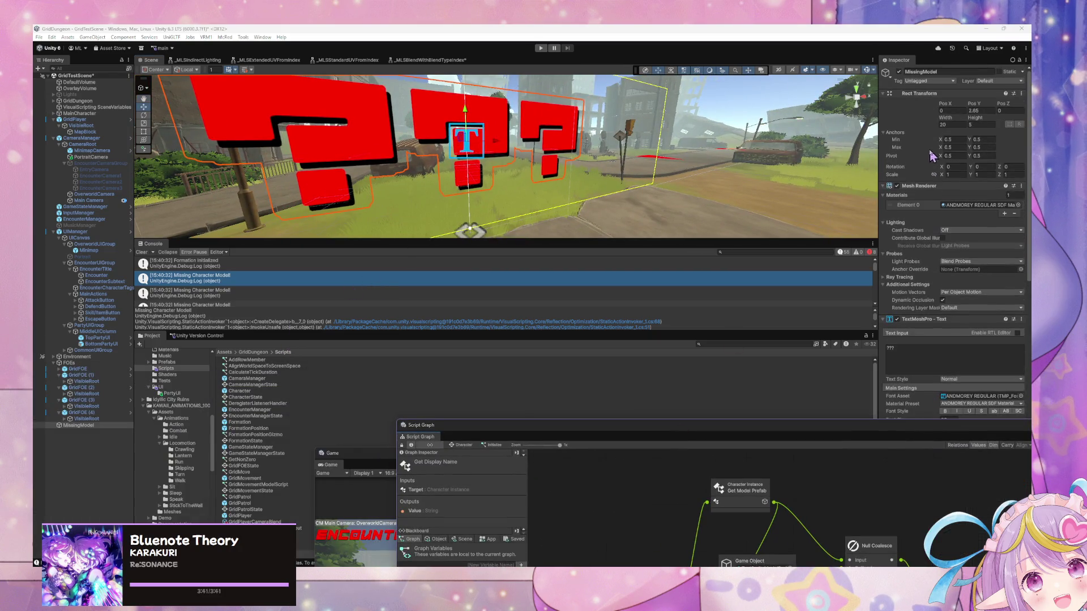
pyautogui.moveTo(976, 109); pyautogui.dragTo(994, 117)
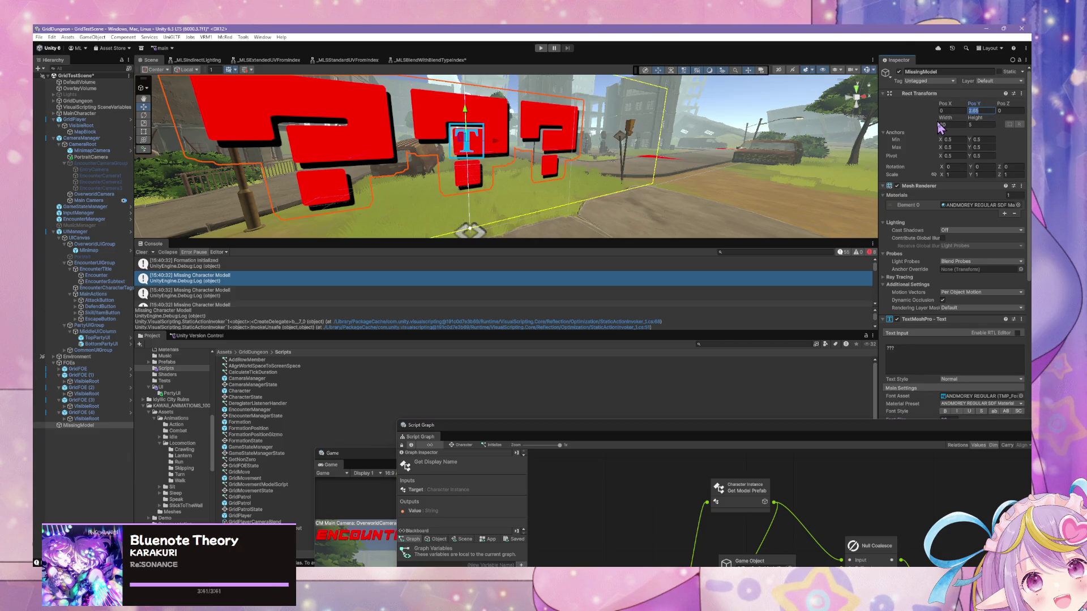
pyautogui.moveTo(691, 127); pyautogui.dragTo(662, 132)
pyautogui.moveTo(507, 237); pyautogui.dragTo(620, 210)
pyautogui.moveTo(943, 103)
pyautogui.mouseDown()
pyautogui.moveTo(988, 106)
pyautogui.moveTo(974, 107)
pyautogui.mouseUp()
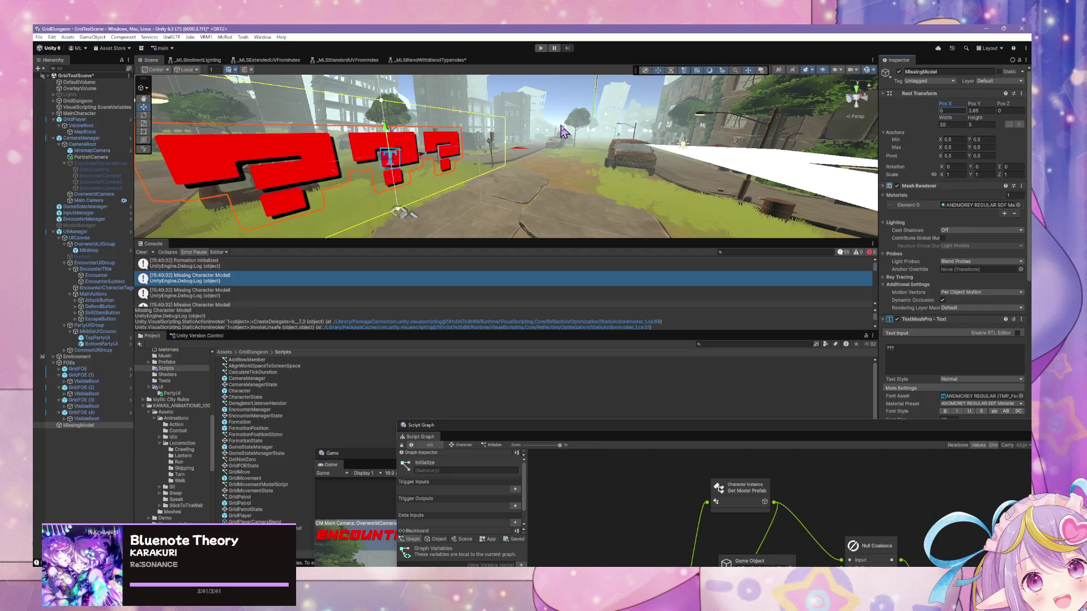
pyautogui.rightClick(72, 439)
# Step: Clear the hierarchy selection and browse the NPCs and ClassData project folders
pyautogui.click(76, 463)
pyautogui.click(95, 436)
pyautogui.scroll(15, 195, 419)
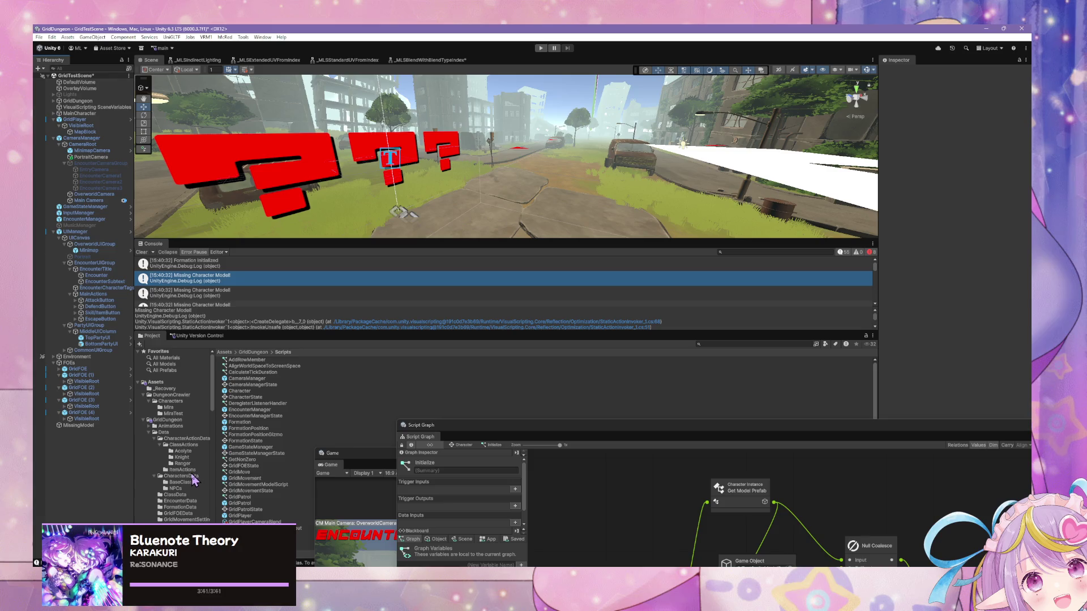
pyautogui.click(192, 478)
pyautogui.click(181, 489)
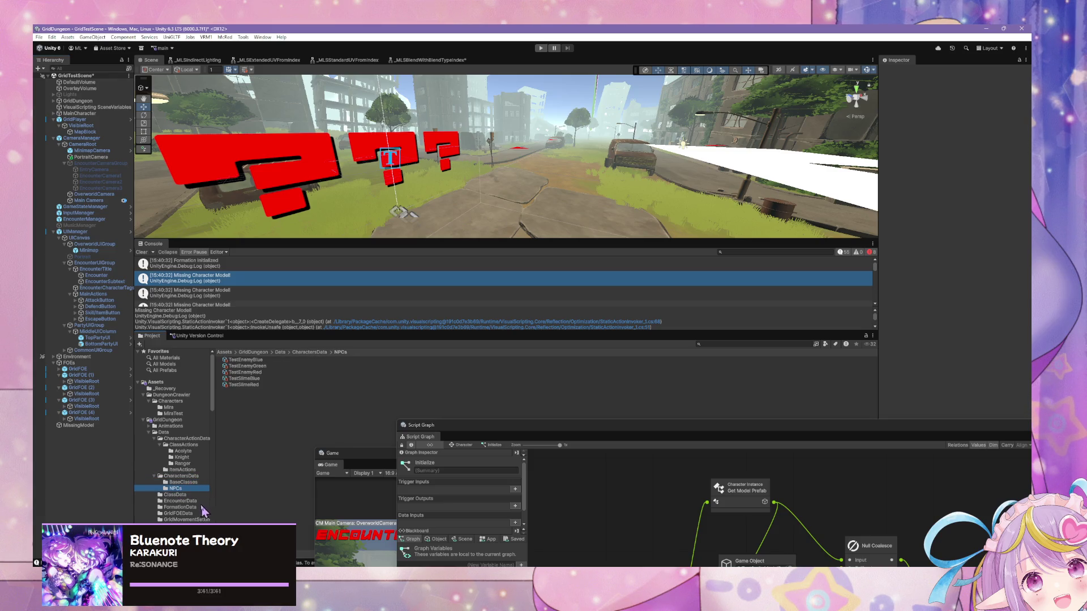
pyautogui.scroll(-3, 195, 485)
pyautogui.click(194, 449)
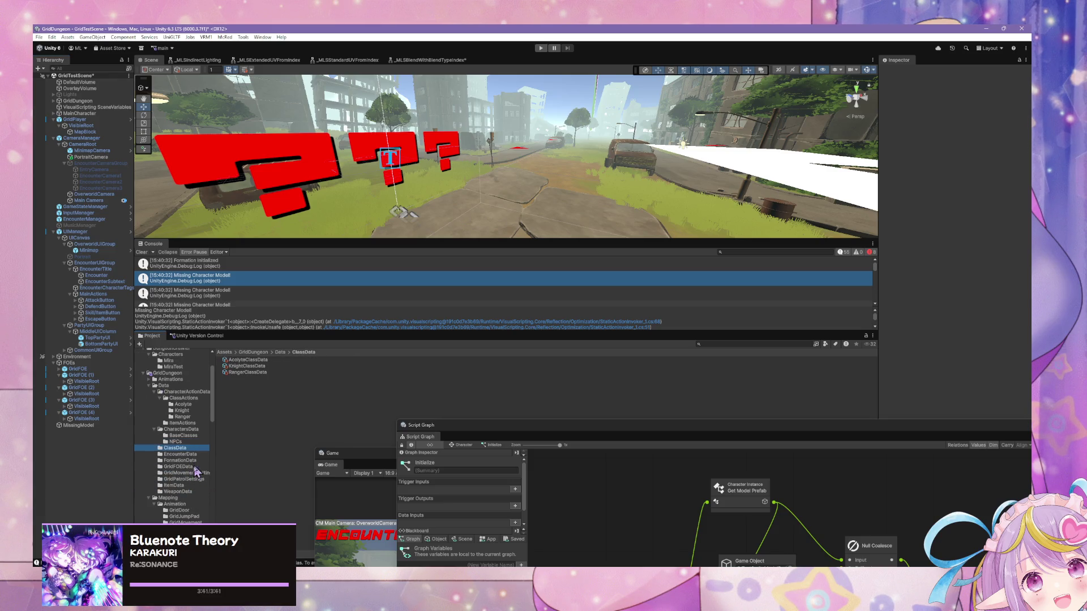
pyautogui.scroll(-3, 183, 504)
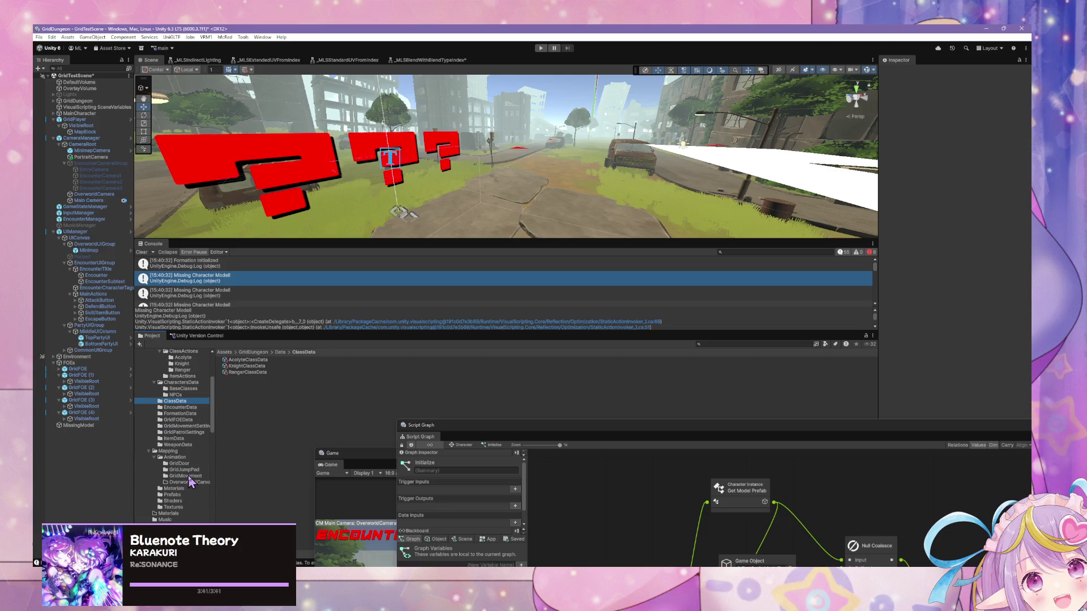
# Step: Create a new folder named Unknown inside the Characters folder
pyautogui.click(175, 495)
pyautogui.scroll(6, 187, 462)
pyautogui.click(180, 415)
pyautogui.click(176, 408)
pyautogui.click(177, 414)
pyautogui.click(182, 401)
pyautogui.rightClick(183, 403)
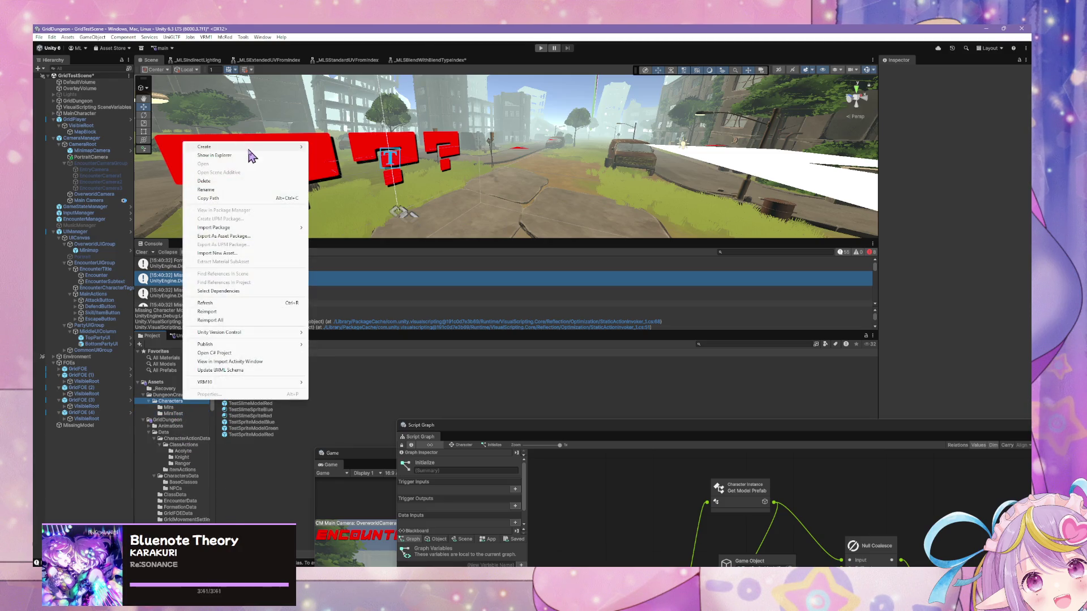
pyautogui.moveTo(266, 147)
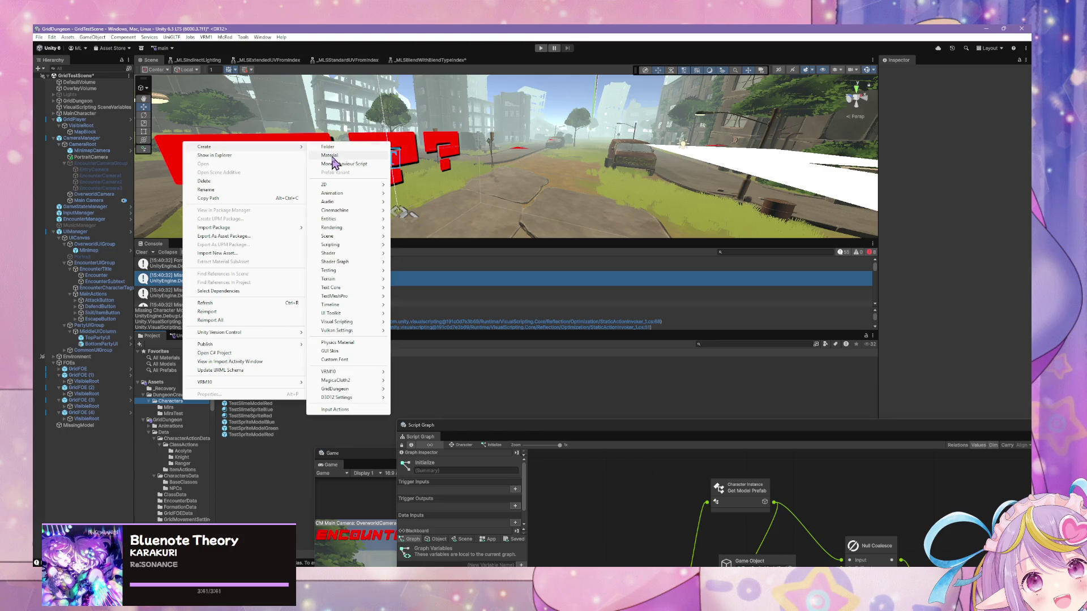
pyautogui.click(335, 146)
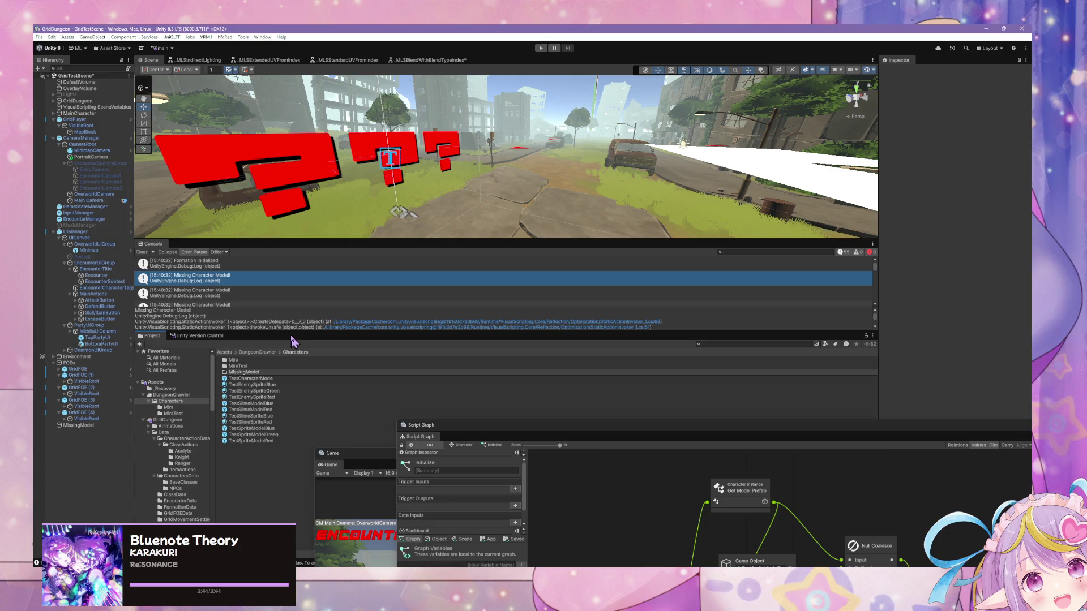
pyautogui.press('Return')
pyautogui.click(255, 372)
pyautogui.write('Unknown')
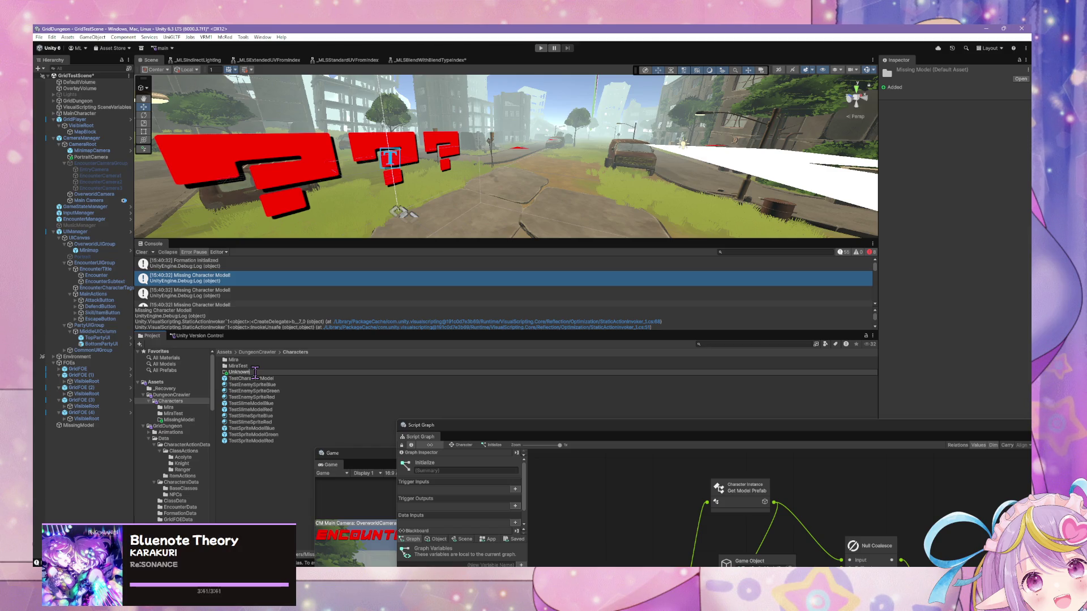
pyautogui.press('Return')
# Step: Wrap the ??? text in a new empty parent object named MissingModel
pyautogui.moveTo(79, 425); pyautogui.dragTo(169, 419)
pyautogui.click(979, 111)
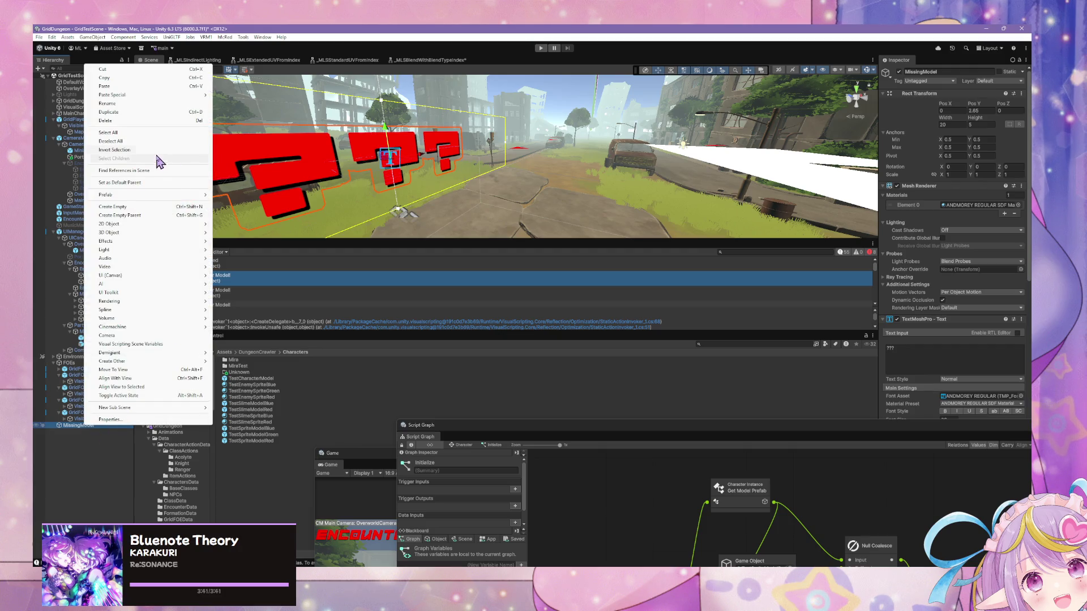
pyautogui.click(165, 217)
pyautogui.click(86, 433)
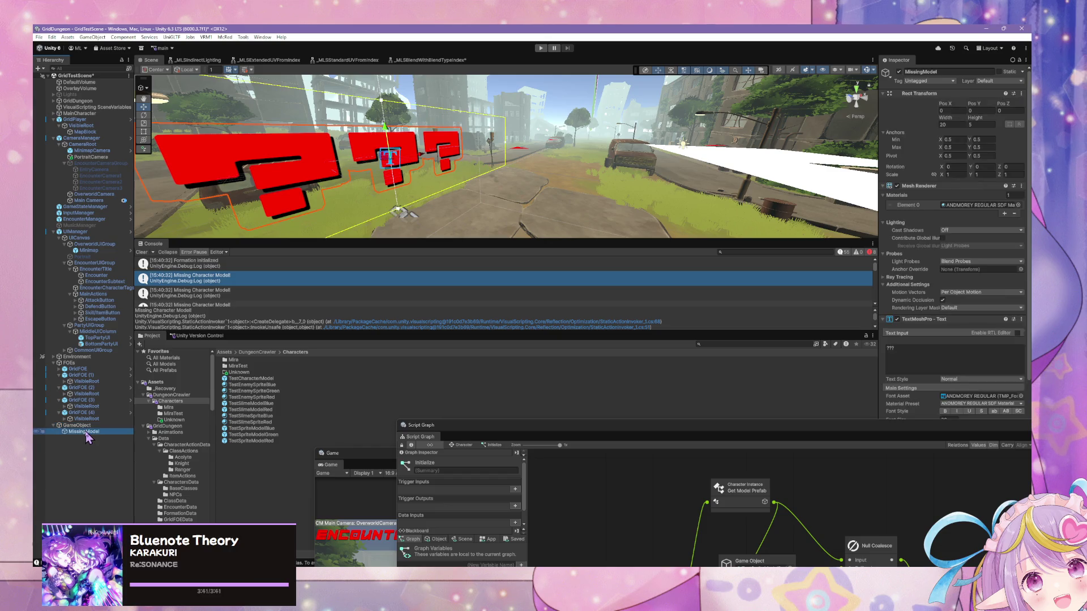
pyautogui.click(87, 428)
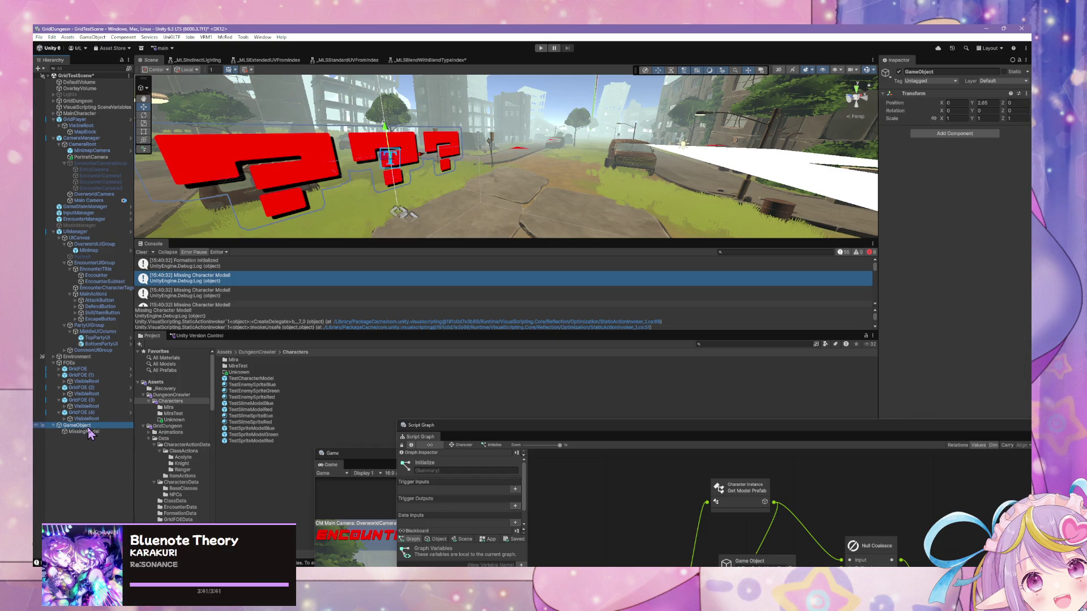
pyautogui.click(88, 425)
pyautogui.write('MissingModel')
pyautogui.press('Return')
# Step: Delete the MiraTest and Unknown folders and save MissingModel as a prefab in Characters
pyautogui.click(252, 366)
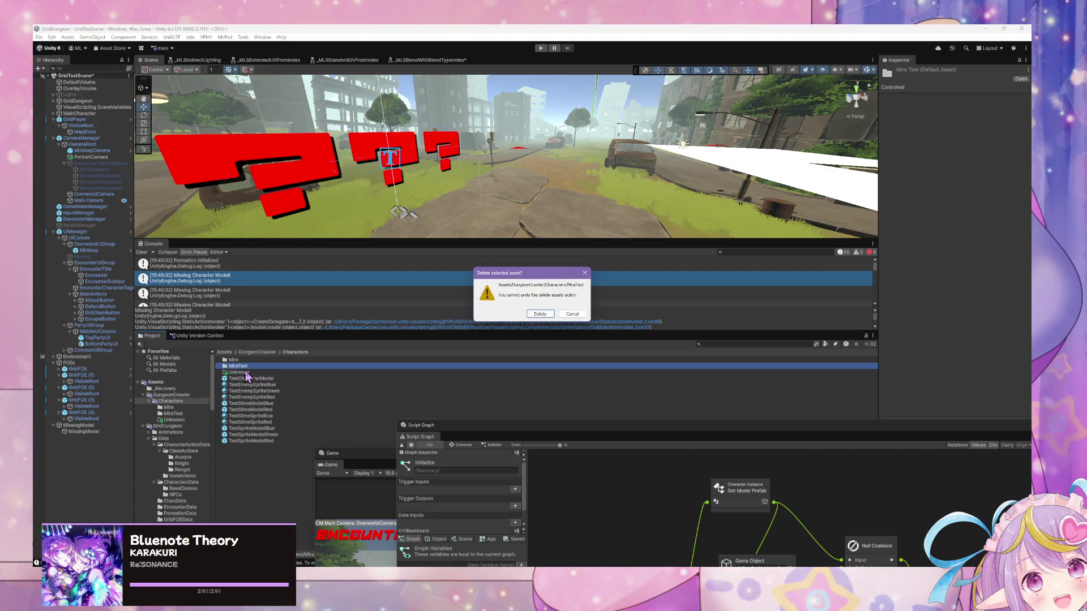
pyautogui.click(242, 375)
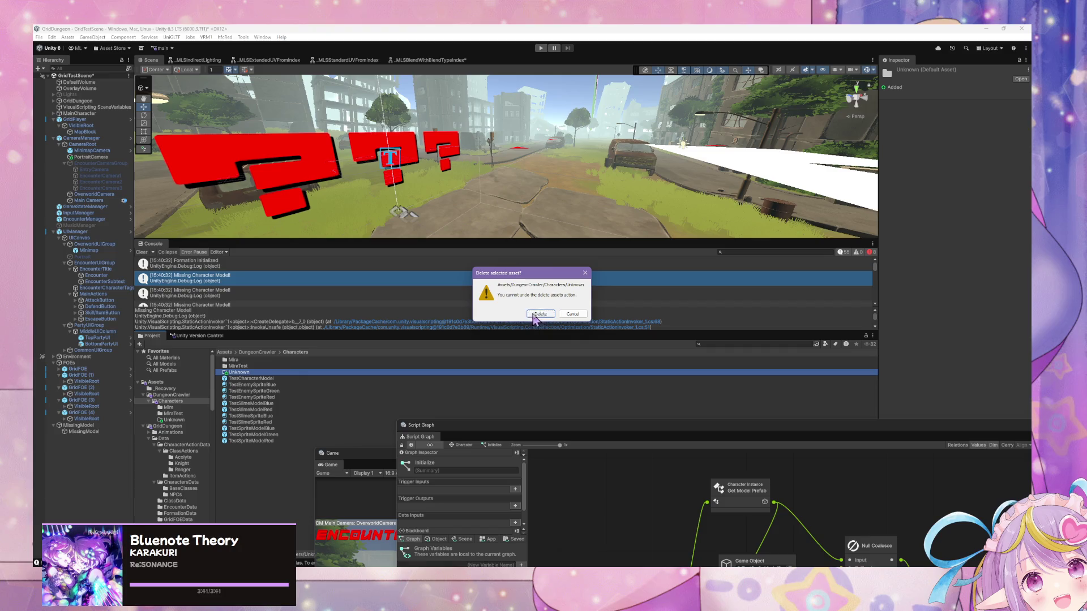
pyautogui.moveTo(73, 428); pyautogui.dragTo(275, 458)
# Step: Assign the MissingModel prefab to the Null Coalesce Game Object node and start play mode
pyautogui.moveTo(605, 434)
pyautogui.mouseDown()
pyautogui.moveTo(528, 276)
pyautogui.moveTo(373, 192)
pyautogui.mouseUp()
pyautogui.click(559, 325)
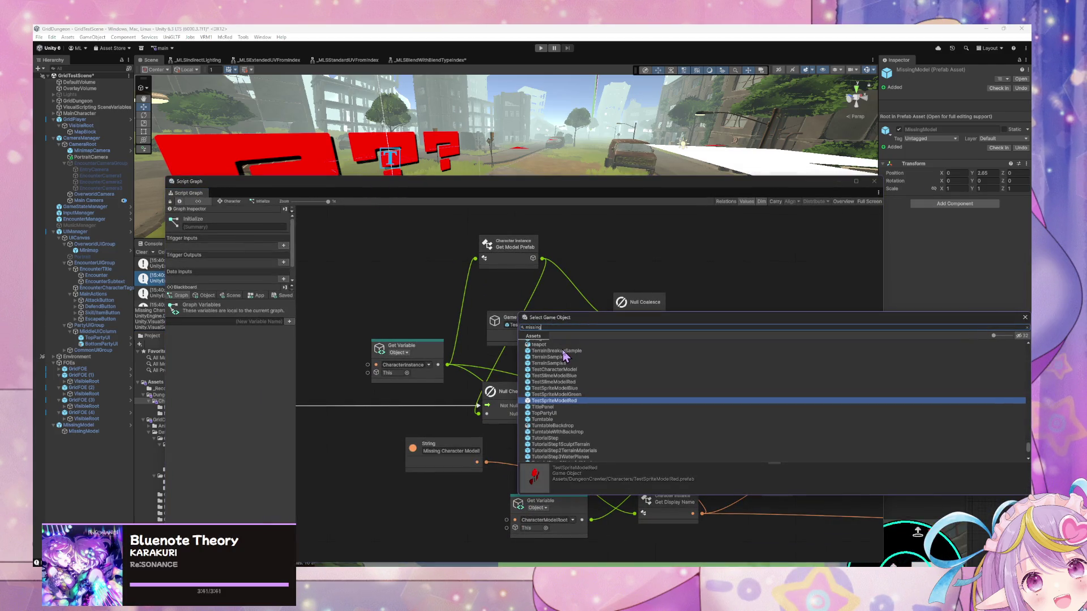
pyautogui.write('missing')
pyautogui.click(564, 350)
pyautogui.doubleClick(563, 349)
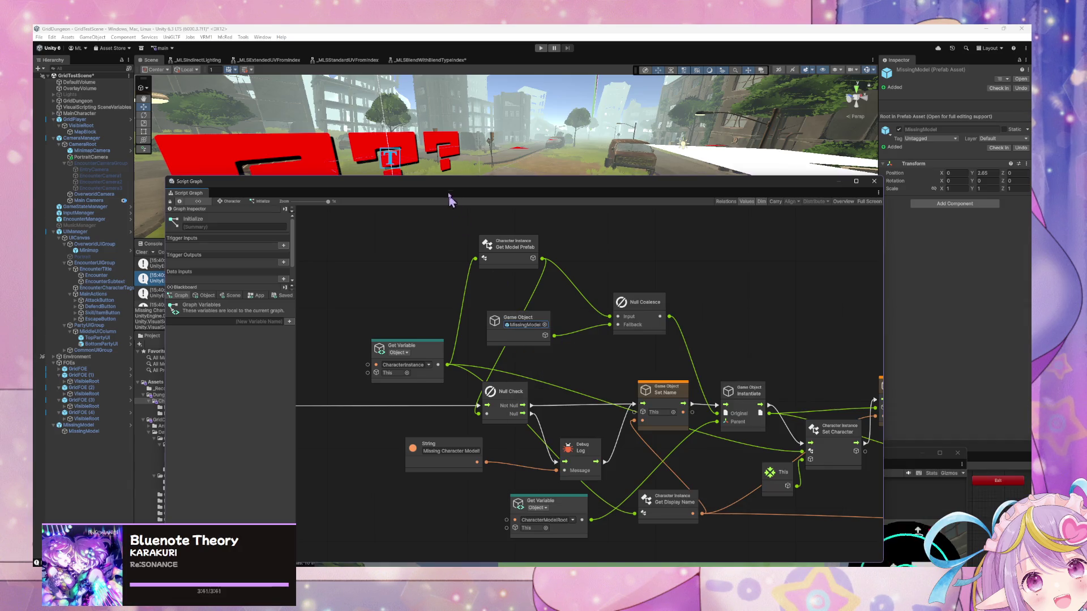
pyautogui.moveTo(454, 182)
pyautogui.mouseDown()
pyautogui.moveTo(478, 419)
pyautogui.moveTo(490, 257)
pyautogui.mouseUp()
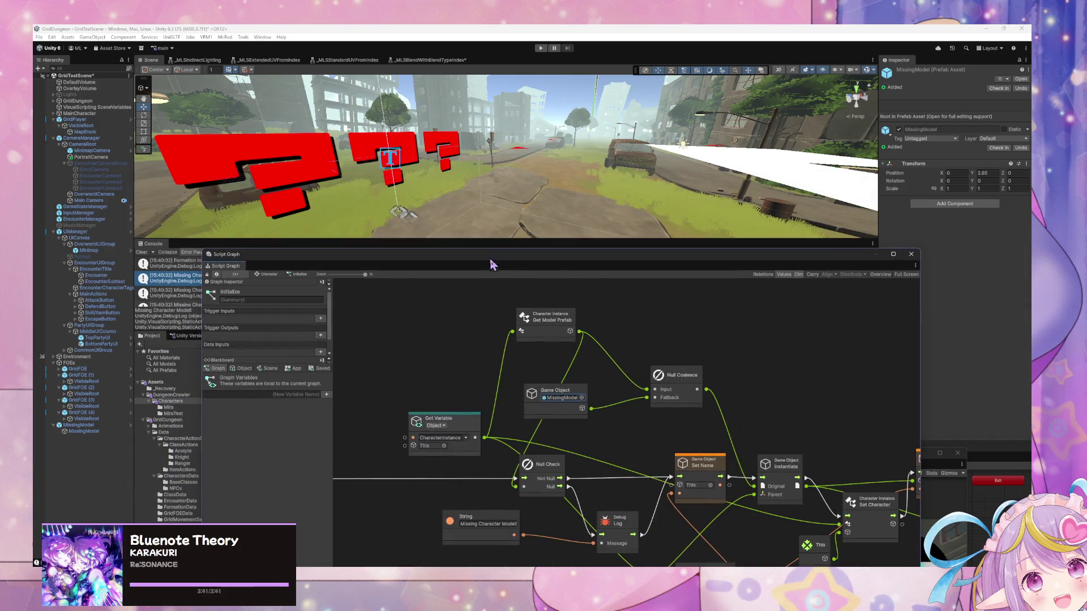
pyautogui.click(542, 49)
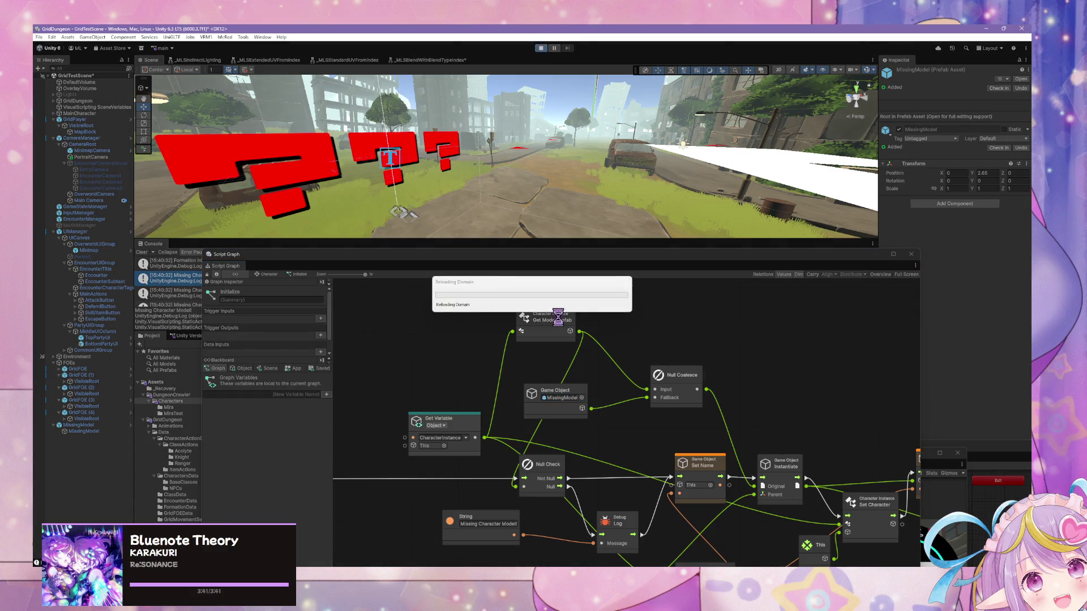
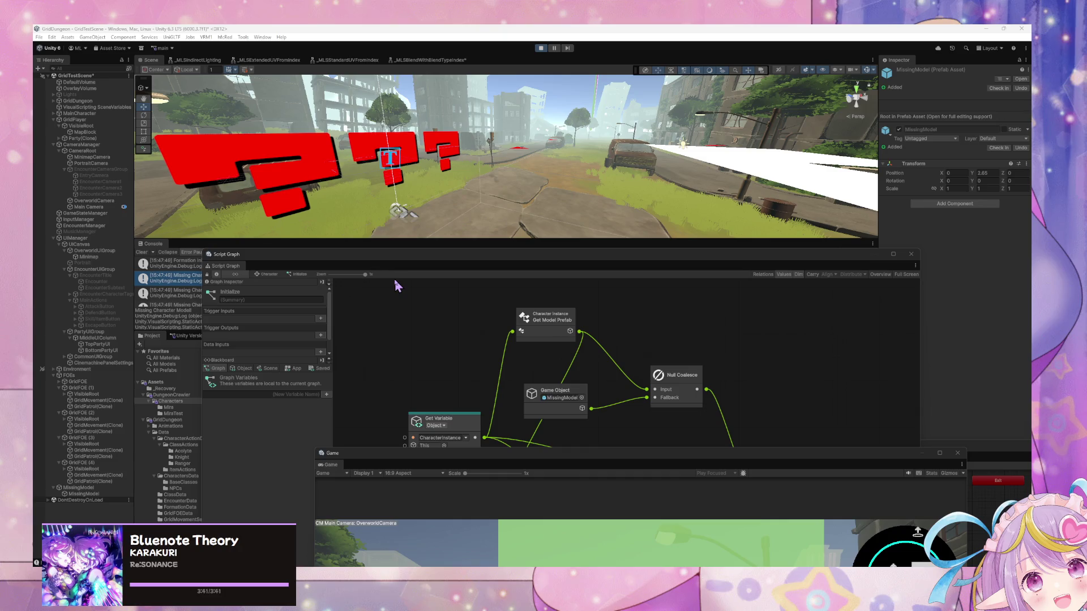
# Step: Play-test the party's red '???' placeholders, expanding the minimap and turning the view right
pyautogui.click(434, 247)
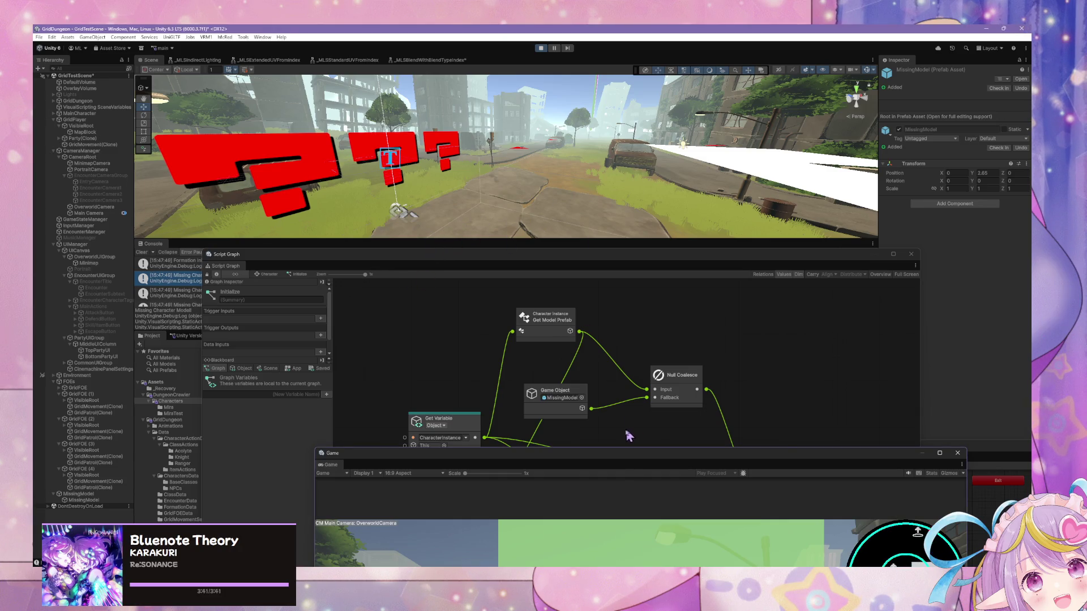
pyautogui.moveTo(609, 453)
pyautogui.mouseDown()
pyautogui.moveTo(549, 177)
pyautogui.moveTo(469, 119)
pyautogui.mouseUp()
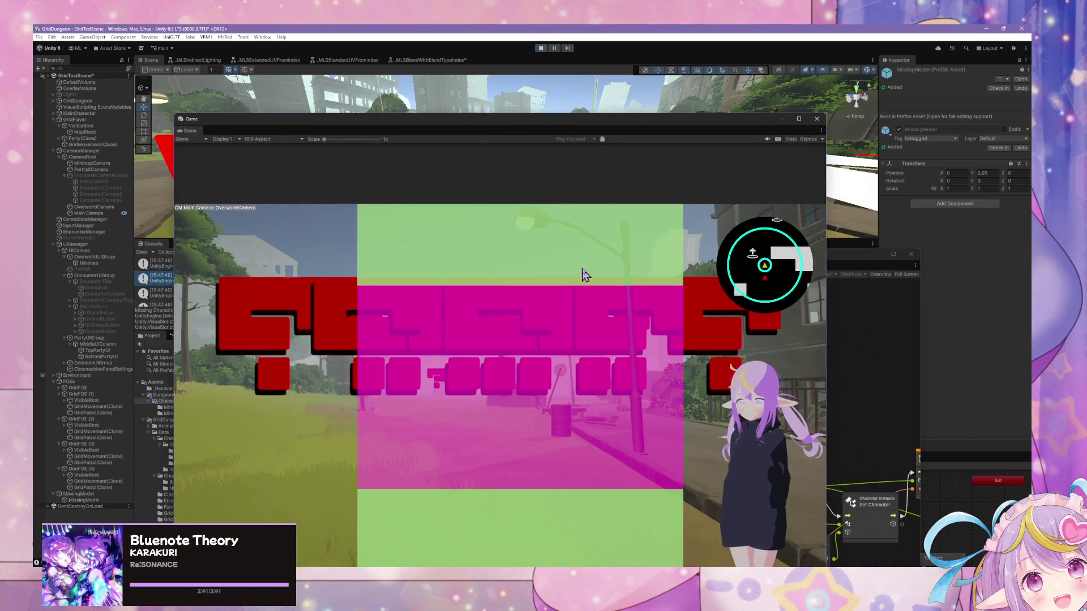
pyautogui.press('m')
pyautogui.press('m')
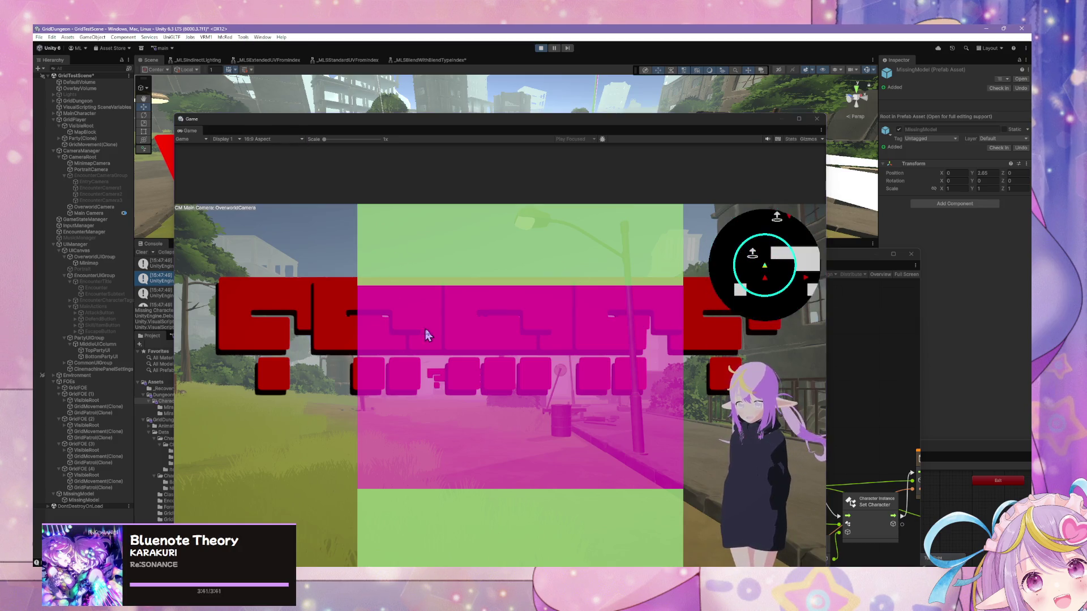
pyautogui.press('Right')
pyautogui.press('Right')
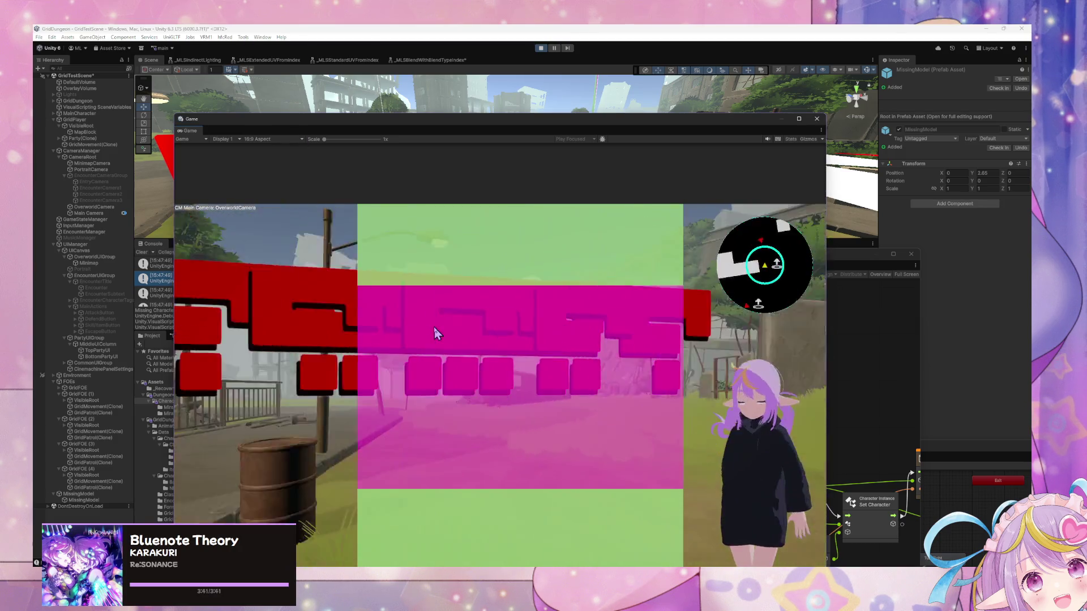
pyautogui.press('Right')
pyautogui.press('Right')
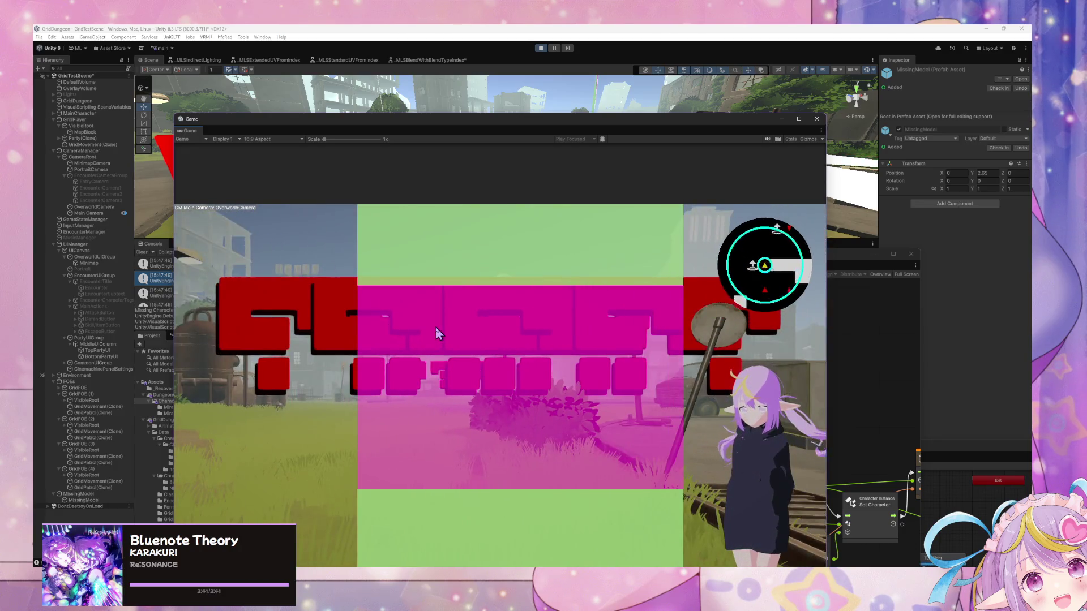
pyautogui.press('Right')
pyautogui.press('Right')
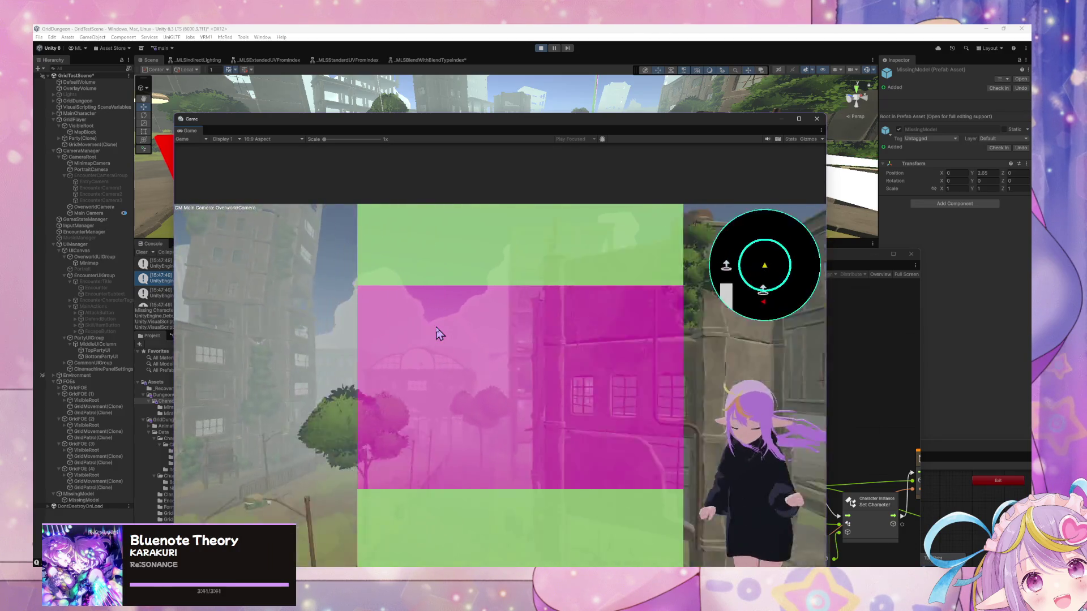
pyautogui.press('Right')
pyautogui.press('Right')
pyautogui.press('Right')
# Step: Stop play mode, select VisibleRoot, and enlarge the Script Graph window showing GridPlayer's states
pyautogui.click(543, 49)
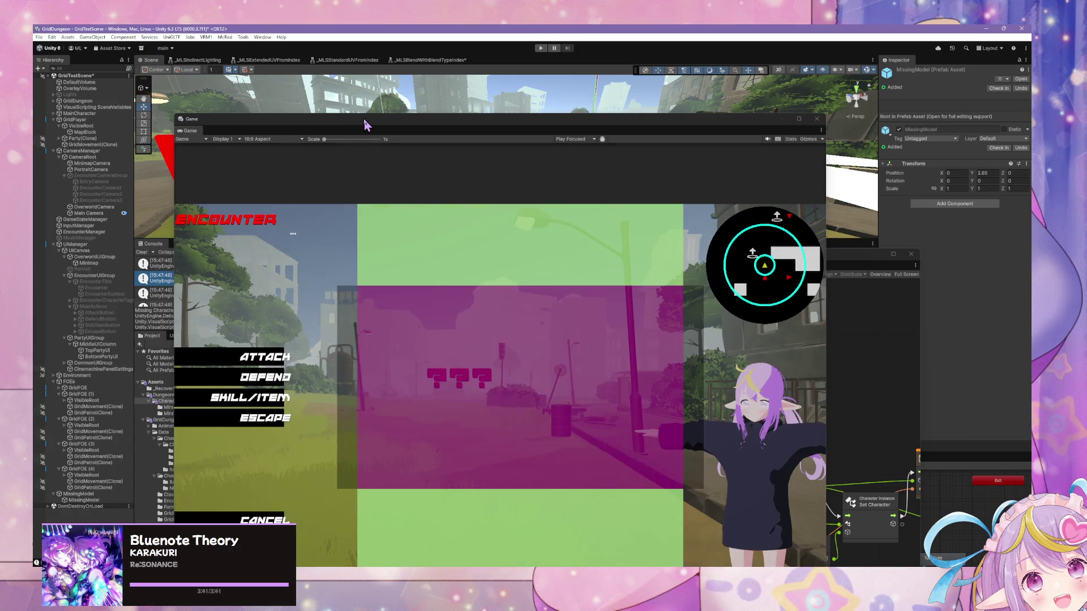
pyautogui.moveTo(364, 118); pyautogui.dragTo(510, 181)
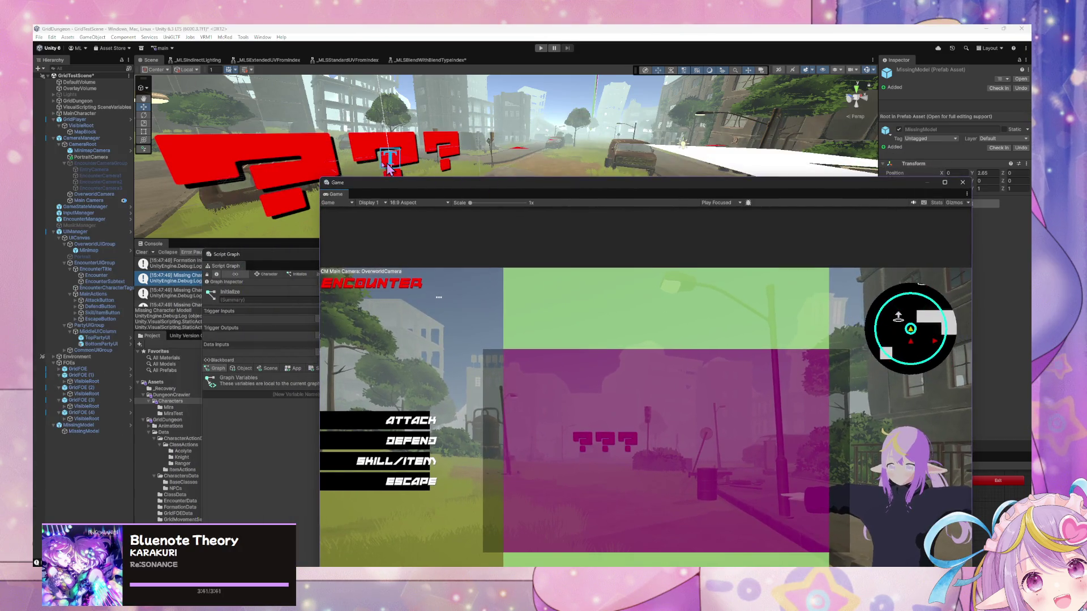
pyautogui.press('XF86AudioLowerVolume')
pyautogui.click(129, 126)
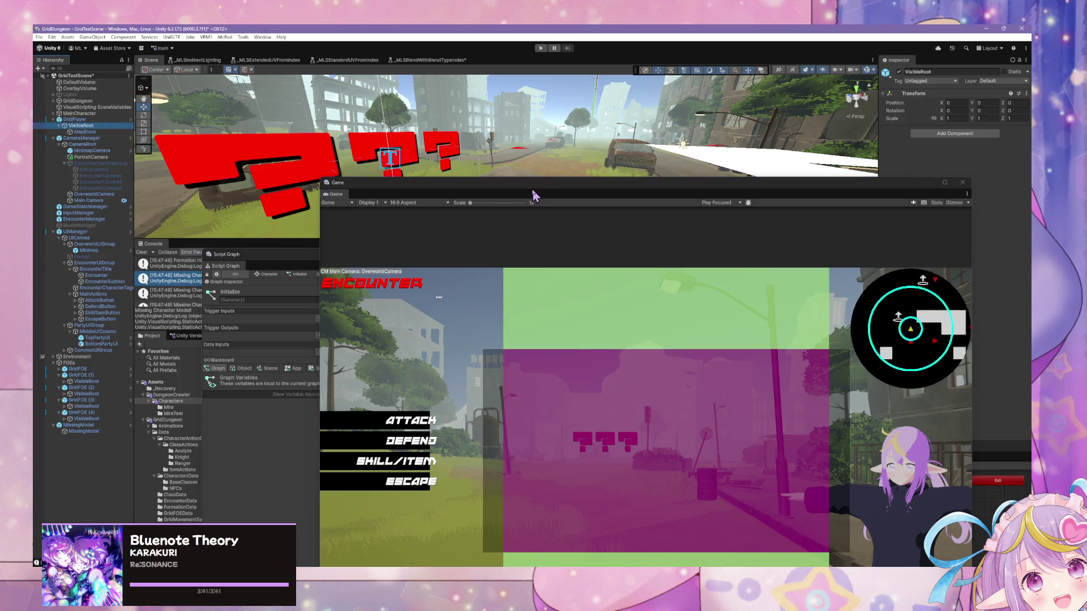
pyautogui.moveTo(534, 195)
pyautogui.mouseDown()
pyautogui.moveTo(675, 330)
pyautogui.moveTo(668, 318)
pyautogui.mouseUp()
pyautogui.click(450, 249)
pyautogui.moveTo(451, 248)
pyautogui.mouseDown()
pyautogui.moveTo(459, 190)
pyautogui.moveTo(569, 164)
pyautogui.mouseUp()
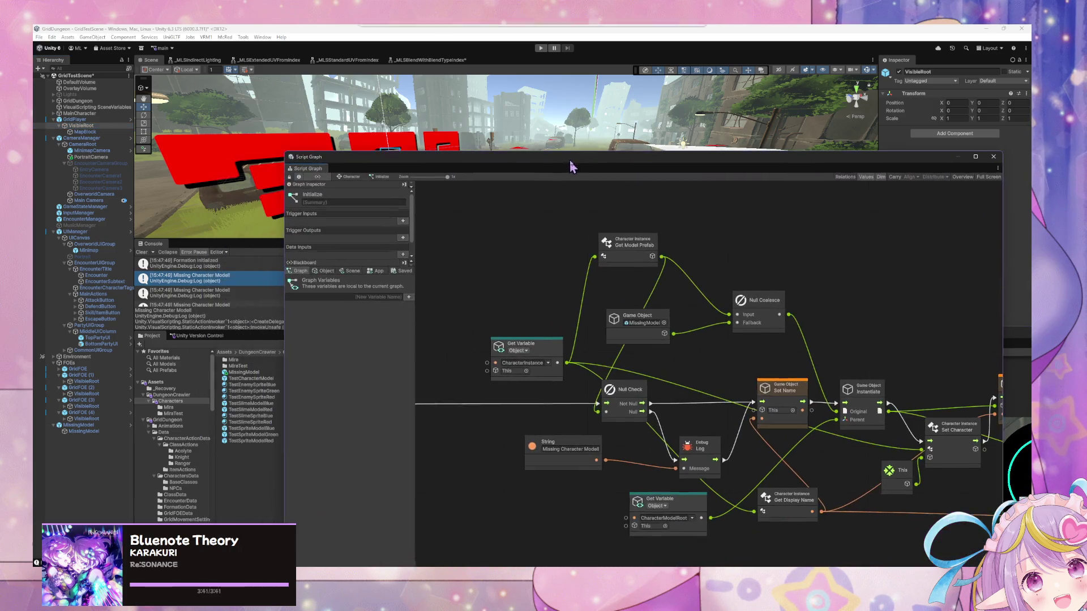
pyautogui.click(74, 119)
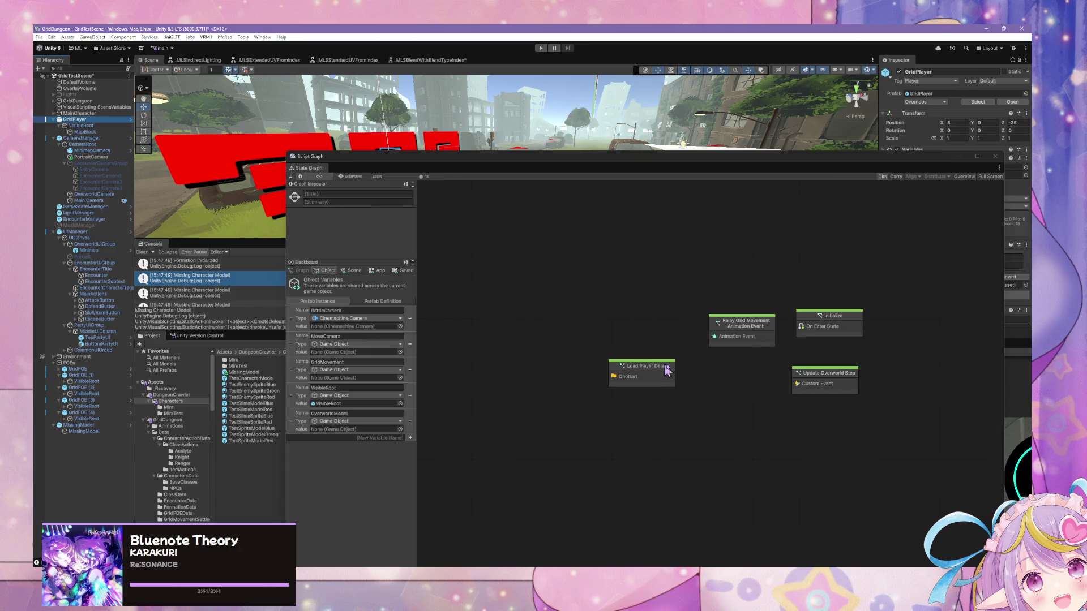
# Step: In Load Player Data, add a VisibleRoot Get Variable node and delete the old This node
pyautogui.doubleClick(664, 370)
pyautogui.scroll(5, 626, 327)
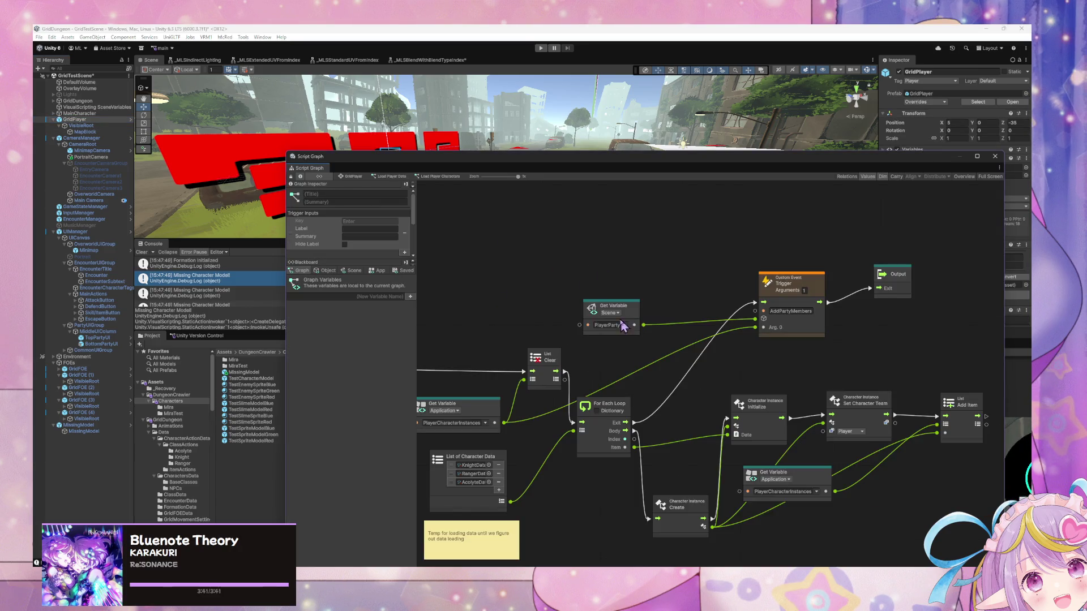
pyautogui.scroll(-3, 576, 271)
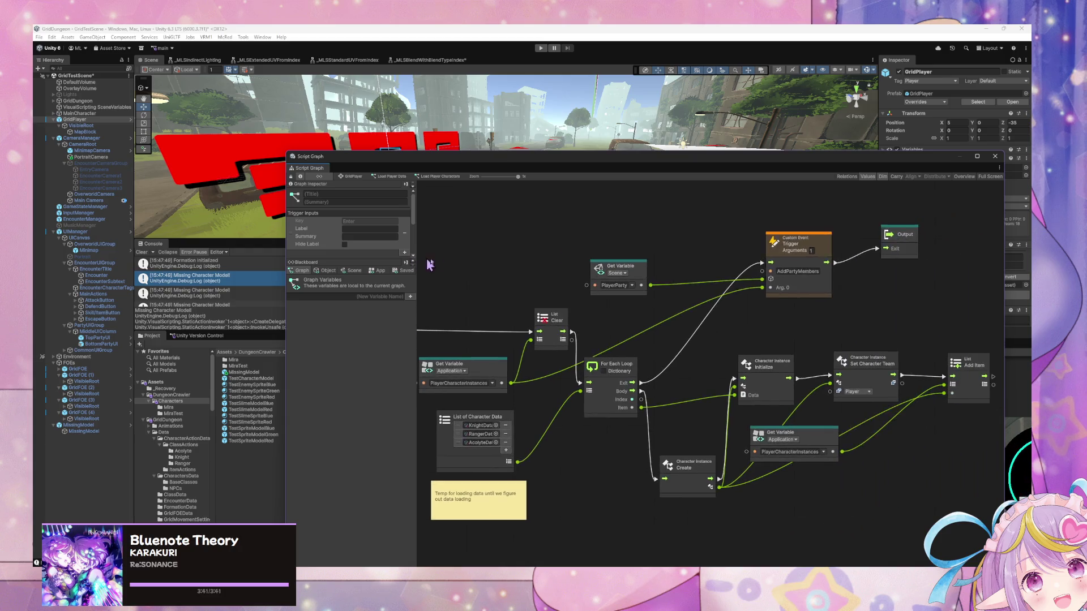
pyautogui.hscroll(-10, 656, 248)
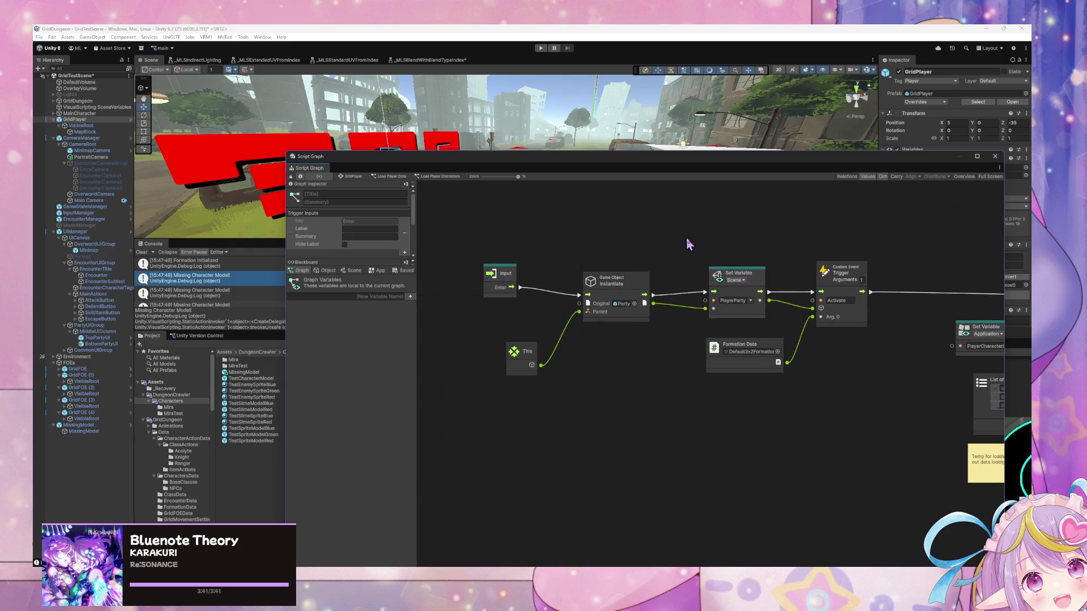
pyautogui.click(327, 271)
pyautogui.moveTo(300, 403)
pyautogui.mouseDown()
pyautogui.moveTo(563, 328)
pyautogui.moveTo(487, 334)
pyautogui.moveTo(522, 381)
pyautogui.moveTo(578, 304)
pyautogui.mouseUp()
pyautogui.press('Delete')
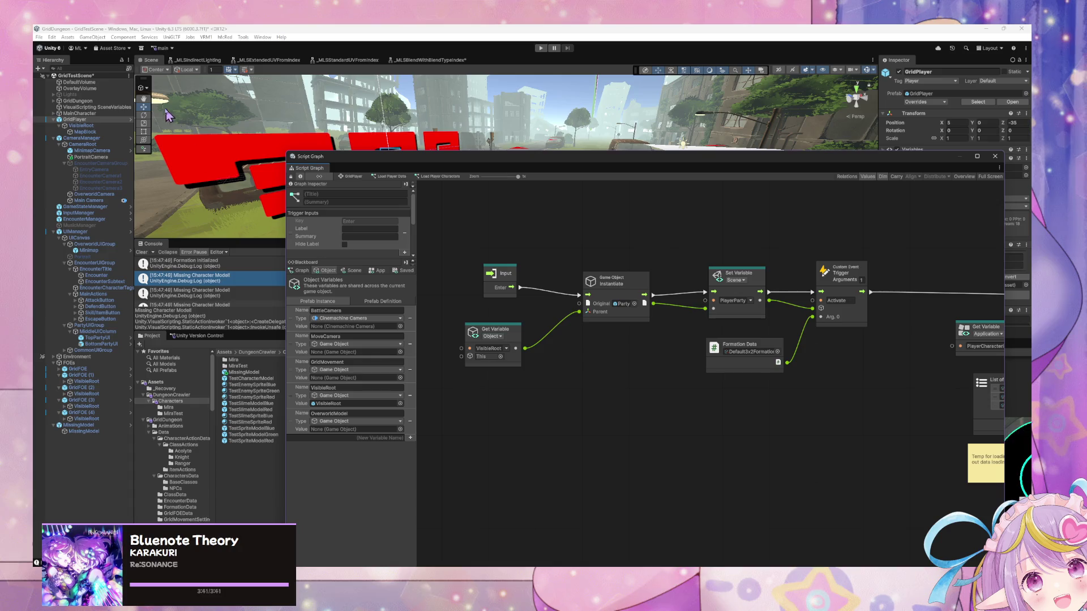
# Step: Select the MissingModel object in the scene and open its prefab overrides list
pyautogui.click(270, 141)
pyautogui.moveTo(879, 162)
pyautogui.mouseDown()
pyautogui.moveTo(853, 246)
pyautogui.moveTo(670, 382)
pyautogui.mouseUp()
pyautogui.click(925, 103)
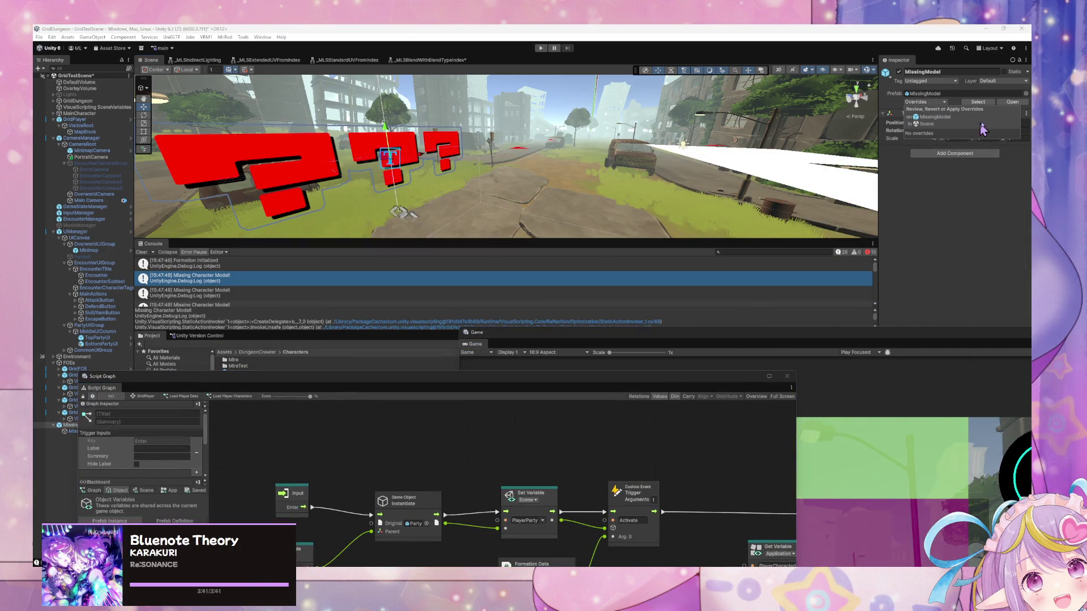
# Step: Open the MissingModel prefab and set its child's TextMeshPro text to '?'
pyautogui.click(1013, 103)
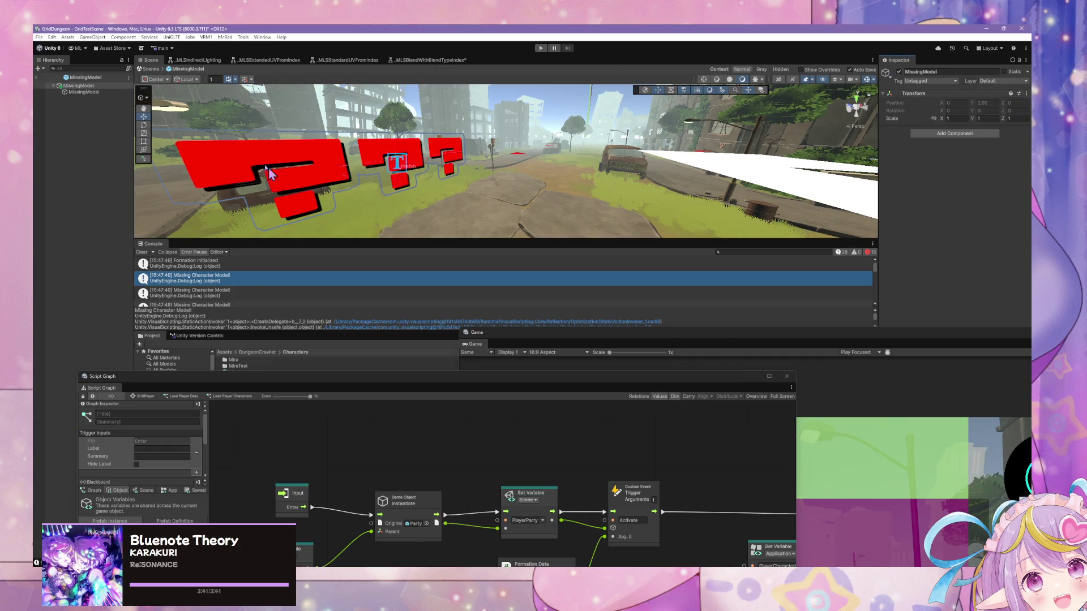
pyautogui.click(84, 92)
pyautogui.scroll(-2, 934, 208)
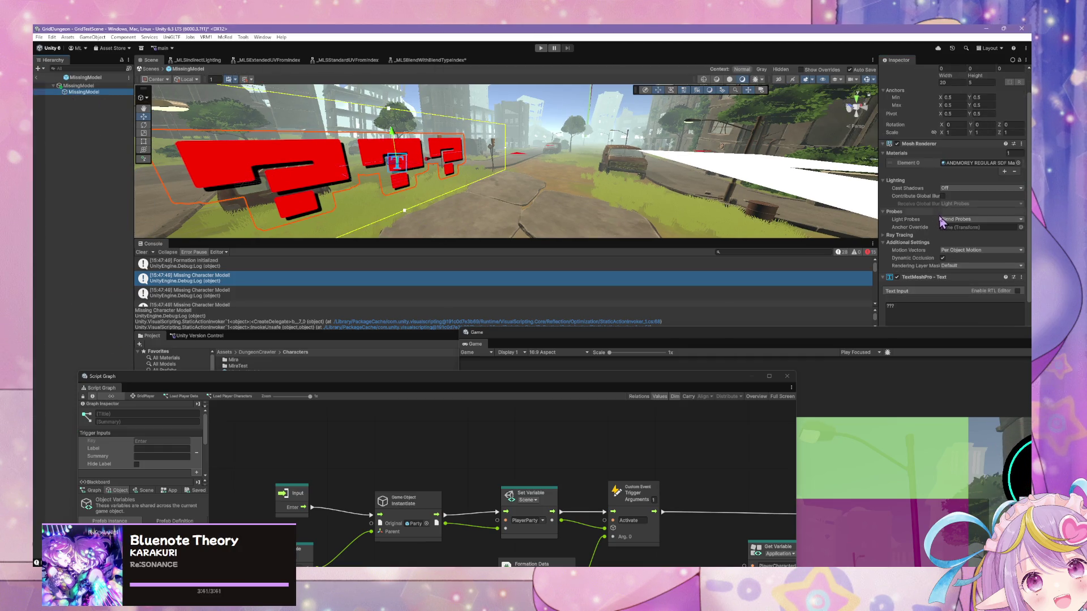
pyautogui.click(906, 307)
pyautogui.write('?')
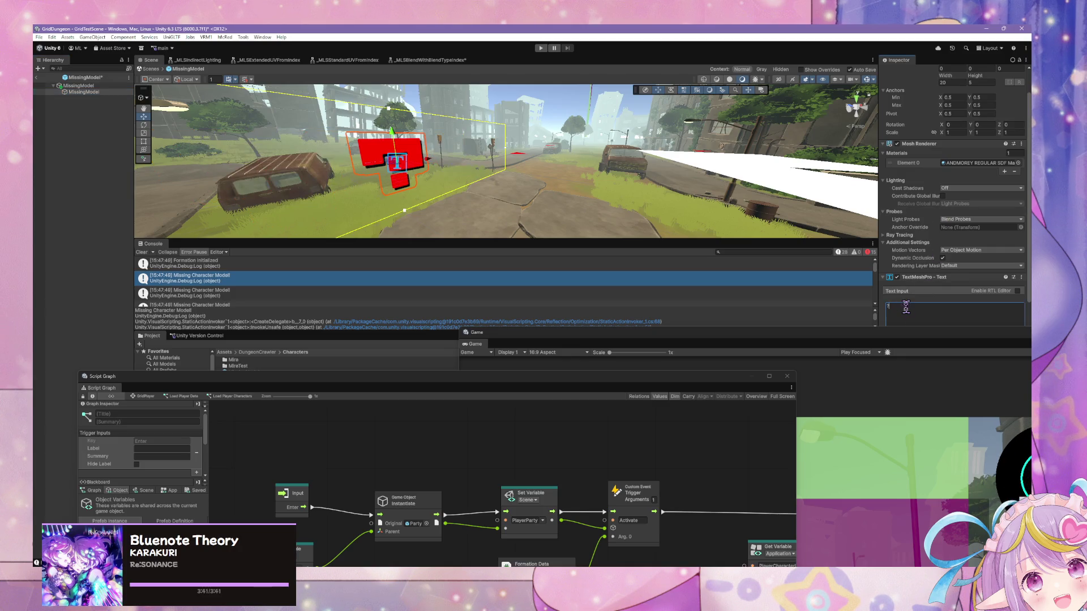
# Step: Set the placeholder's font size to 27.52 and go back to the Scenes view
pyautogui.scroll(2, 932, 215)
pyautogui.scroll(-2, 943, 207)
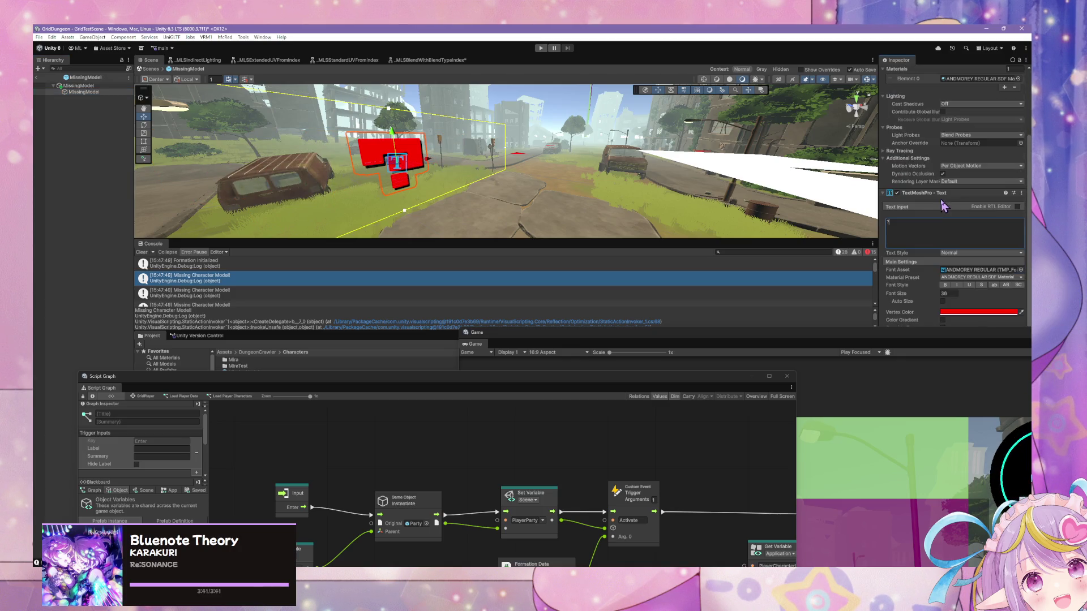
pyautogui.click(946, 293)
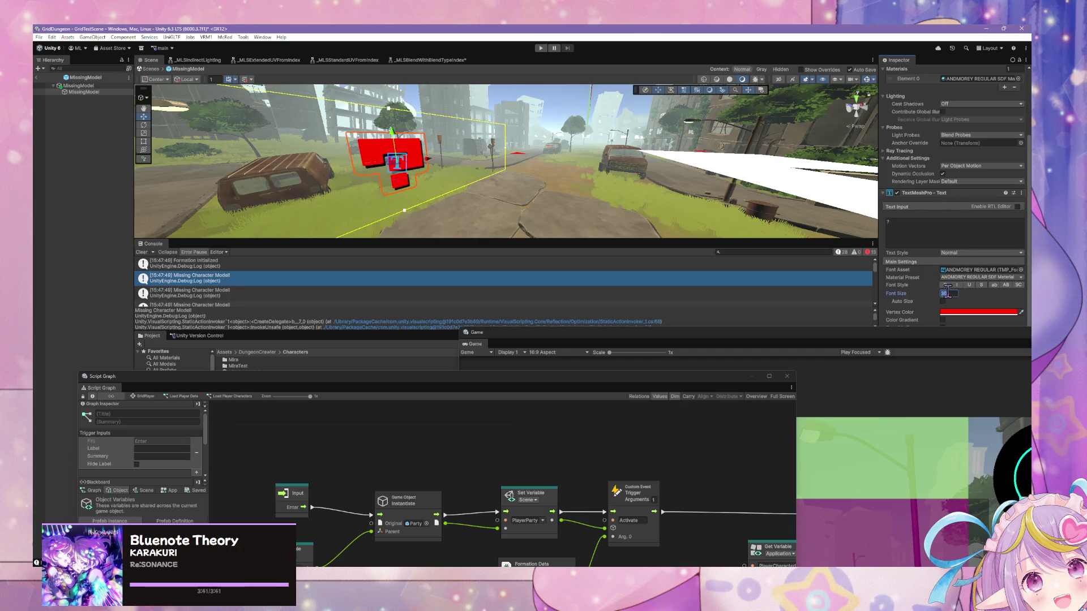
pyautogui.write('24')
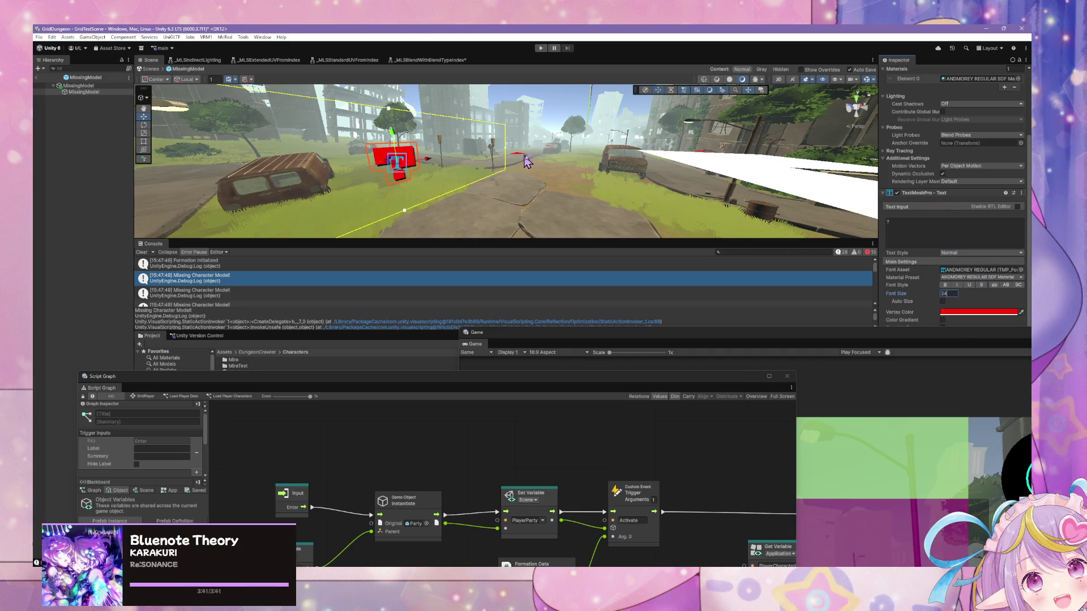
pyautogui.press('BackSpace')
pyautogui.write('0')
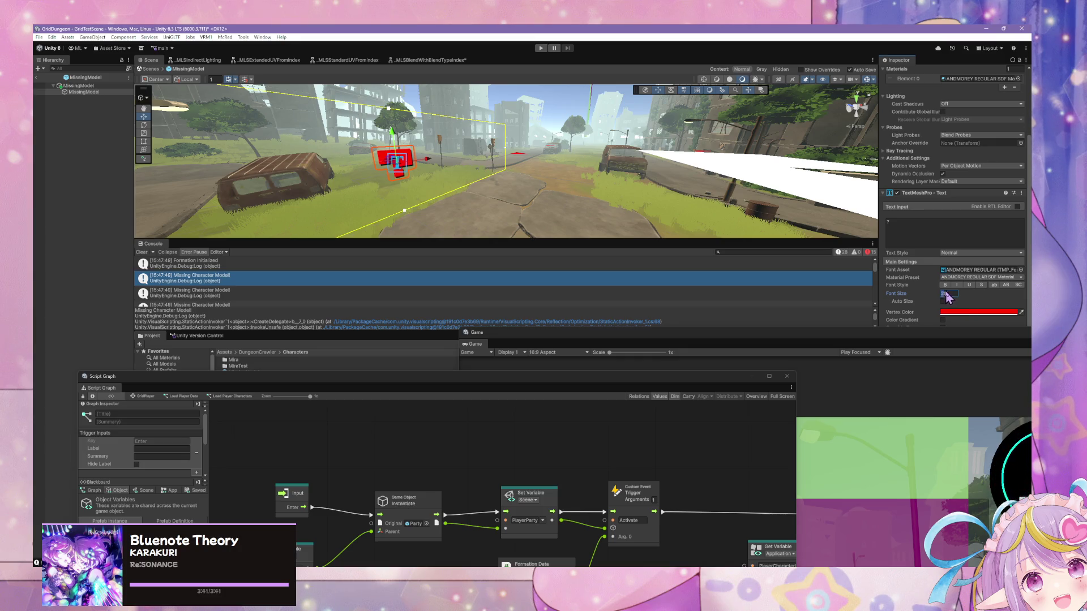
pyautogui.moveTo(940, 292); pyautogui.dragTo(965, 292)
pyautogui.moveTo(67, 278); pyautogui.dragTo(70, 278)
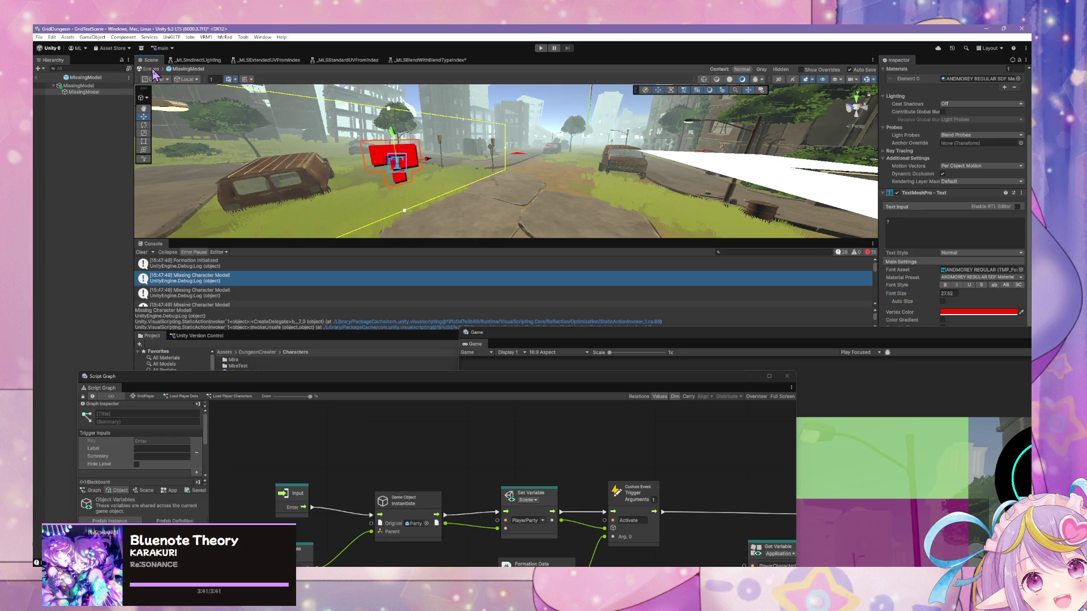
pyautogui.click(151, 68)
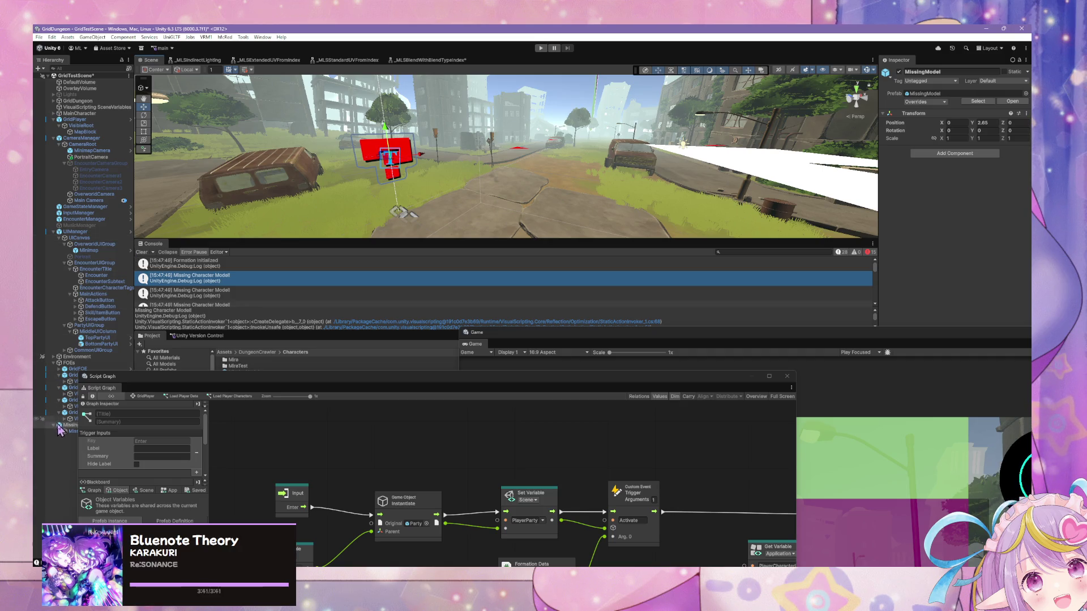
# Step: Delete the MissingModel instance from the Hierarchy and start play mode again
pyautogui.press('Delete')
pyautogui.click(541, 49)
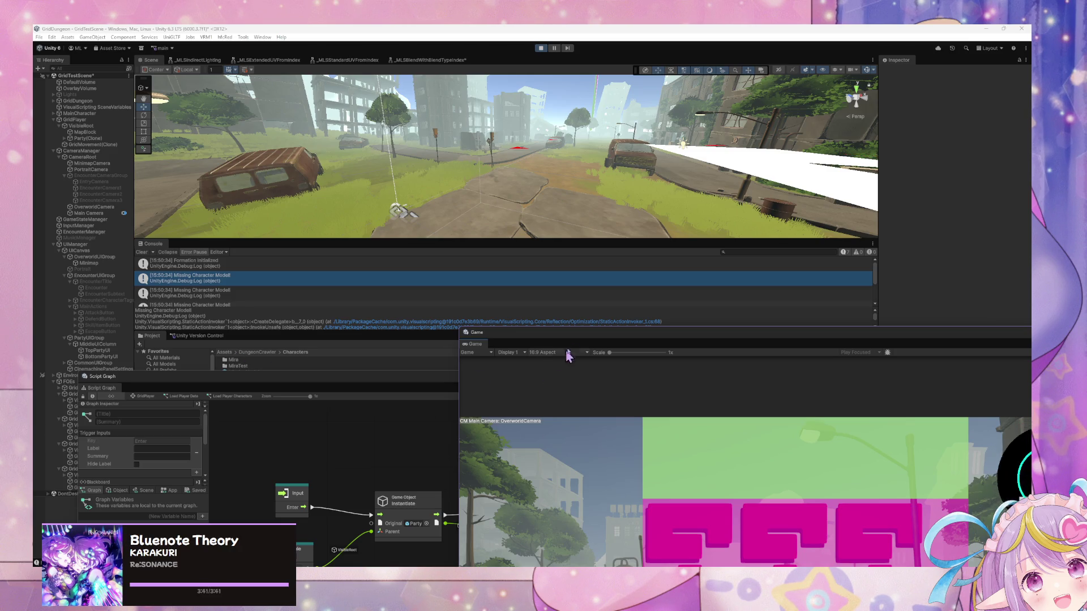
# Step: Enlarge the game window and turn the player with Q to view the three '???' placeholders
pyautogui.moveTo(568, 343); pyautogui.dragTo(468, 175)
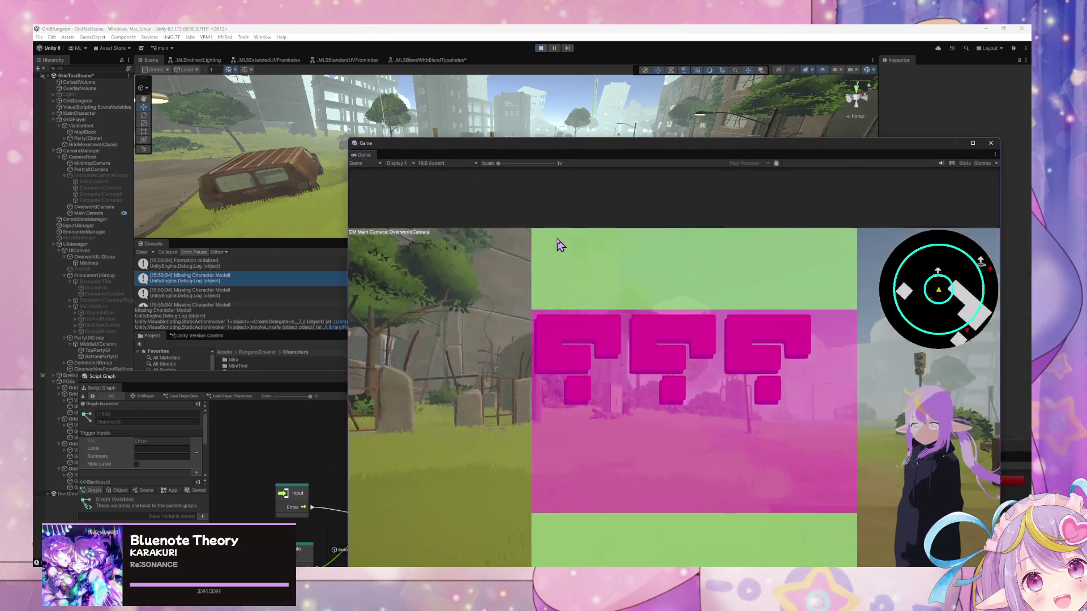
pyautogui.press('q')
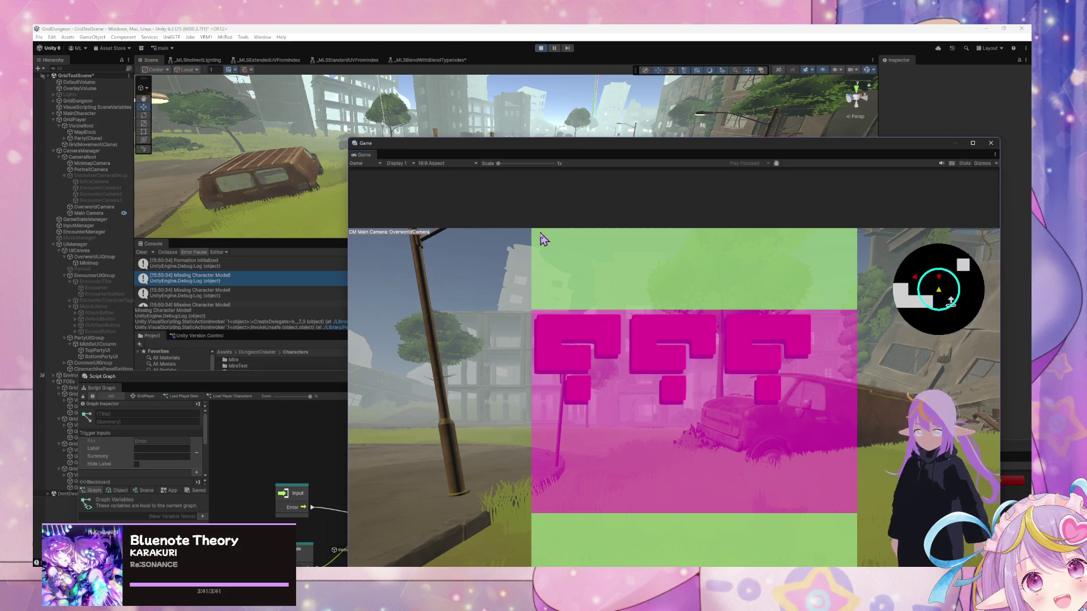
pyautogui.press('q')
pyautogui.press('q')
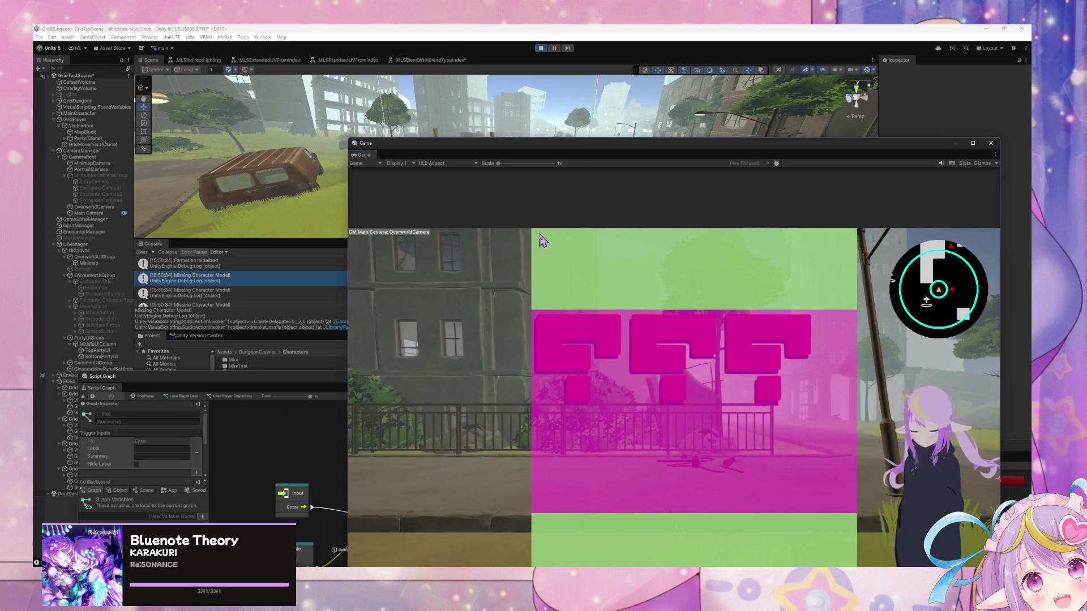
pyautogui.press('q')
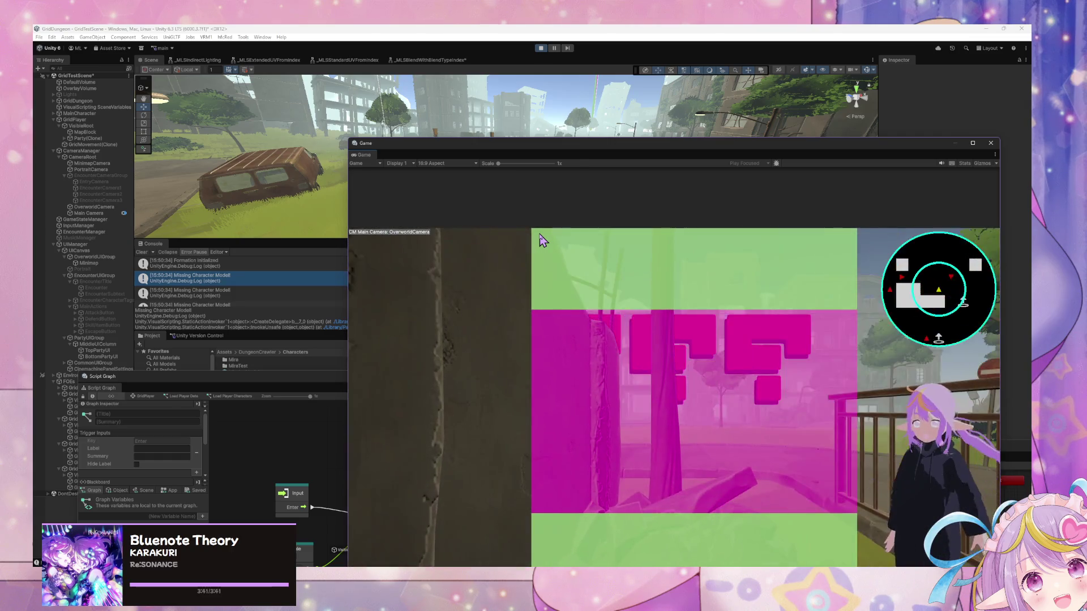
pyautogui.press('q')
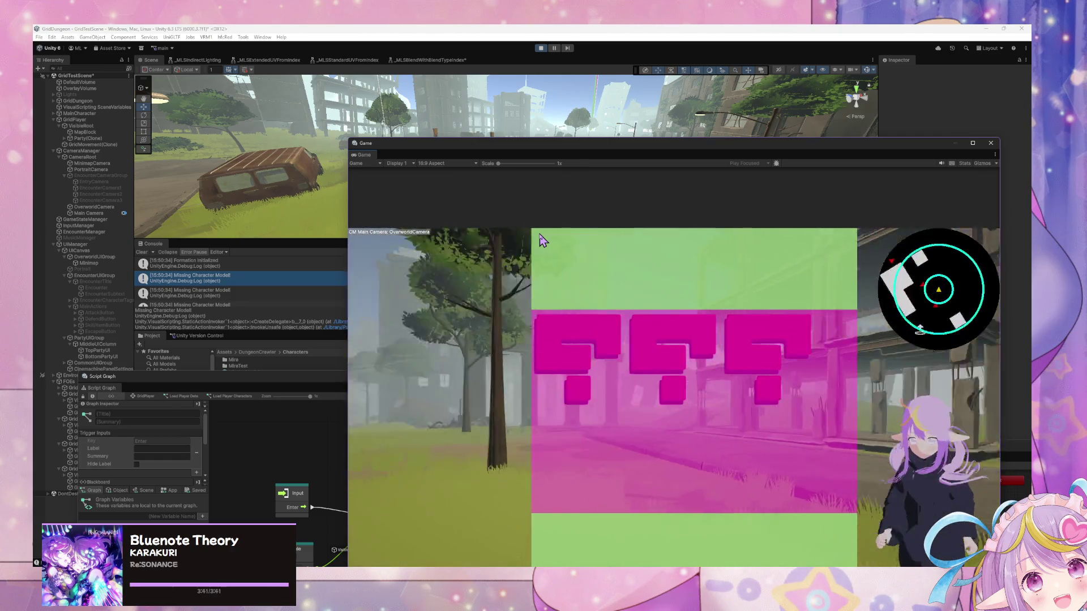
# Step: Dock the game preview into the editor layout and reposition the floating script graph window
pyautogui.moveTo(577, 142); pyautogui.dragTo(420, 60)
pyautogui.moveTo(344, 65); pyautogui.dragTo(793, 317)
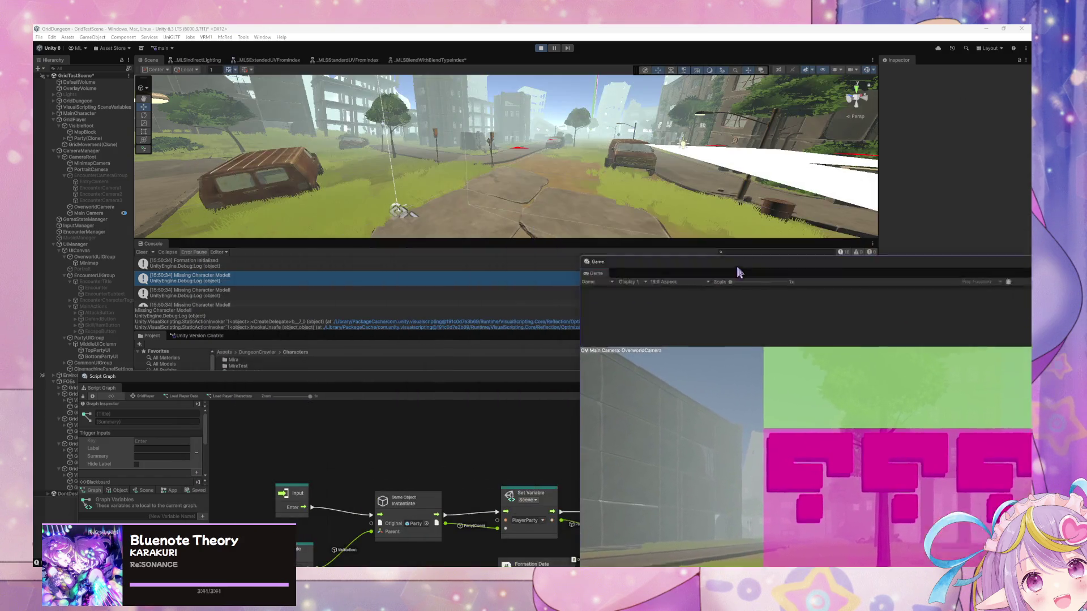
pyautogui.moveTo(532, 185)
pyautogui.mouseDown()
pyautogui.moveTo(550, 148)
pyautogui.moveTo(515, 180)
pyautogui.moveTo(527, 170)
pyautogui.moveTo(222, 165)
pyautogui.mouseUp()
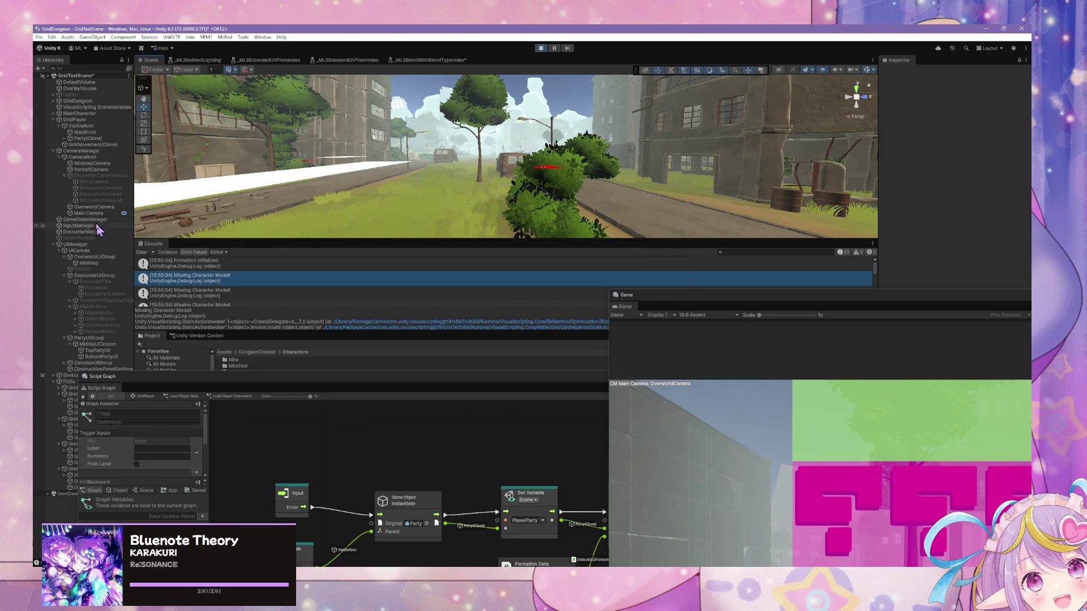
pyautogui.moveTo(146, 385); pyautogui.dragTo(328, 375)
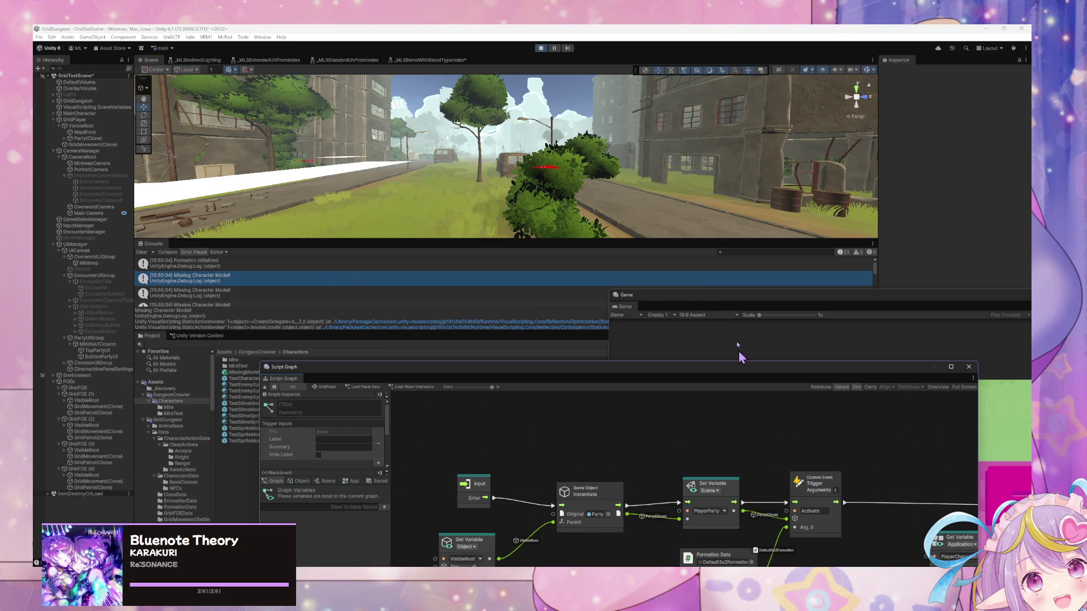
# Step: Select the spawned Party(Clone) object in the Hierarchy
pyautogui.click(97, 138)
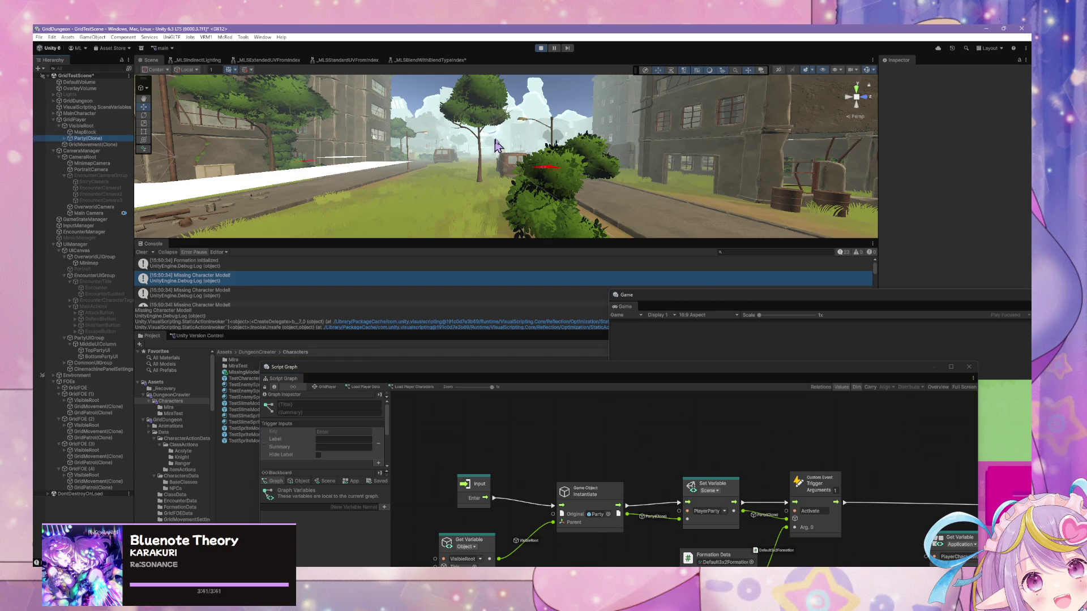
# Step: Frame a placeholder, then rotate Party(Clone) with the Rotate tool and undo it
pyautogui.click(530, 155)
pyautogui.press('f')
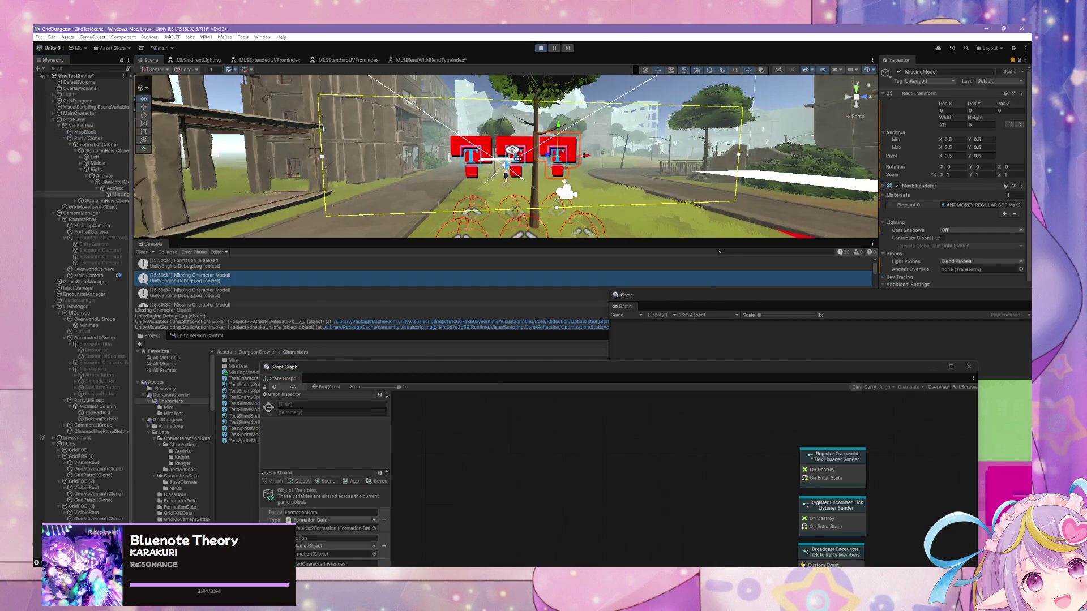
pyautogui.moveTo(540, 148)
pyautogui.mouseDown()
pyautogui.moveTo(651, 136)
pyautogui.moveTo(736, 148)
pyautogui.moveTo(828, 183)
pyautogui.moveTo(601, 175)
pyautogui.moveTo(817, 200)
pyautogui.moveTo(667, 218)
pyautogui.moveTo(736, 225)
pyautogui.mouseUp()
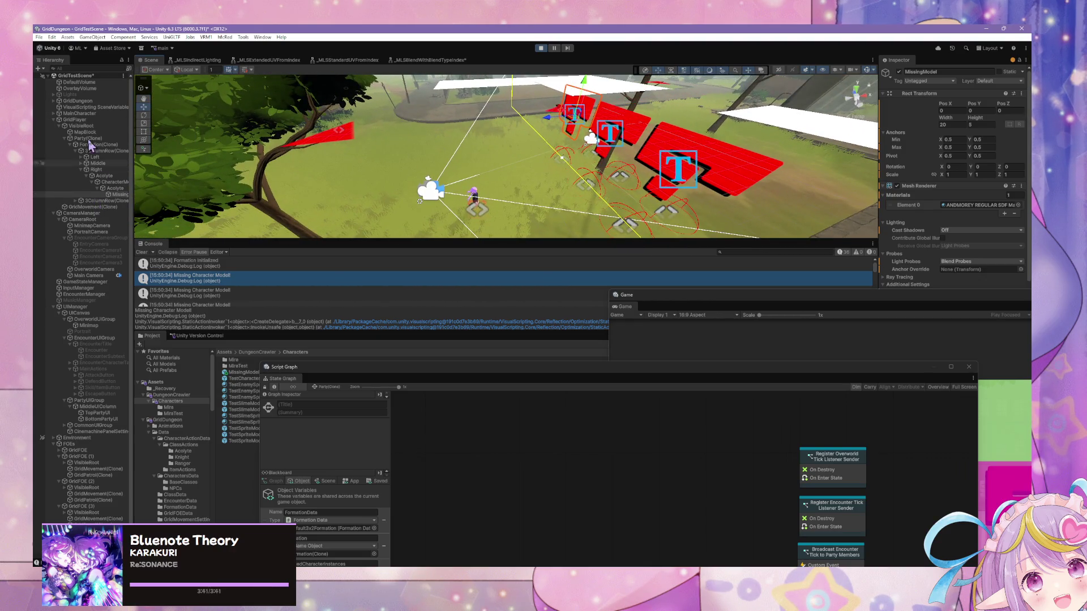
pyautogui.click(80, 120)
pyautogui.click(90, 138)
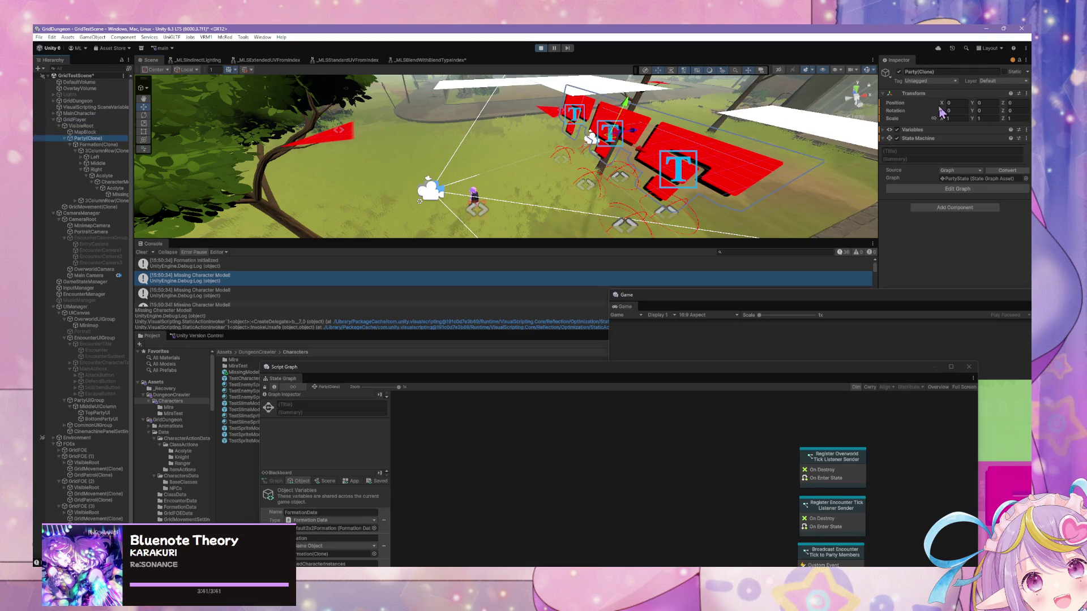
pyautogui.click(145, 120)
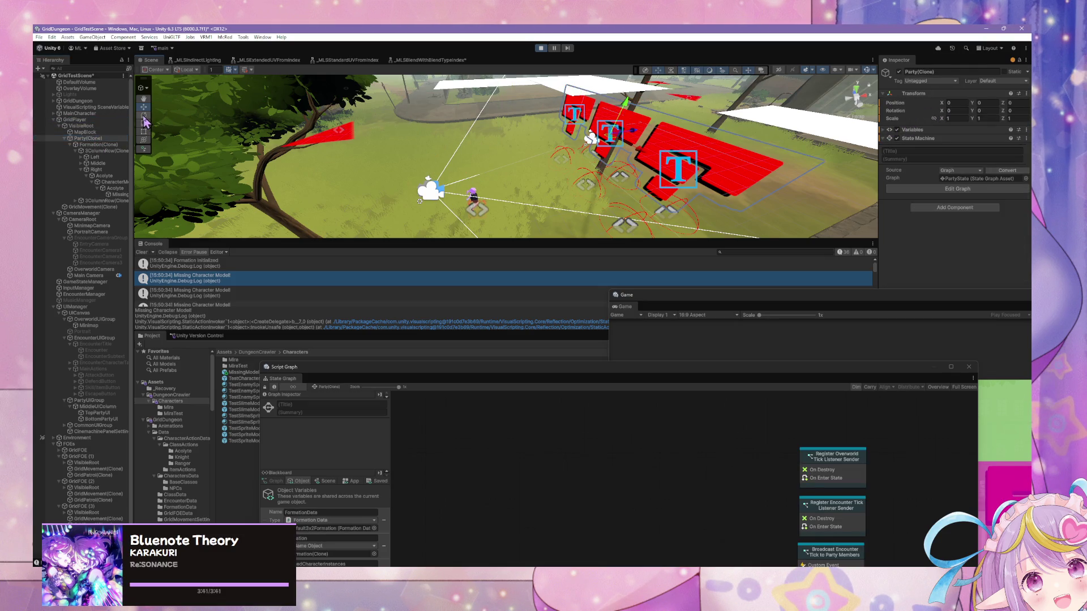
pyautogui.moveTo(610, 151); pyautogui.dragTo(591, 134)
pyautogui.hotkey('ctrl', 'z')
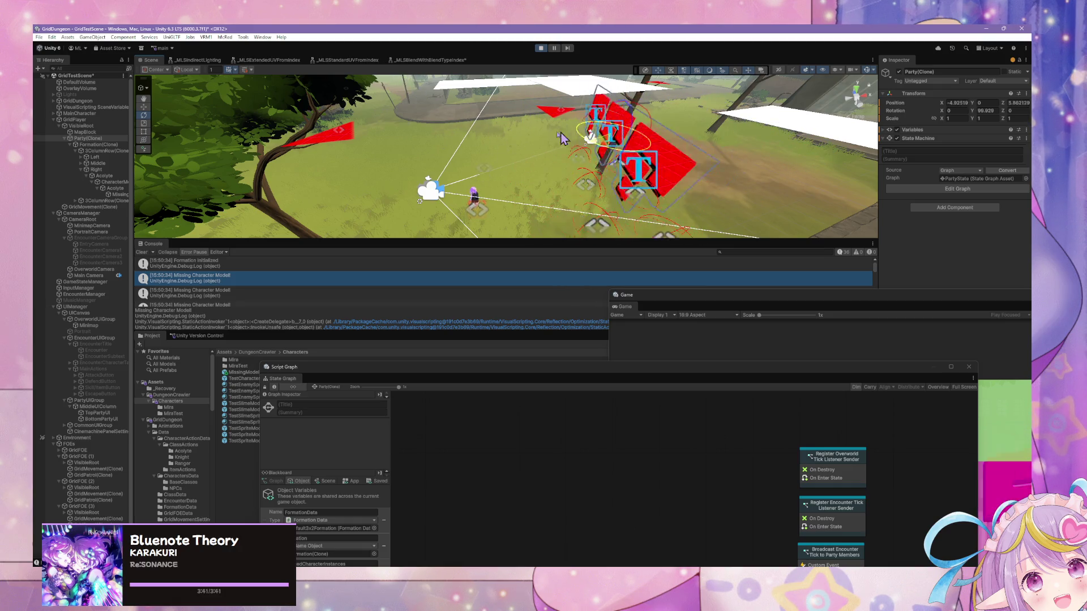
# Step: Orbit around the party formation, bring the game forward and select the player's MapBlock marker
pyautogui.moveTo(589, 160)
pyautogui.mouseDown()
pyautogui.moveTo(419, 184)
pyautogui.moveTo(330, 136)
pyautogui.moveTo(374, 175)
pyautogui.mouseUp()
pyautogui.moveTo(385, 368); pyautogui.dragTo(542, 437)
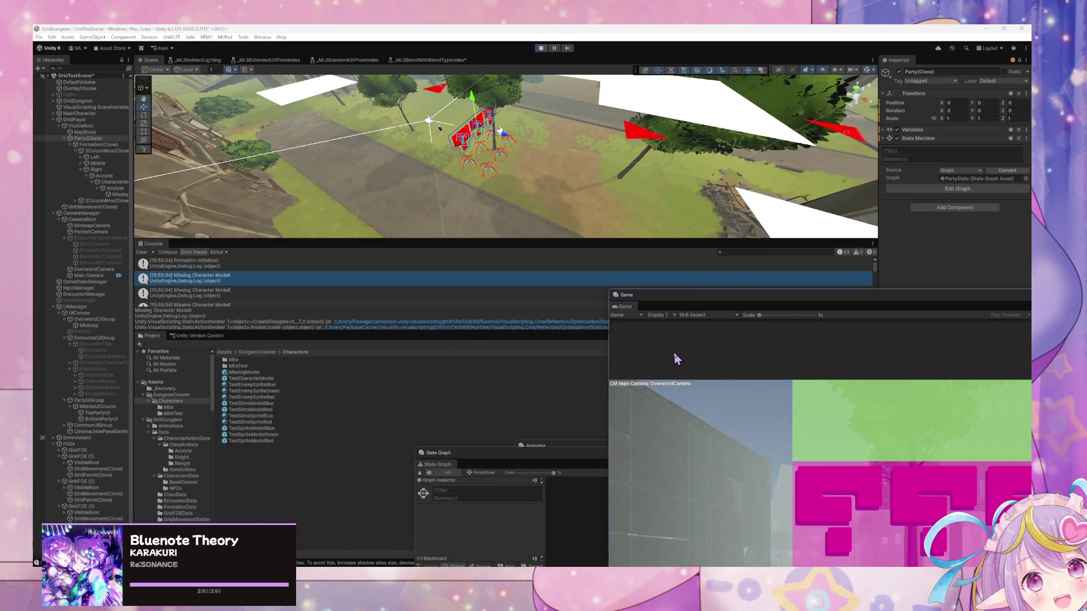
pyautogui.moveTo(686, 299); pyautogui.dragTo(449, 275)
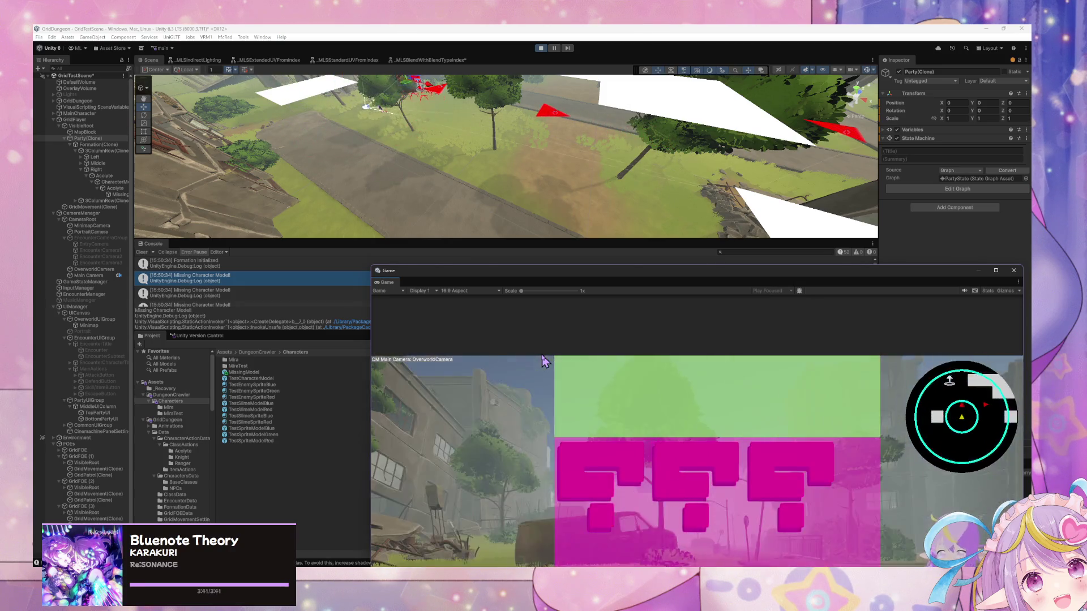
pyautogui.moveTo(499, 169)
pyautogui.mouseDown()
pyautogui.moveTo(468, 145)
pyautogui.moveTo(523, 150)
pyautogui.moveTo(728, 269)
pyautogui.mouseUp()
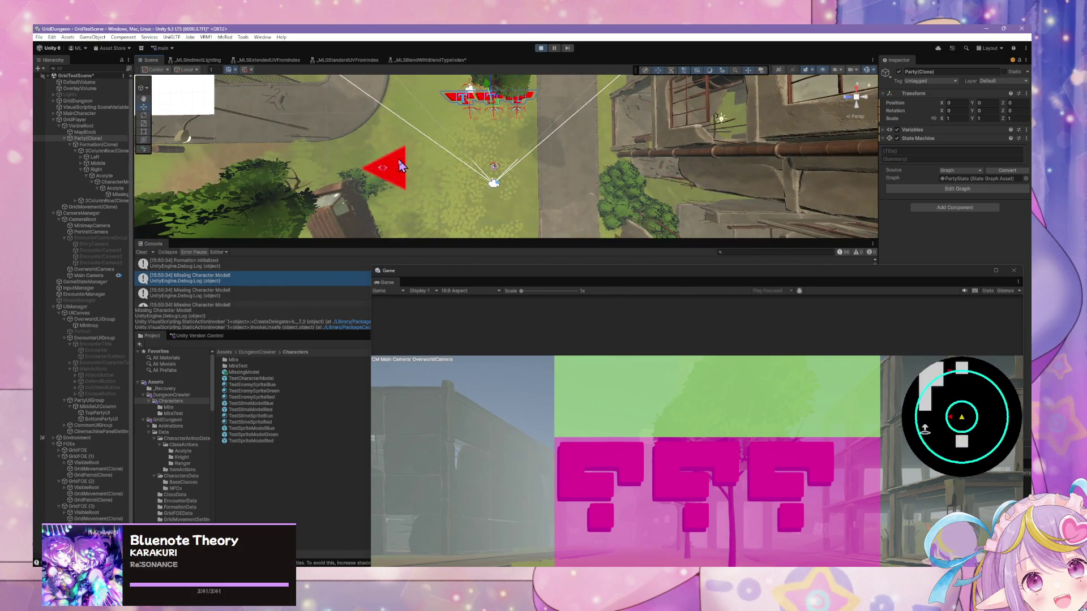
pyautogui.click(400, 166)
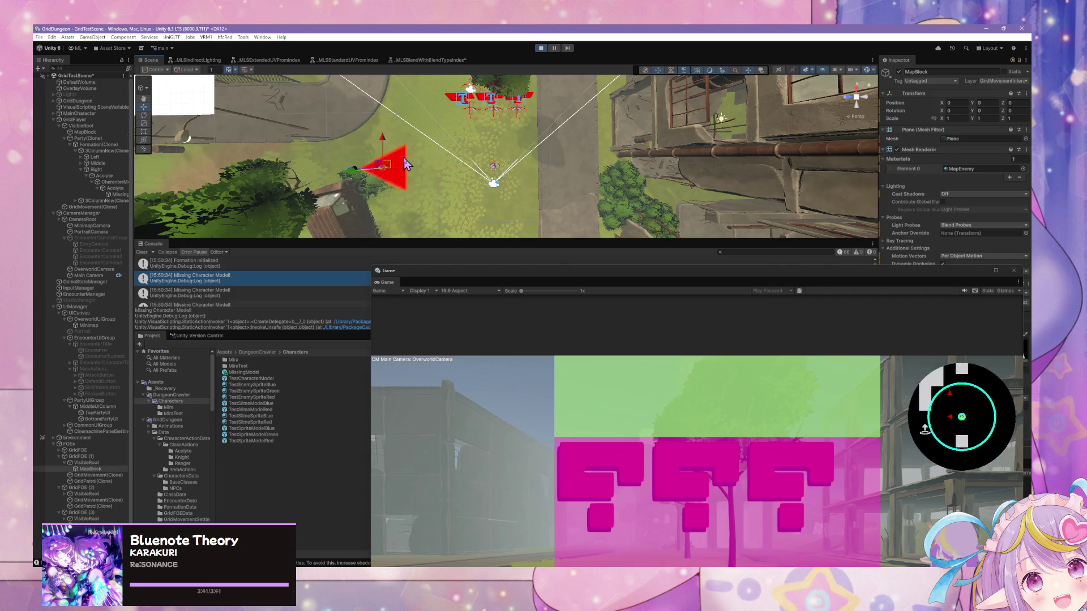
pyautogui.click(94, 133)
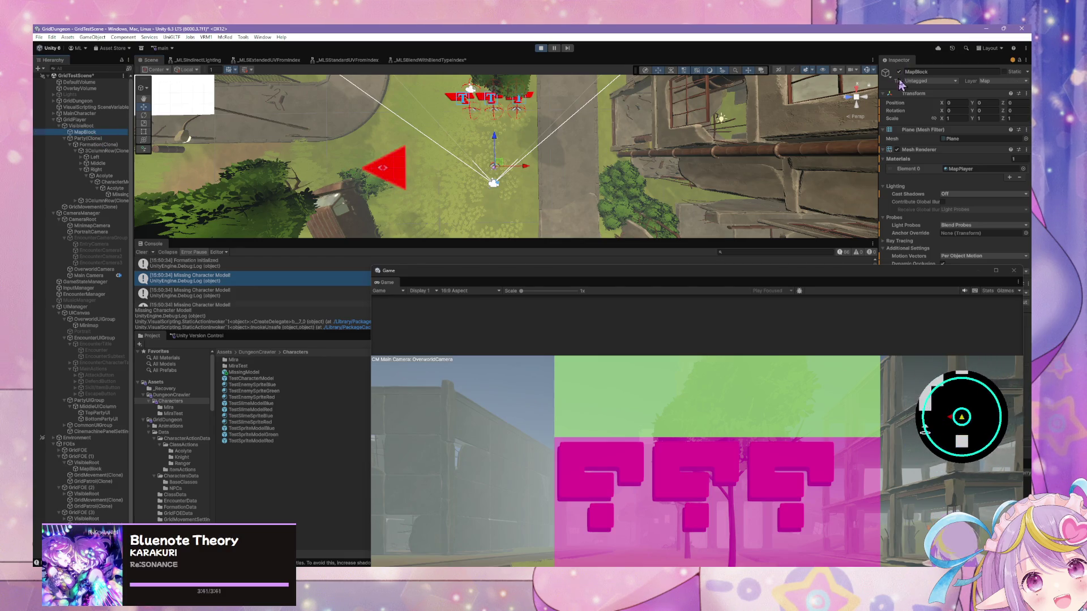
# Step: Switch the MapBlock's layer to GridMovementInteraction and back to Map
pyautogui.click(988, 85)
pyautogui.click(959, 141)
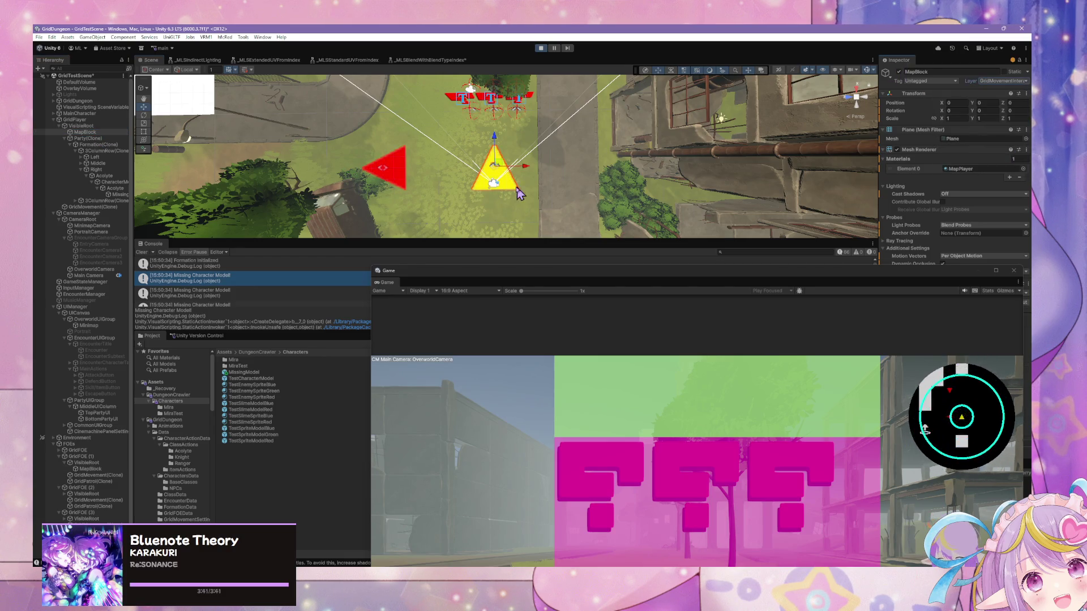
pyautogui.click(994, 81)
pyautogui.click(957, 150)
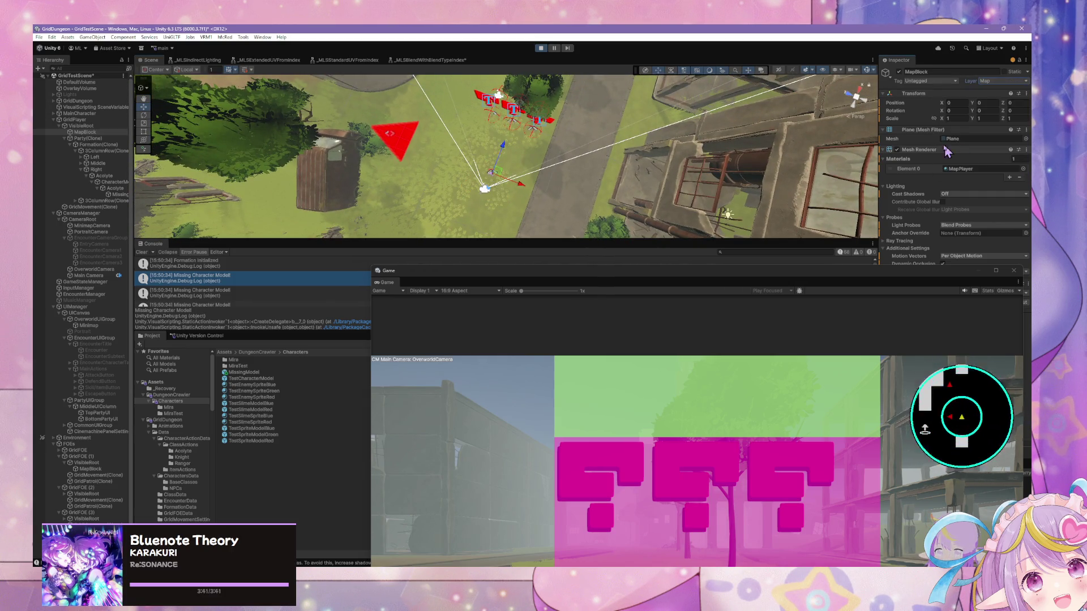
# Step: Enable the Map layer in the Scene view's layer visibility so the yellow triangle shows
pyautogui.click(873, 70)
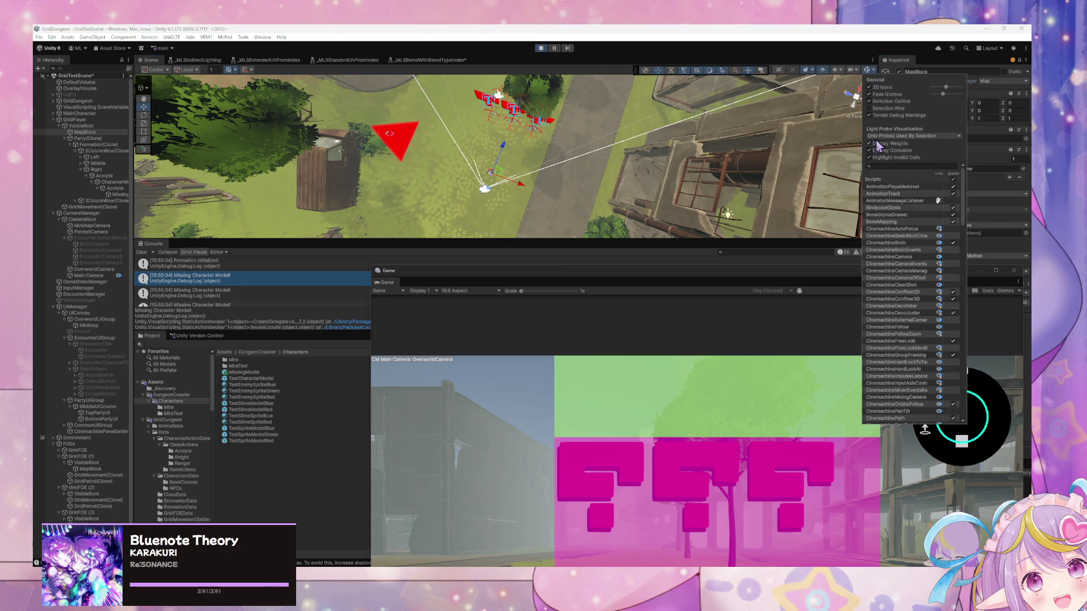
pyautogui.click(837, 71)
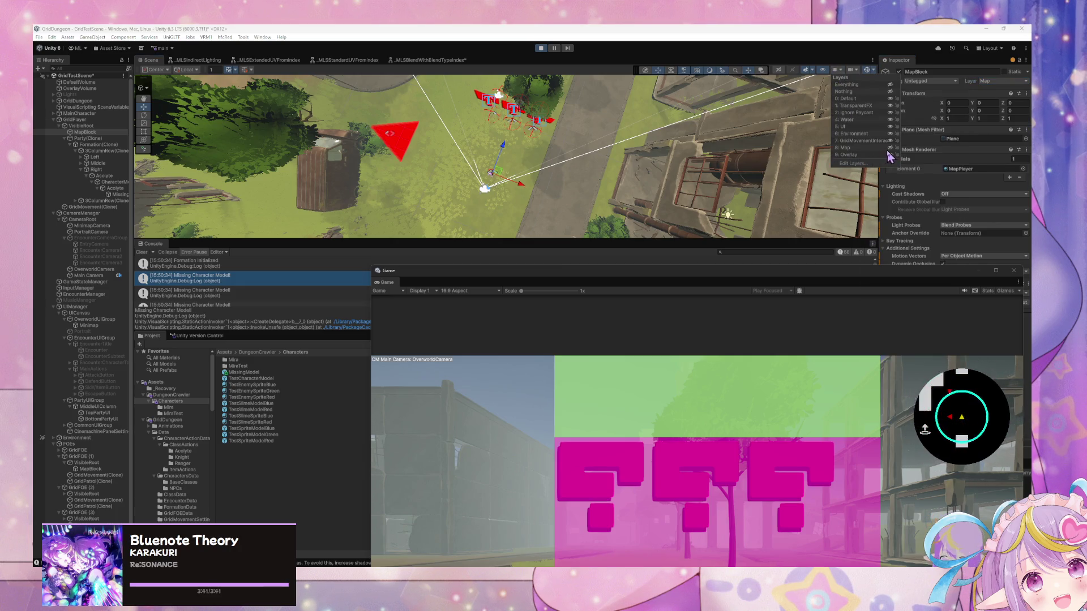
pyautogui.click(857, 157)
pyautogui.moveTo(849, 158); pyautogui.dragTo(685, 156)
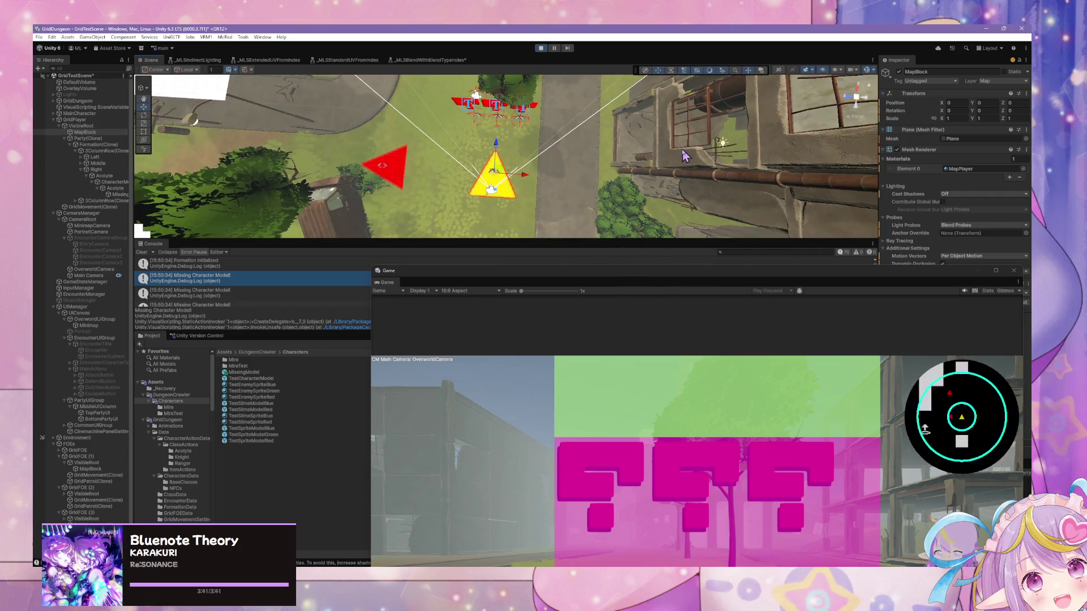
pyautogui.scroll(3, 684, 156)
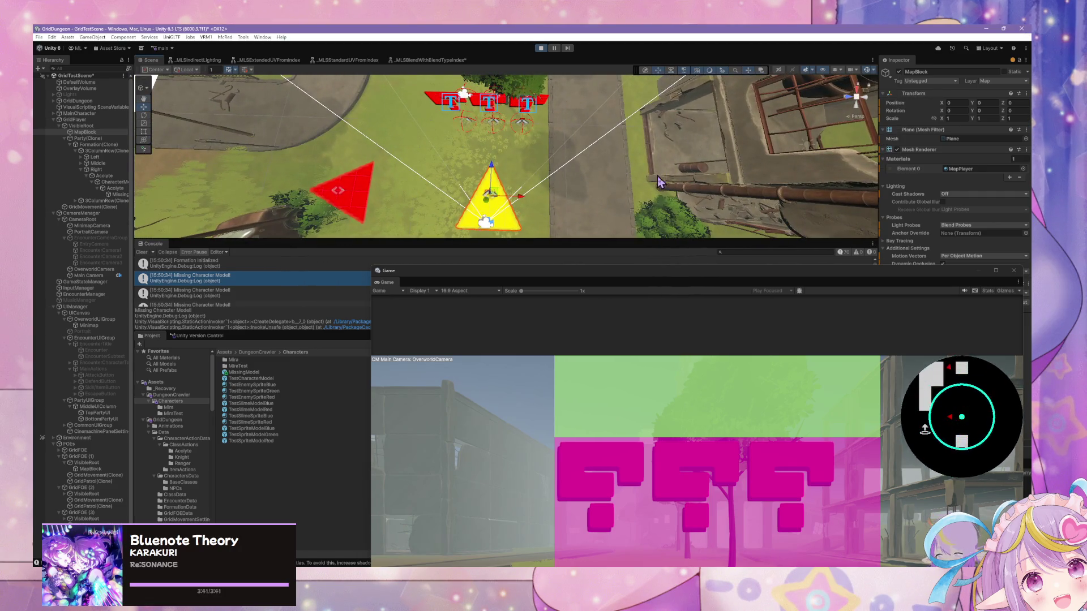
pyautogui.moveTo(636, 189)
pyautogui.mouseDown()
pyautogui.moveTo(543, 170)
pyautogui.moveTo(566, 173)
pyautogui.moveTo(558, 168)
pyautogui.mouseUp()
pyautogui.click(538, 352)
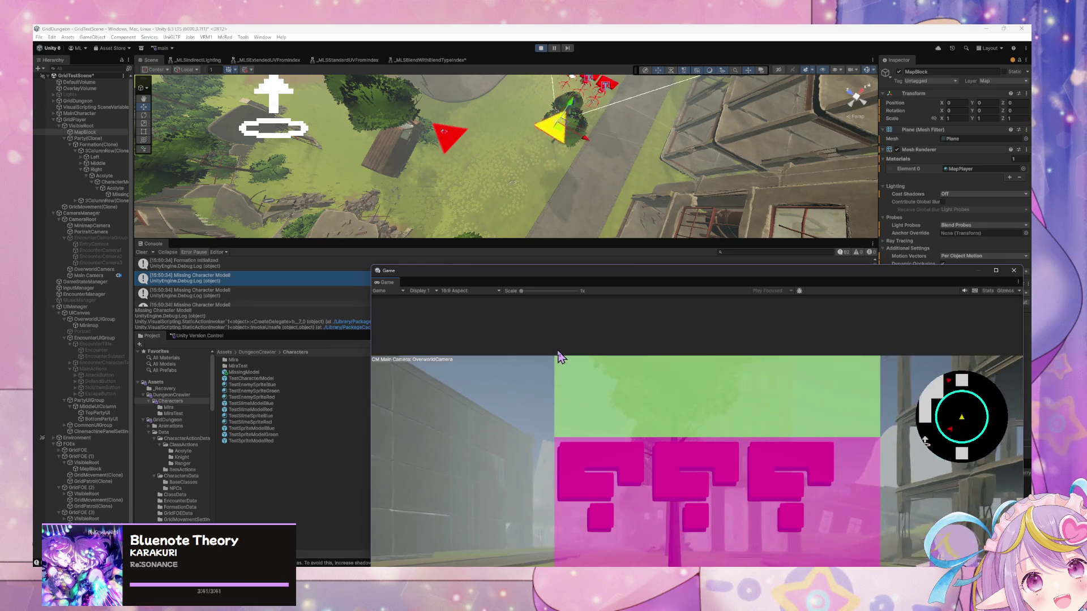
# Step: Walk and turn the '???' party around the streets with W, Q and E
pyautogui.press('q')
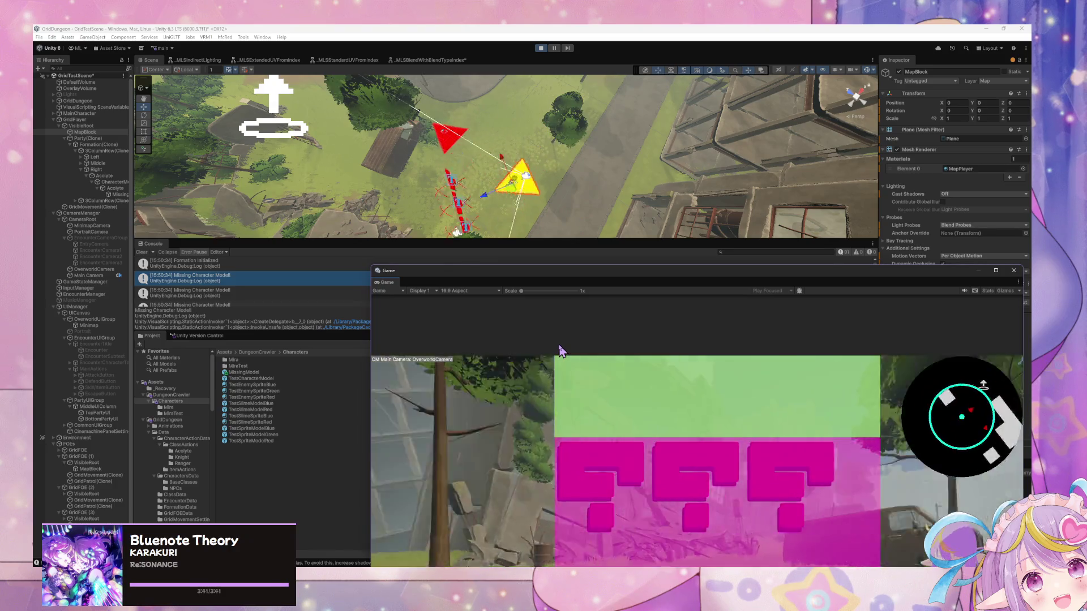
pyautogui.moveTo(566, 147)
pyautogui.mouseDown()
pyautogui.moveTo(595, 117)
pyautogui.moveTo(478, 209)
pyautogui.moveTo(532, 238)
pyautogui.moveTo(577, 306)
pyautogui.moveTo(604, 381)
pyautogui.moveTo(555, 192)
pyautogui.mouseUp()
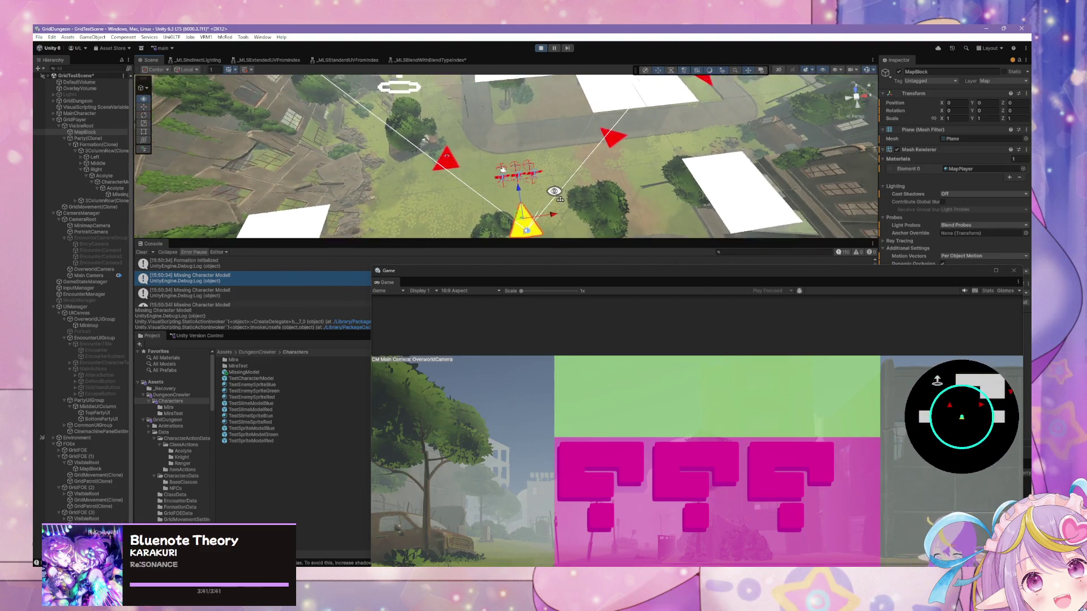
pyautogui.click(606, 399)
pyautogui.press('w')
pyautogui.press('e')
pyautogui.press('w')
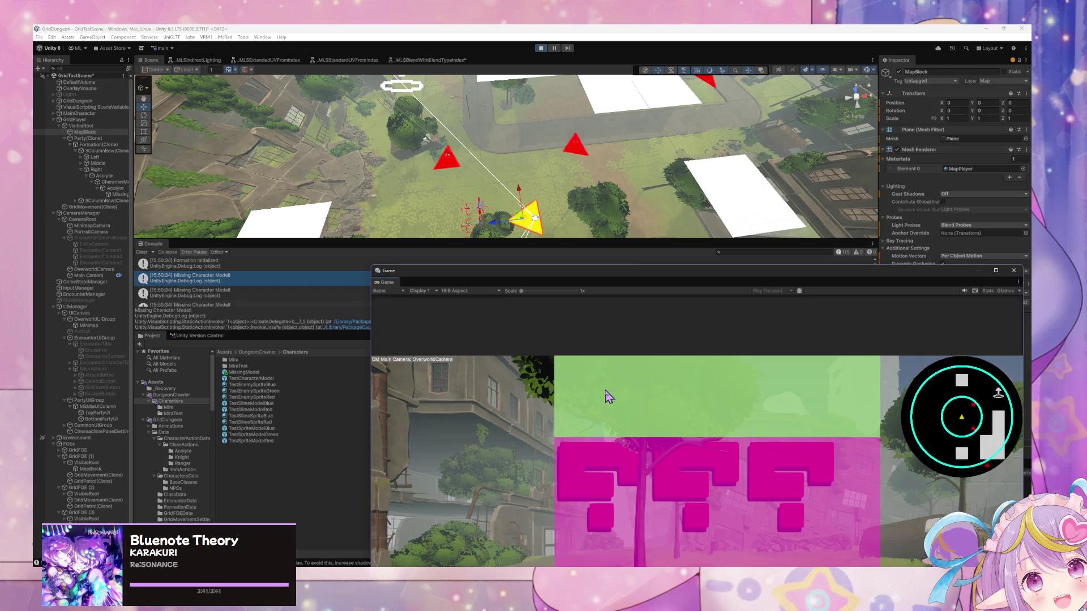
pyautogui.press('w')
pyautogui.press('w')
pyautogui.press('q')
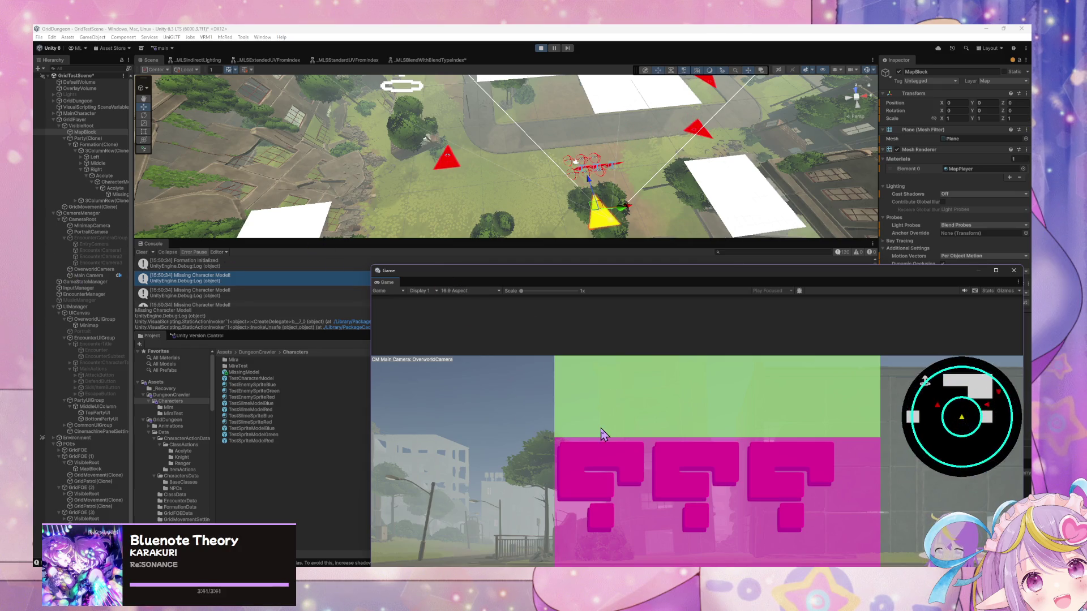
pyautogui.press('q')
pyautogui.press('w')
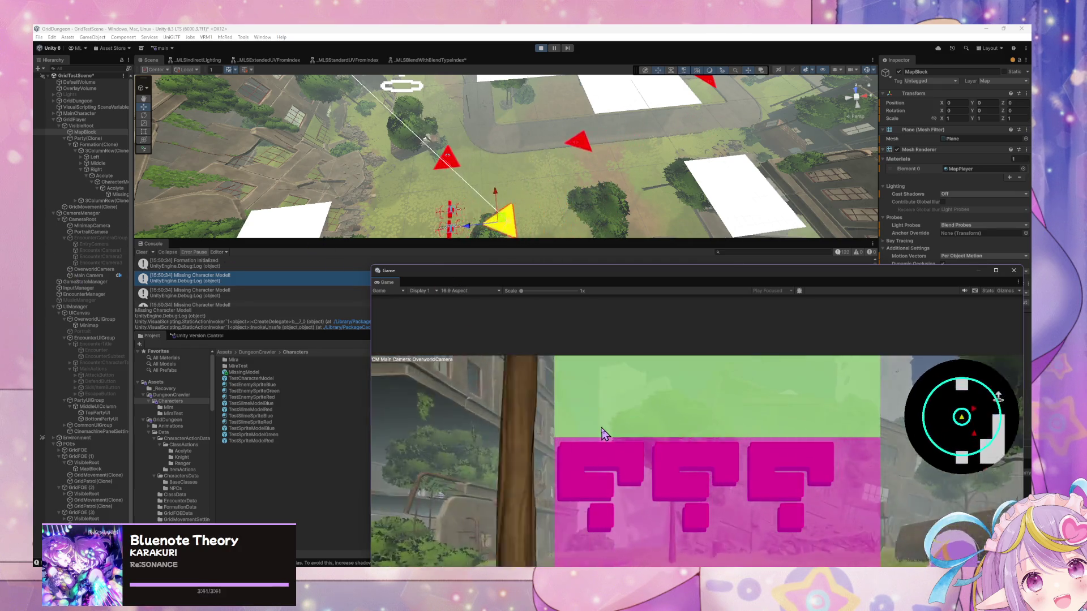
pyautogui.press('w')
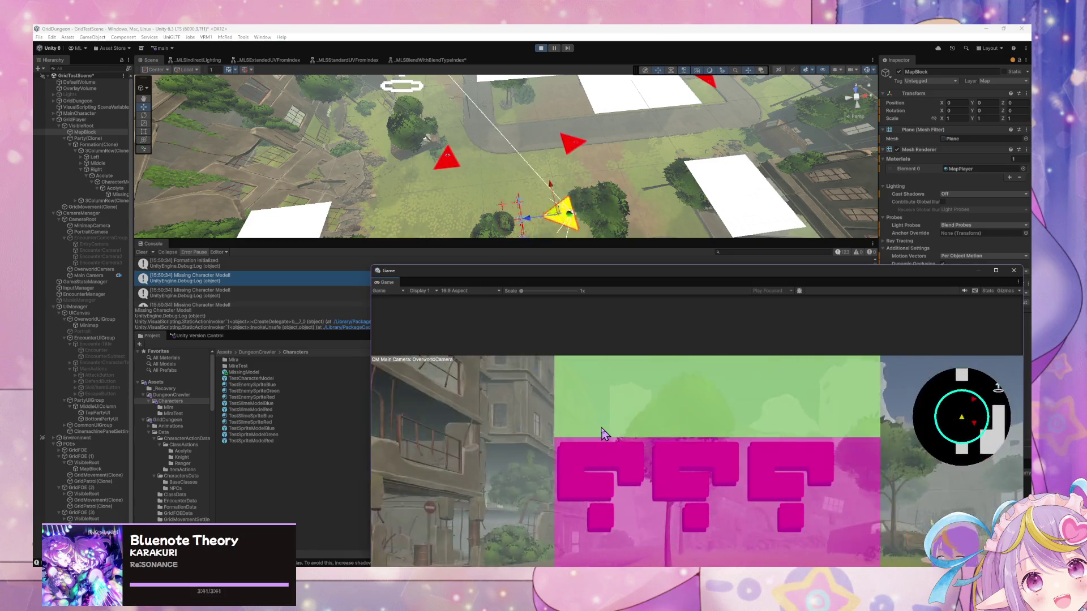
pyautogui.press('w')
pyautogui.press('e')
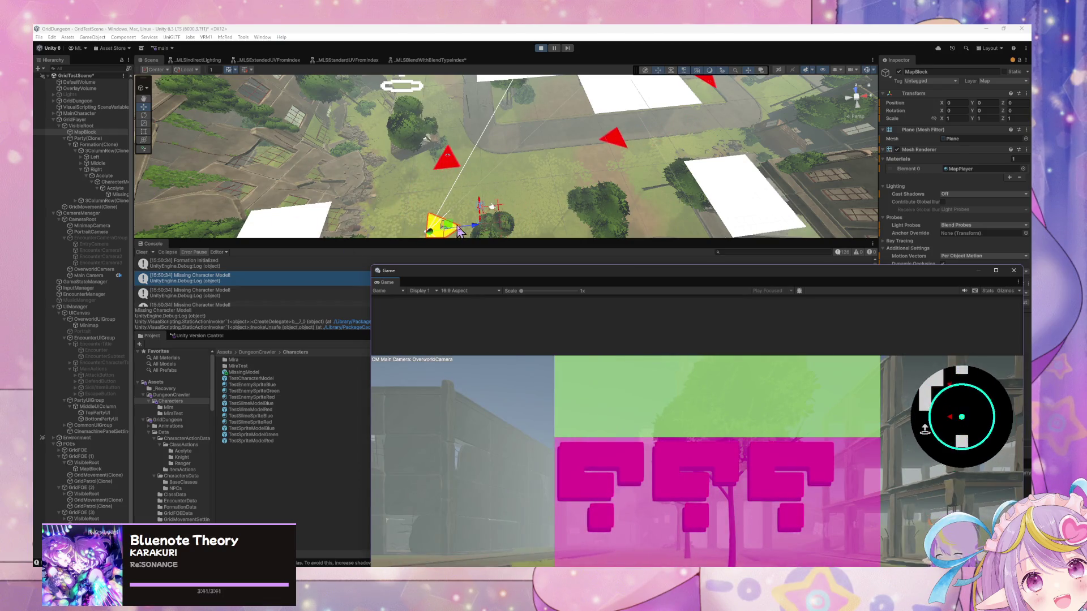
# Step: Keep walking the party toward the tree and car, then exit play mode with Ctrl+P
pyautogui.moveTo(132, 190)
pyautogui.mouseDown()
pyautogui.moveTo(256, 193)
pyautogui.moveTo(225, 193)
pyautogui.mouseUp()
pyautogui.click(600, 356)
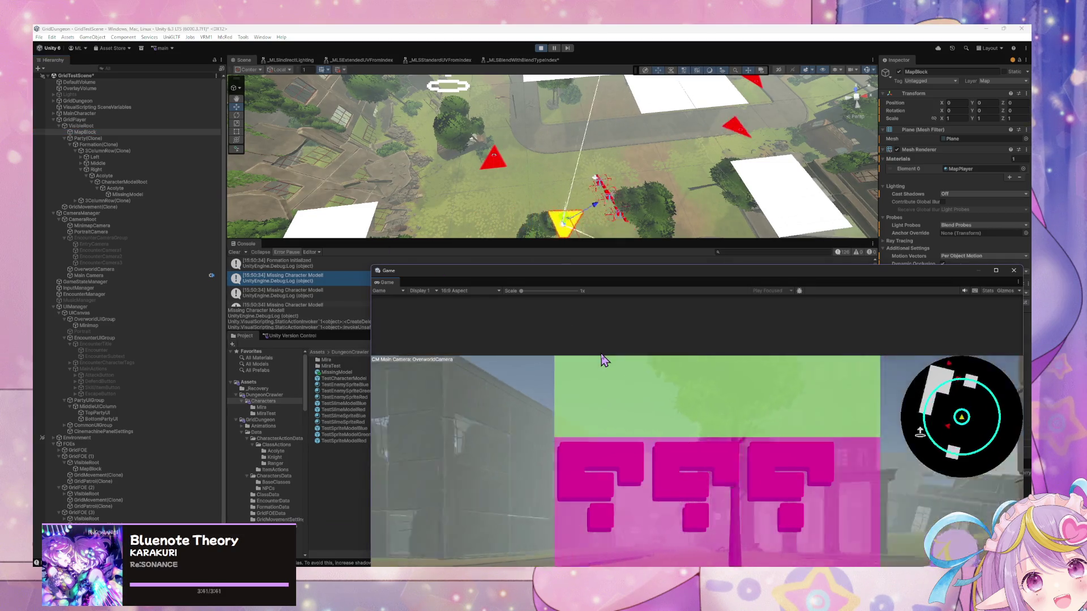
pyautogui.press('w')
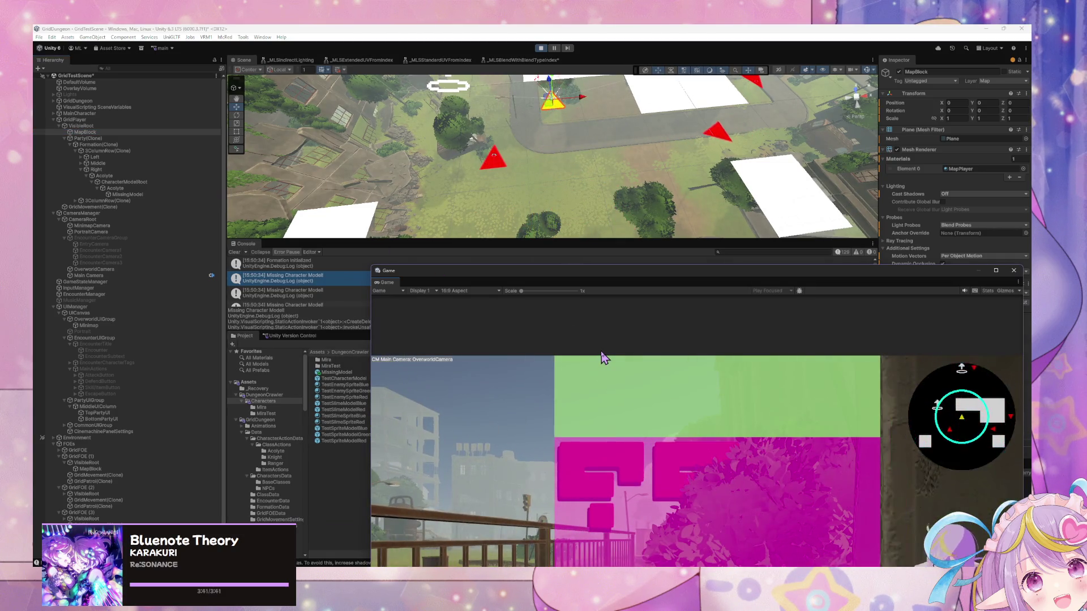
pyautogui.press('e')
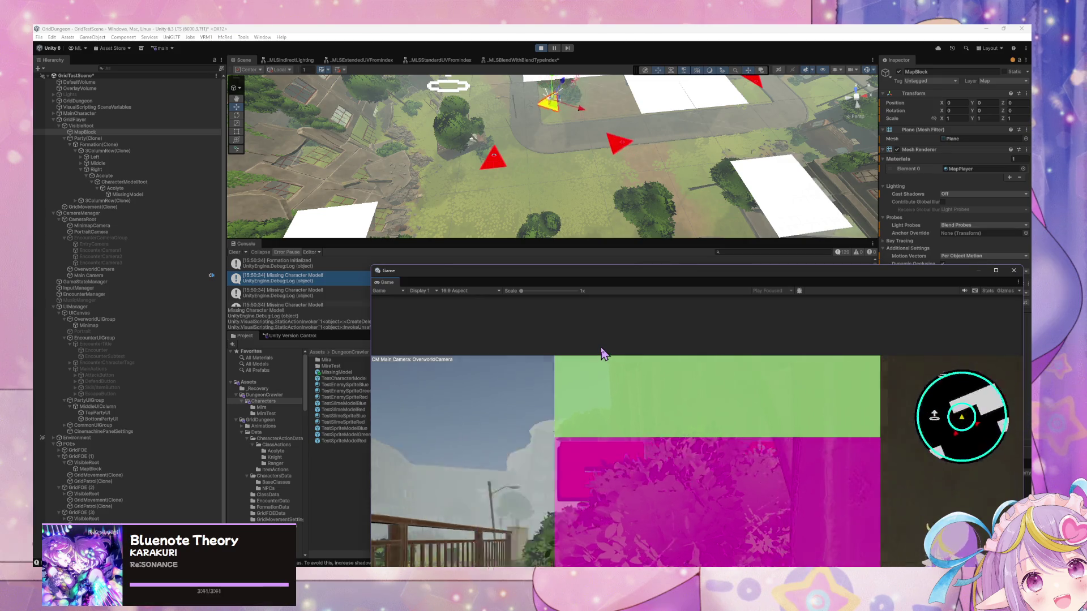
pyautogui.press('w')
pyautogui.press('w')
pyautogui.press('q')
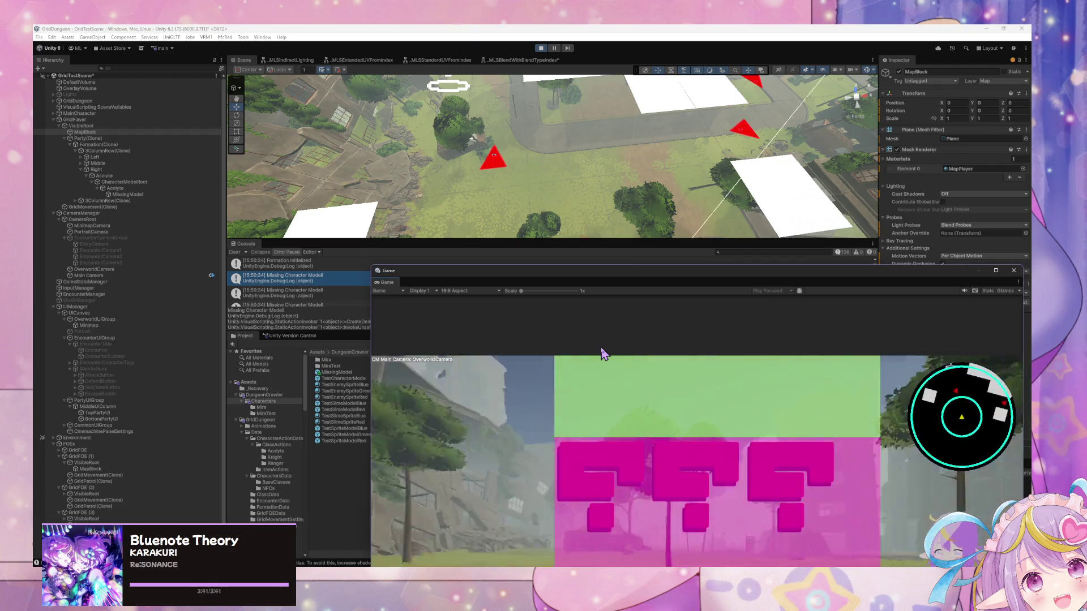
pyautogui.press('w')
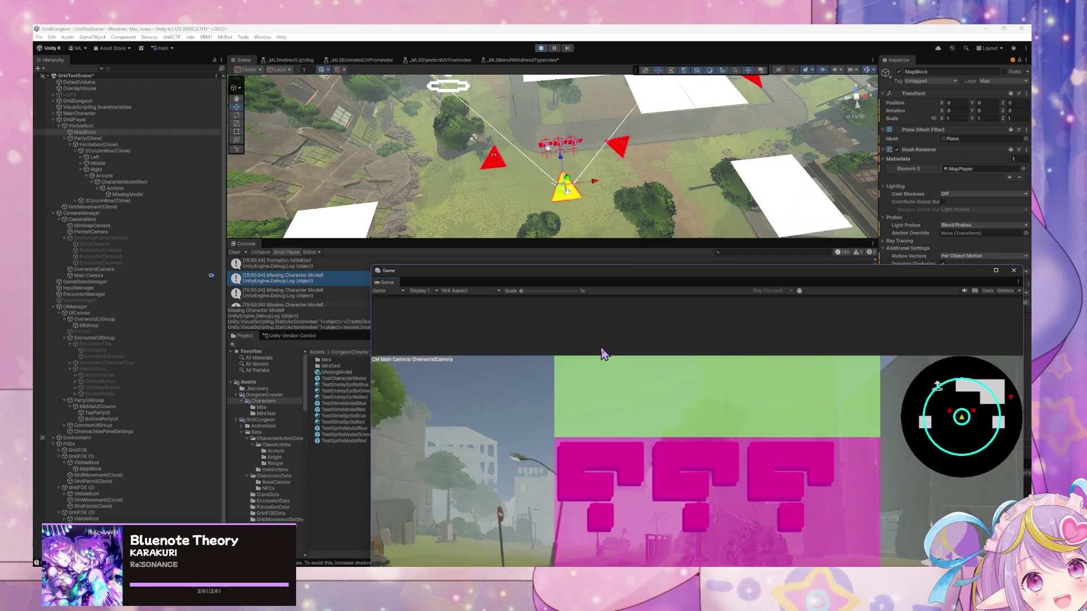
pyautogui.press('w')
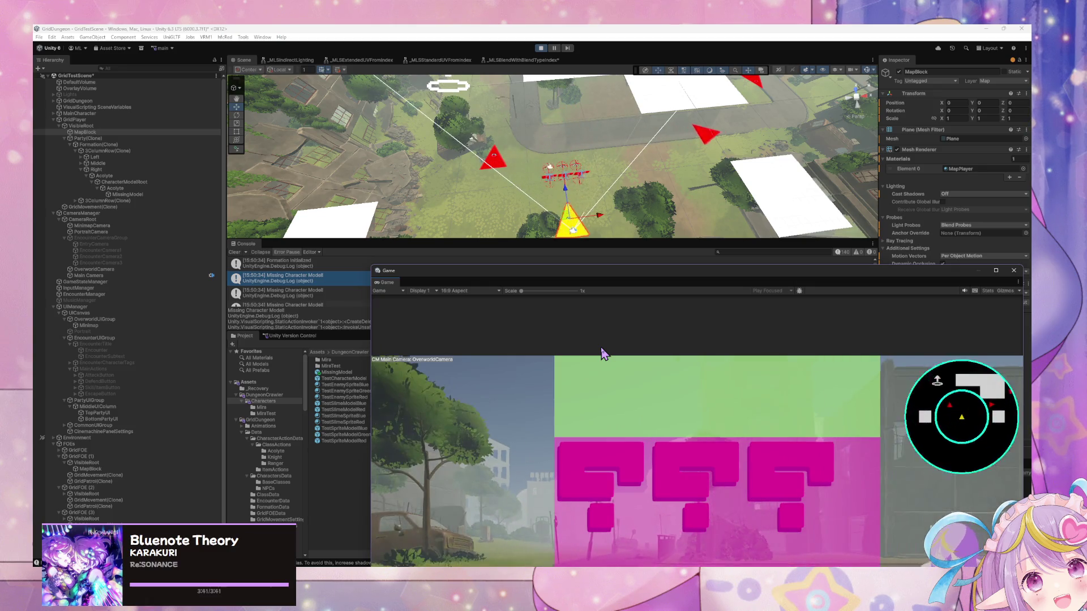
pyautogui.hotkey('ctrl', 'p')
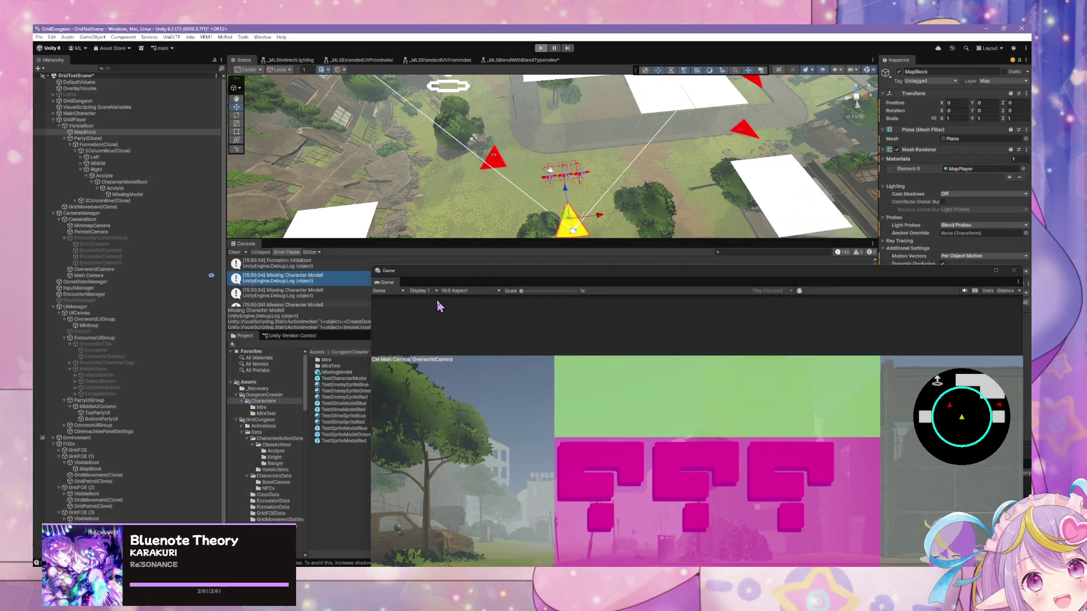
pyautogui.moveTo(418, 272); pyautogui.dragTo(546, 330)
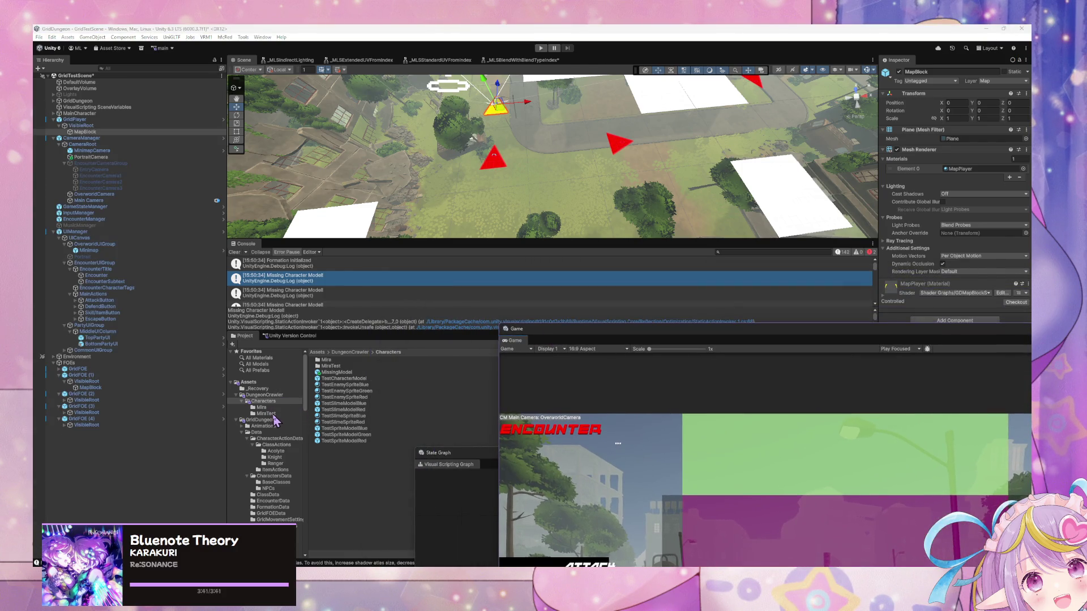
# Step: Browse the Project window to the FormationData folder
pyautogui.click(326, 360)
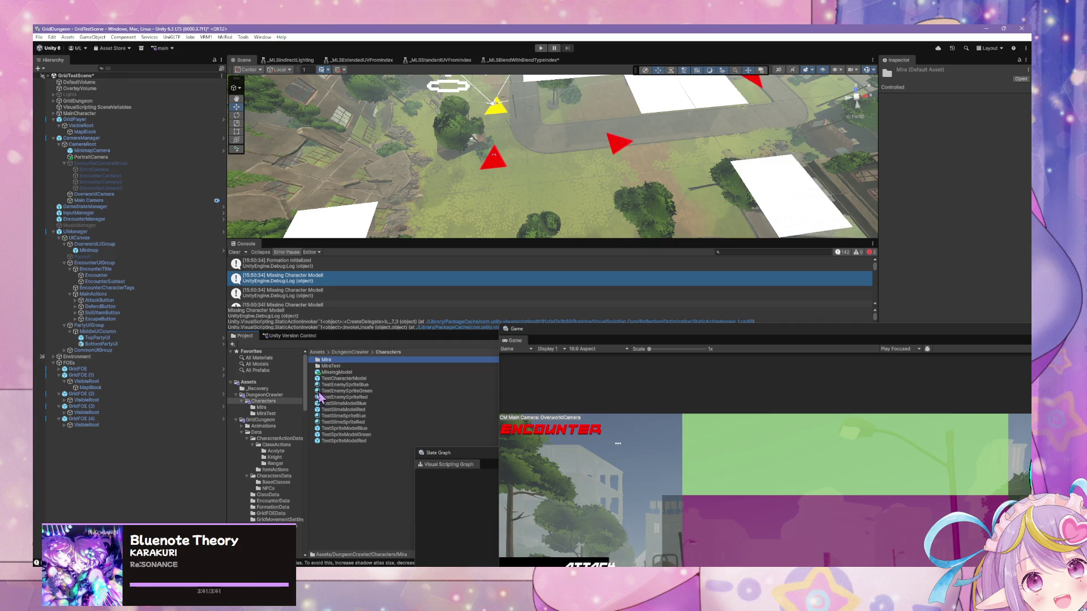
pyautogui.click(275, 414)
pyautogui.scroll(-10, 280, 413)
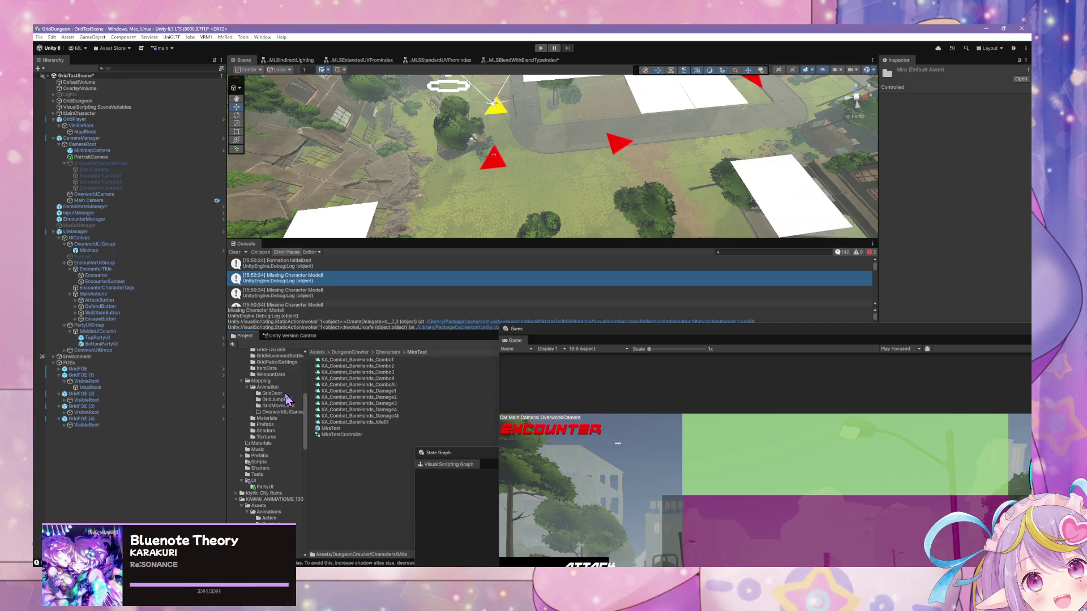
pyautogui.scroll(-3, 287, 398)
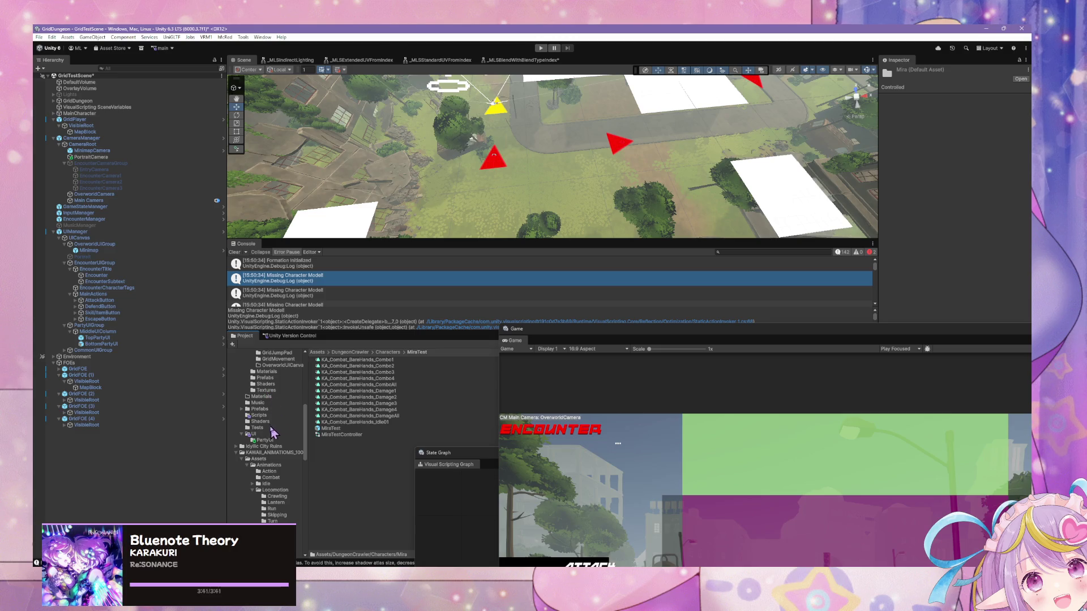
pyautogui.click(268, 410)
pyautogui.click(262, 446)
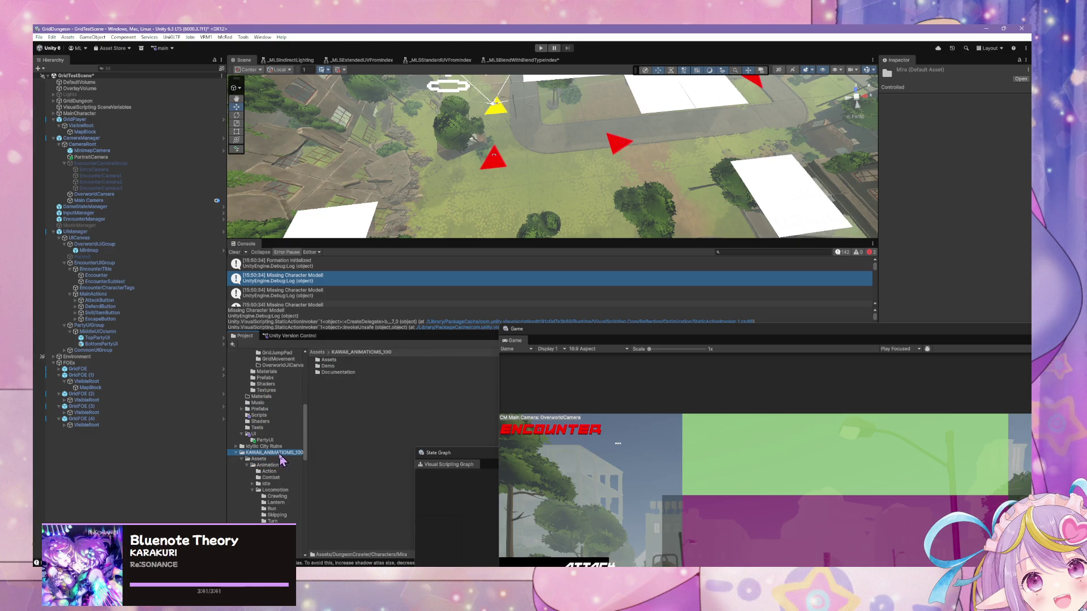
pyautogui.scroll(-4, 286, 461)
pyautogui.scroll(12, 297, 464)
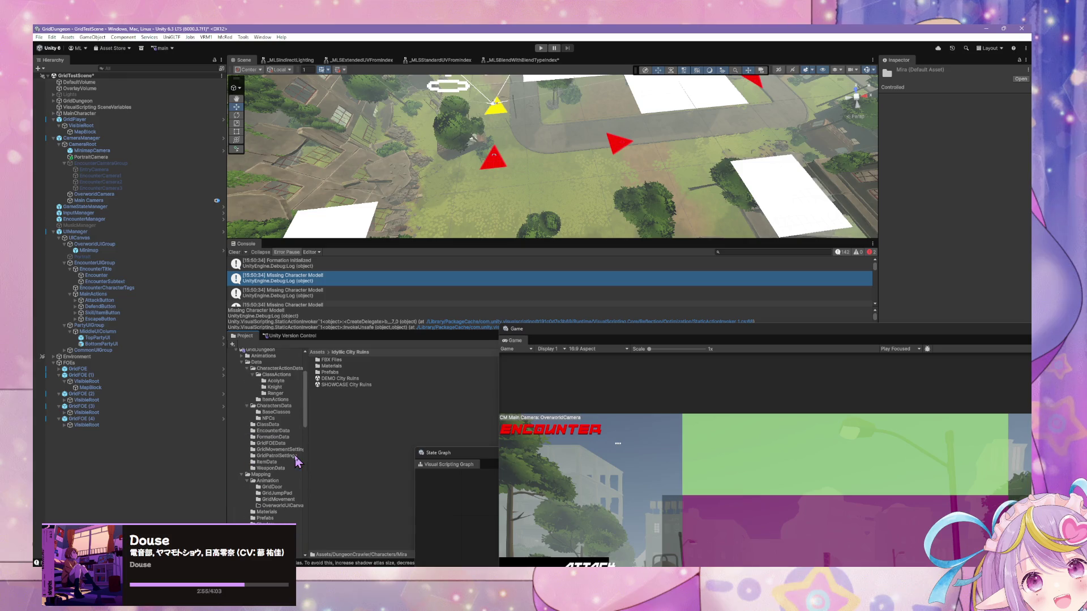
pyautogui.click(283, 412)
pyautogui.click(285, 437)
# Step: Duplicate Default3x2Formation as Player3x2Formation and set its first row spacing to -10
pyautogui.click(340, 367)
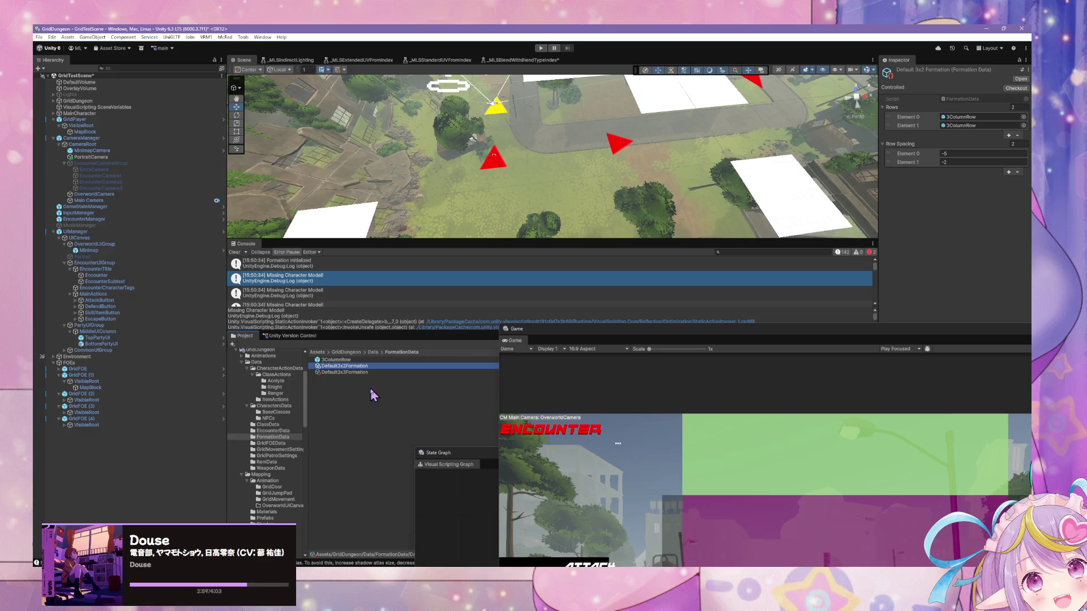
pyautogui.hotkey('ctrl', 'd')
pyautogui.write('Player3x2Formation')
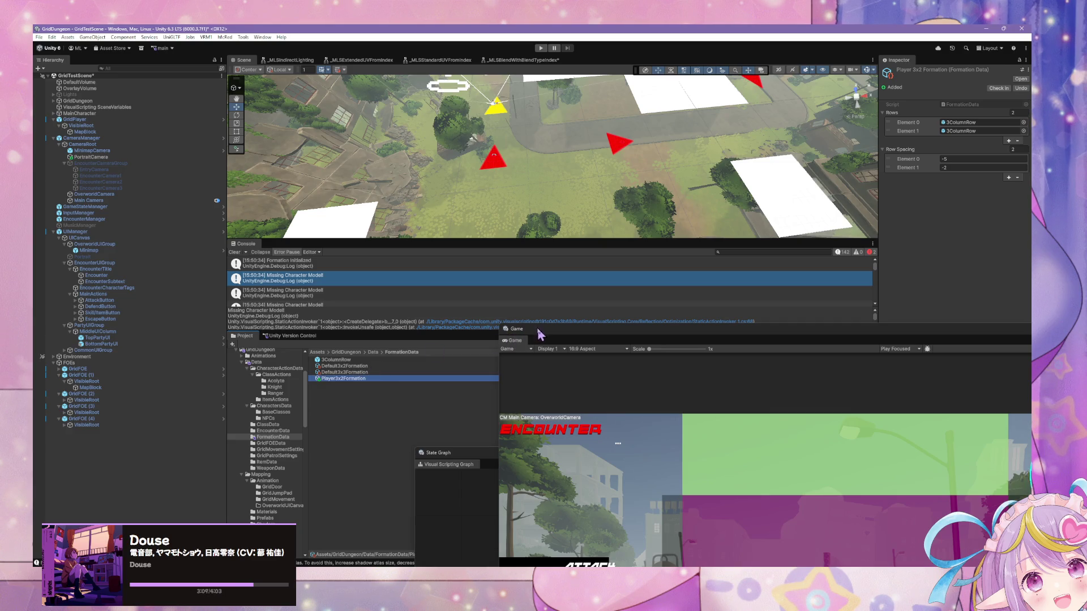
pyautogui.click(955, 159)
pyautogui.write('-10')
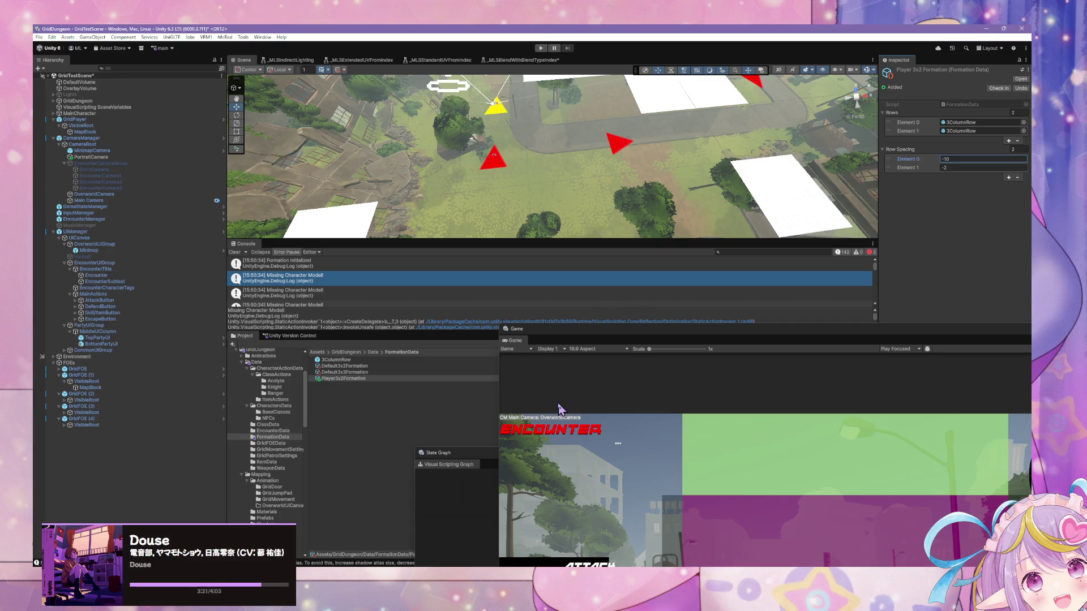
pyautogui.click(74, 119)
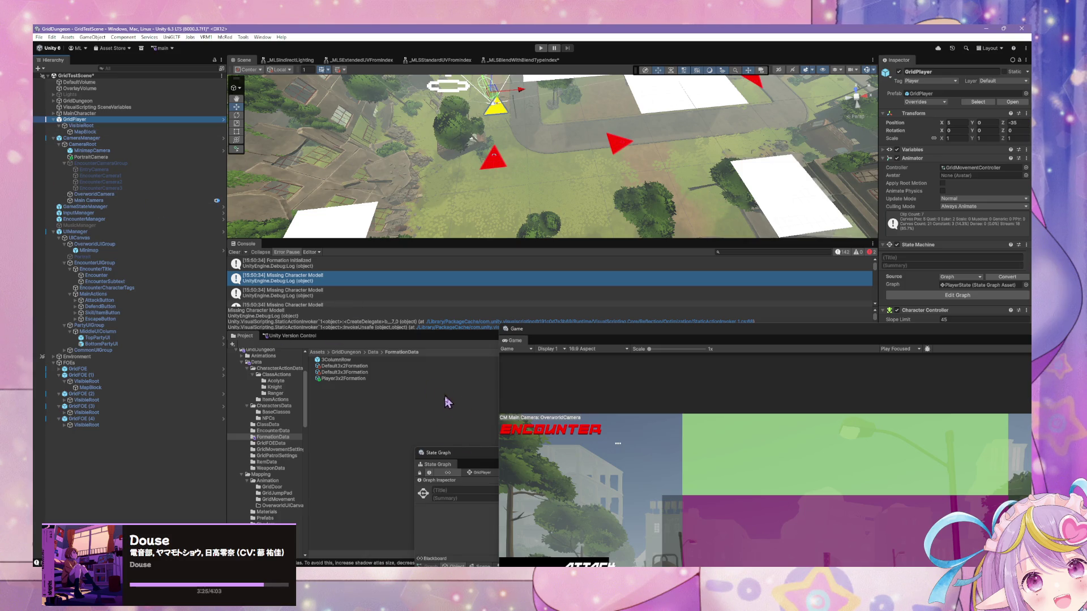
# Step: In GridPlayer's Load Player Data graph, set the Formation Data node to Player3x2Formation
pyautogui.doubleClick(438, 453)
pyautogui.doubleClick(570, 334)
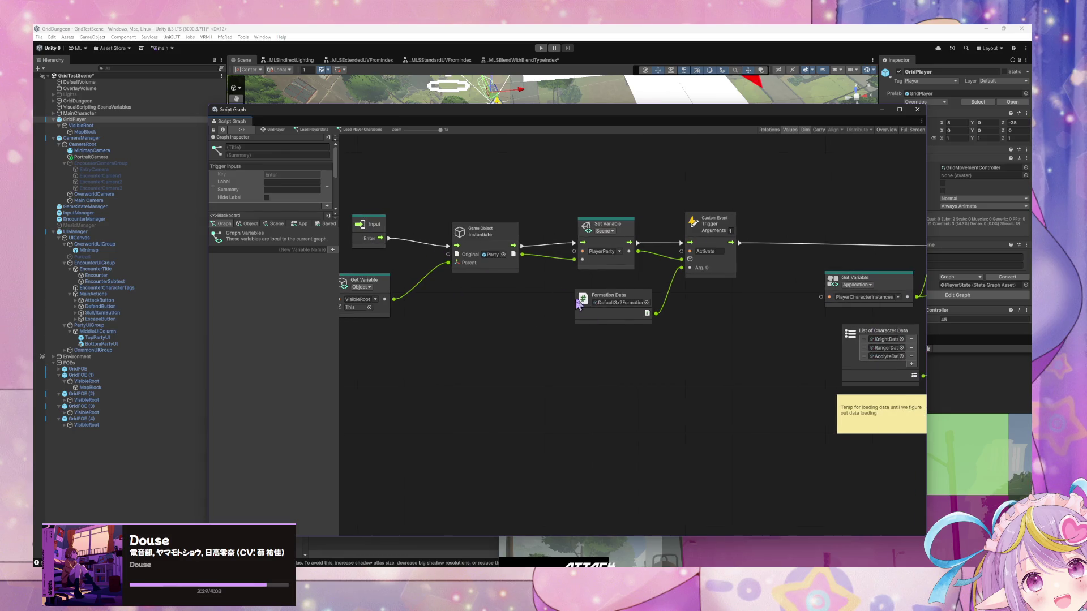
pyautogui.click(646, 302)
pyautogui.doubleClick(568, 345)
# Step: Return to the GridPlayer state graph and enter play mode to test the new formation
pyautogui.moveTo(448, 116)
pyautogui.mouseDown()
pyautogui.moveTo(470, 273)
pyautogui.moveTo(450, 168)
pyautogui.mouseUp()
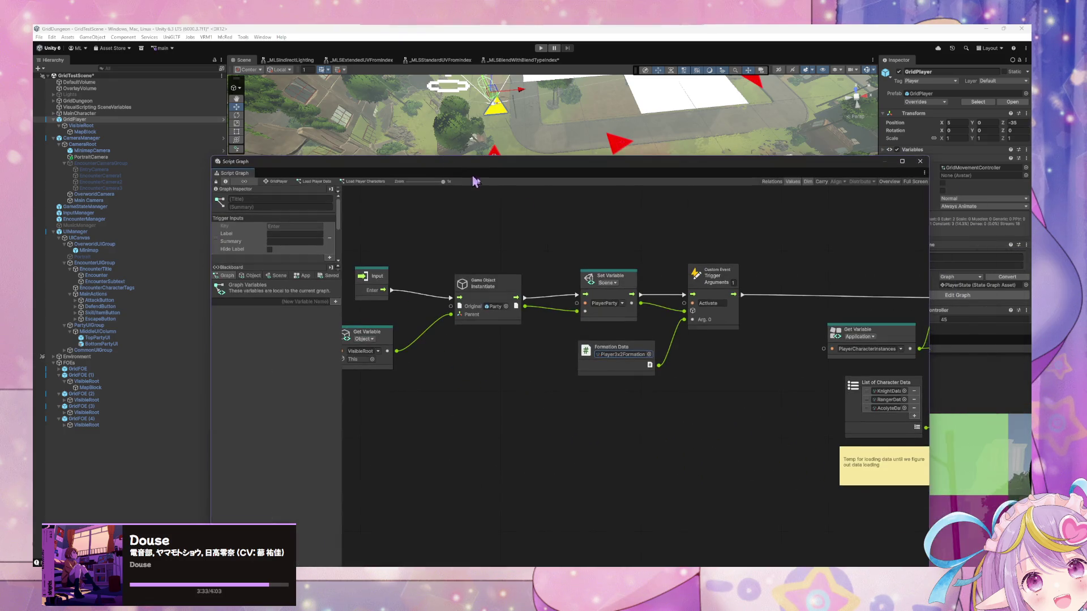
pyautogui.click(286, 181)
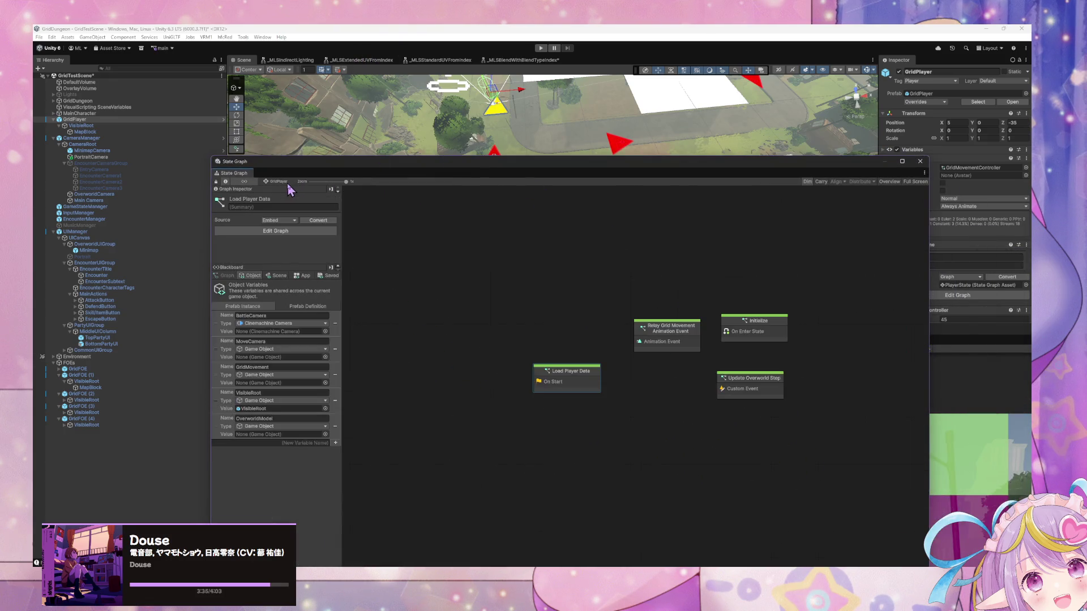
pyautogui.click(536, 50)
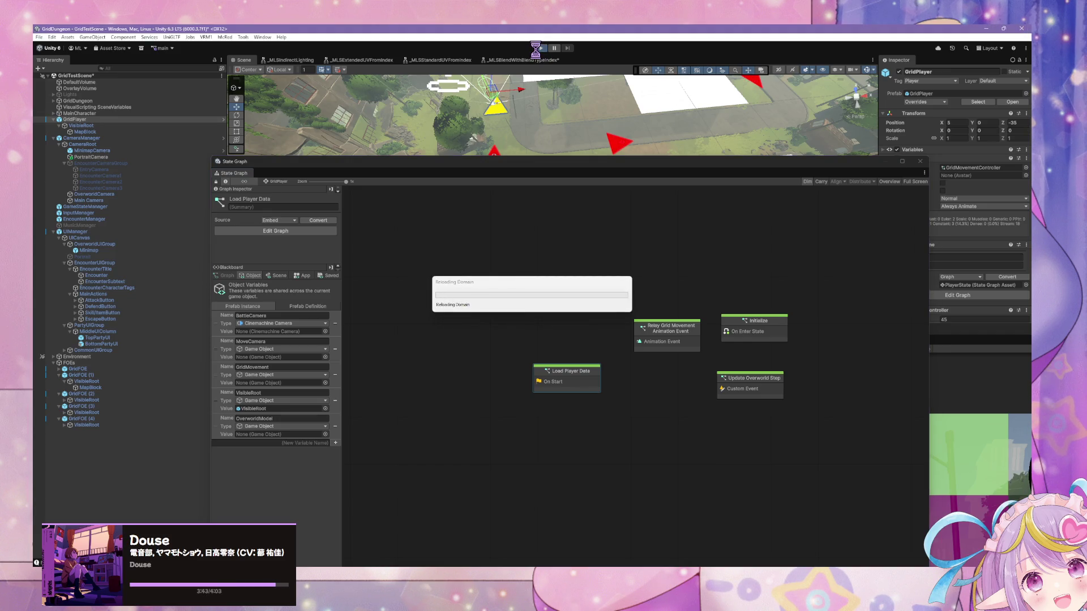